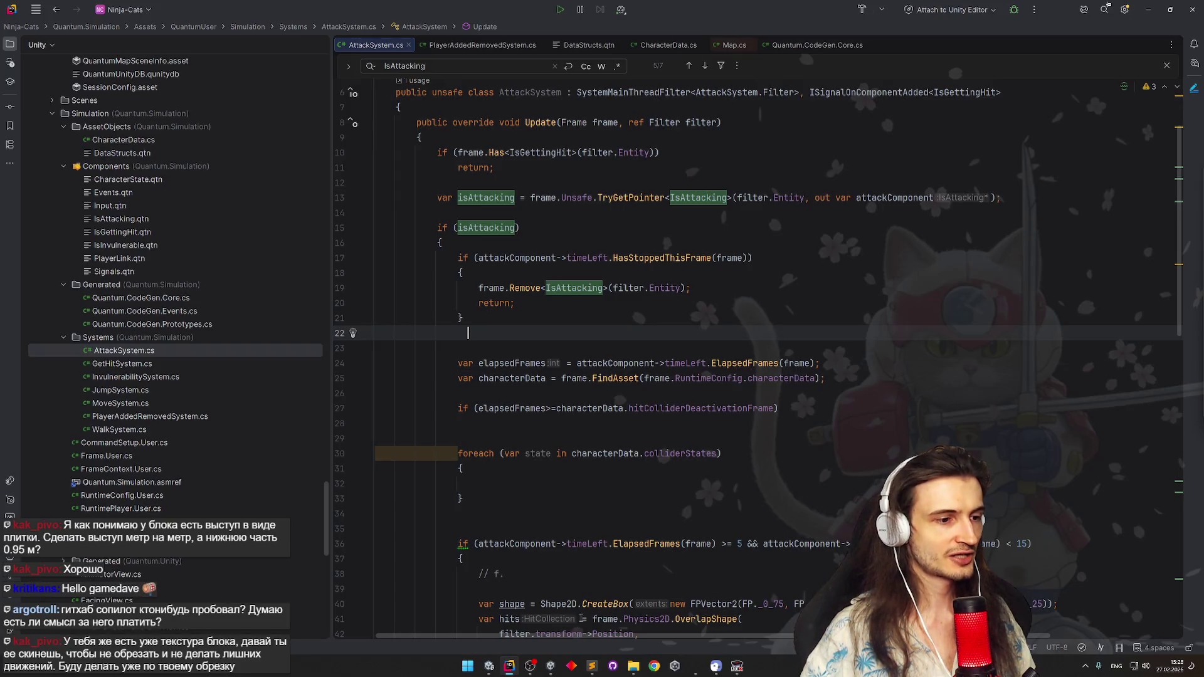
Switch from Rider to the Unity editor via the taskbar
left_click(496, 667)
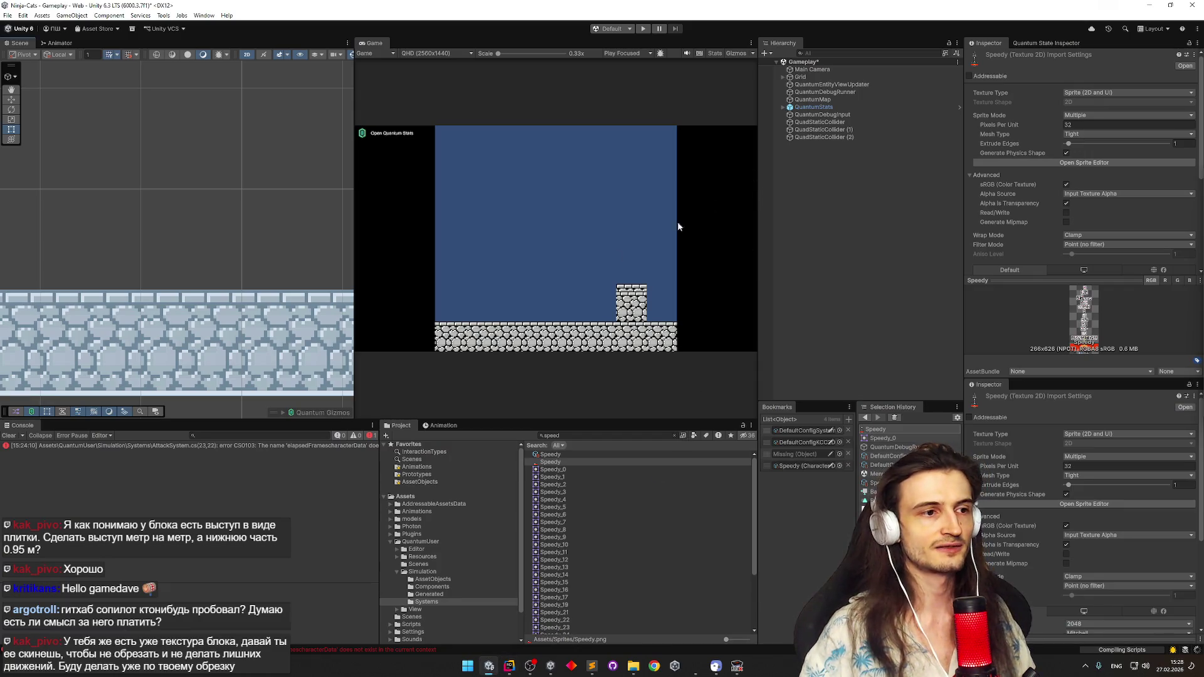
Inspect Speedy's sprite sheet in the Sprite Editor and close it again
left_click(571, 460)
left_click(1077, 164)
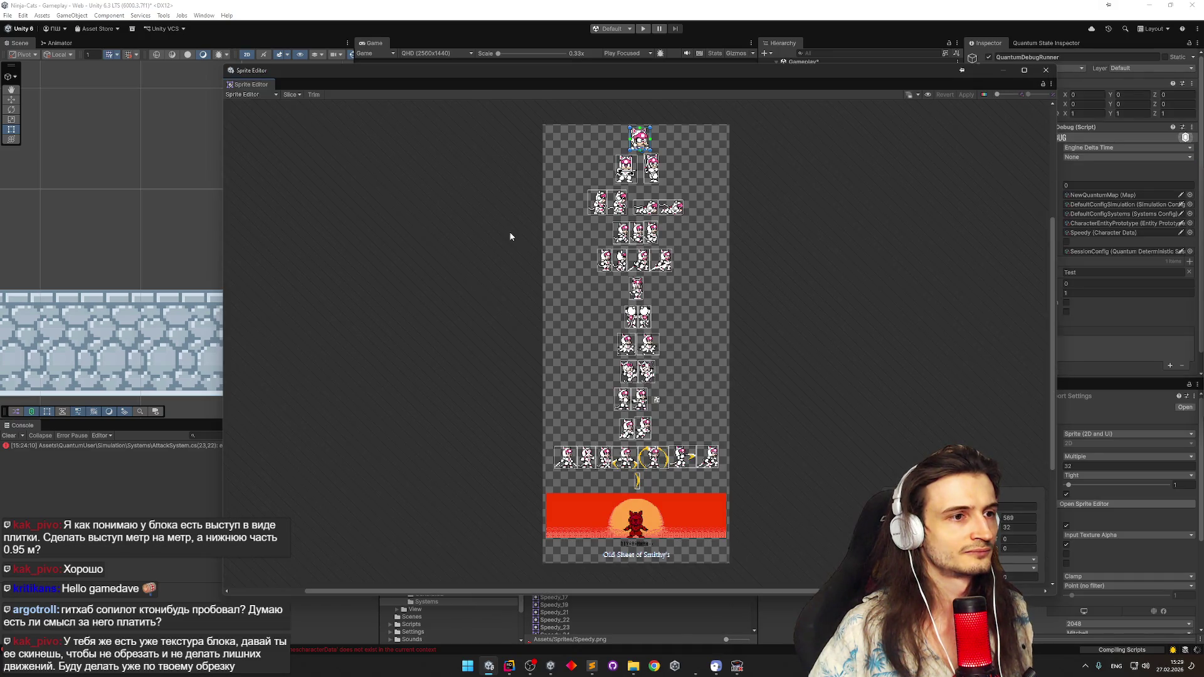
left_click(1045, 70)
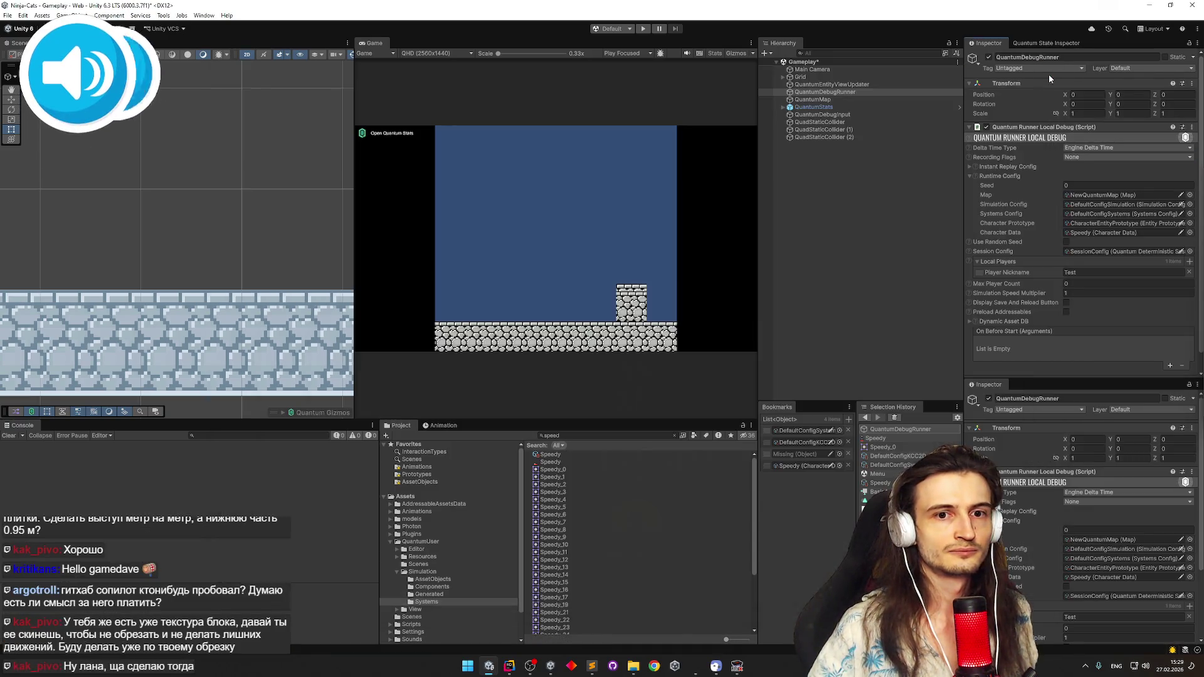
Clear the Project search and select the Kyatto Ninden Teyandee sheet in Assets > Sprites
left_click(612, 435)
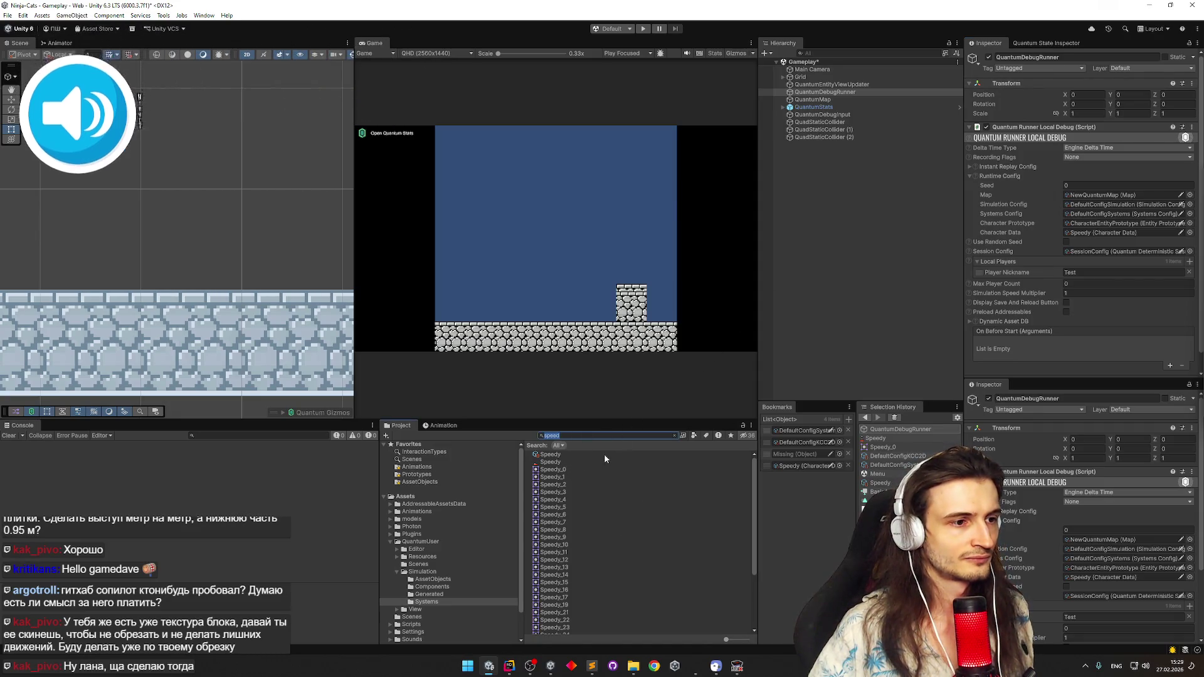
left_click(674, 436)
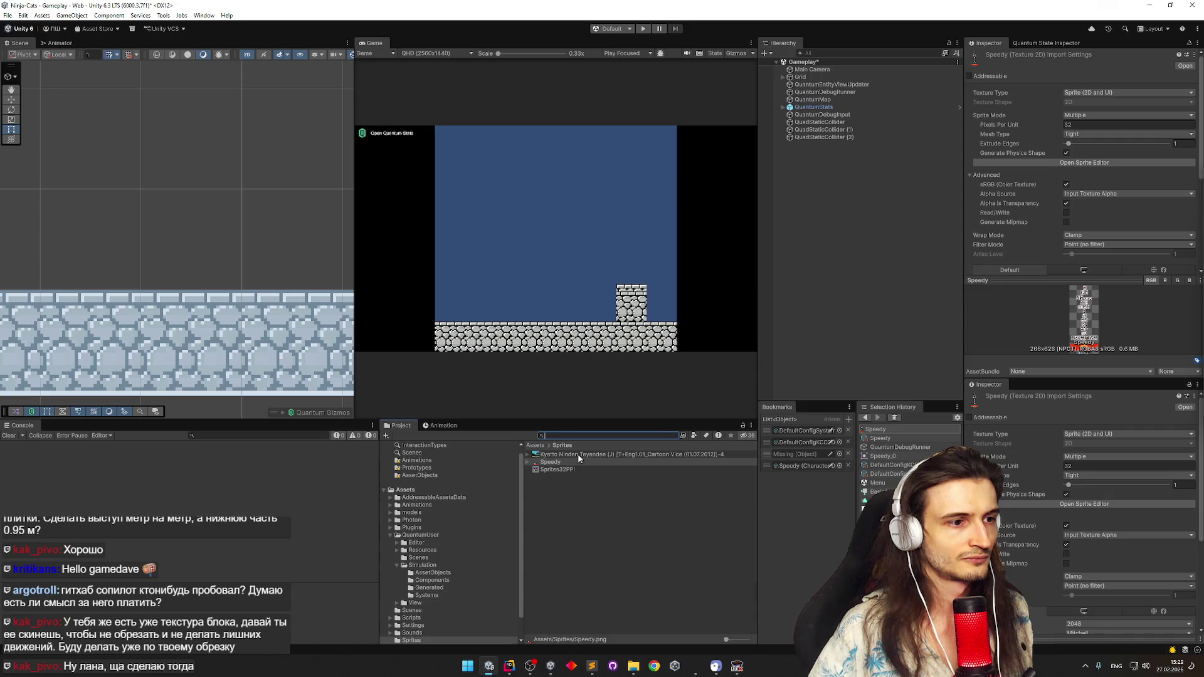
left_click(578, 455)
left_click(1083, 162)
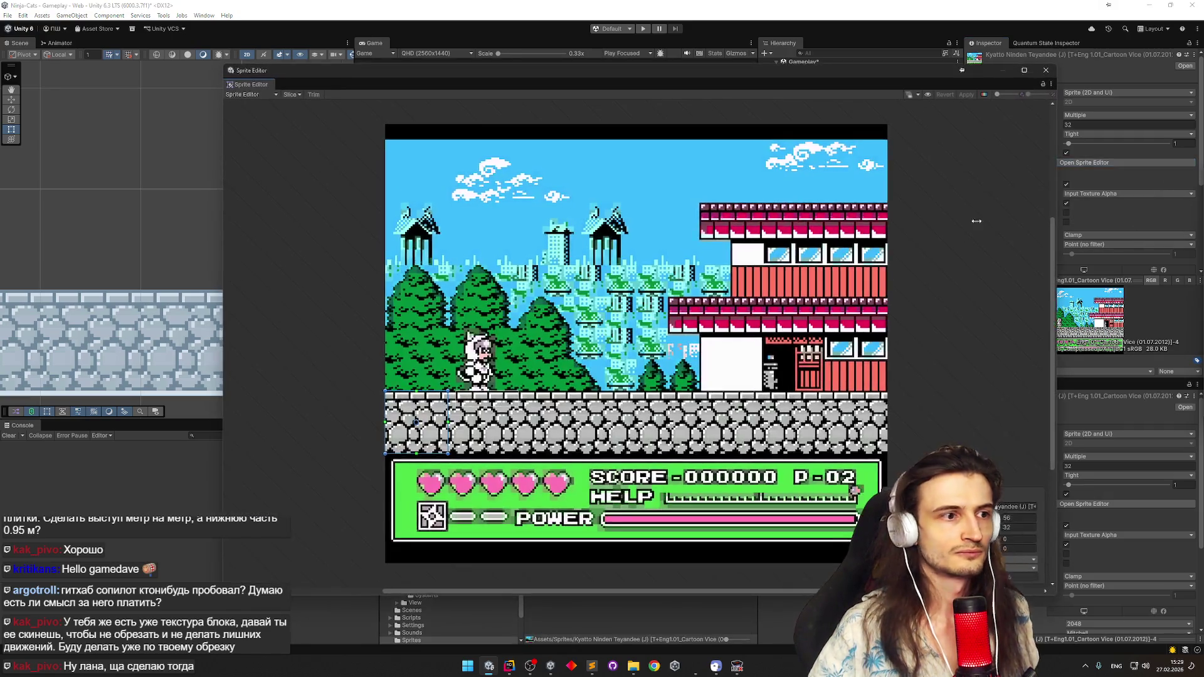
scroll(376, 425, "up", 2)
scroll(382, 421, "up", 2)
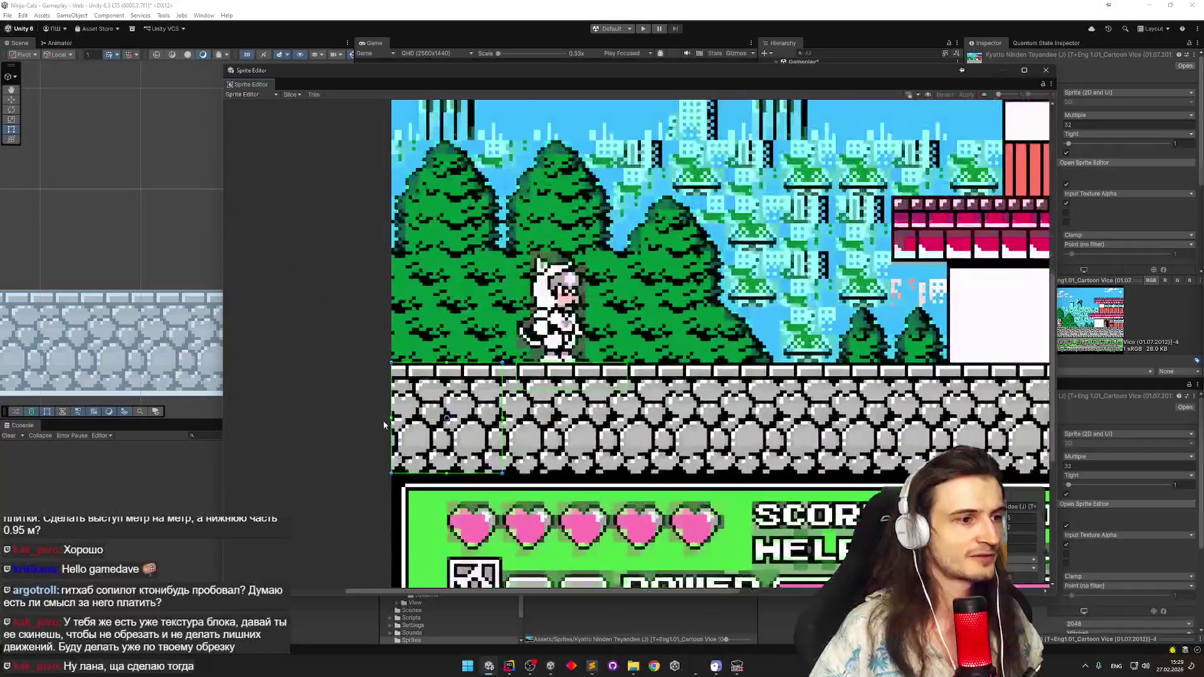
scroll(383, 421, "up", 2)
scroll(385, 421, "up", 1)
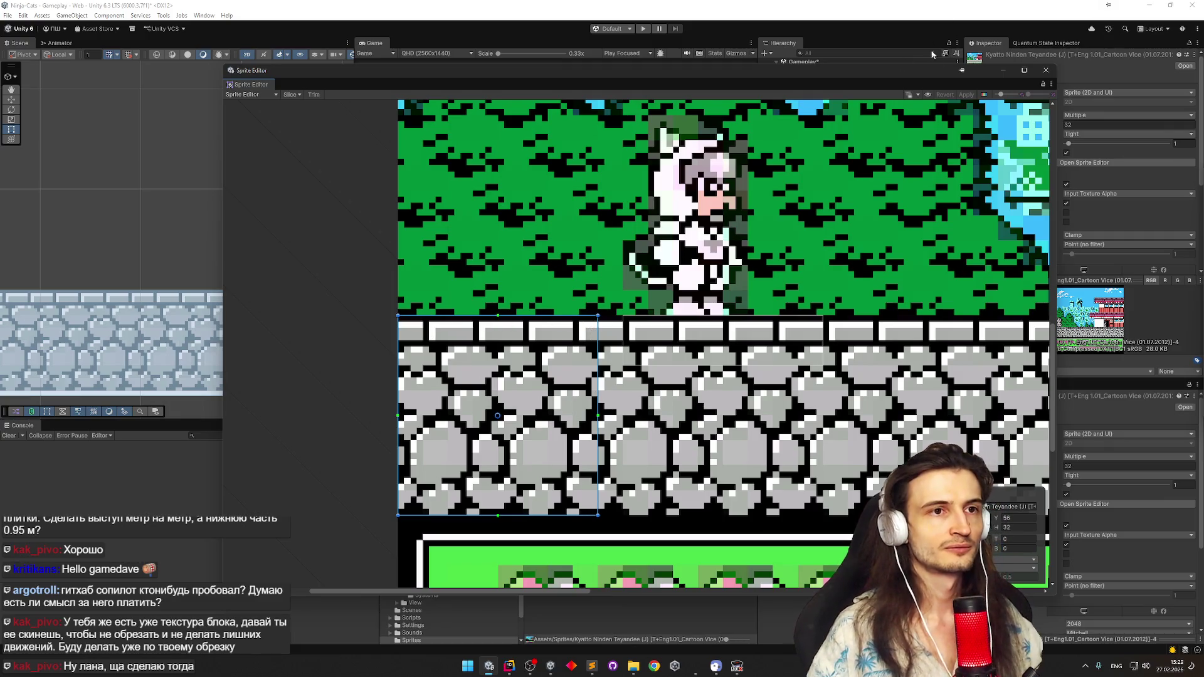
left_click(1045, 70)
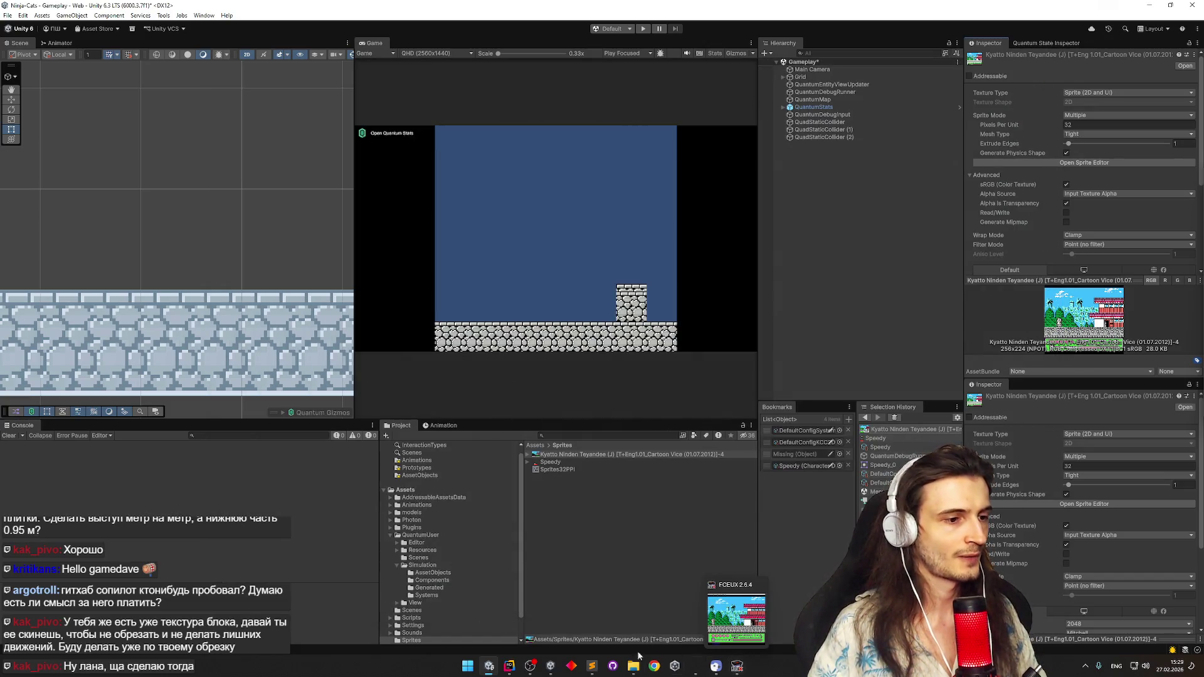
left_click(508, 665)
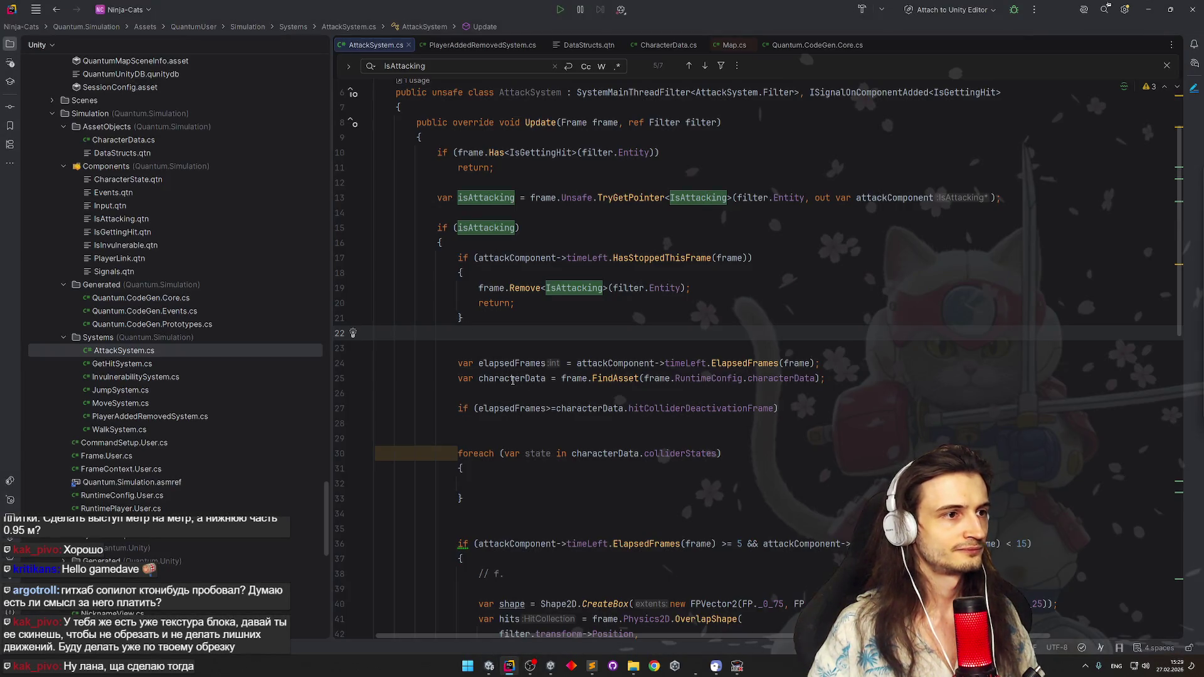
scroll(531, 321, "down", 1)
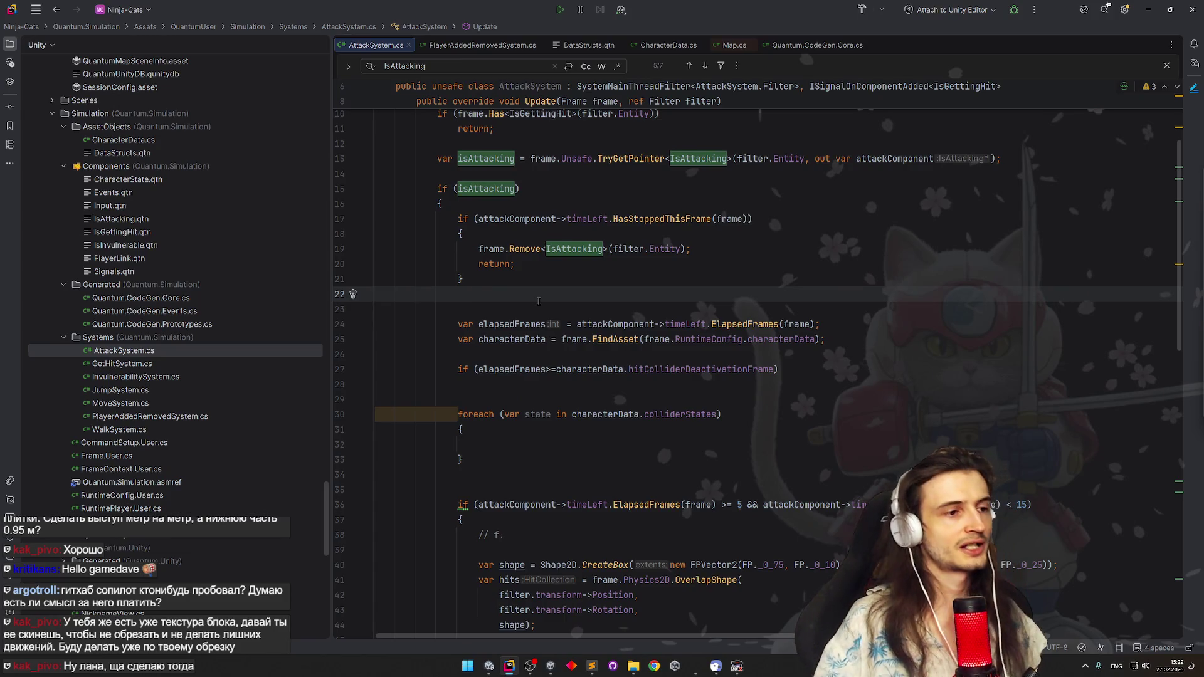
mouse_move(553, 324)
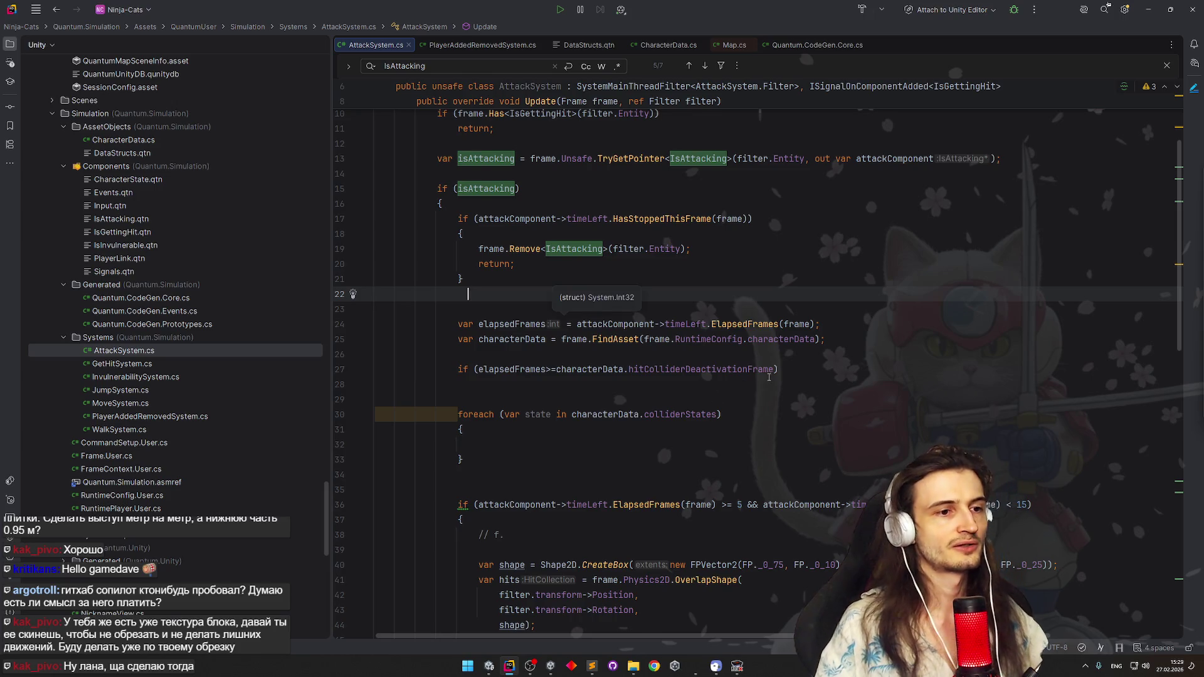
Add a return; statement under the hit-collider deactivation frame check
left_click(785, 370)
key("Return")
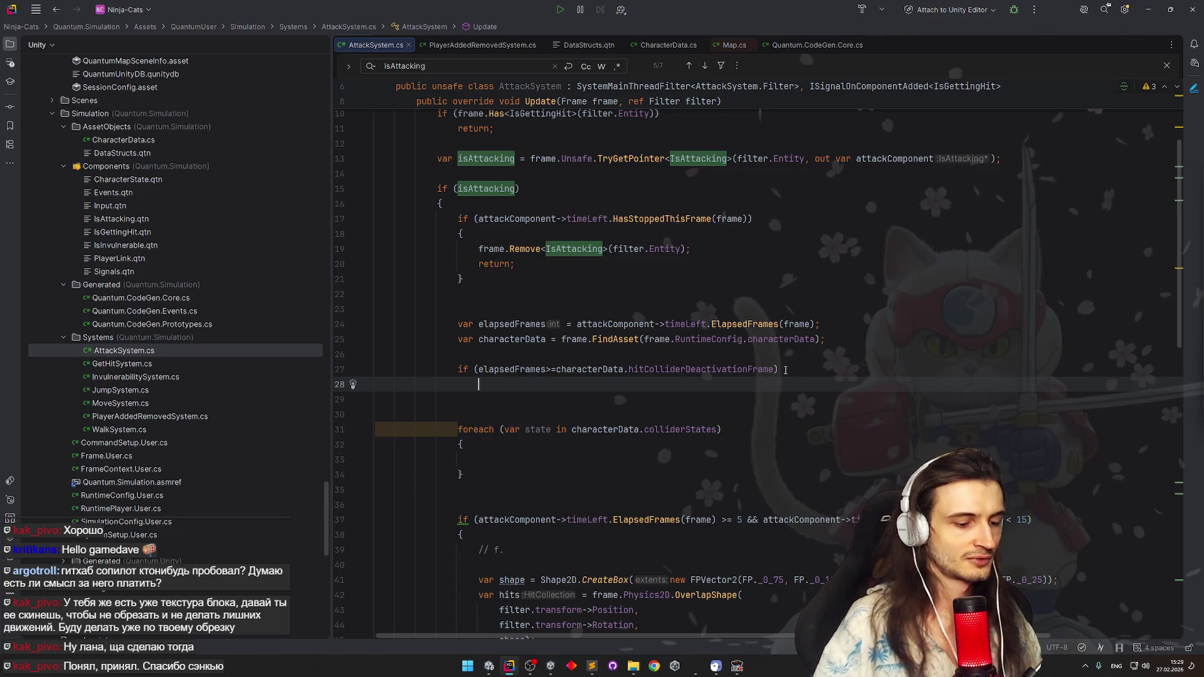
type("return;")
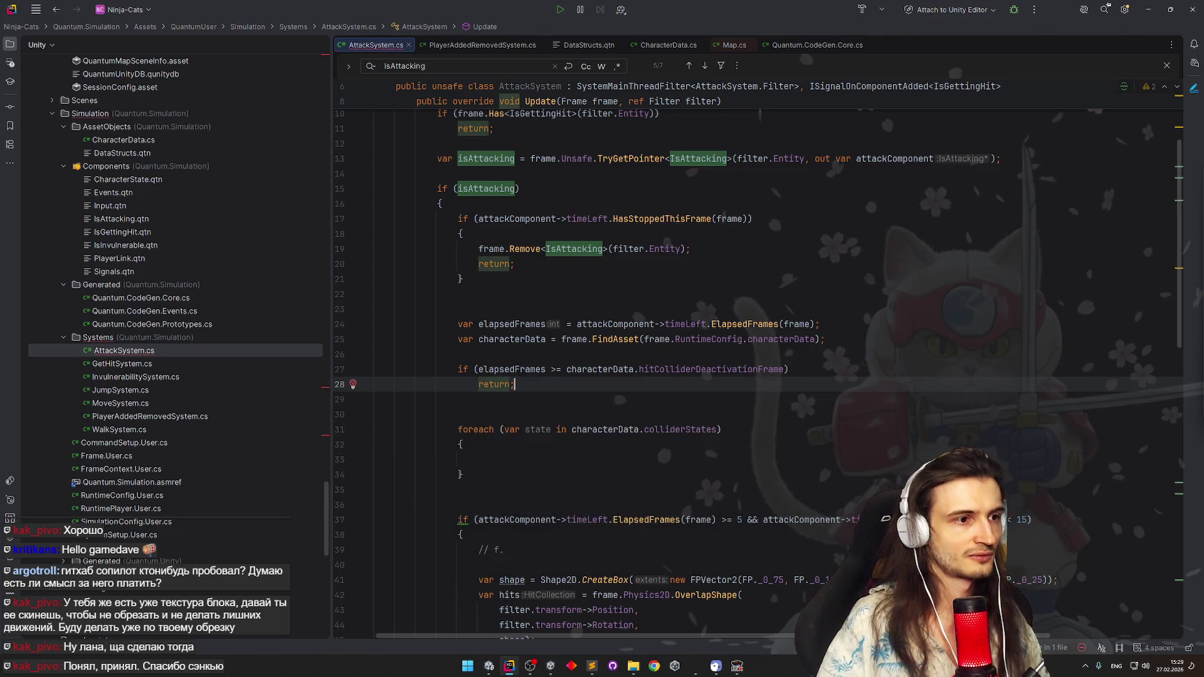
key("Return")
scroll(743, 394, "down", 2)
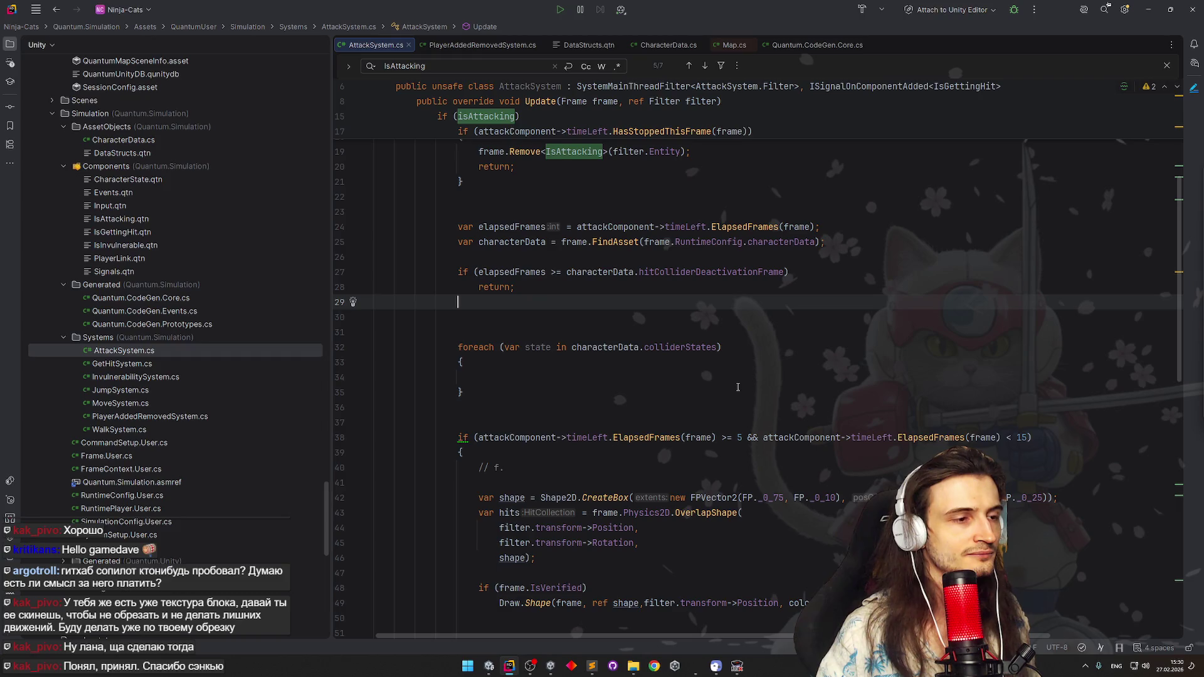
Extend the condition with || elapsedFrames < characterData.colliderStates[0].frame
left_click(786, 272)
type("||")
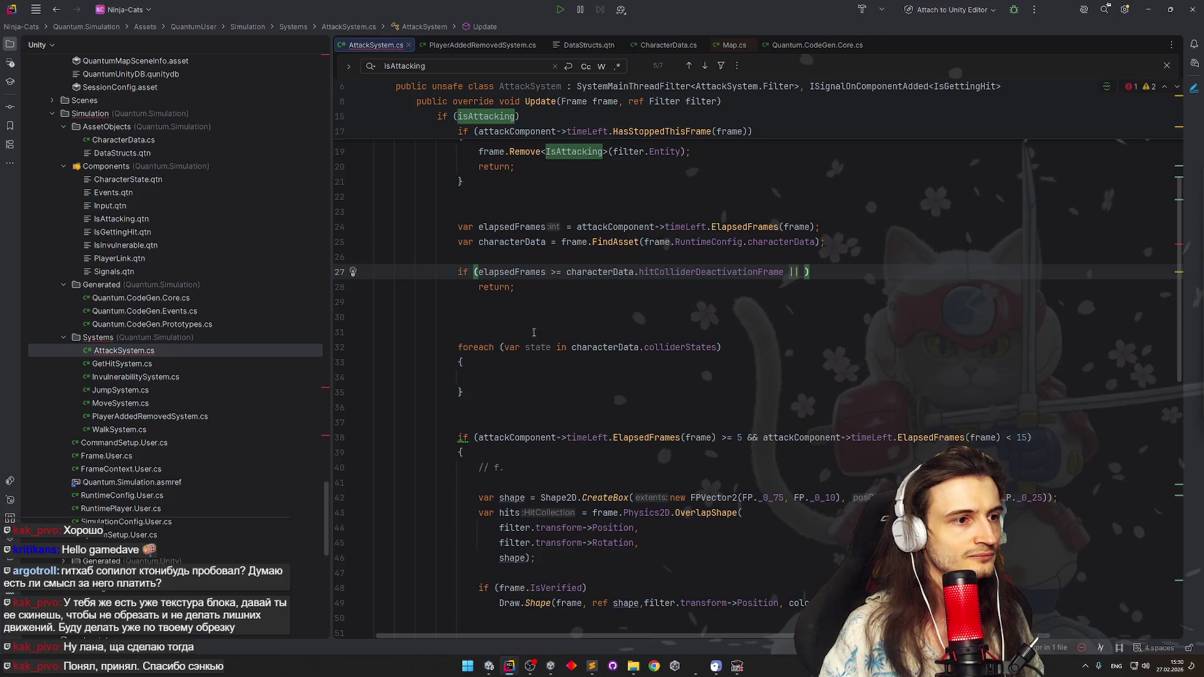
left_click(721, 347)
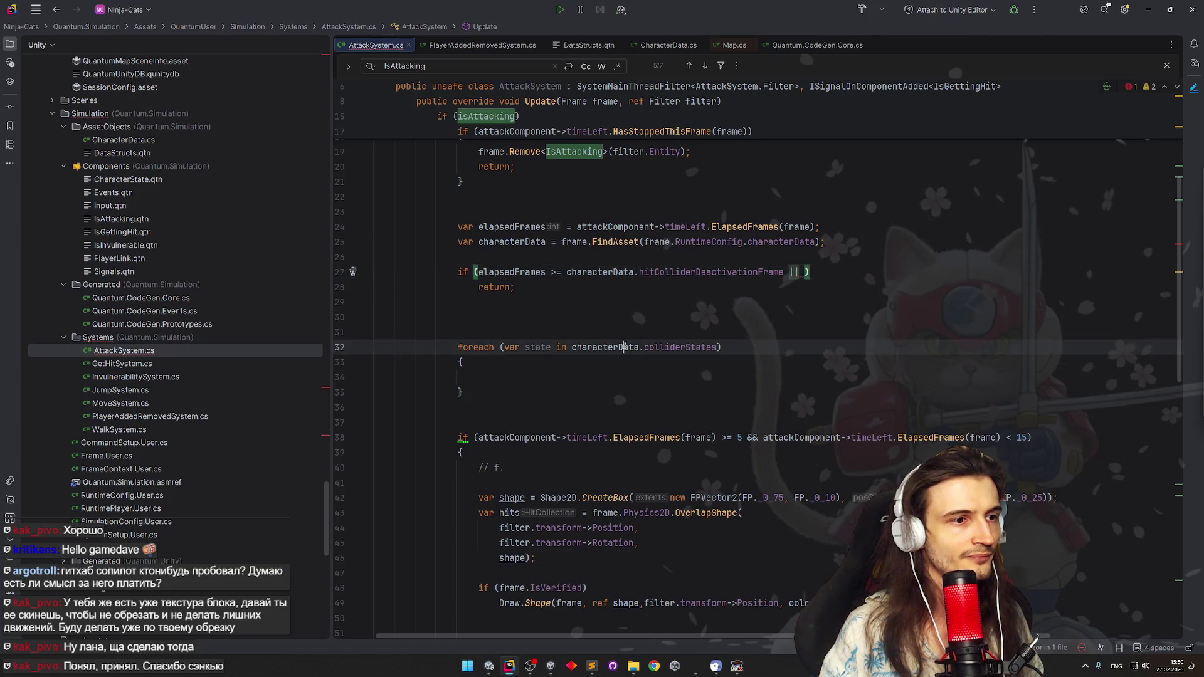
type("characterData.colliderStates")
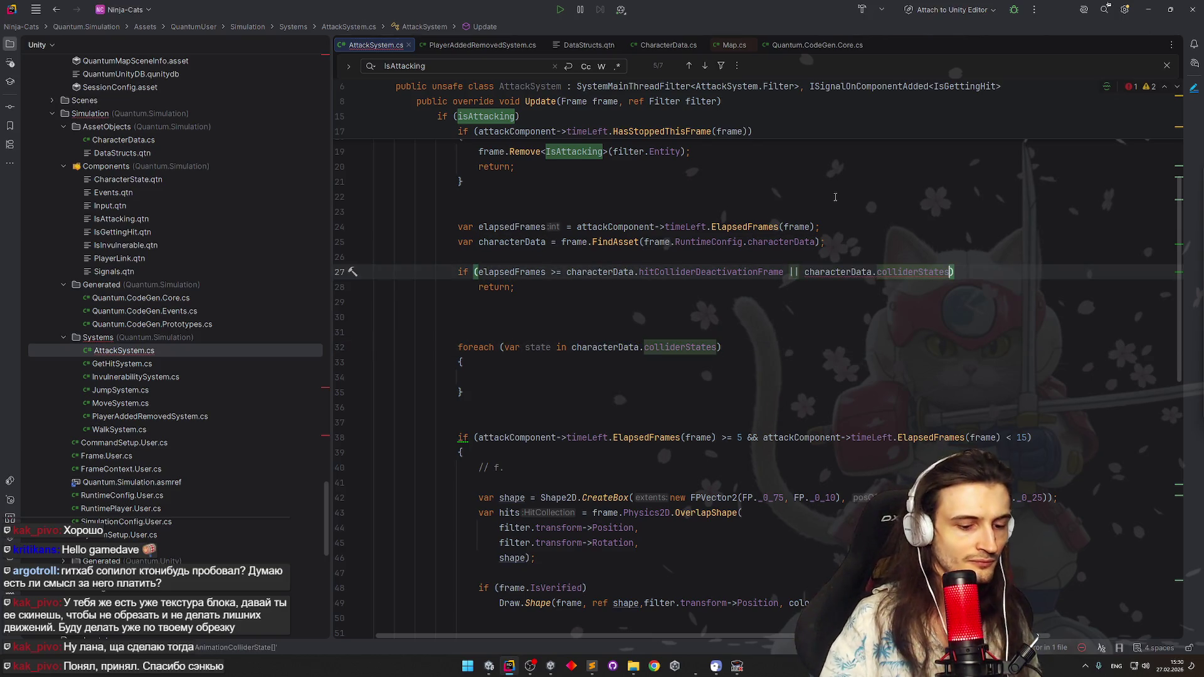
type("[0")
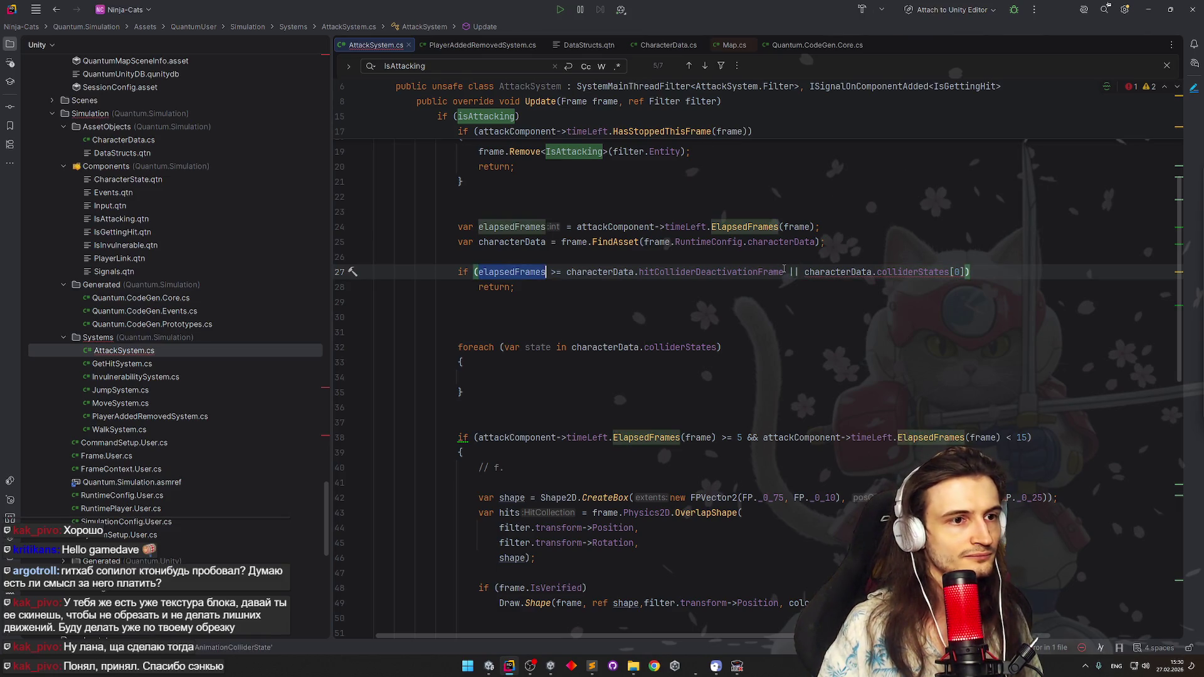
left_click(799, 272)
type("elapsedFrames")
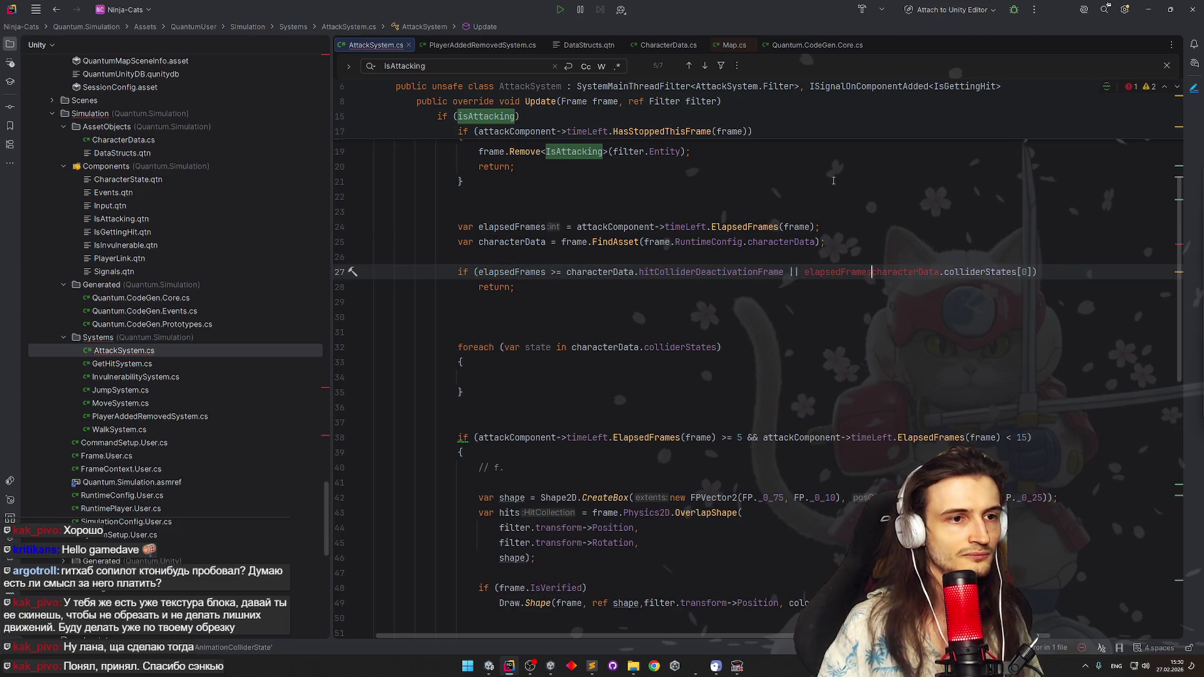
type(" <")
left_click(1041, 272)
type(".frame")
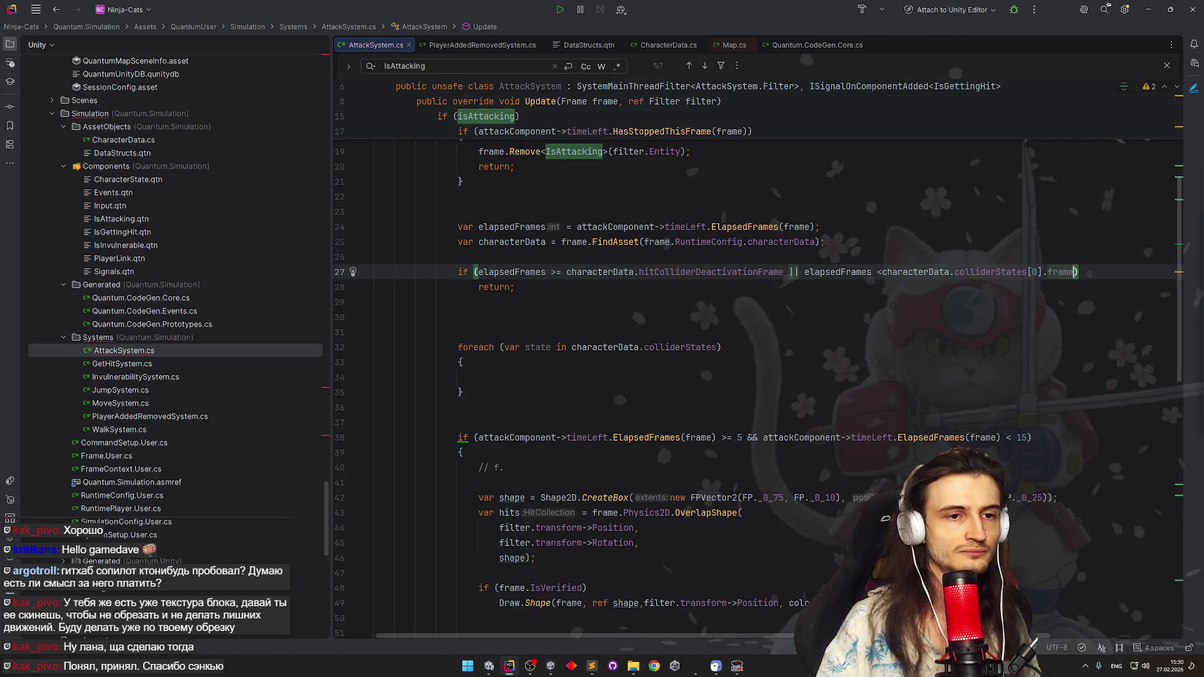
left_click(1036, 227)
left_click(883, 272)
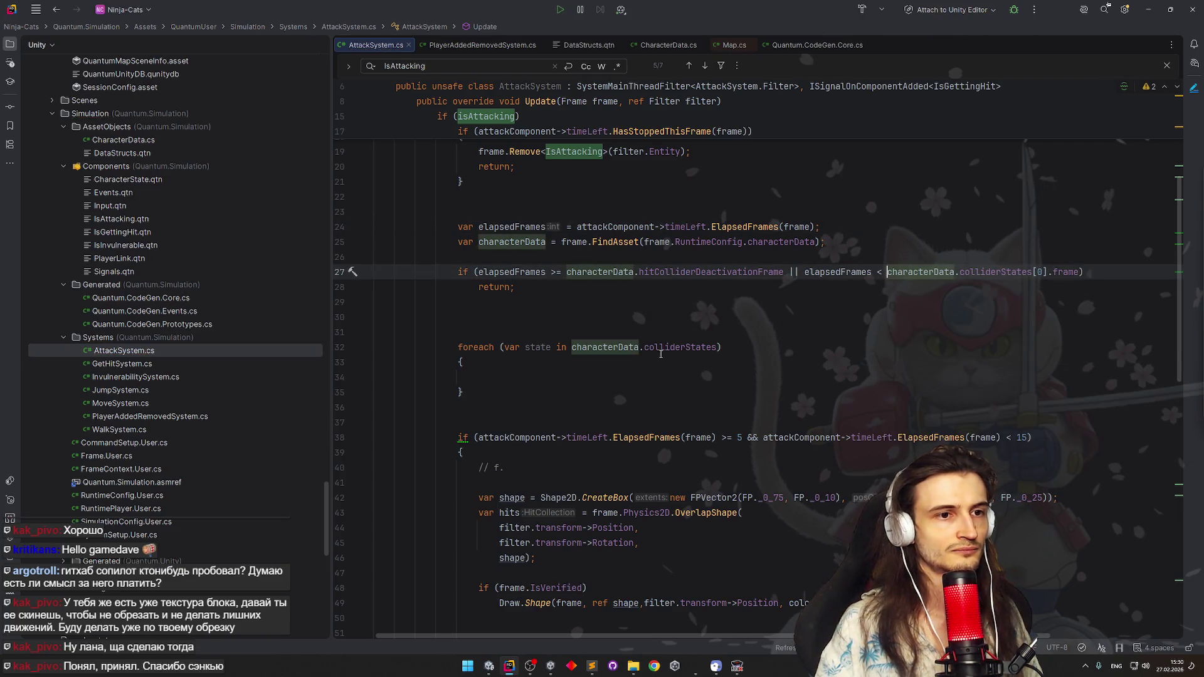
Delete the empty foreach loop over colliderStates
left_click_drag(466, 392, 377, 317)
key("BackSpace")
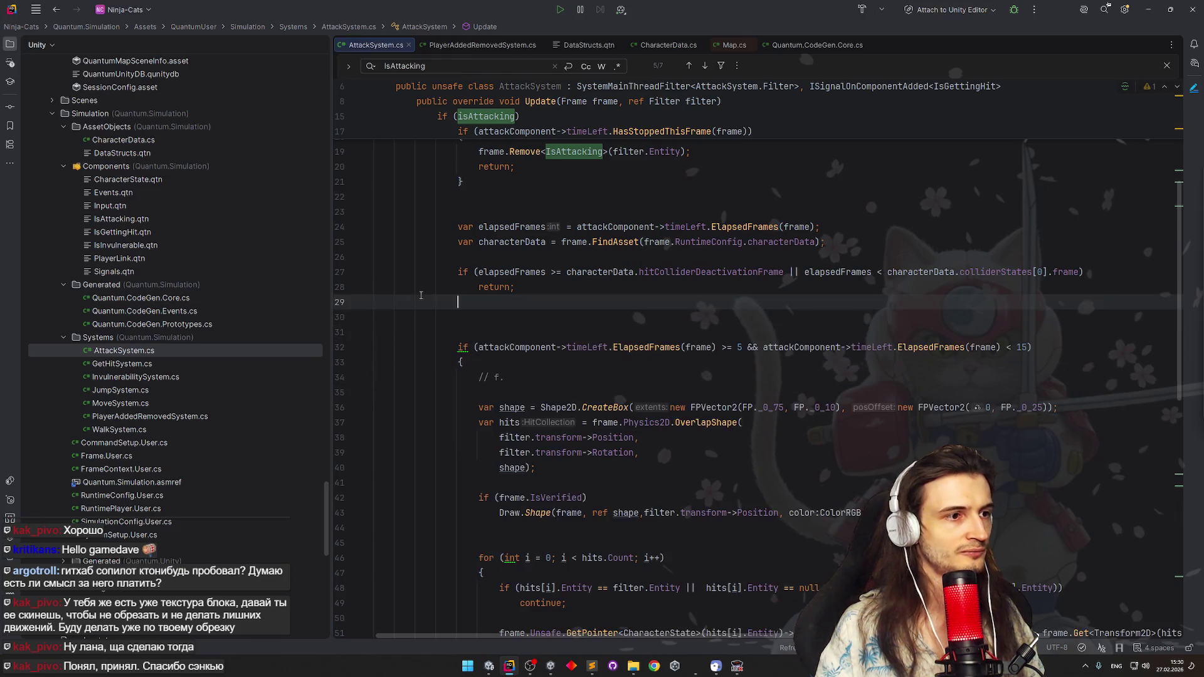
Remove the blank lines and the frame 5–15 if line with its comment
key("BackSpace")
key("BackSpace")
key("Delete")
left_click_drag(377, 362, 376, 302)
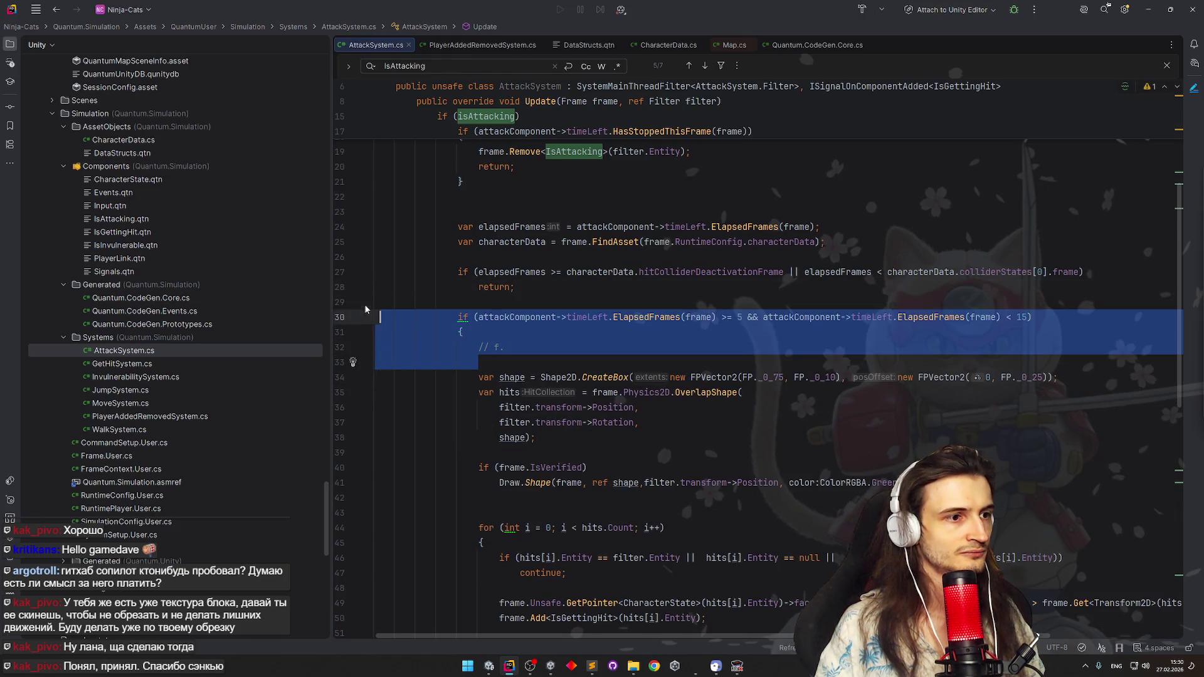
key("BackSpace")
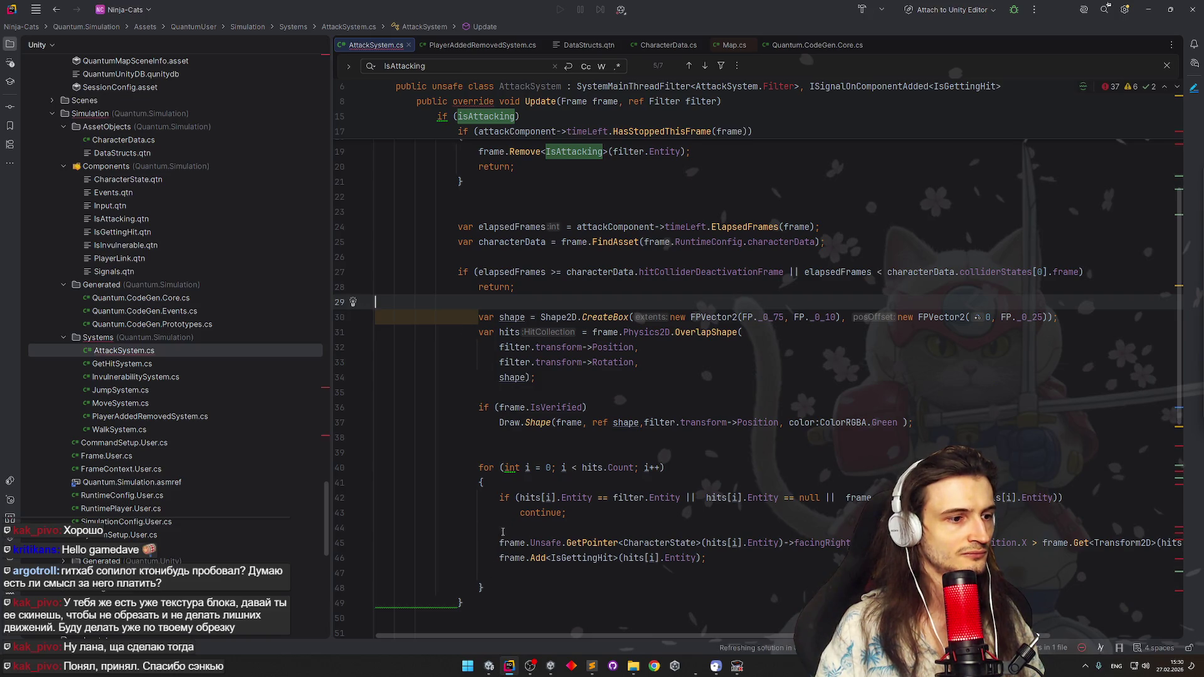
Delete the leftover closing brace and un-indent the hit-detection block one level
double_click(425, 602)
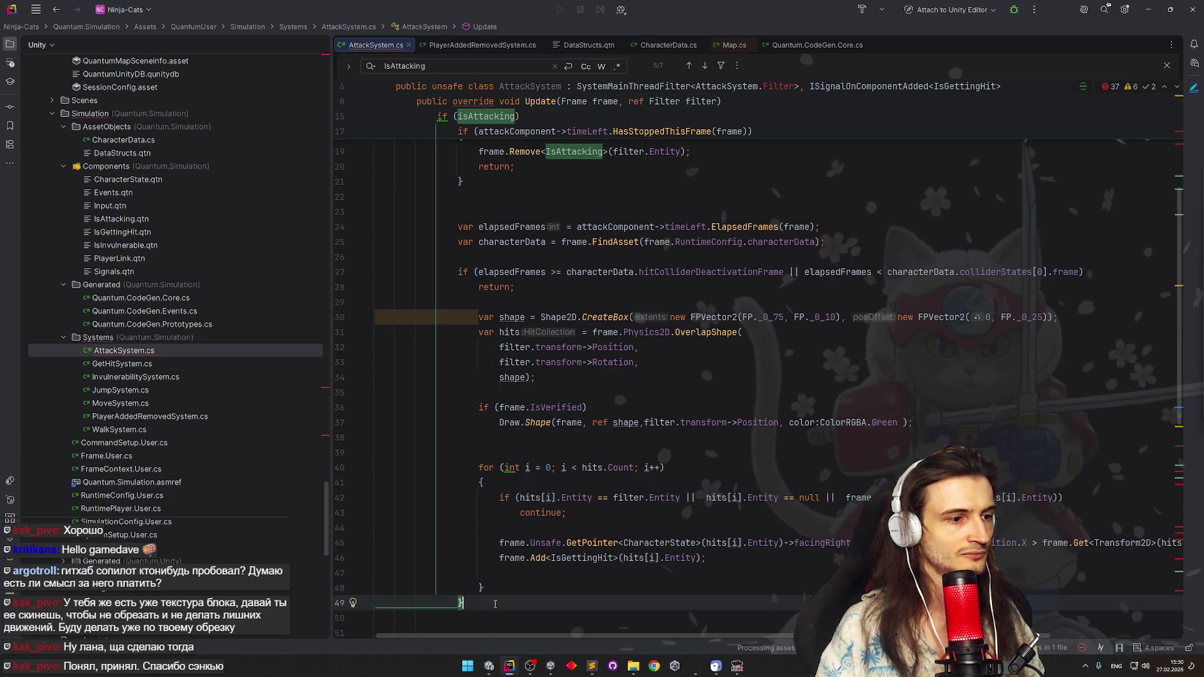
triple_click(402, 602)
key("BackSpace")
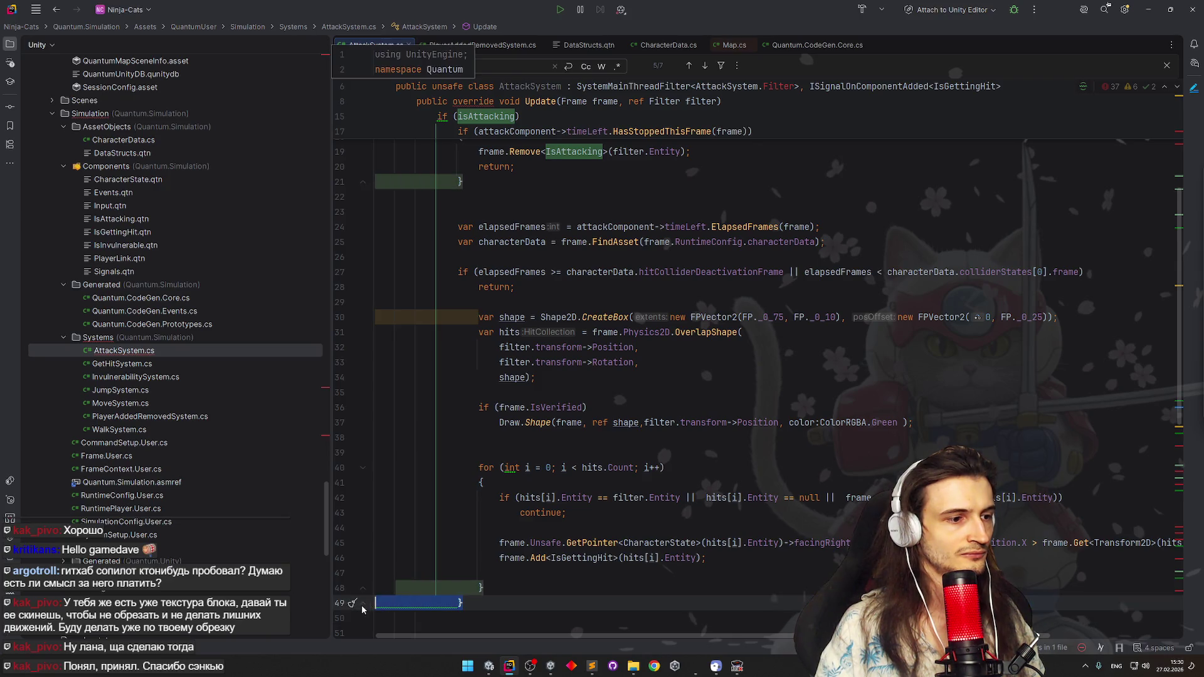
scroll(658, 377, "down", 1)
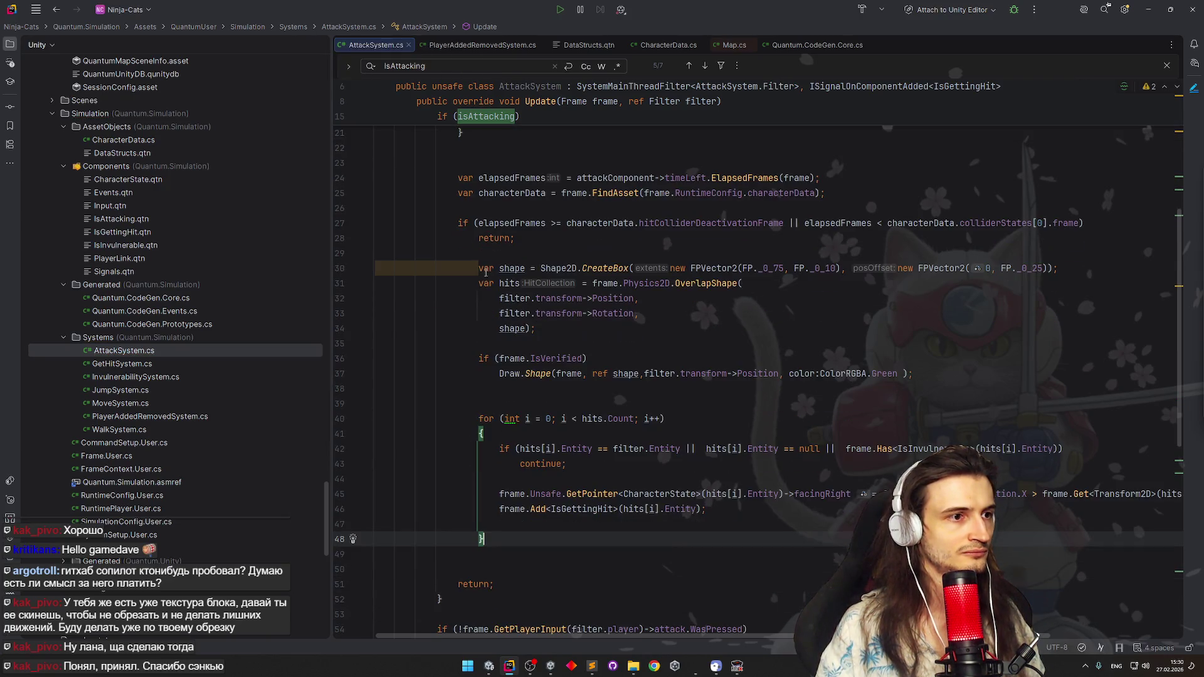
left_click_drag(377, 268, 551, 536)
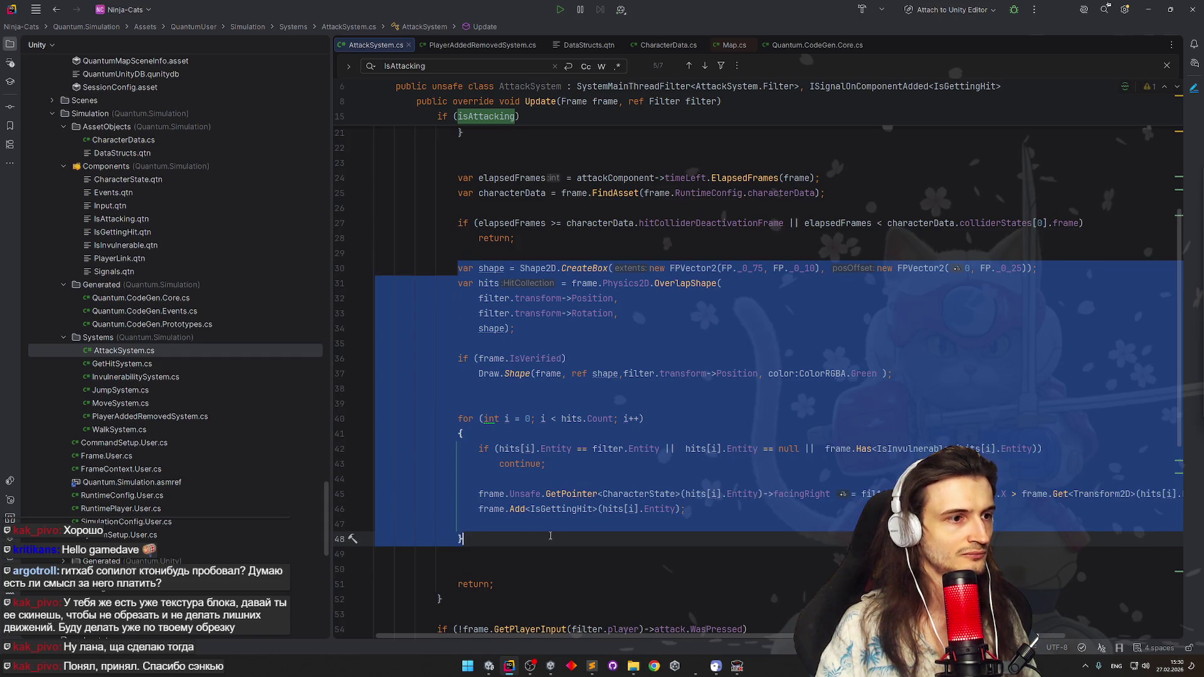
key("shift+Tab")
scroll(561, 400, "up", 3)
scroll(561, 400, "down", 1)
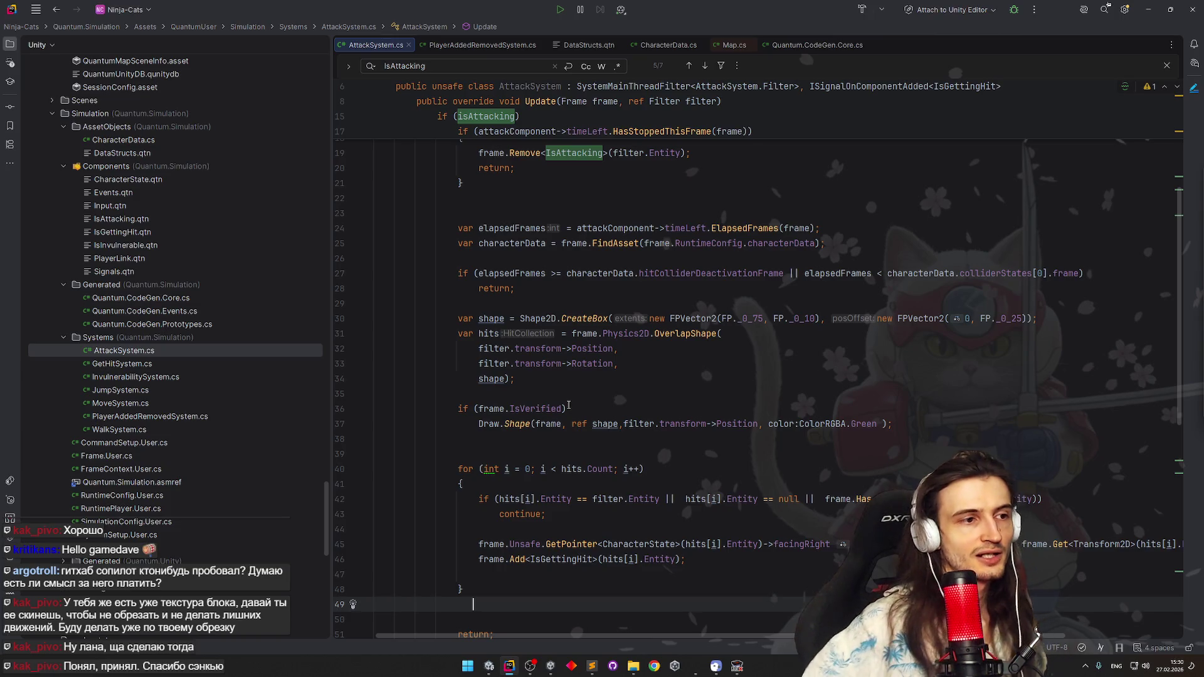
Declare var currentState = characterData.colliderStates.First(...) after the early return
left_click(521, 302)
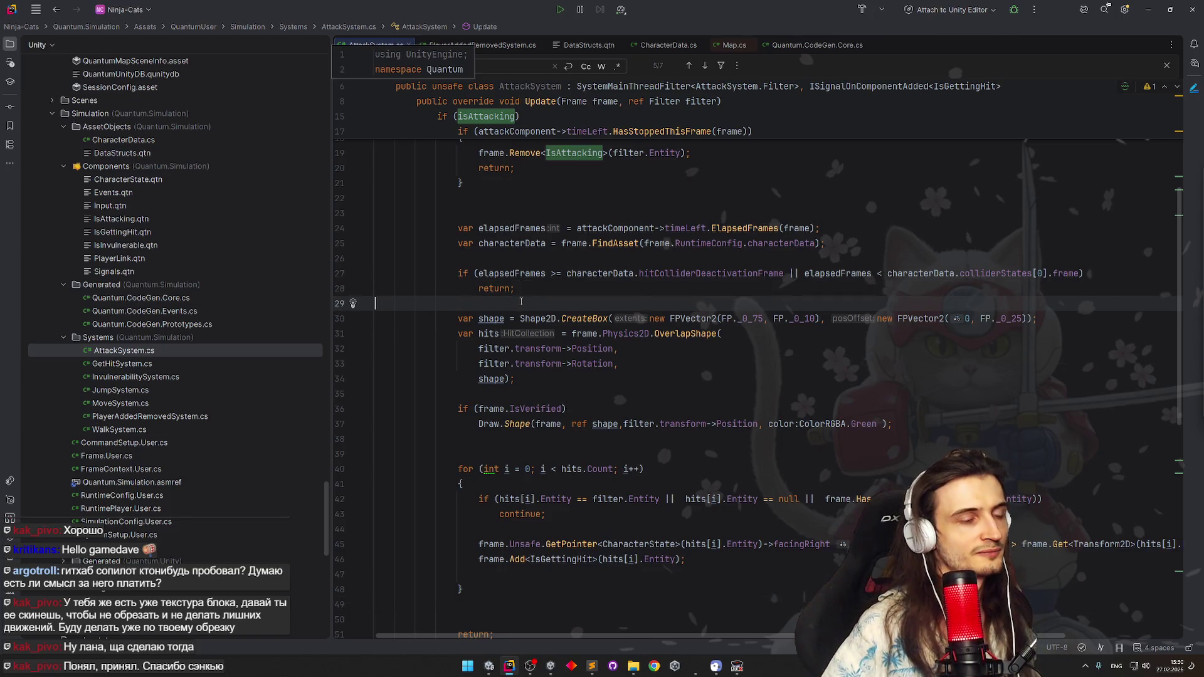
key("Return")
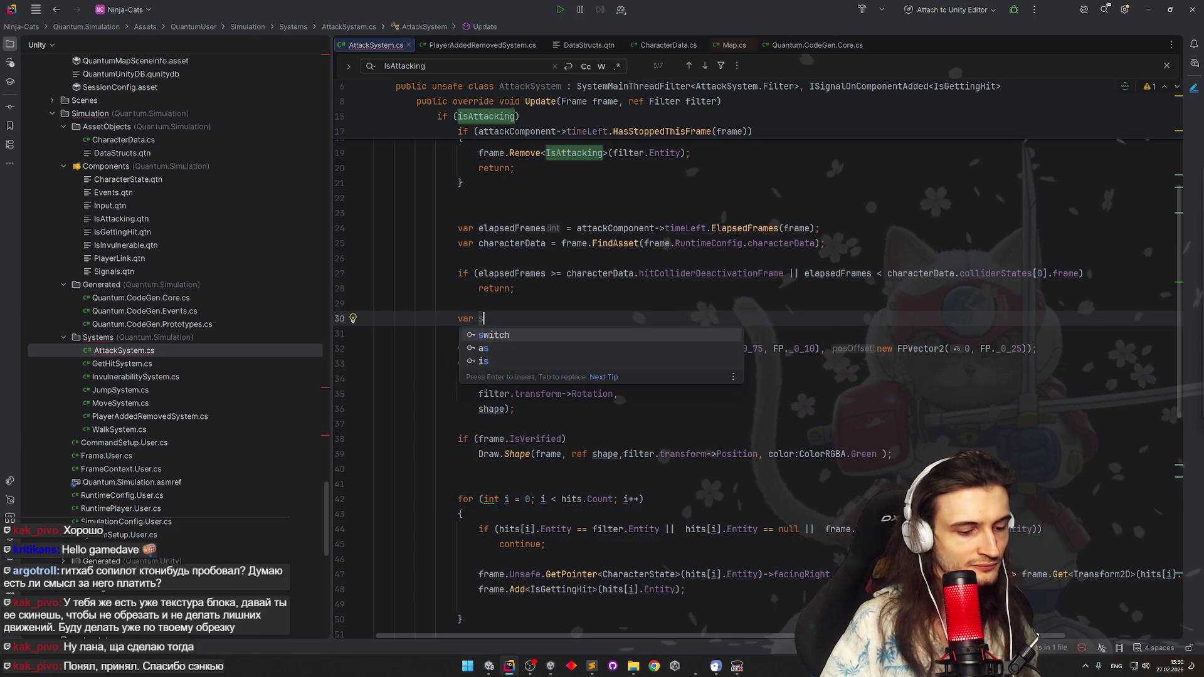
type("var n")
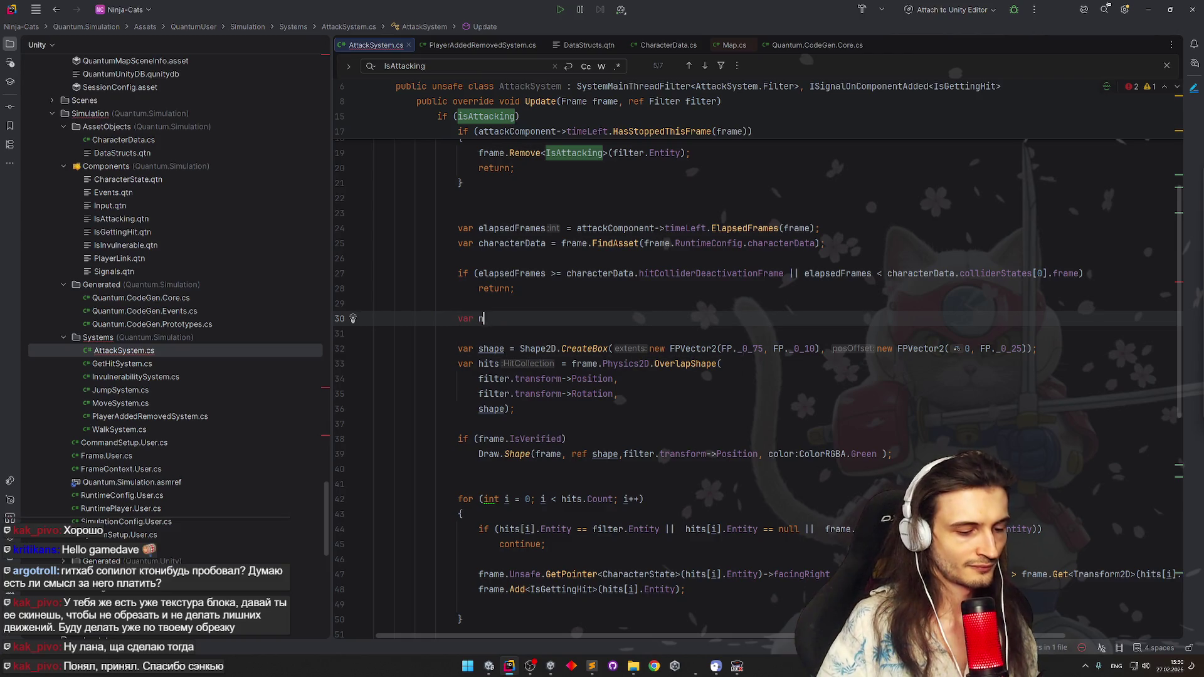
type("ewHi")
key("BackSpace")
key("BackSpace")
key("BackSpace")
key("BackSpace")
key("BackSpace")
type("currentState =")
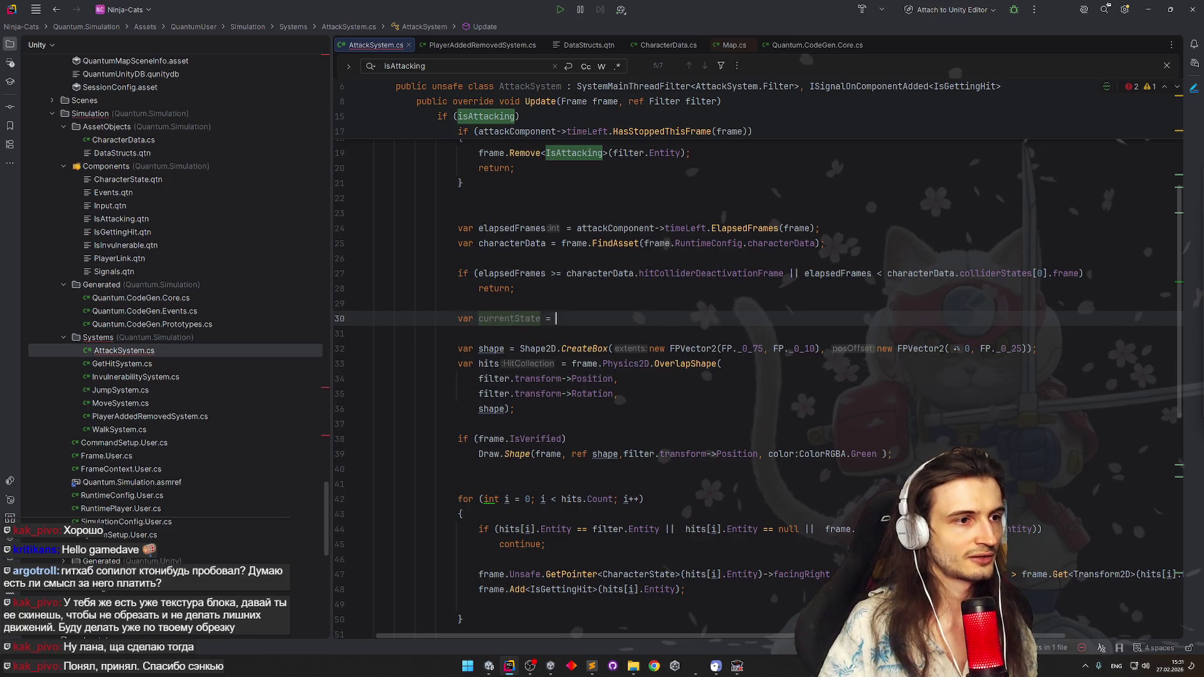
key("Escape")
type("elapsedFrames.")
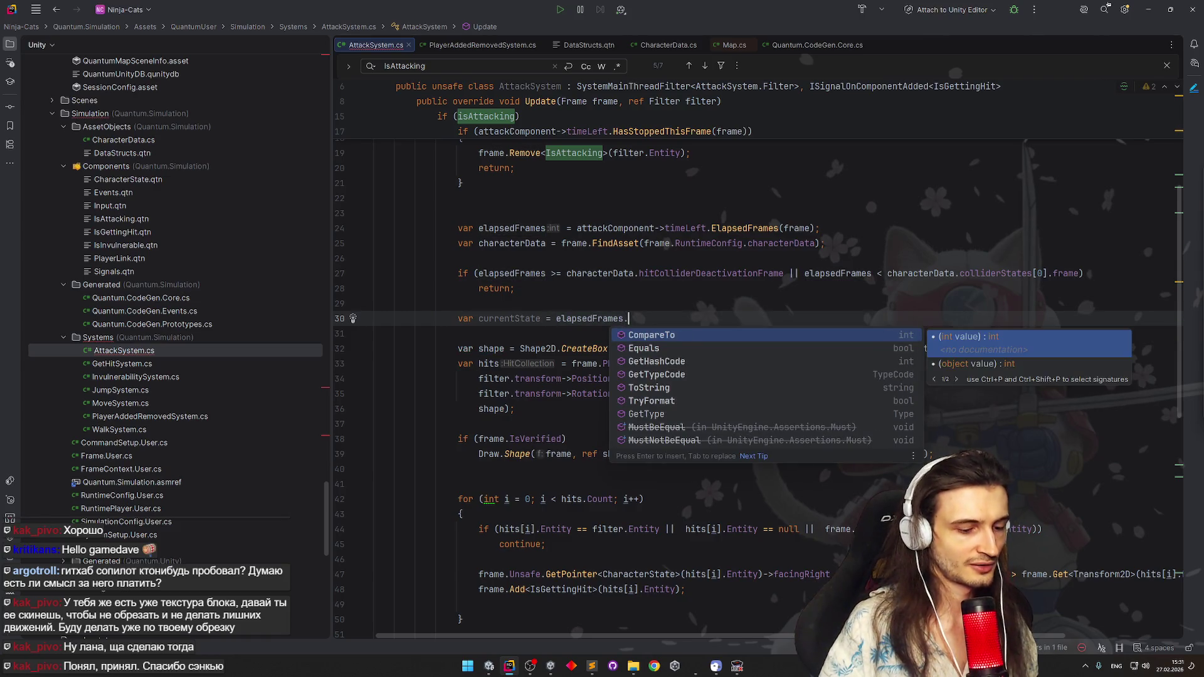
type("F")
key("BackSpace")
key("BackSpace")
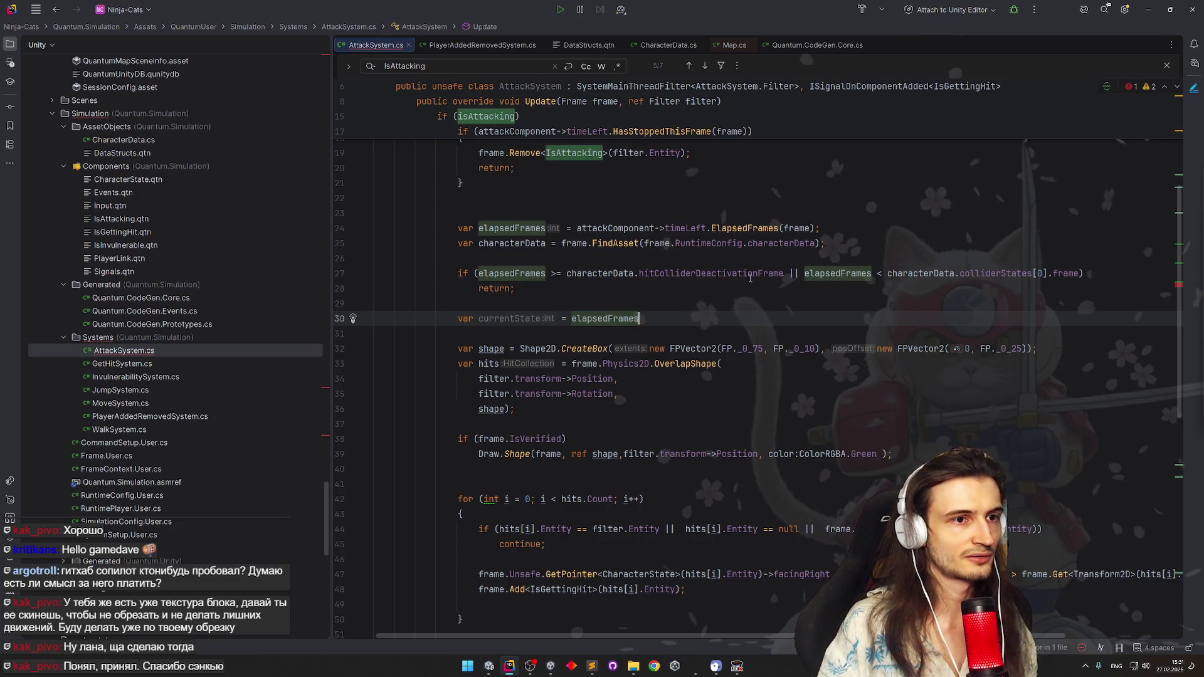
key("ctrl+BackSpace")
type("characterData")
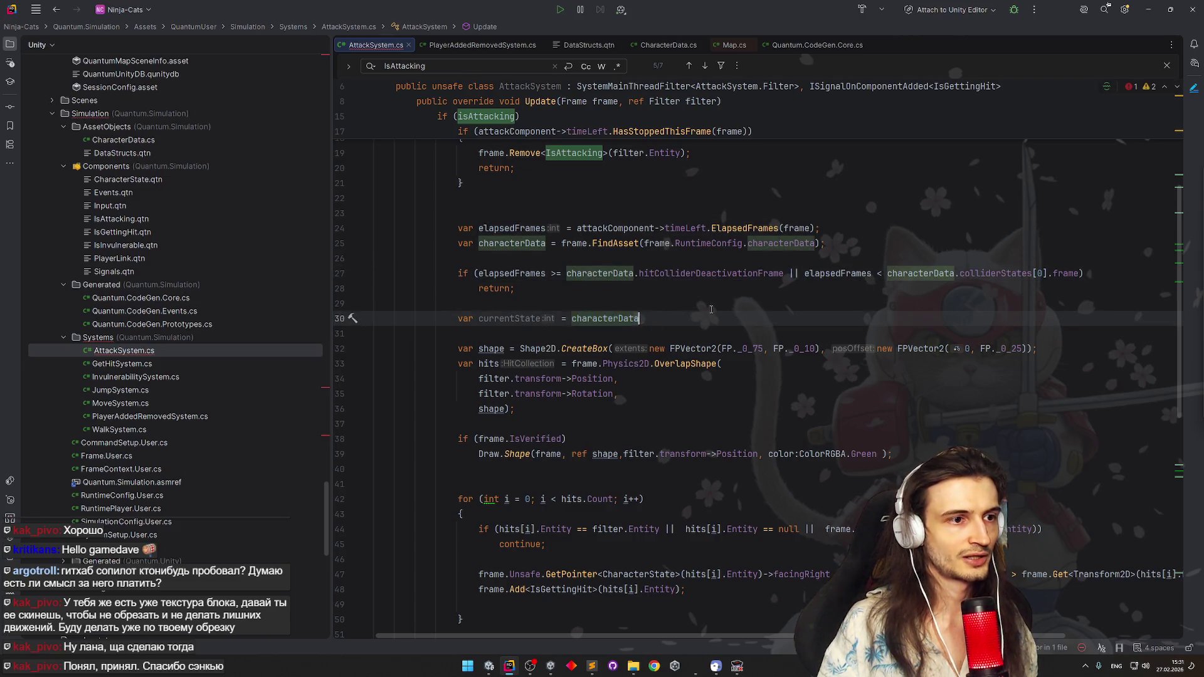
type(".col")
key("Return")
type(".First")
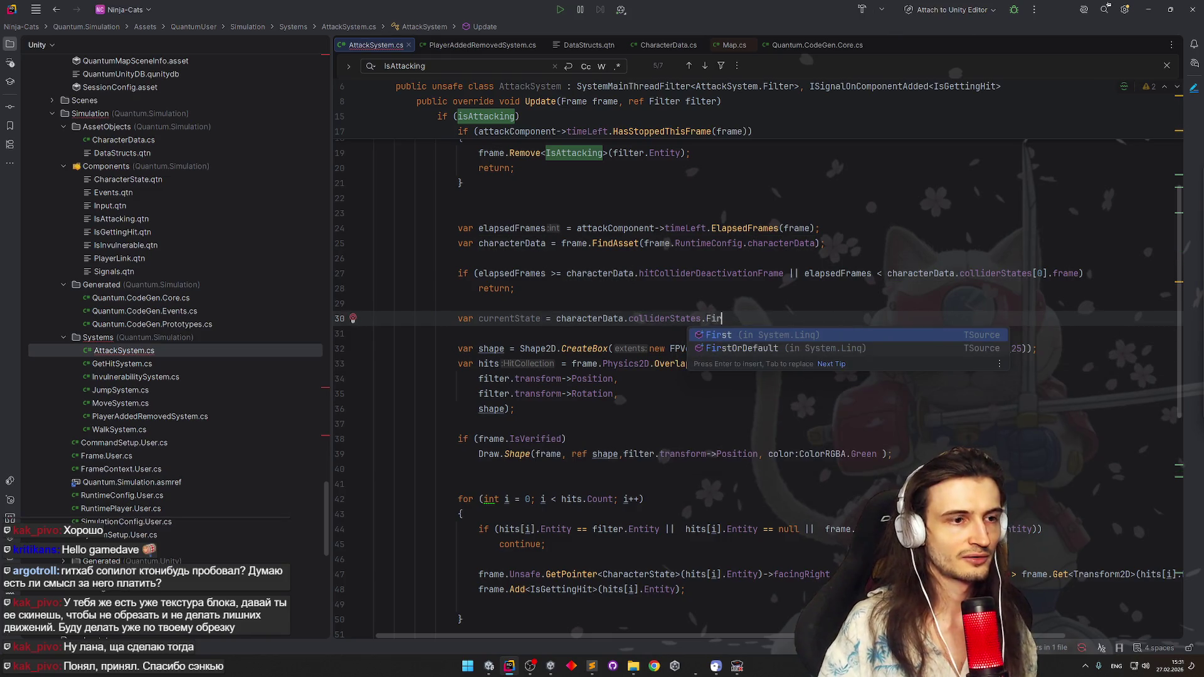
key("Return")
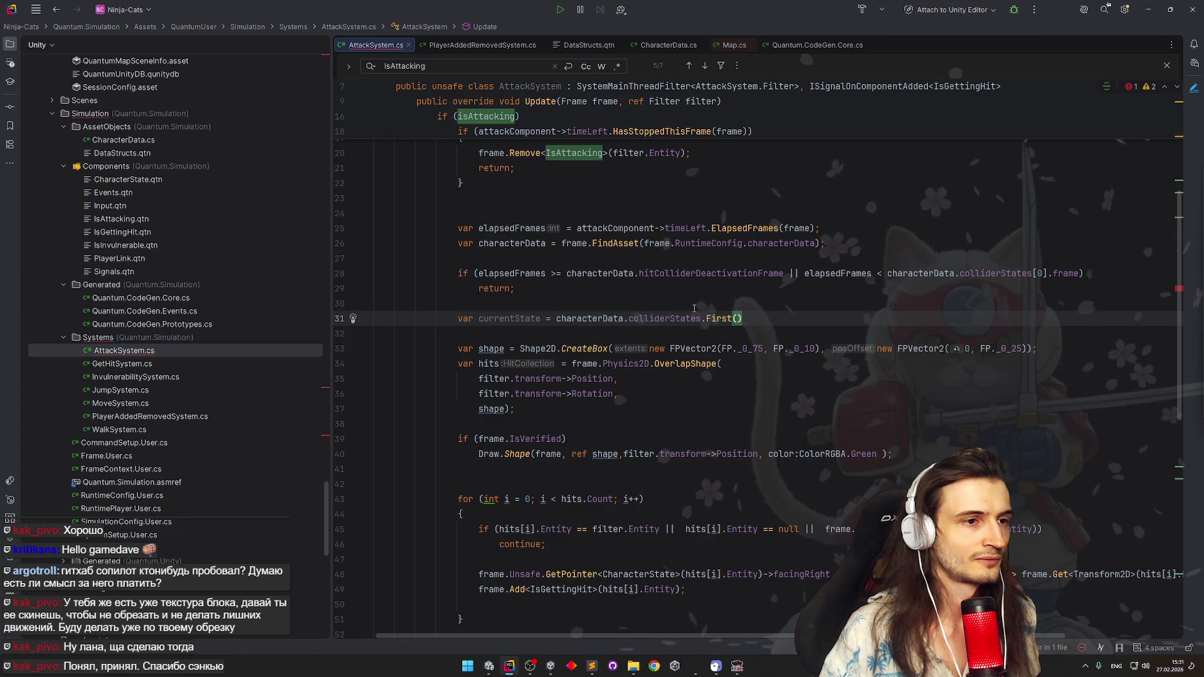
type("state")
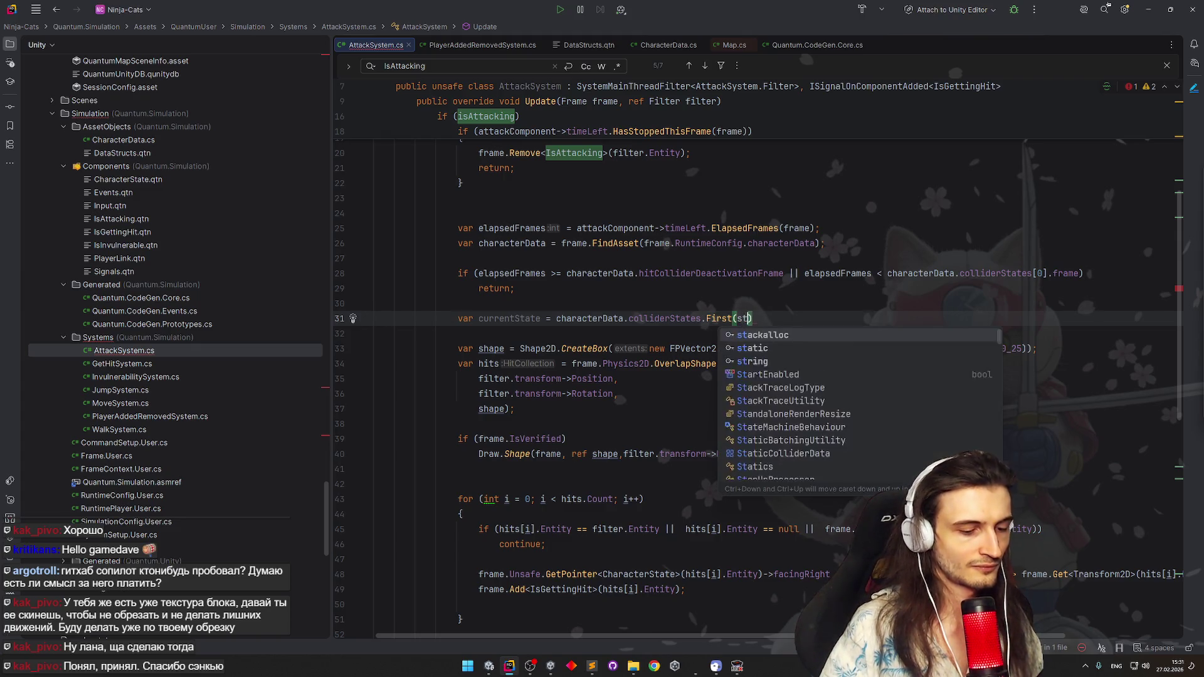
type(" =>")
Write the lookup lambda state => state.frame >= elapsedFrames
key("BackSpace")
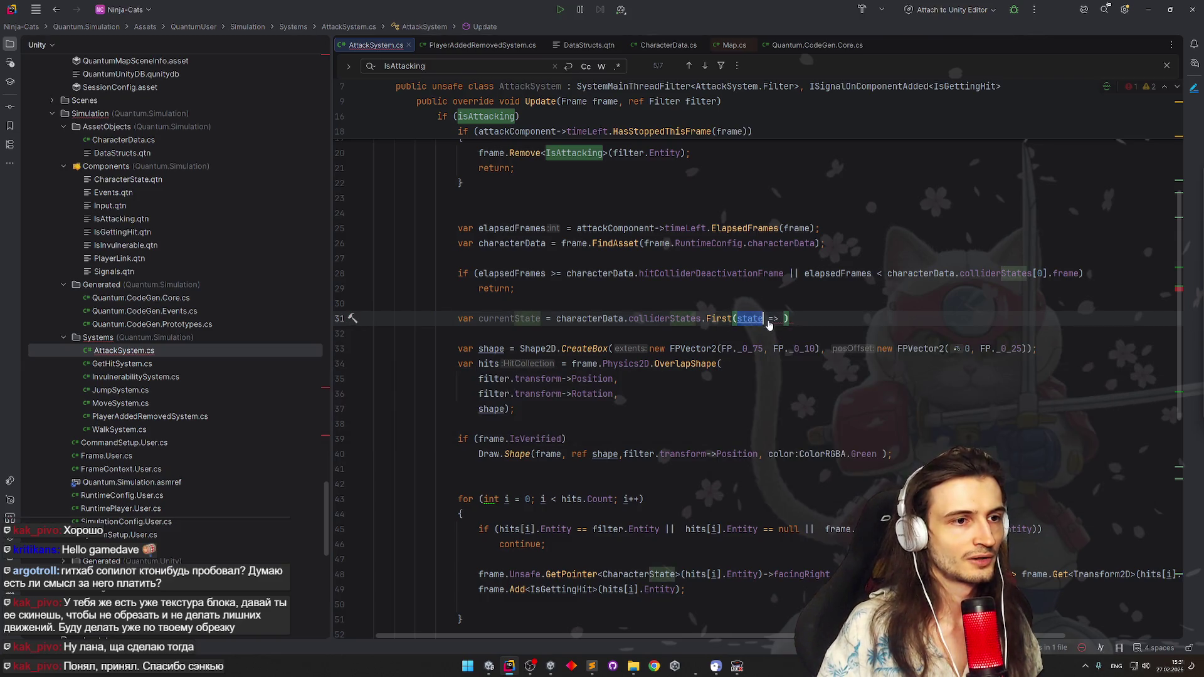
type("state.fra")
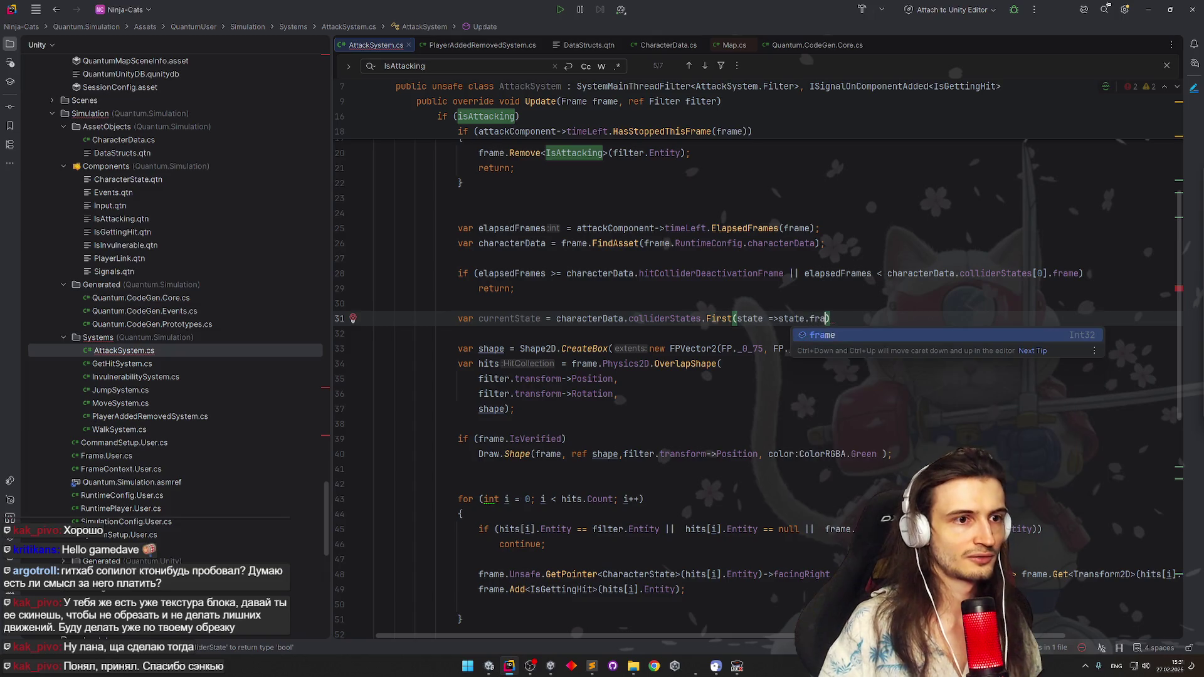
key("Return")
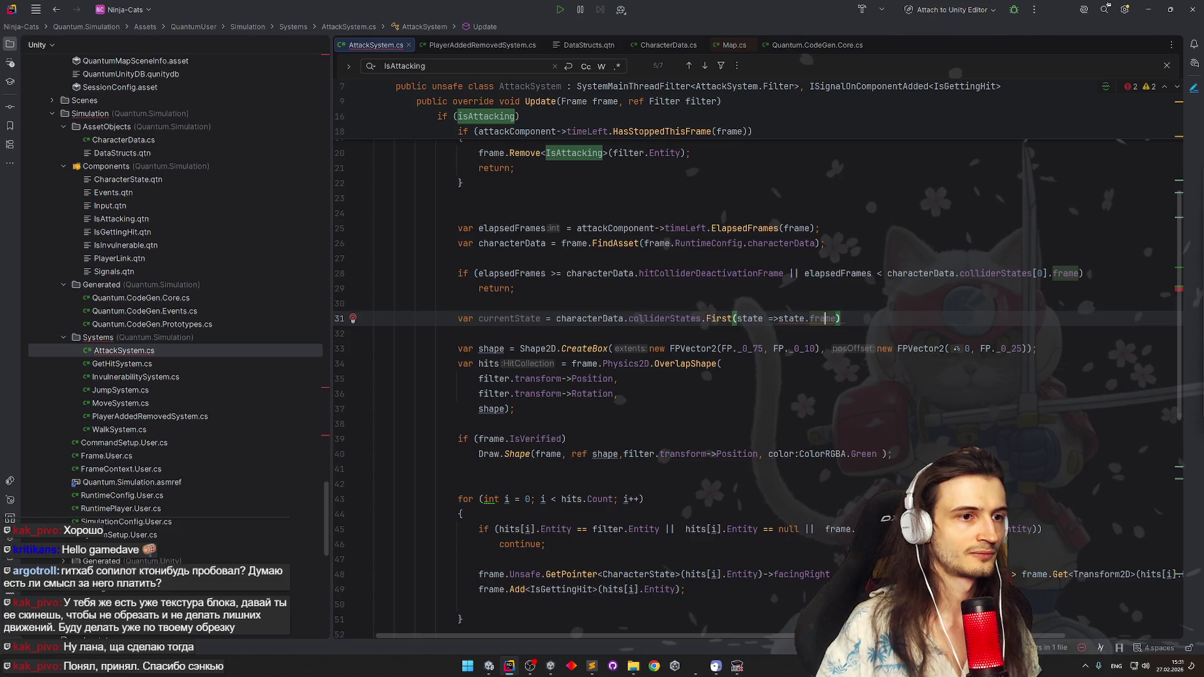
key("Left")
key("Left")
key("Left")
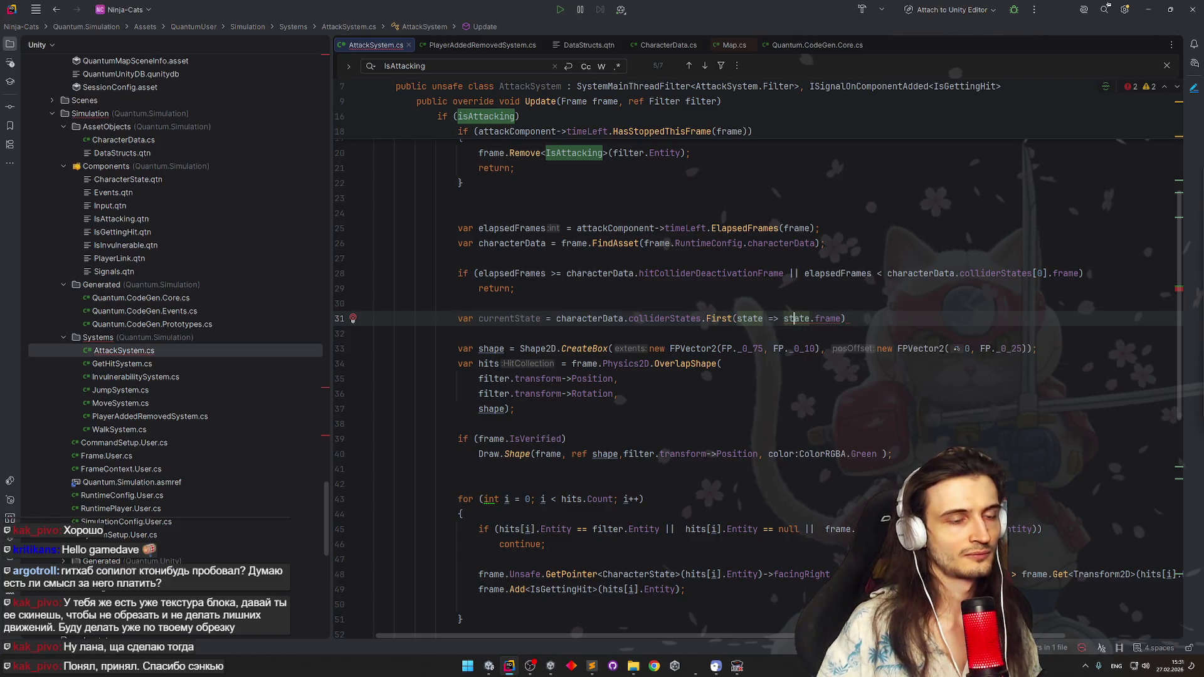
key("Right")
key("Right")
key("Right")
key("Right")
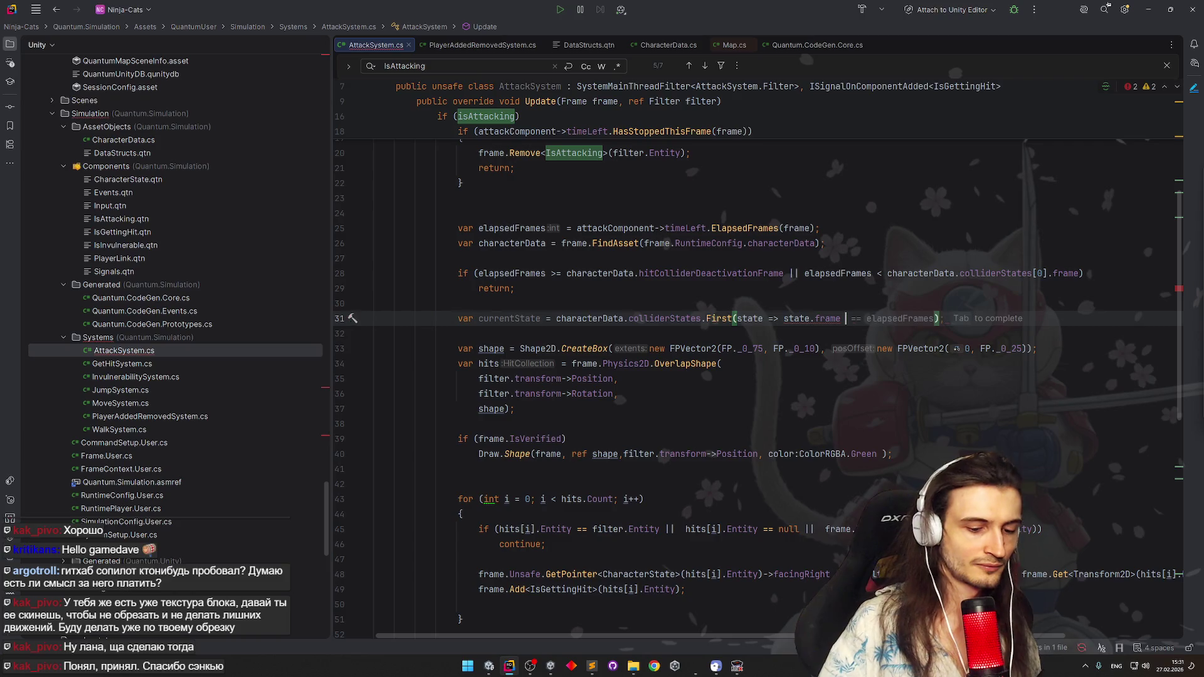
type(">=")
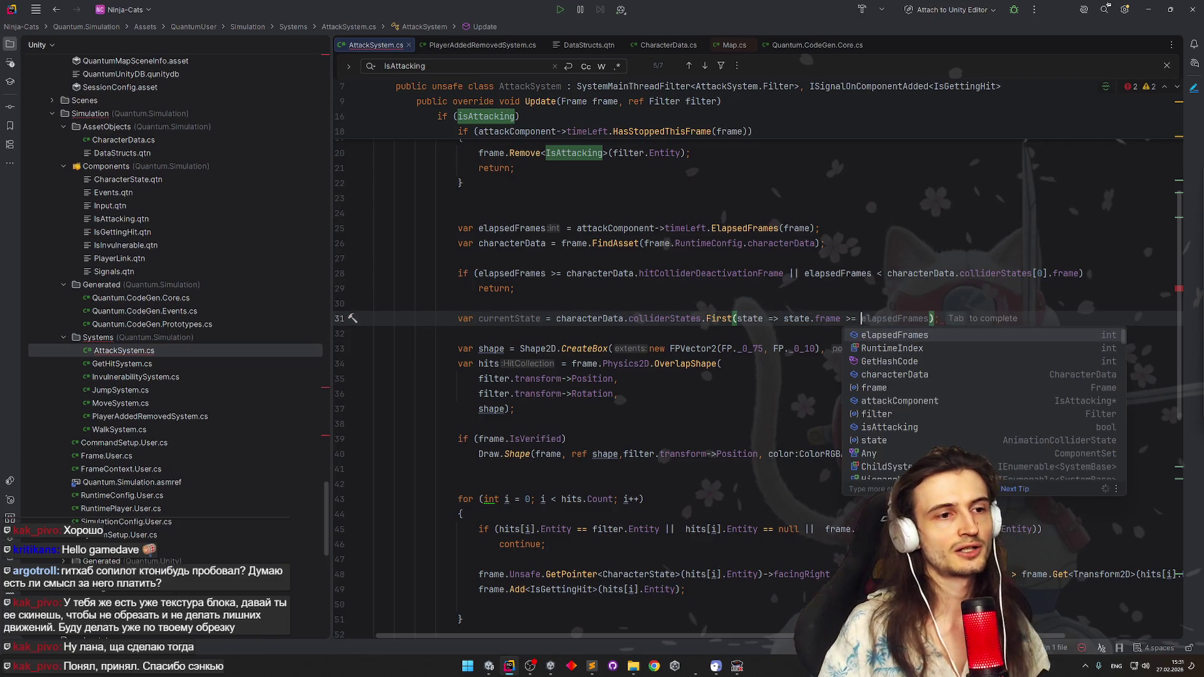
key("Escape")
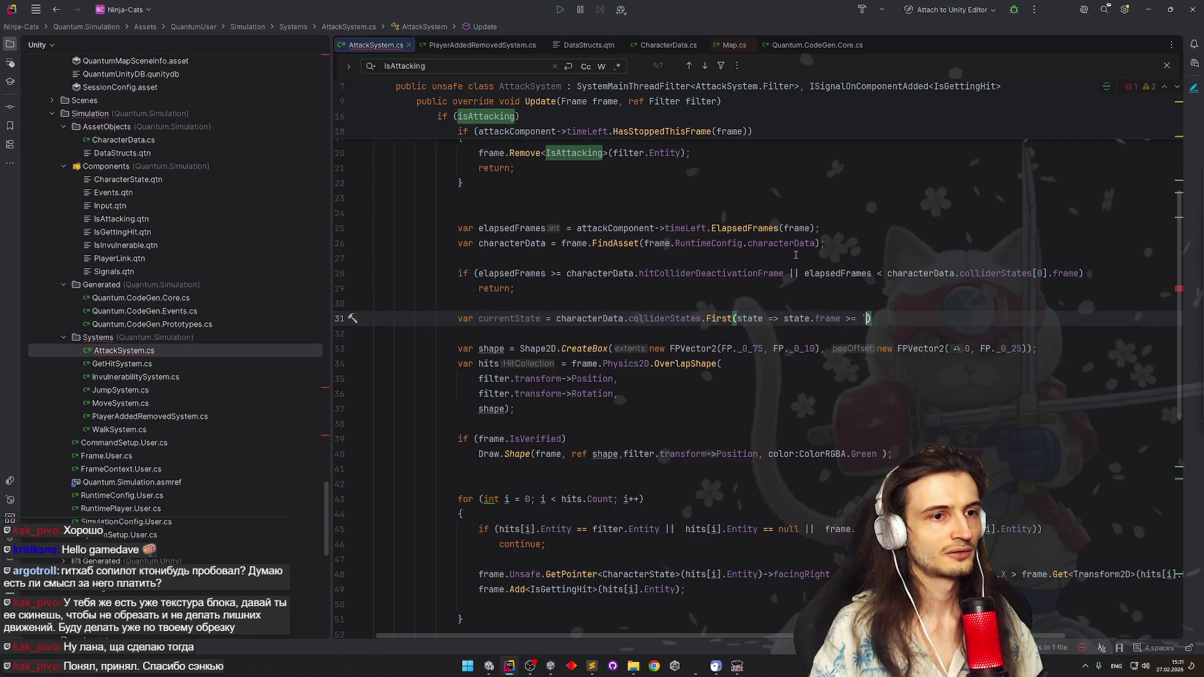
type("el")
key("Return")
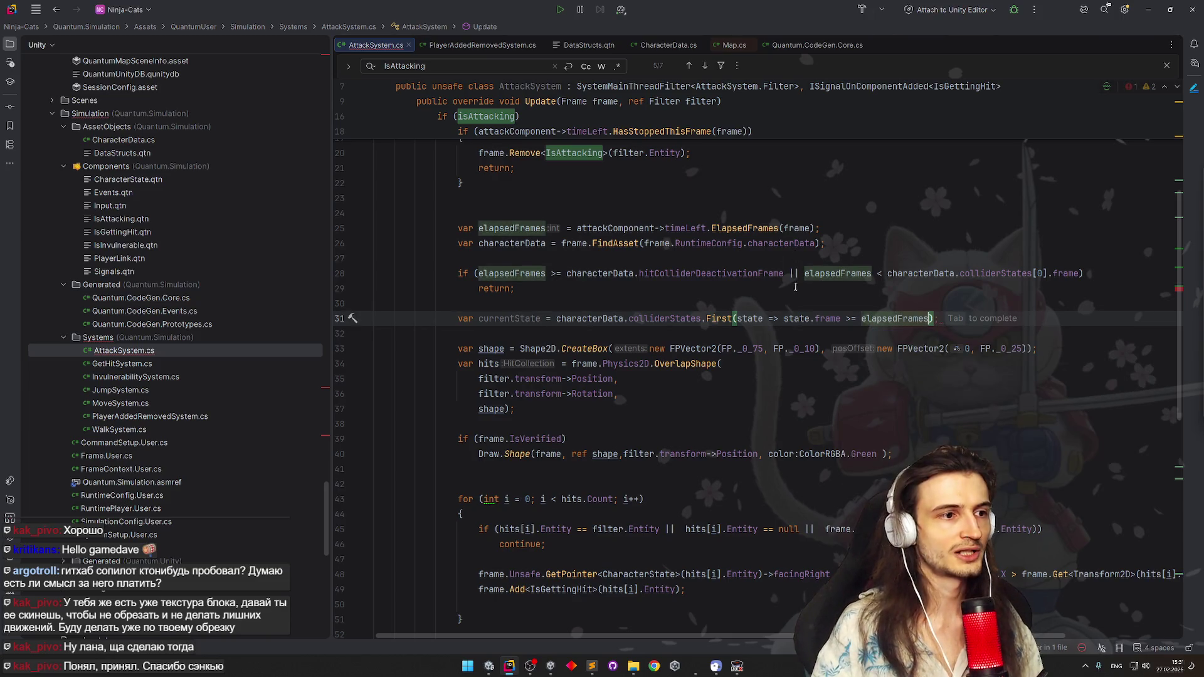
type(";")
Replace the fixed CreateBox extents and offset with currentState.extents and currentState.position
left_click(493, 288)
left_click(649, 348)
double_click(523, 319)
key("ctrl+c")
left_click_drag(649, 348, 820, 349)
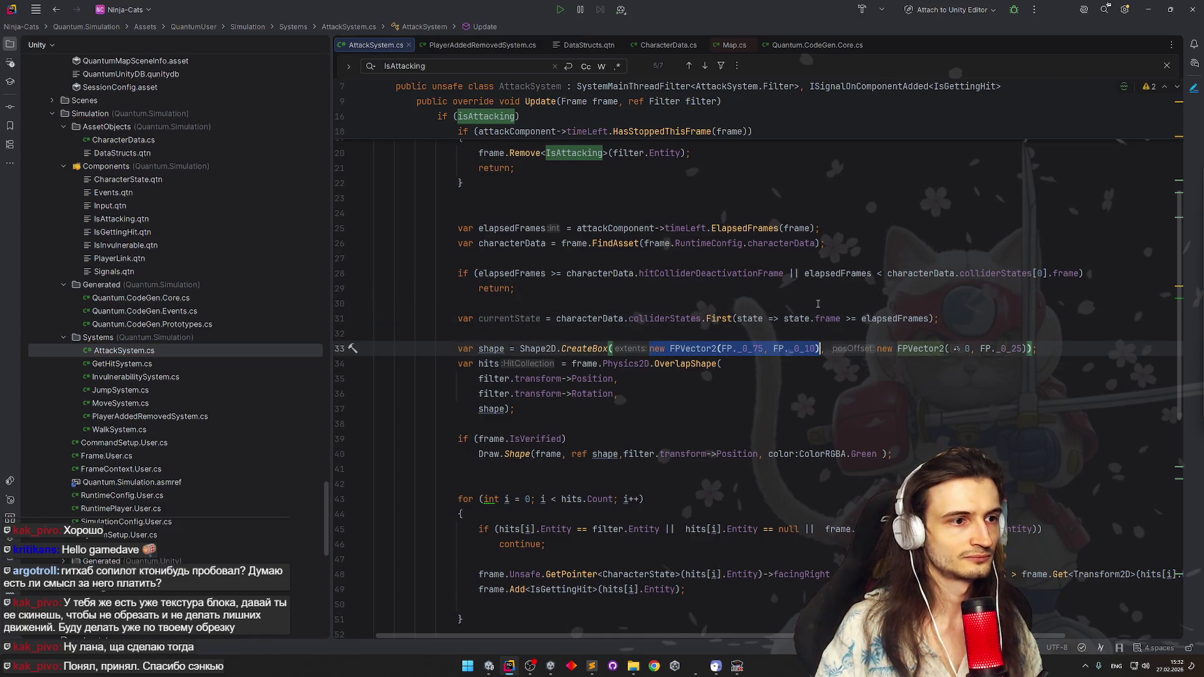
key("ctrl+v")
type(".")
key("Return")
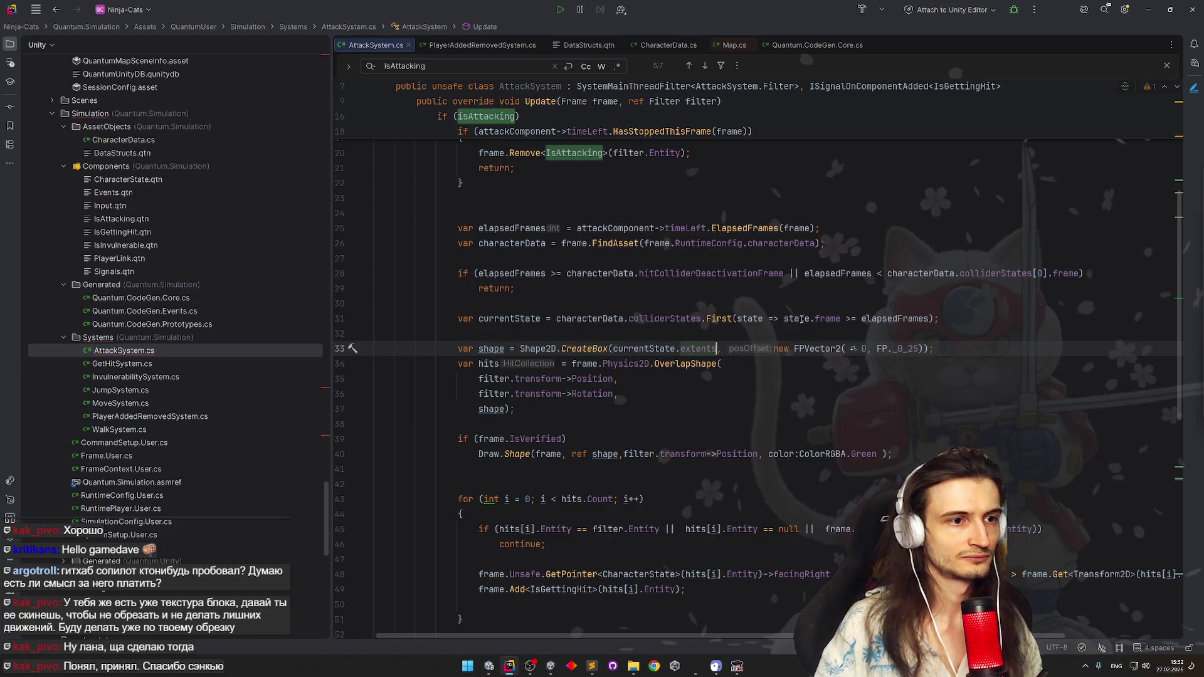
left_click_drag(773, 349, 931, 348)
key("ctrl+v")
type(".")
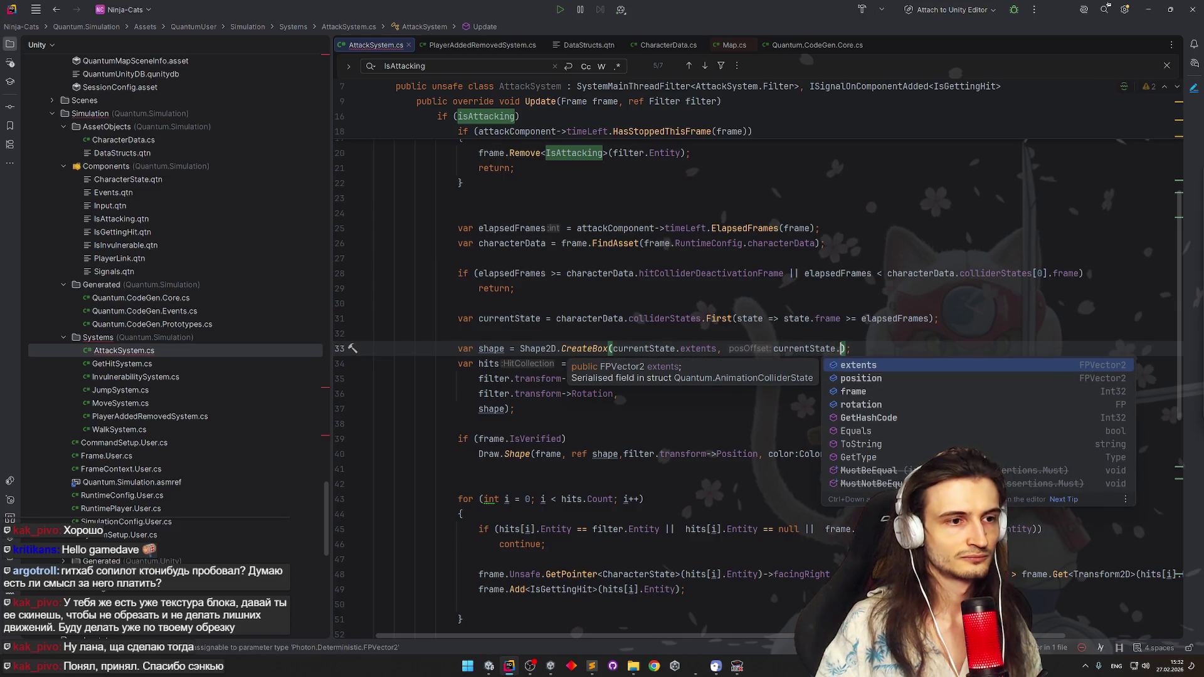
key("Down")
key("Return")
type(", currentState.rotation")
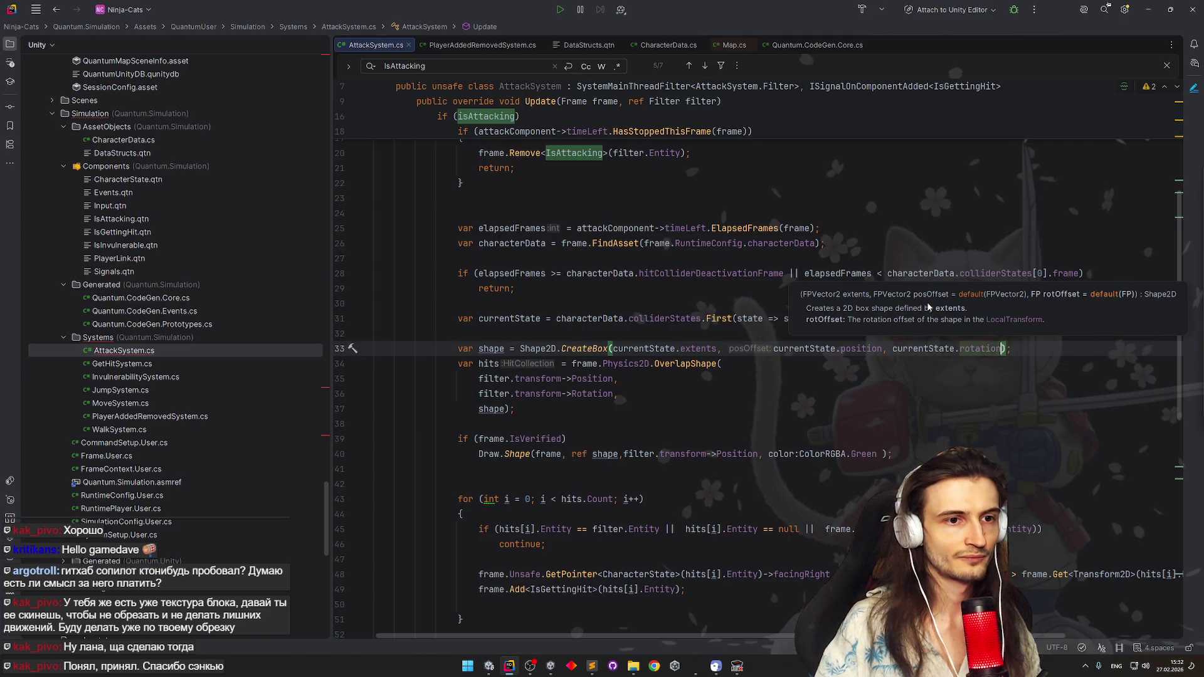
Use currentState.rotation as the box rotation argument, then switch to Unity
key("Tab")
left_click(927, 376)
key("Down")
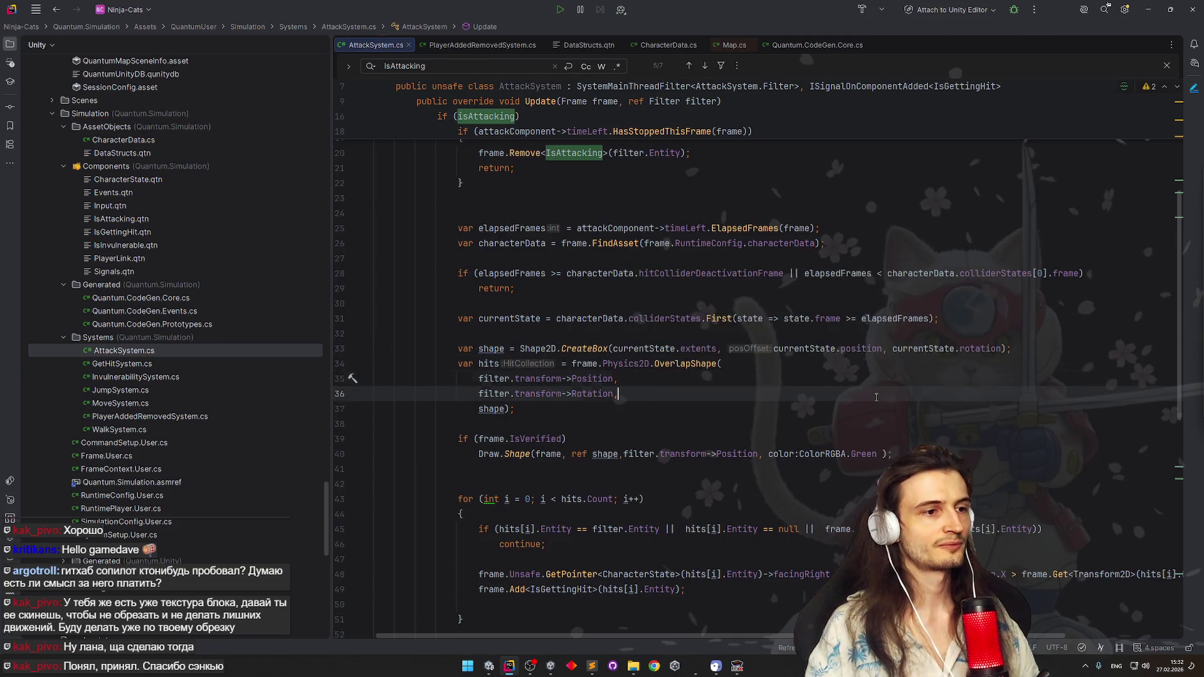
key("Down")
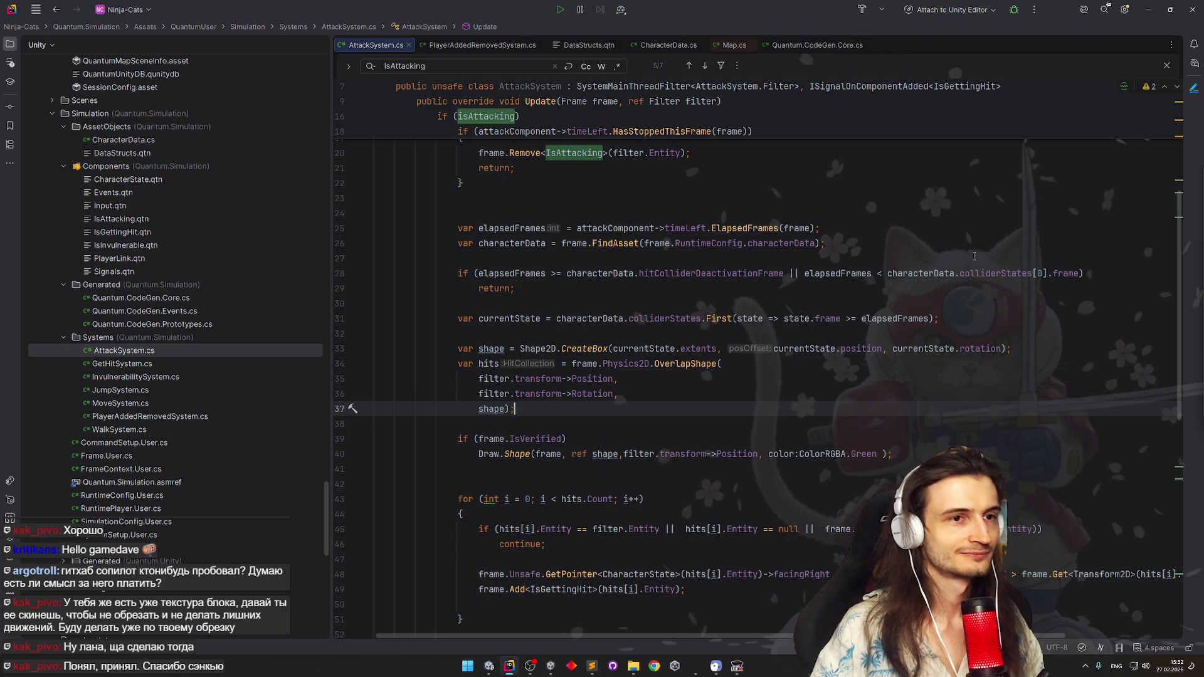
key("alt+Tab")
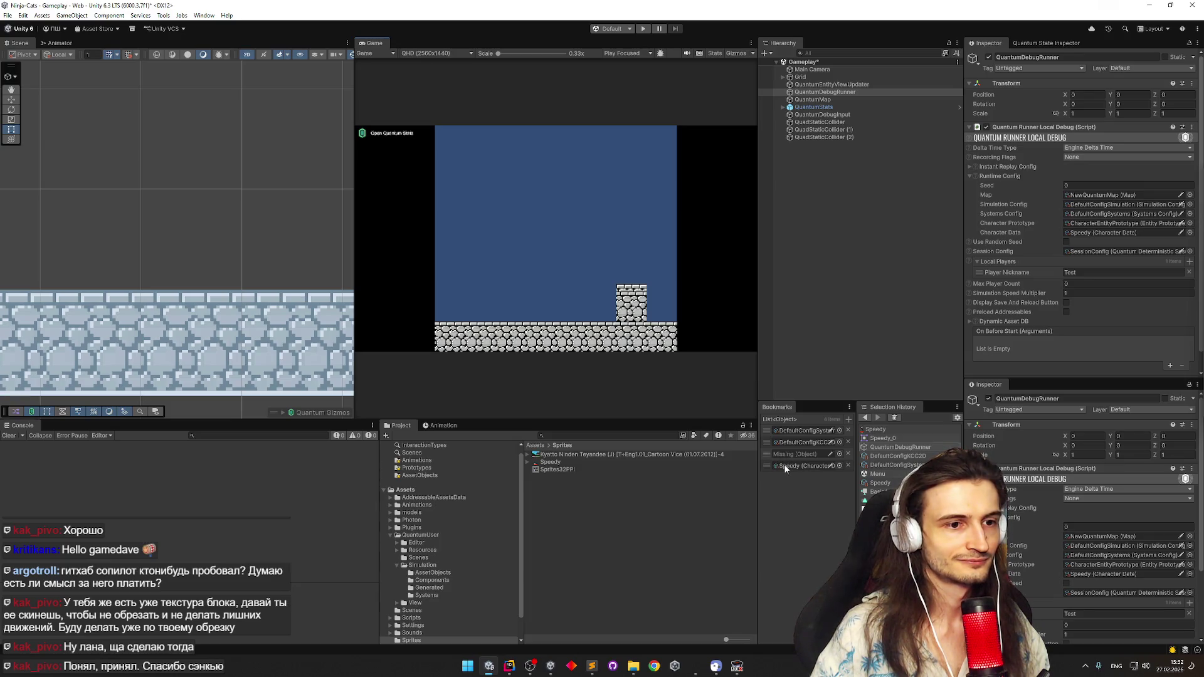
Search the project for character assets and bookmark the Character asset
left_click(654, 434)
type("charact")
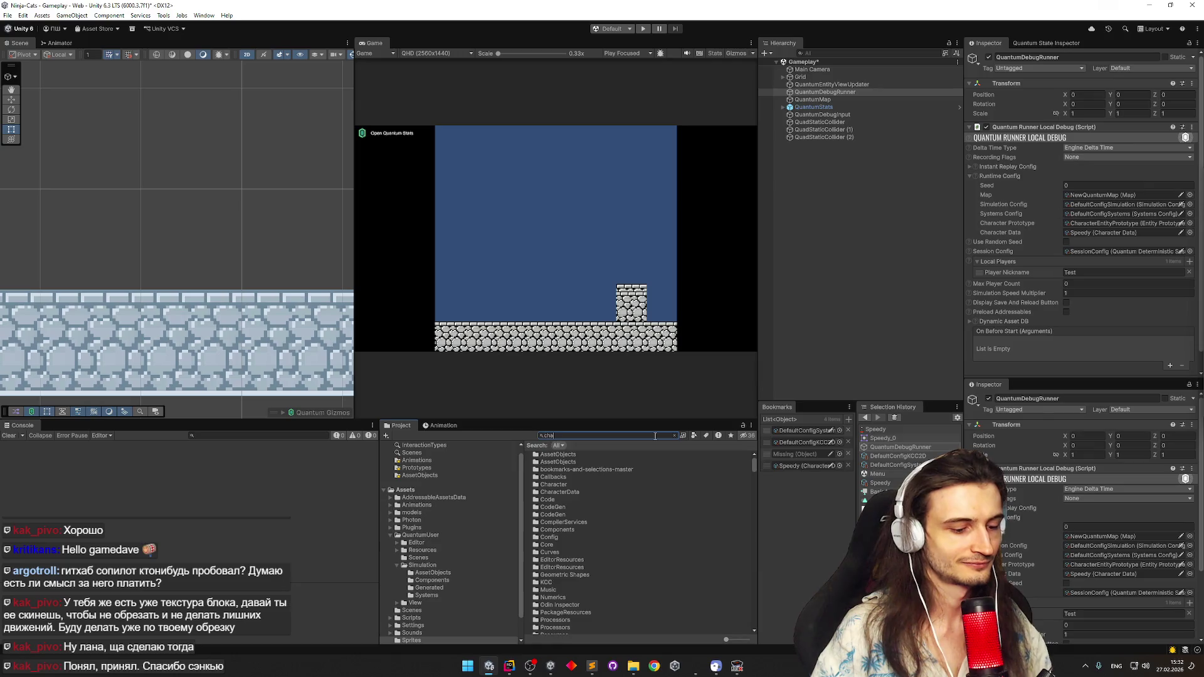
left_click_drag(558, 475, 794, 454)
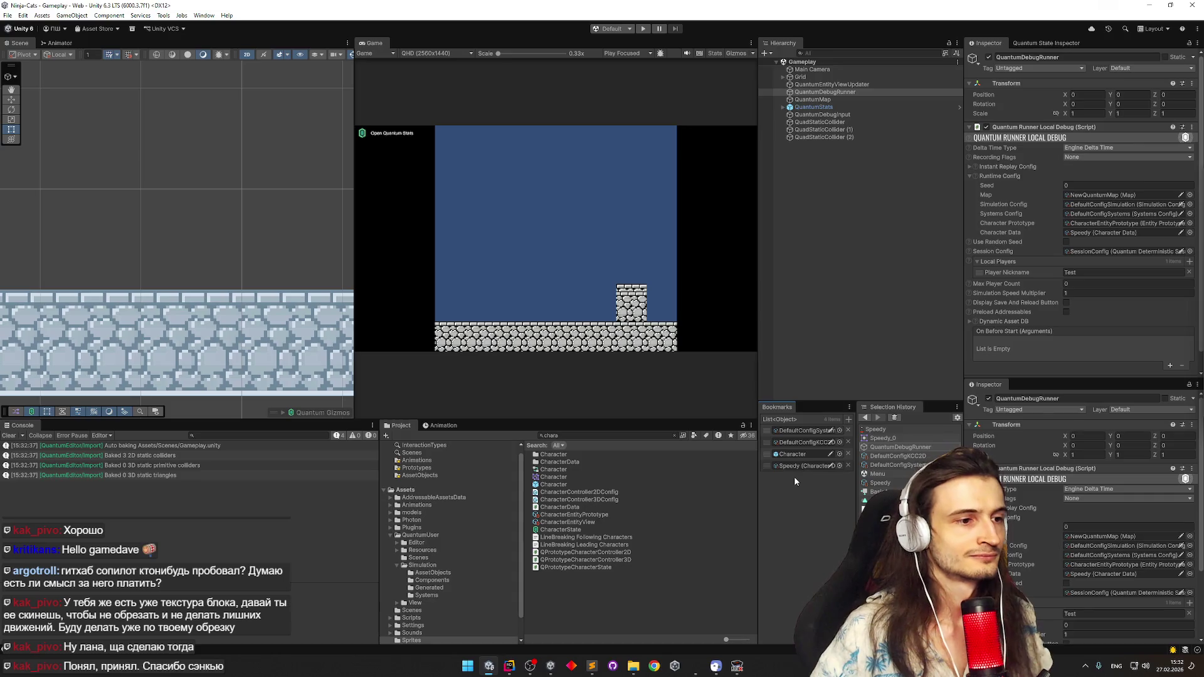
left_click(674, 438)
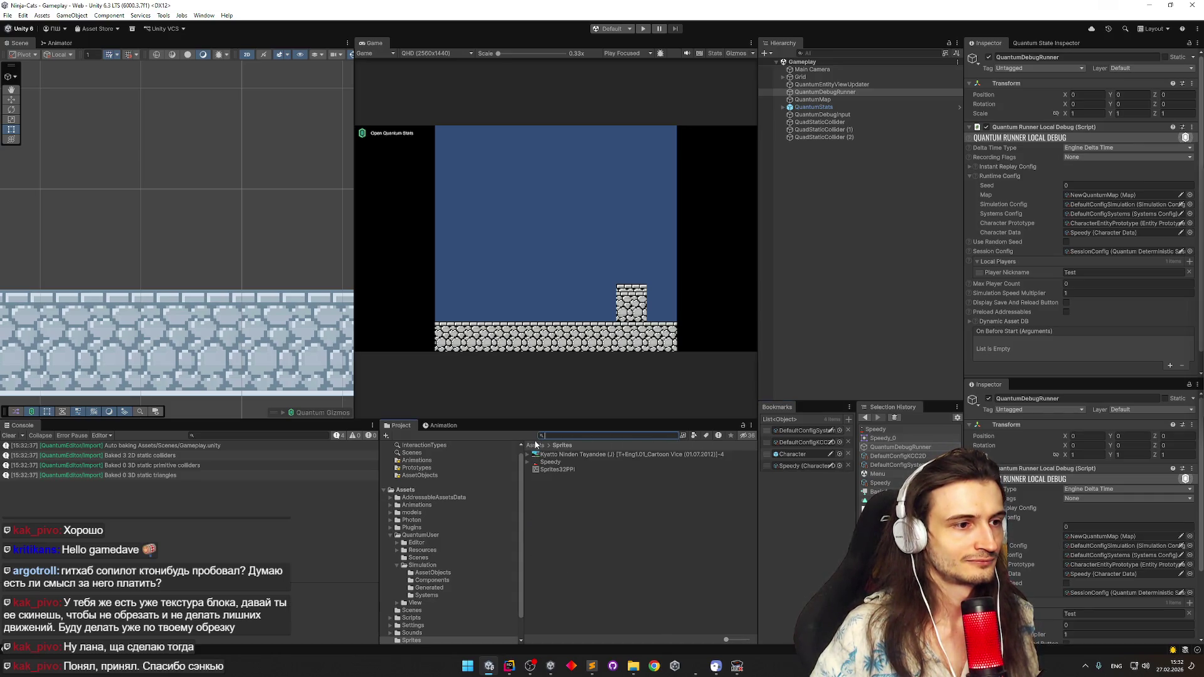
left_click(535, 445)
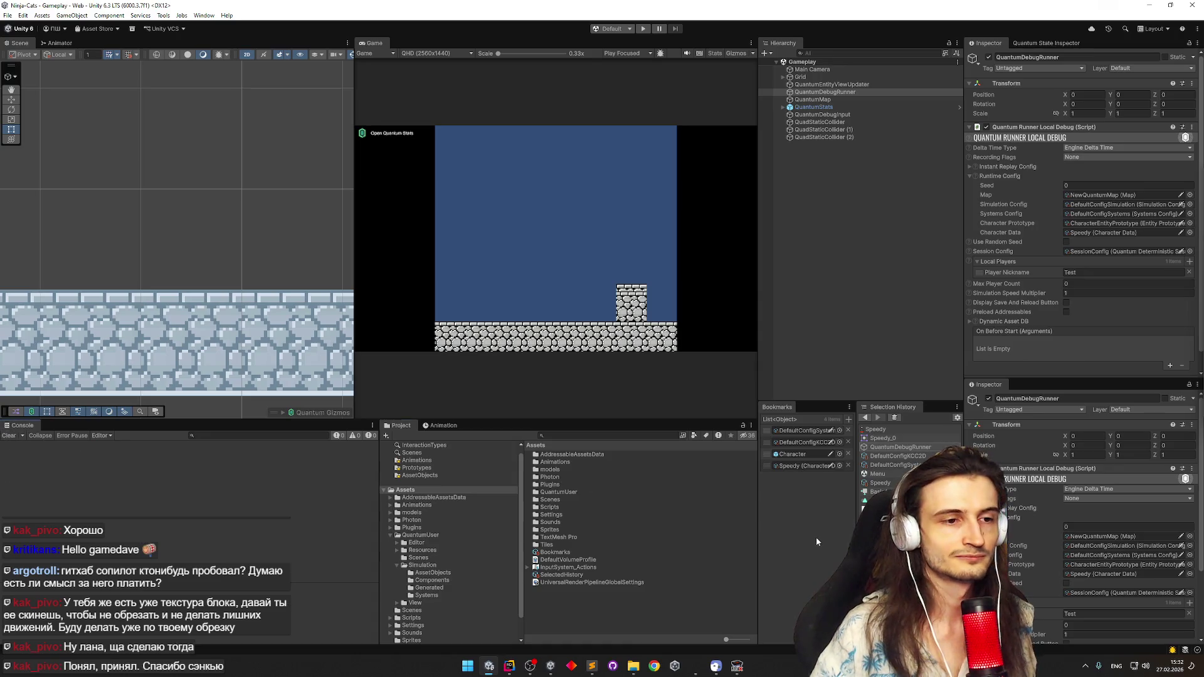
Select the Speedy character data, bake its attack animation, and clear the Console
left_click(799, 465)
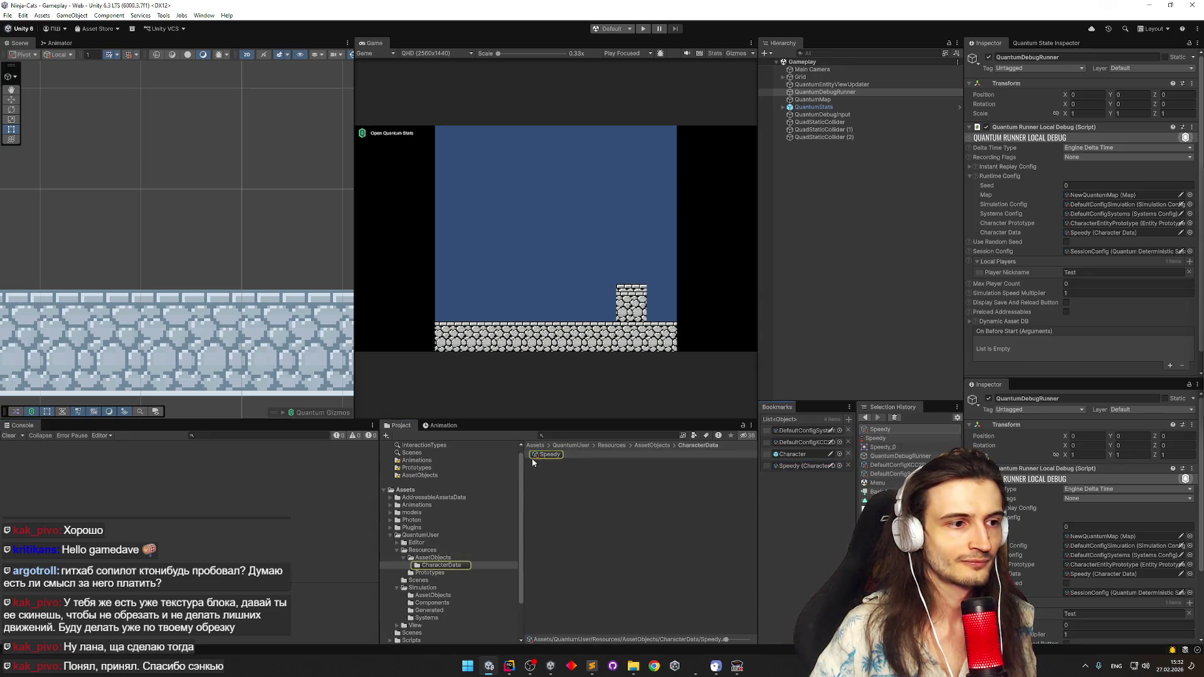
left_click(537, 456)
left_click(1044, 273)
left_click(1053, 278)
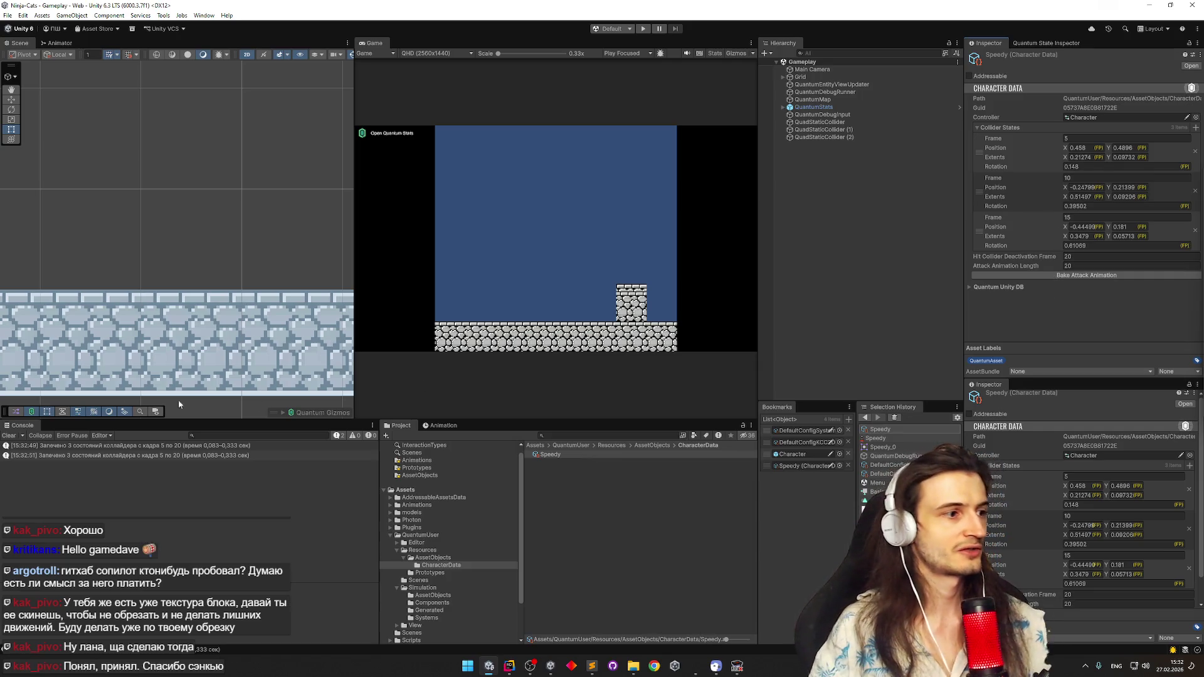
left_click(10, 435)
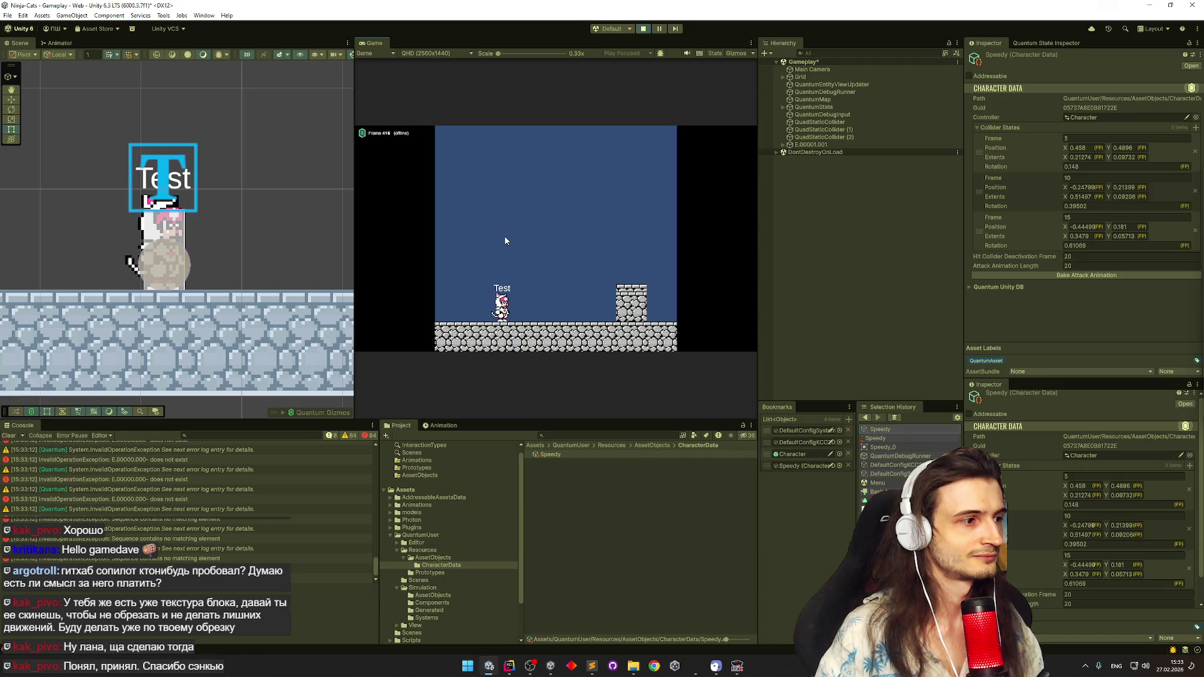
Stop play mode, inspect a 'no matching element' error's stack trace, and return to Rider
key("ctrl+p")
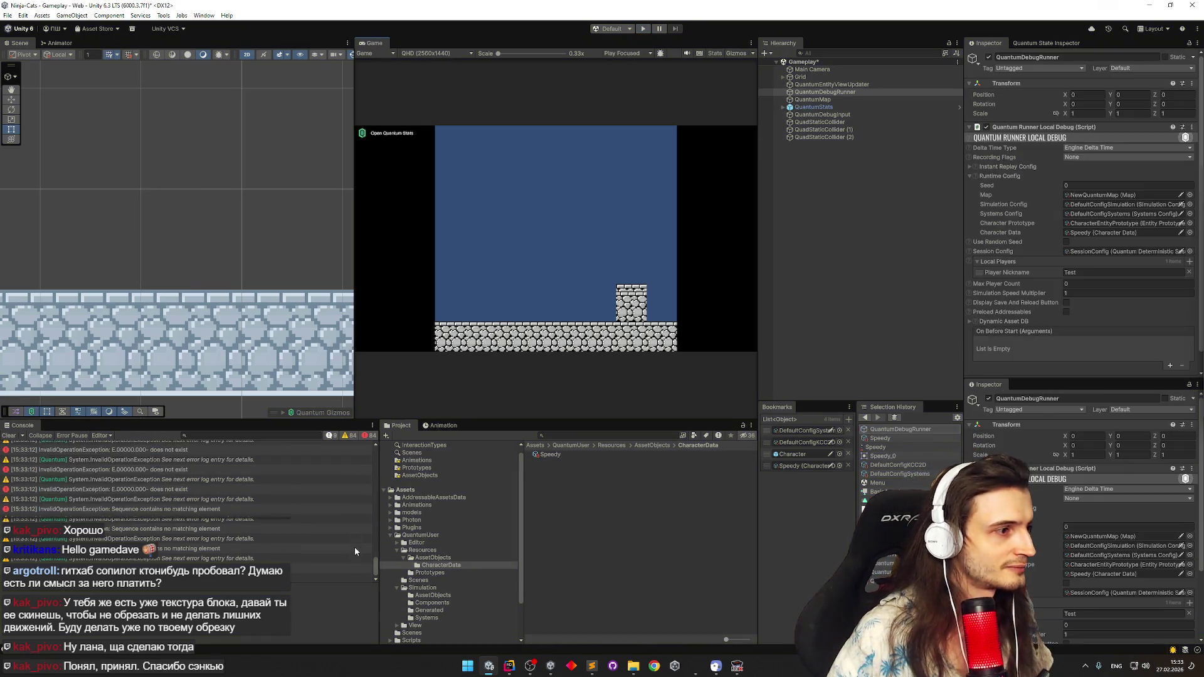
left_click_drag(376, 561, 358, 470)
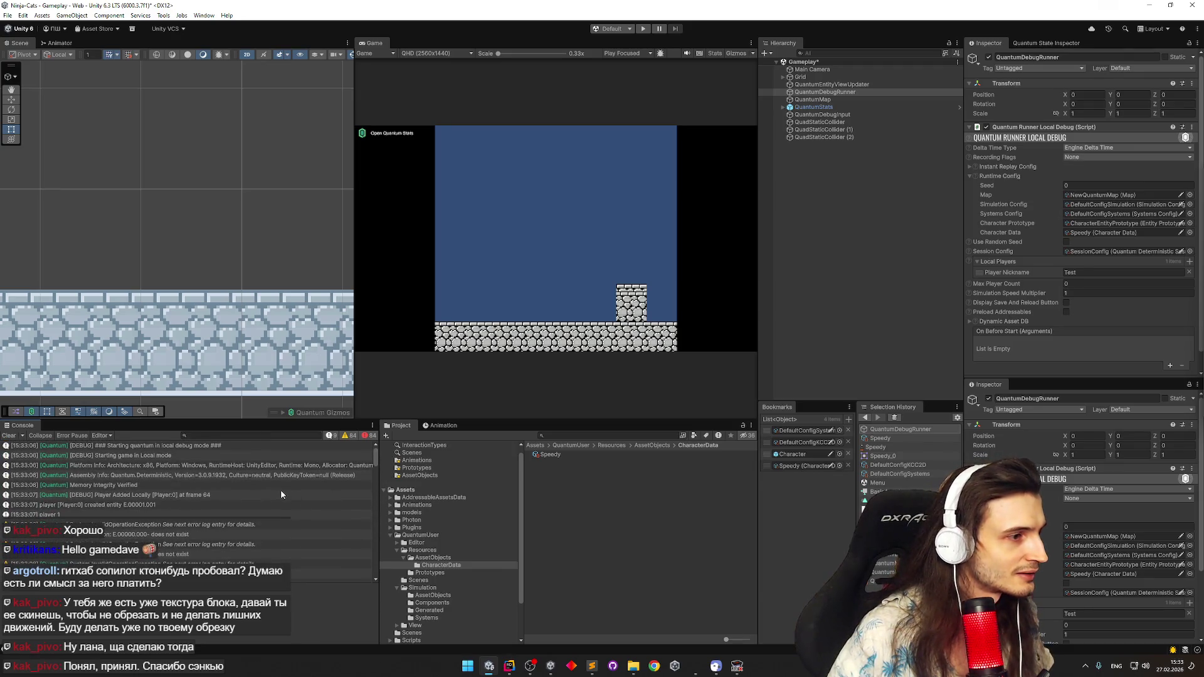
left_click(250, 524)
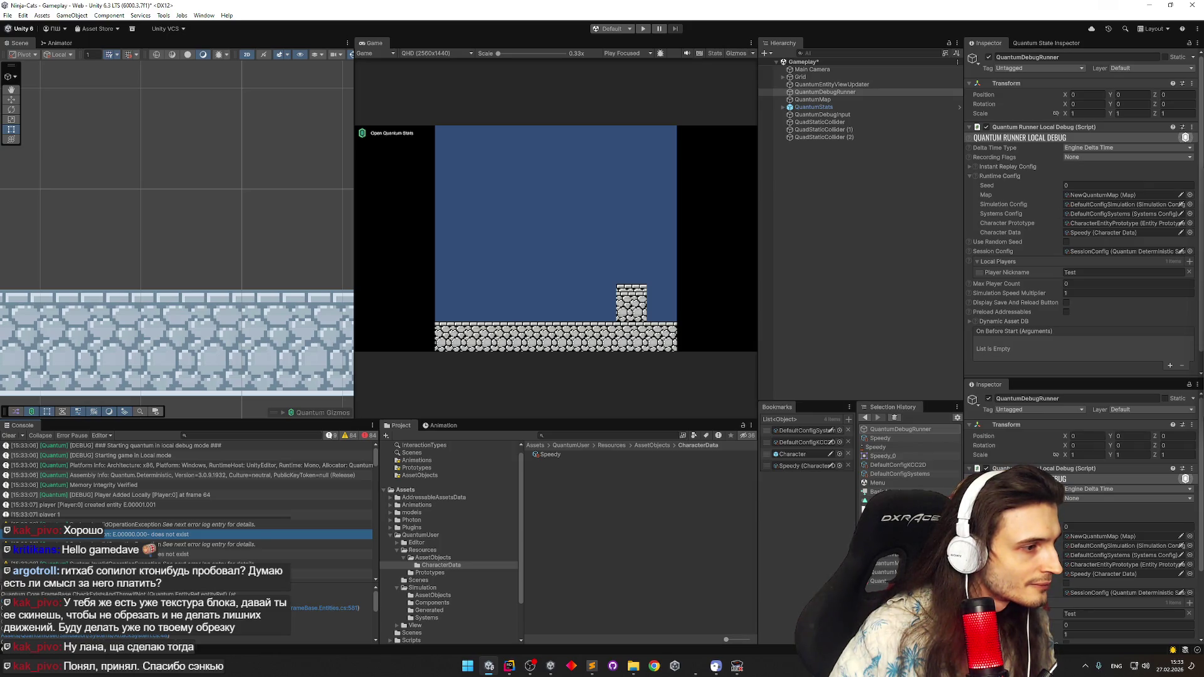
key("alt+Tab")
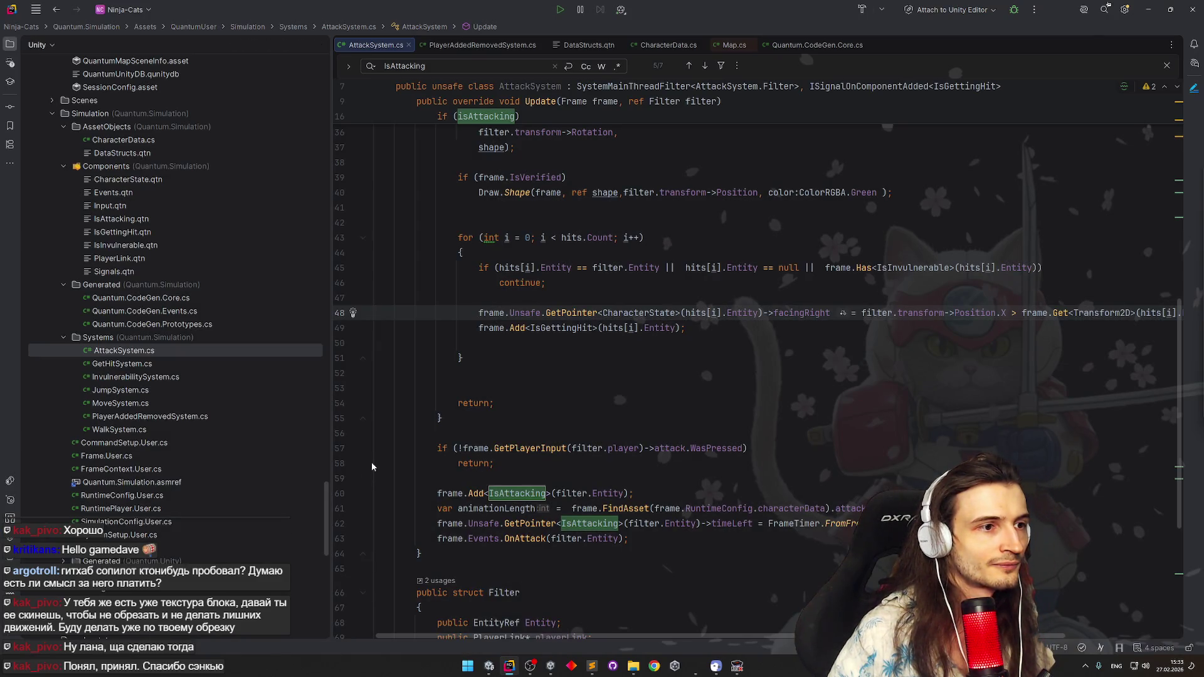
scroll(410, 424, "up", 3)
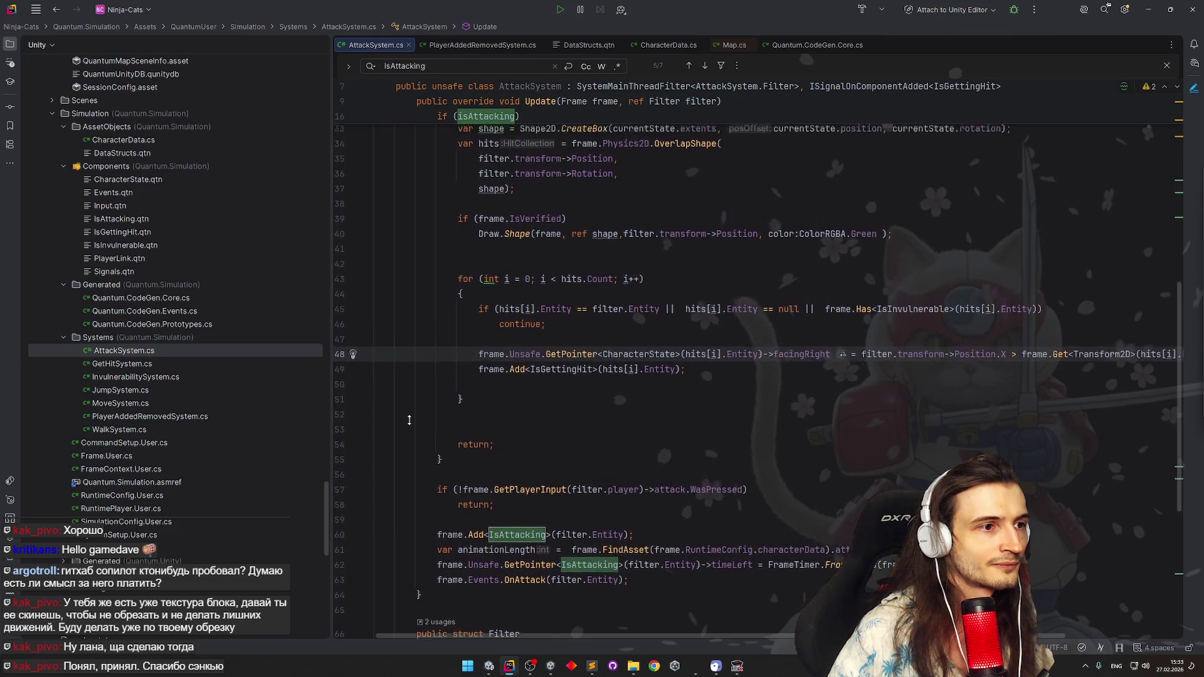
scroll(409, 420, "up", 1)
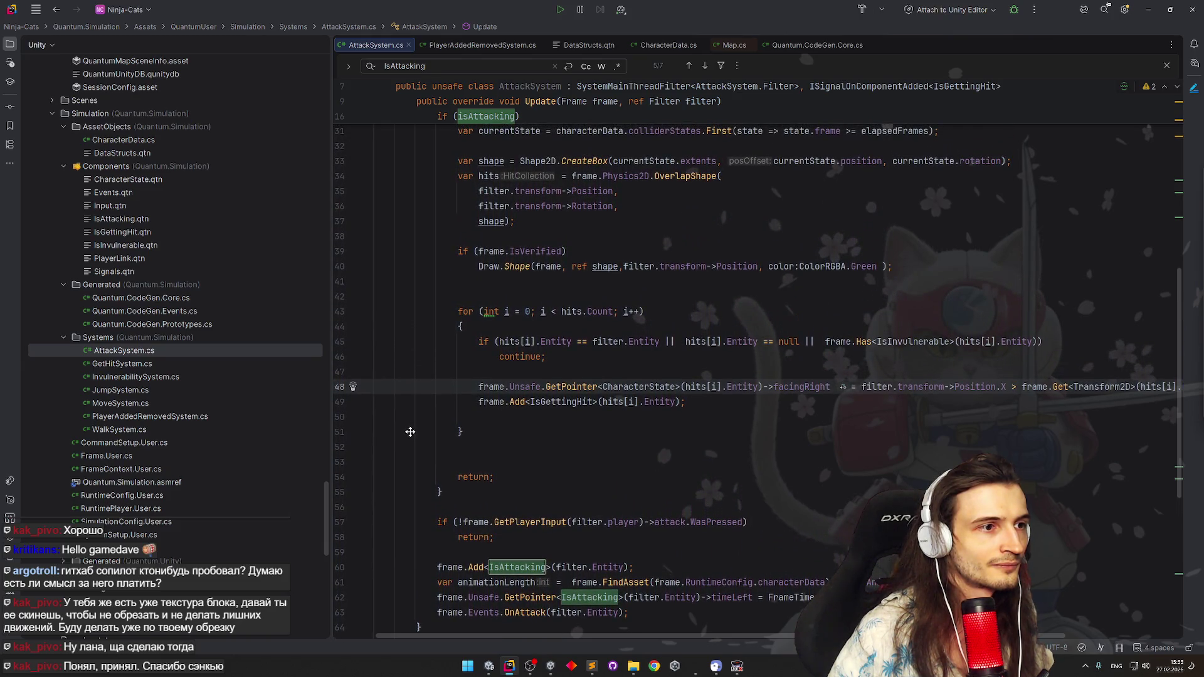
scroll(412, 425, "up", 1)
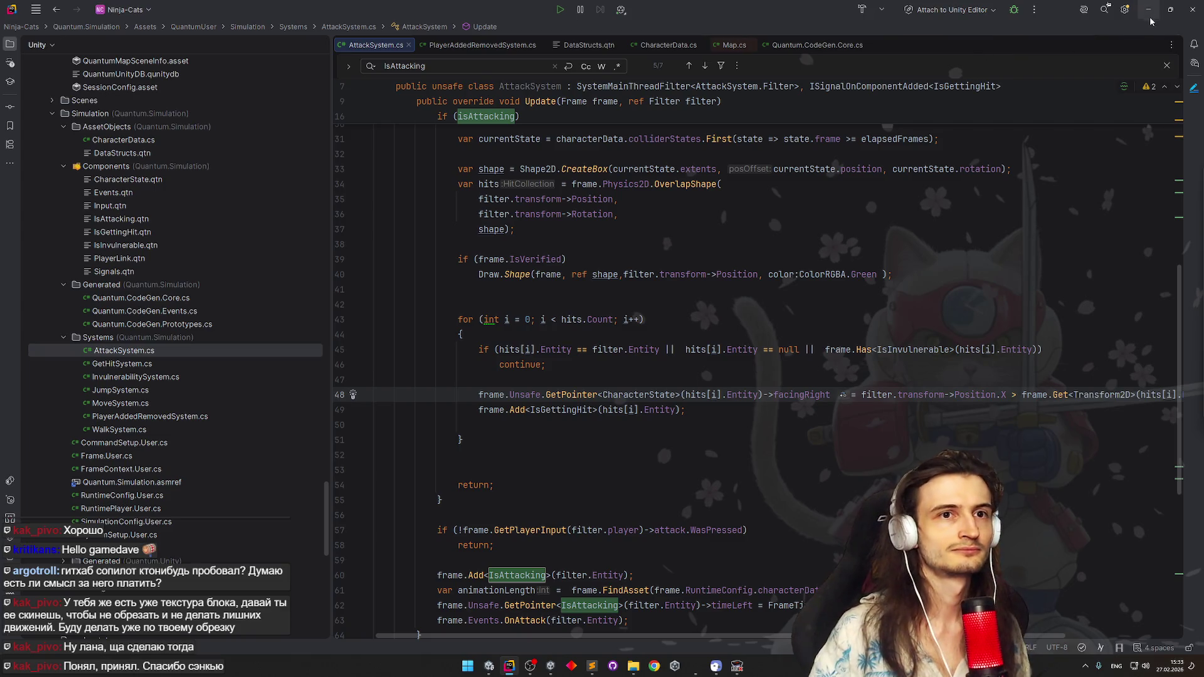
Switch back to Unity and select the QuantumDebugRunner object
key("alt+Tab")
left_click(836, 92)
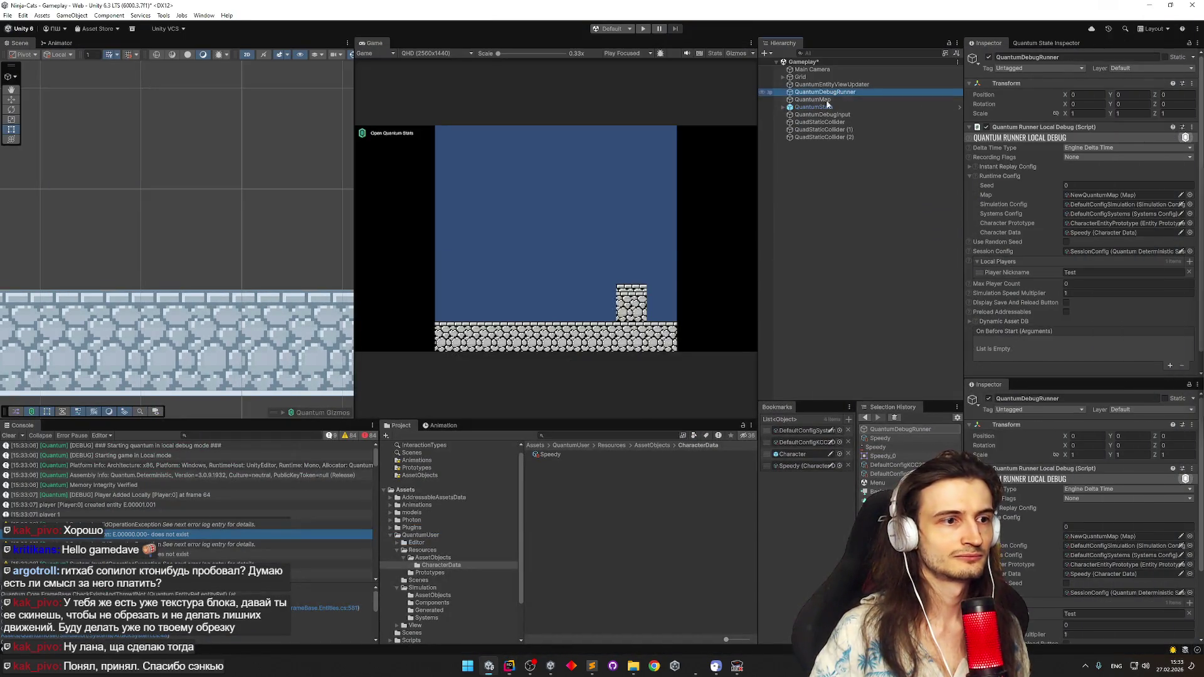
left_click(792, 454)
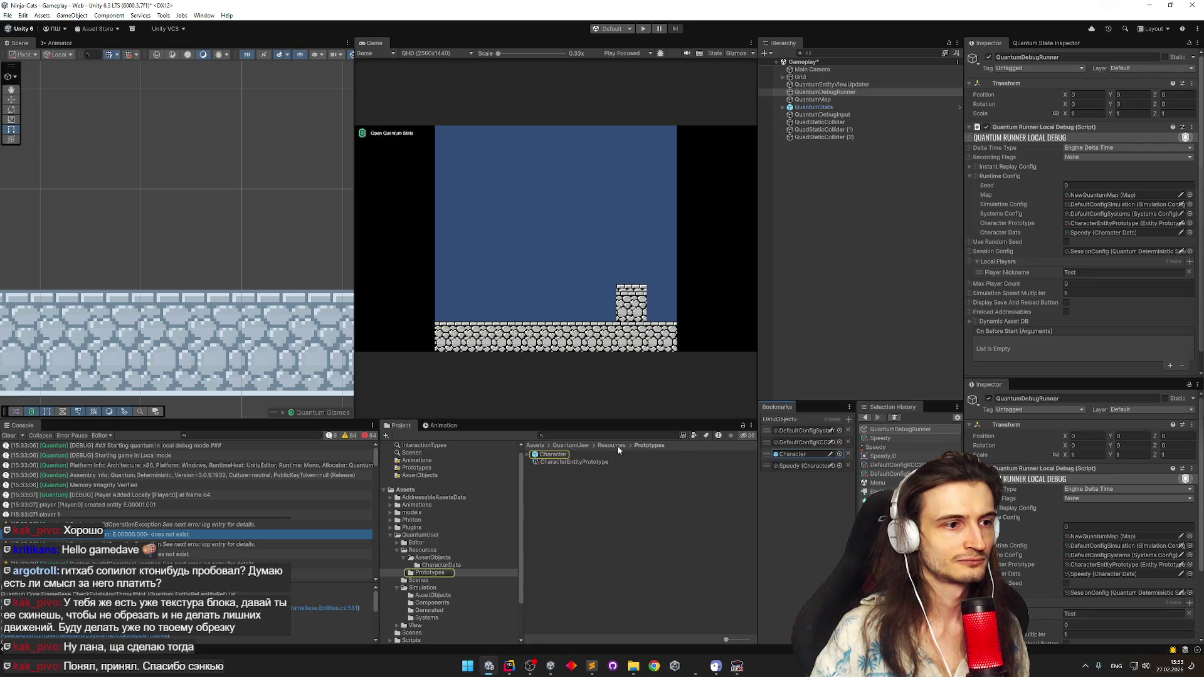
double_click(603, 456)
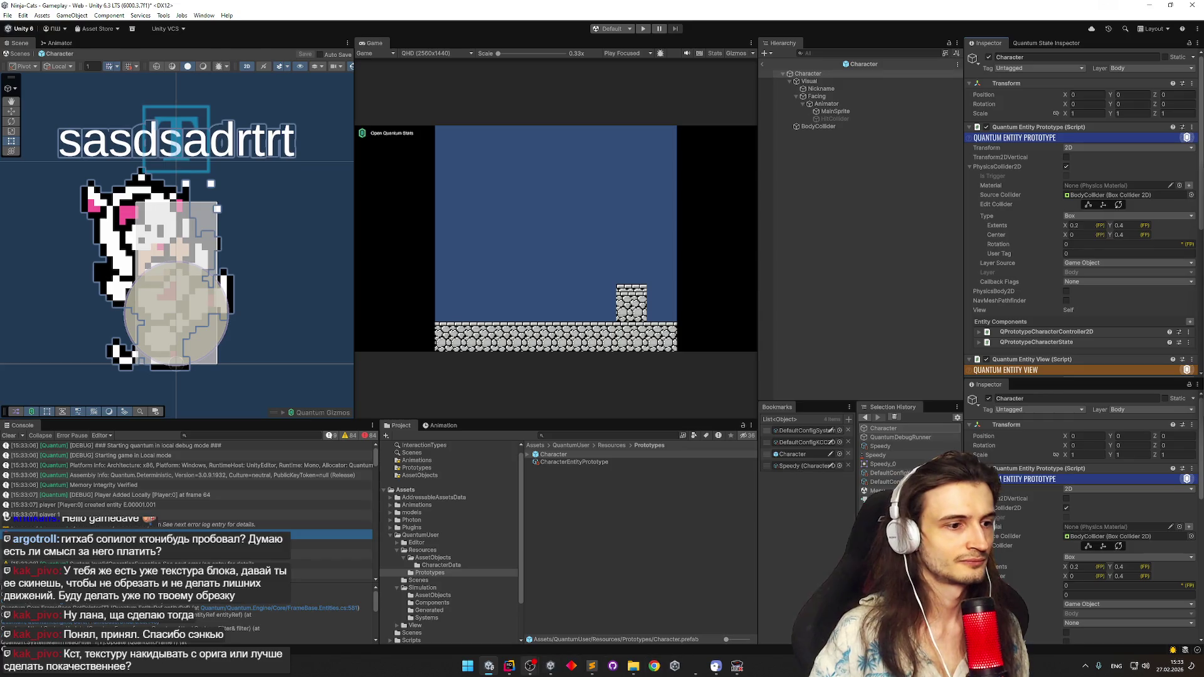
left_click(509, 666)
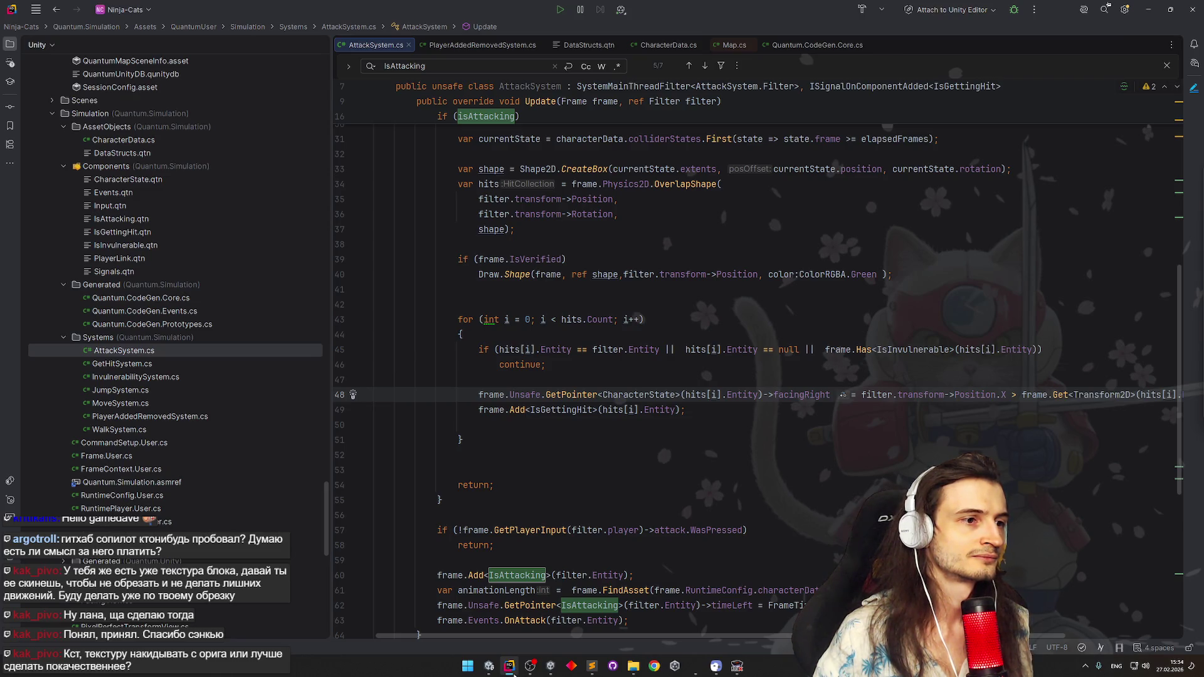
left_click(513, 673)
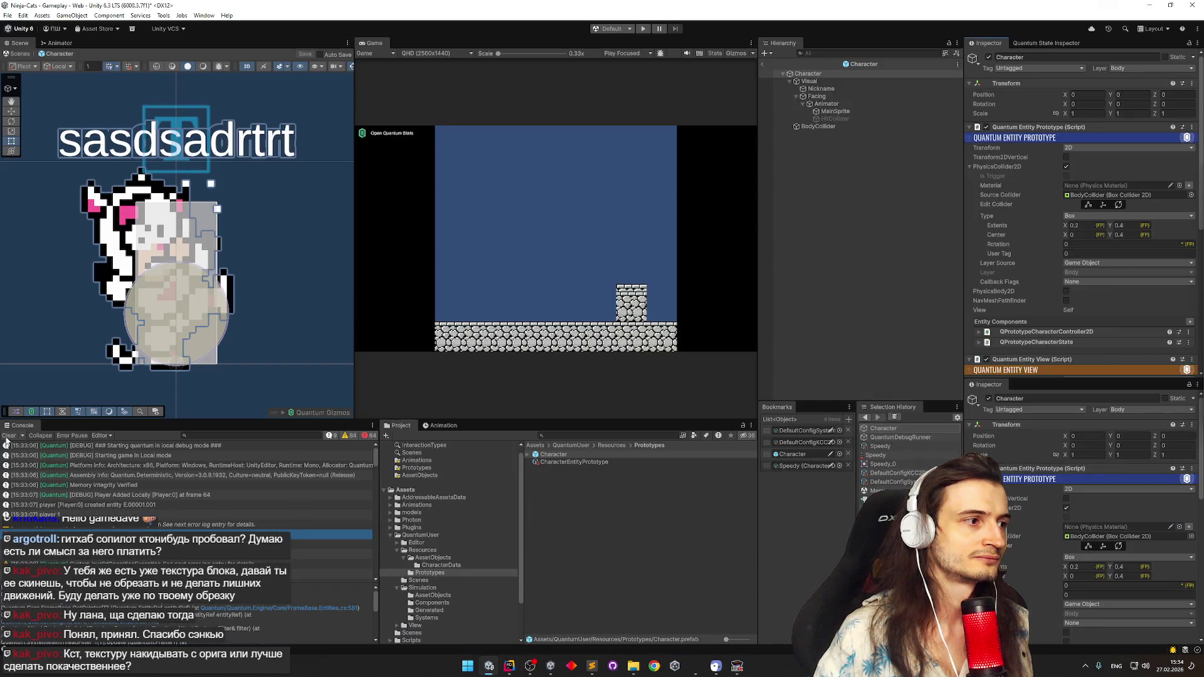
scroll(1023, 231, "down", 3)
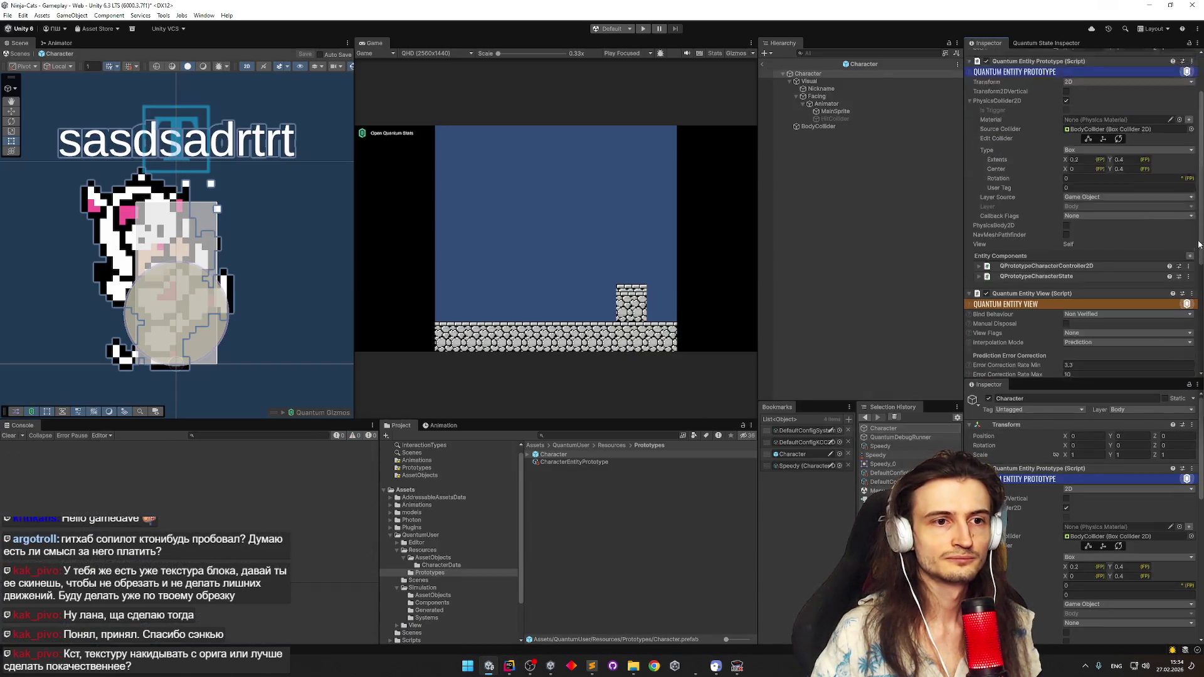
left_click(978, 217)
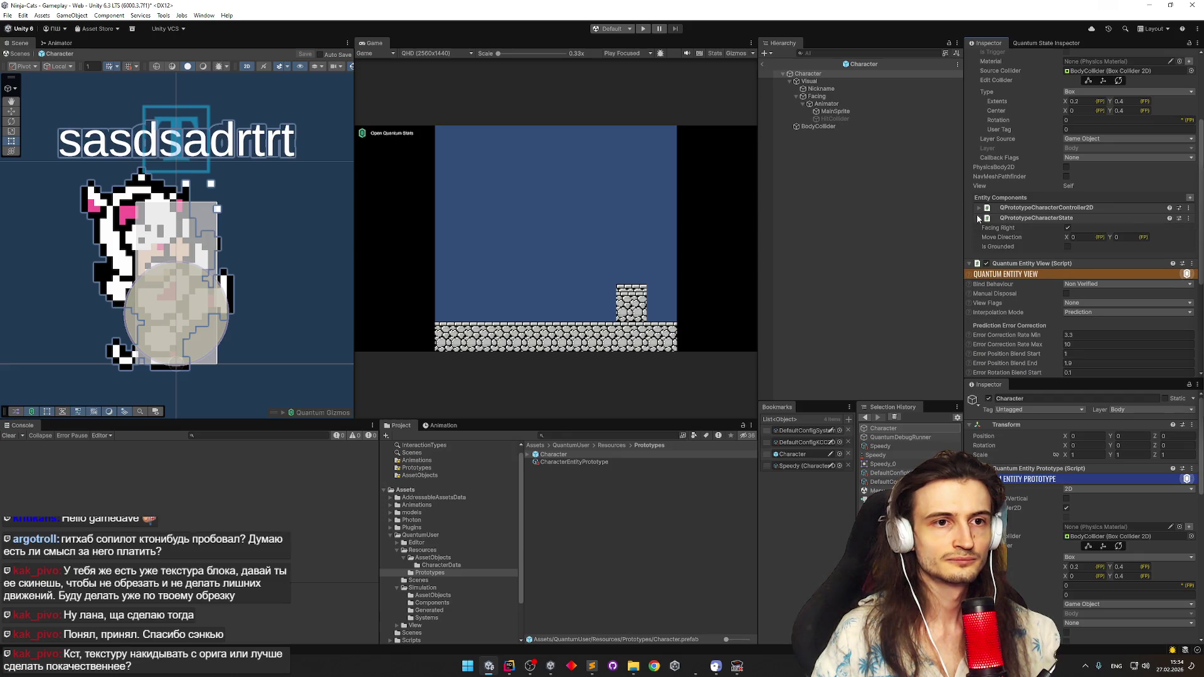
left_click(976, 217)
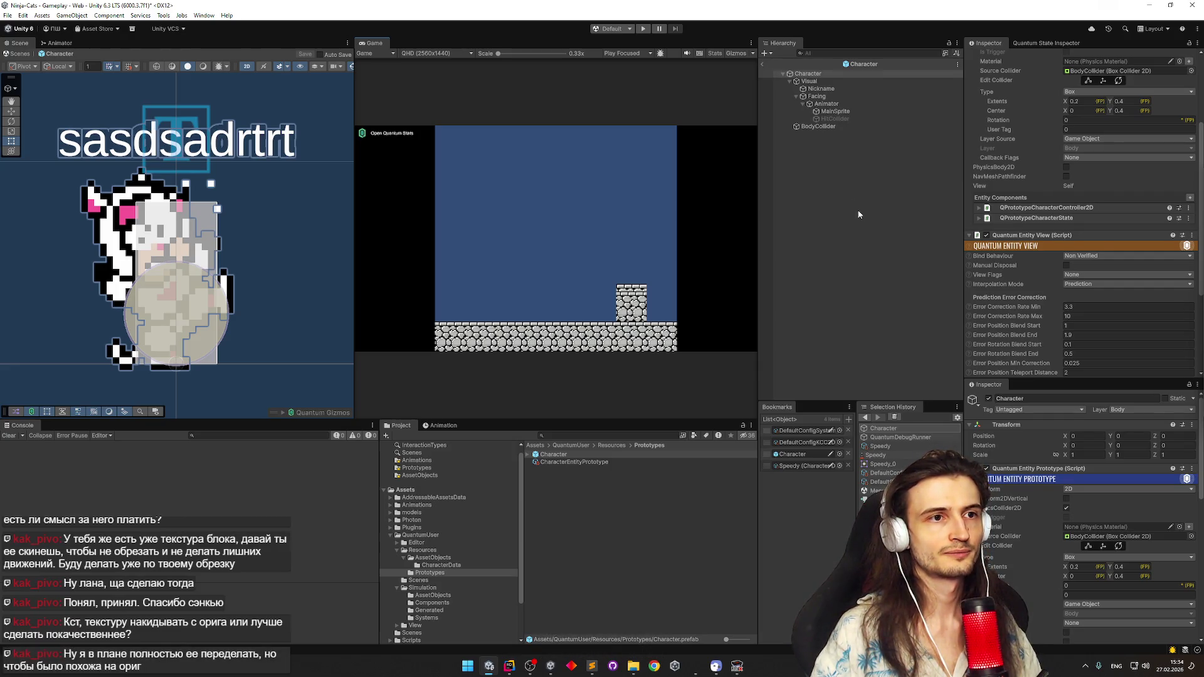
left_click(833, 104)
left_click(761, 65)
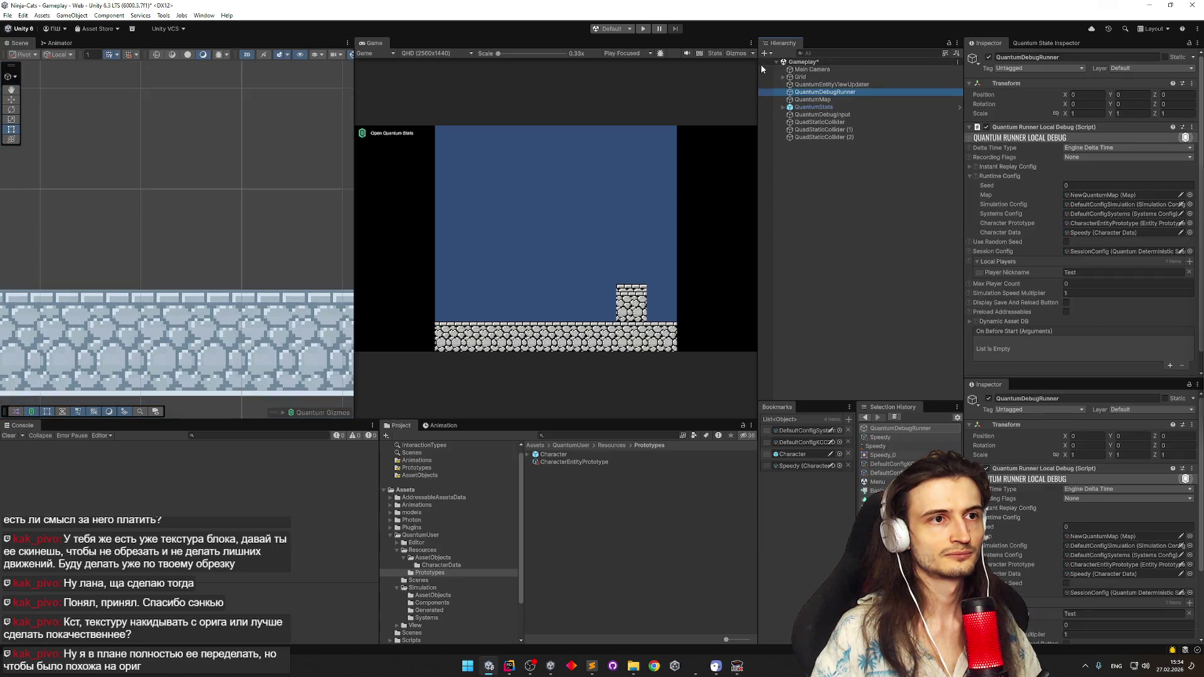
Return to the Gameplay scene, select QuantumDebugRunner and rebake the Quantum map data
left_click(833, 105)
left_click(841, 93)
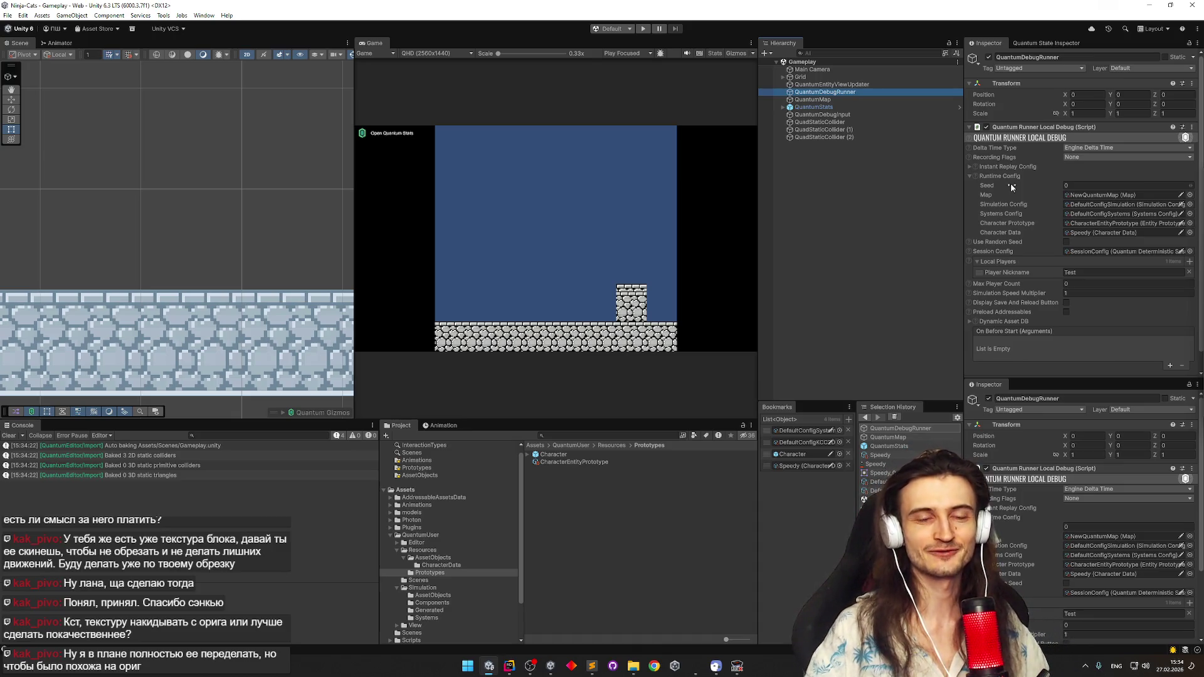
left_click(9, 434)
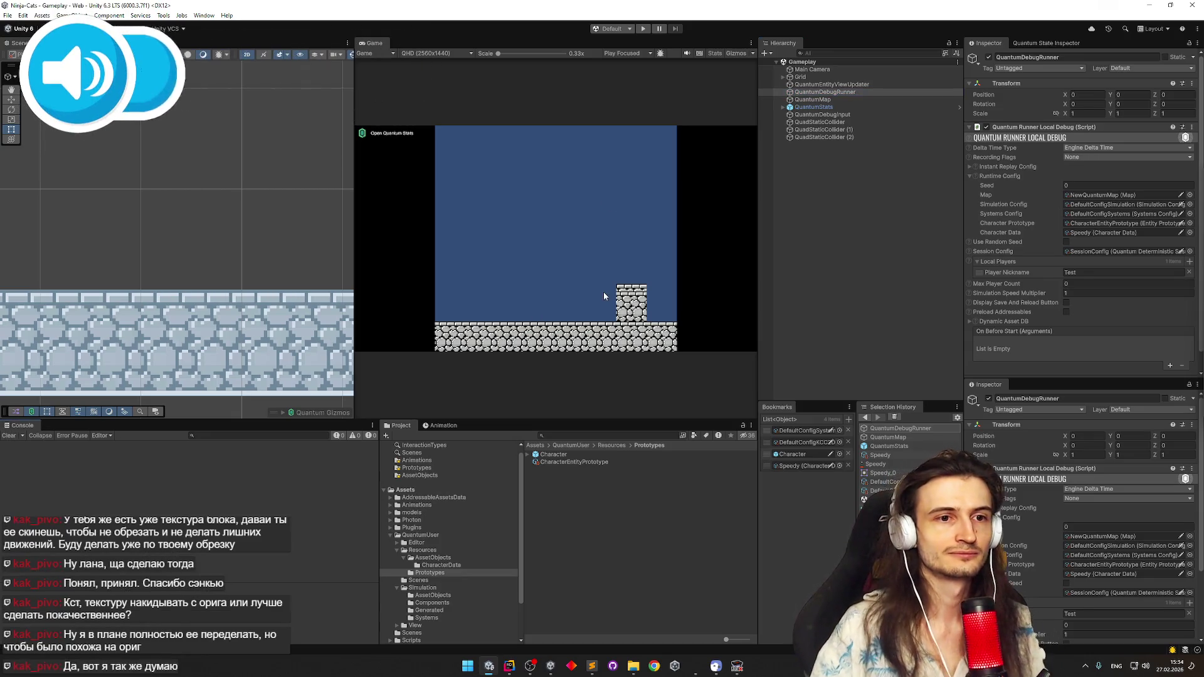
scroll(1200, 271, "down", 1)
scroll(1200, 271, "down", 1)
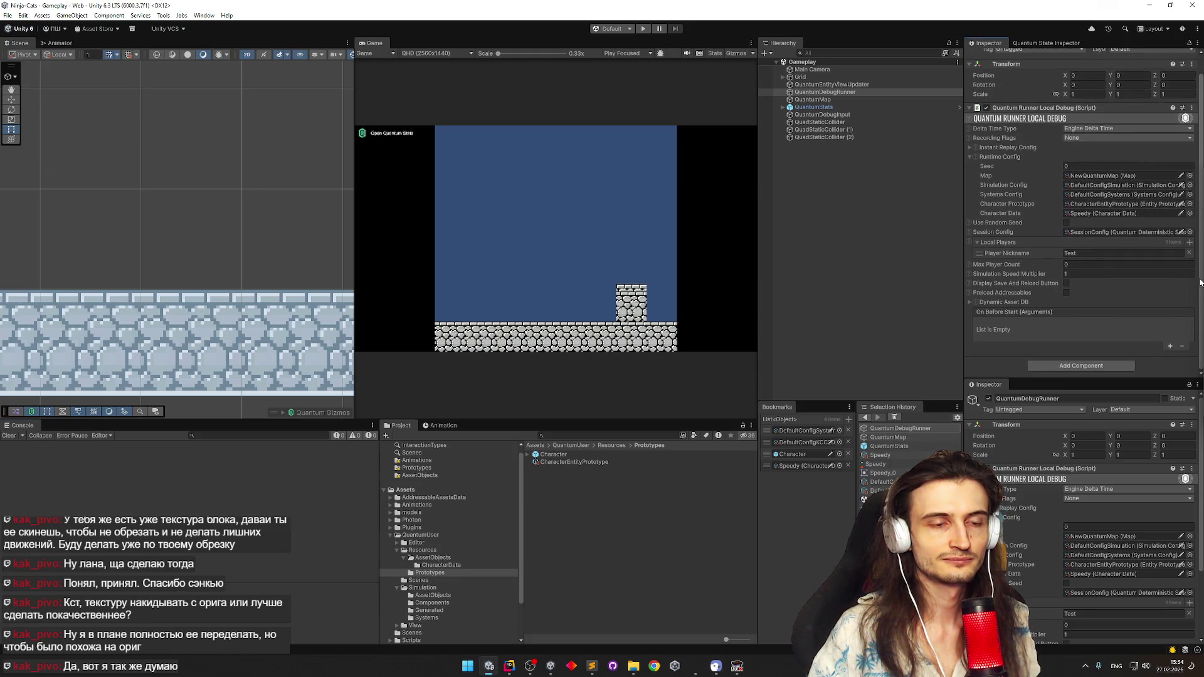
key("ctrl+s")
Run the game briefly in play mode, stop it, and switch to Rider
key("ctrl+p")
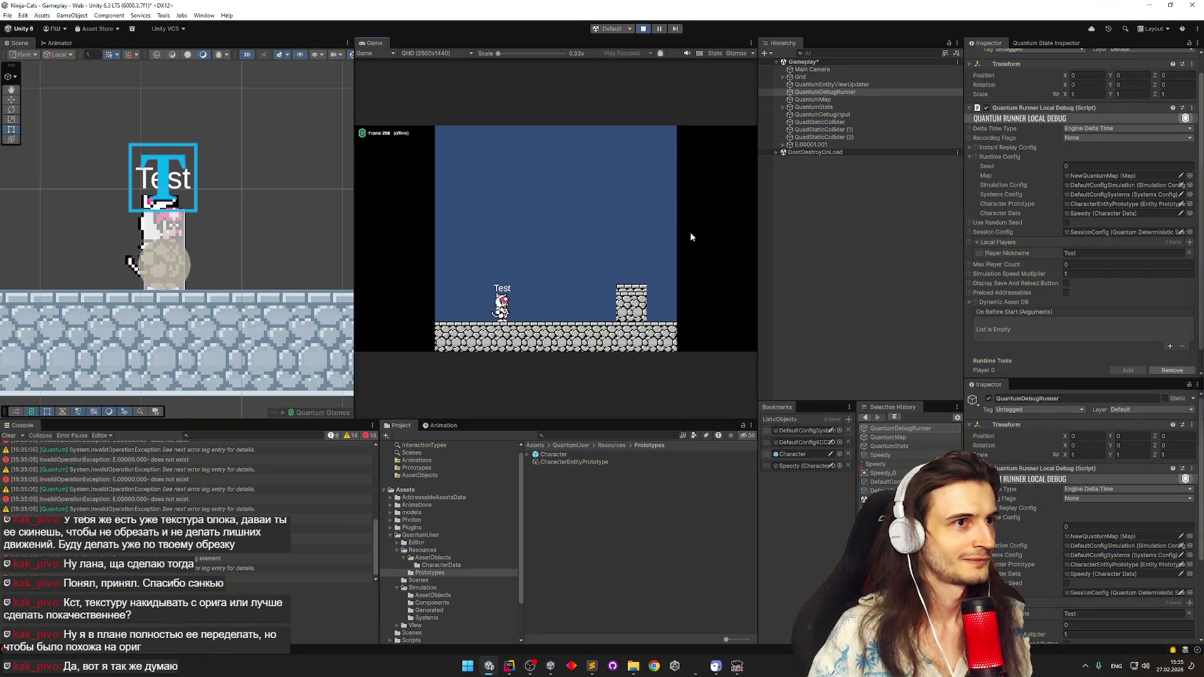
key("ctrl+p")
left_click(509, 666)
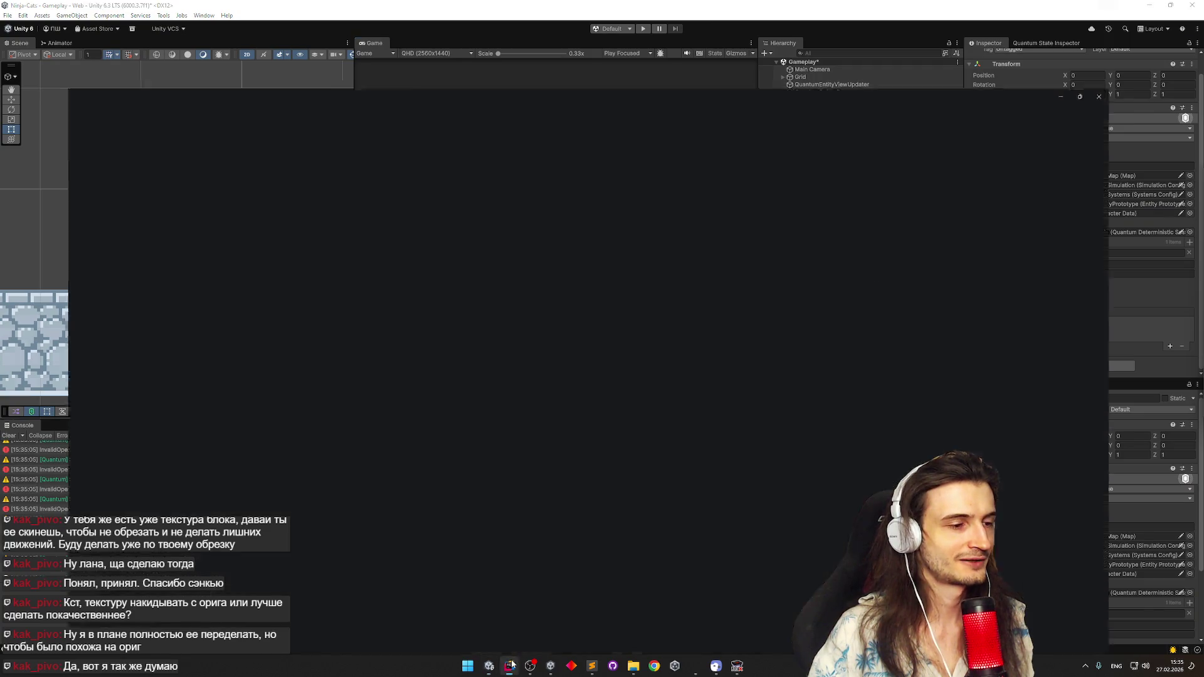
Break on the line 45 hit-entity check, attach the debugger to the Unity editor and play until it pauses
left_click(340, 349)
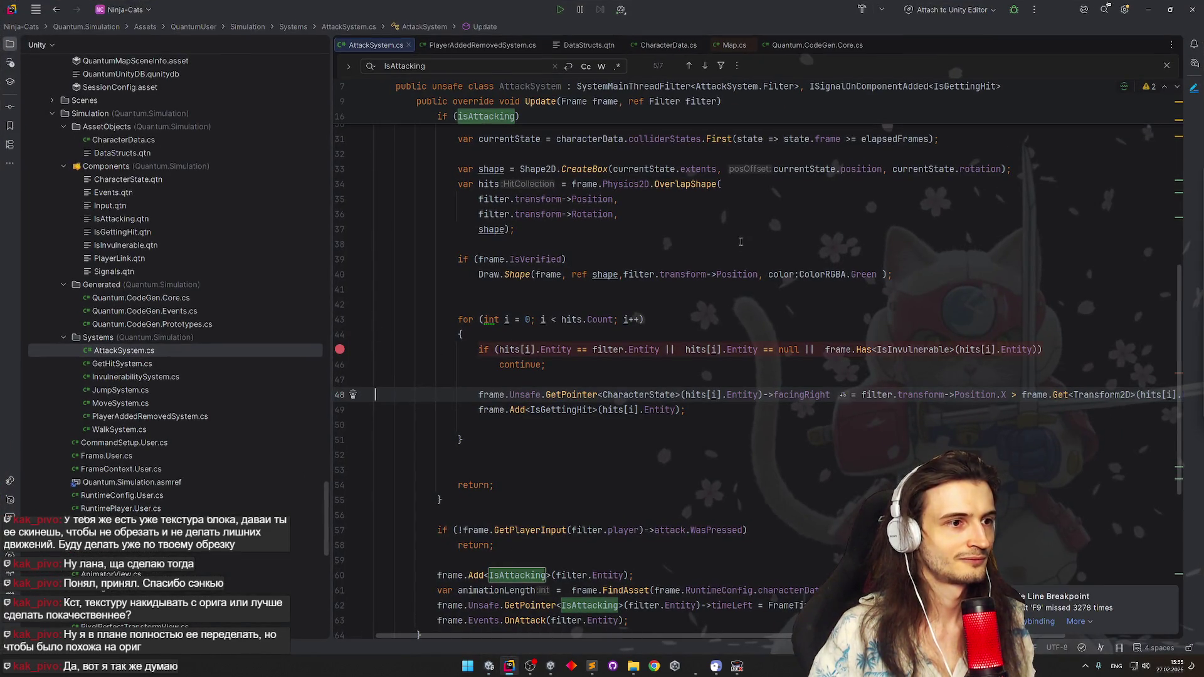
left_click(1012, 9)
left_click(1149, 10)
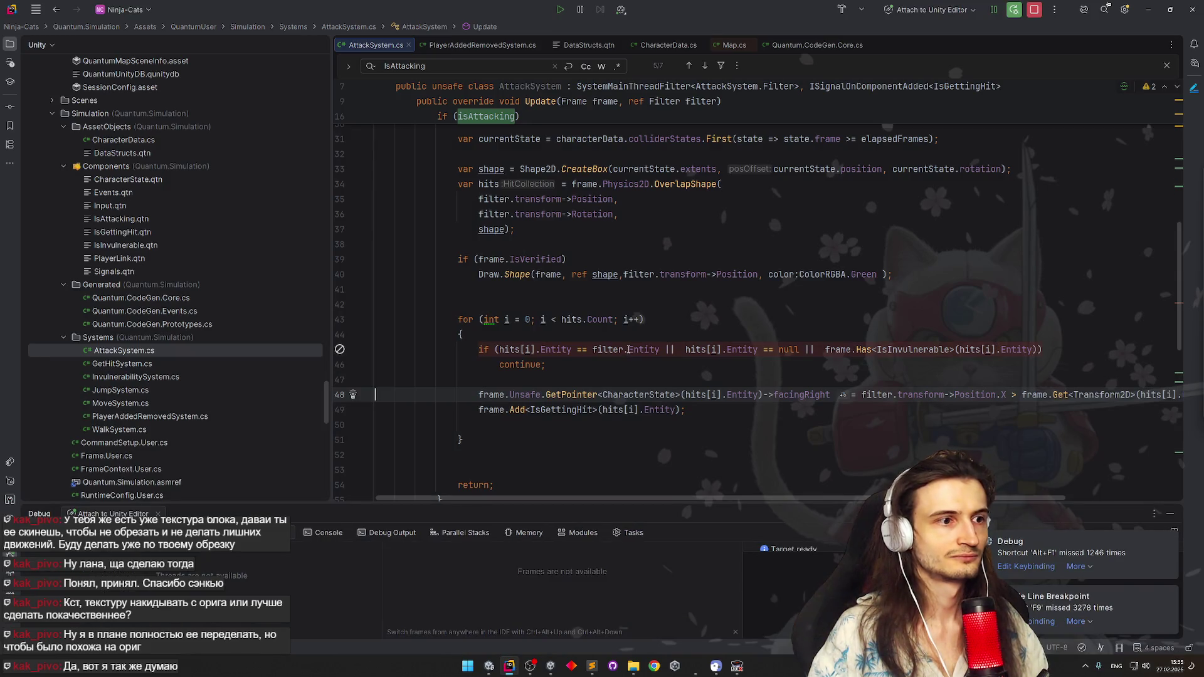
left_click(342, 350)
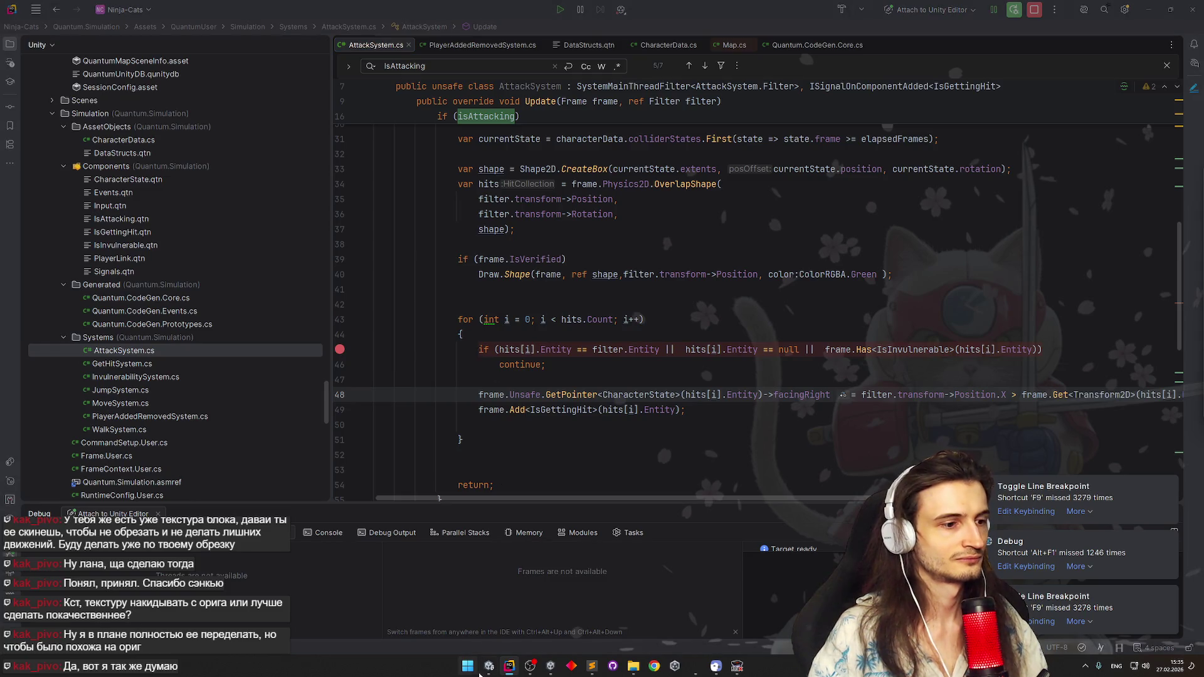
left_click(1148, 8)
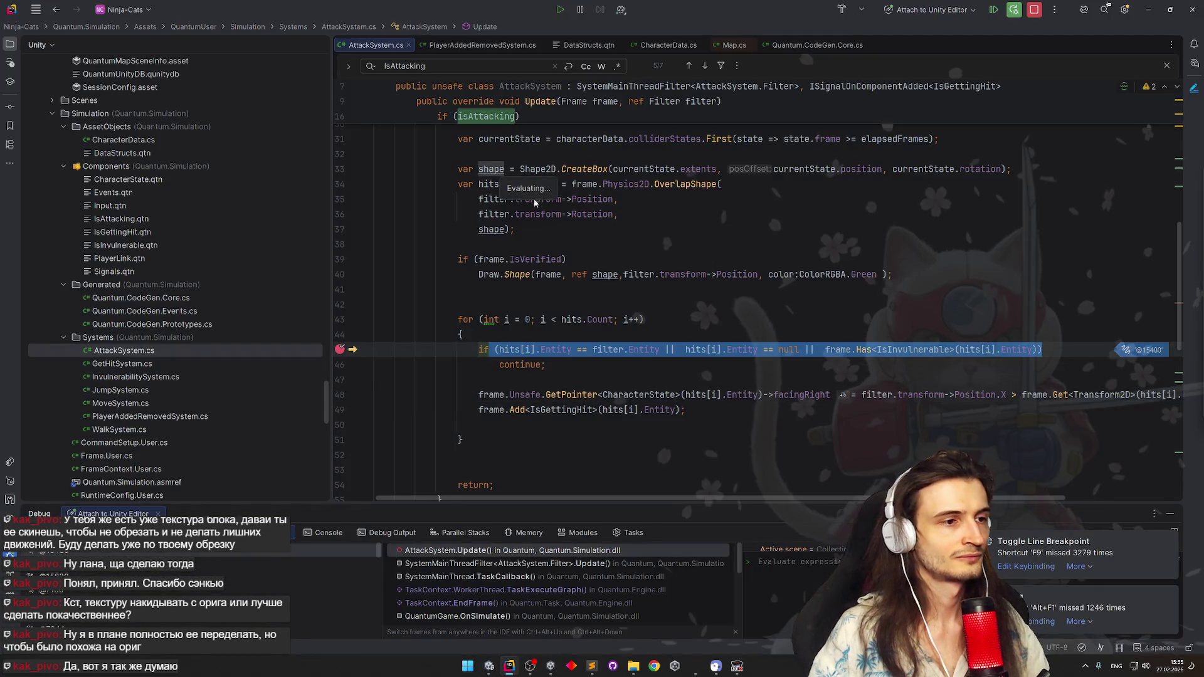
Inspect the hits collection, evaluate the line 45 entity comparison as true and step over it
left_click(587, 337)
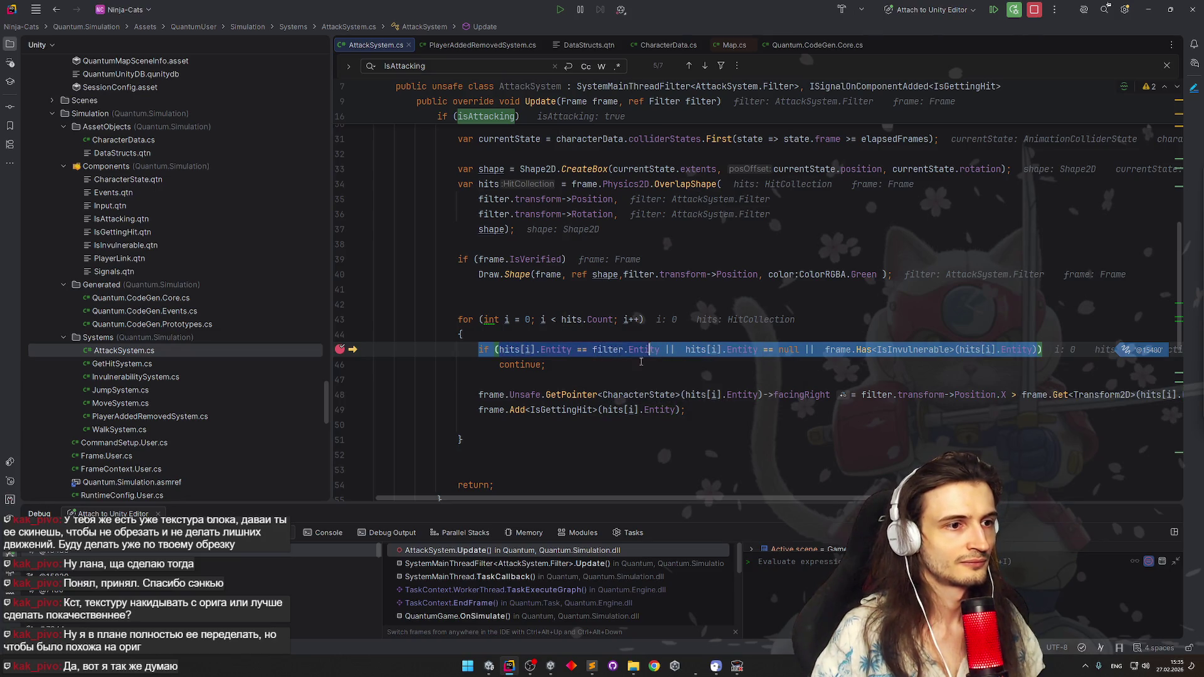
mouse_move(655, 349)
left_mouse_down()
mouse_move(497, 349)
mouse_move(875, 602)
left_mouse_up()
key("Return")
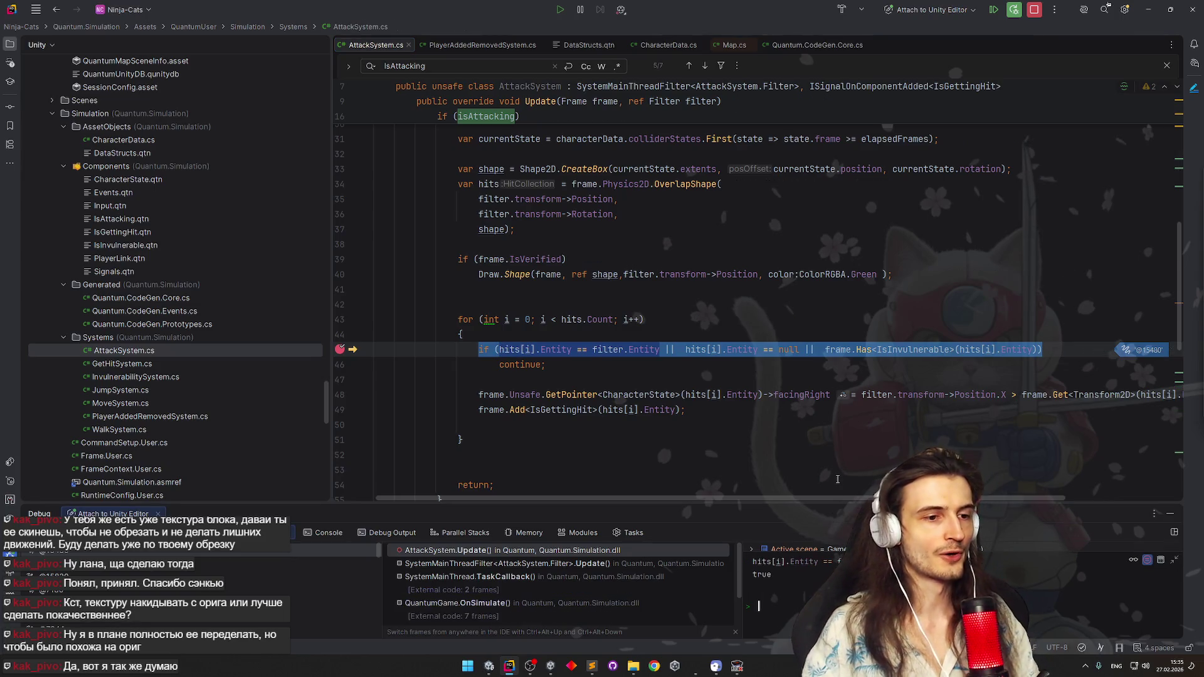
key("F10")
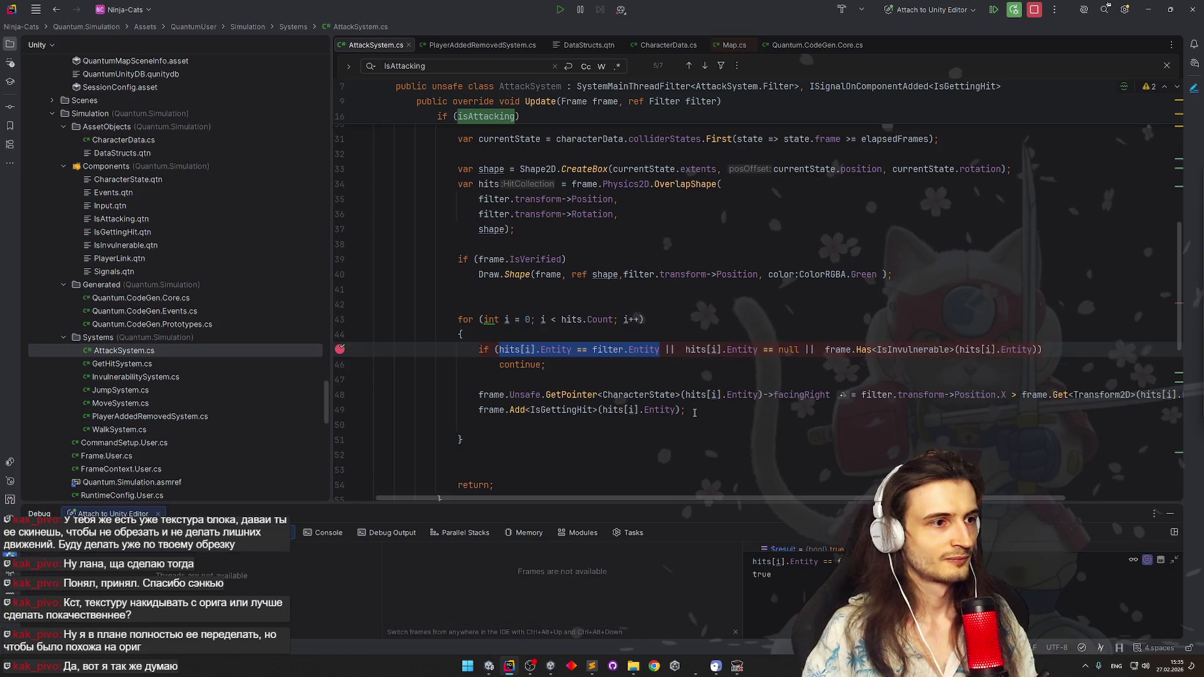
Move the breakpoint from line 45 to line 48, resume the game and return to Unity
left_click(340, 395)
left_click(340, 349)
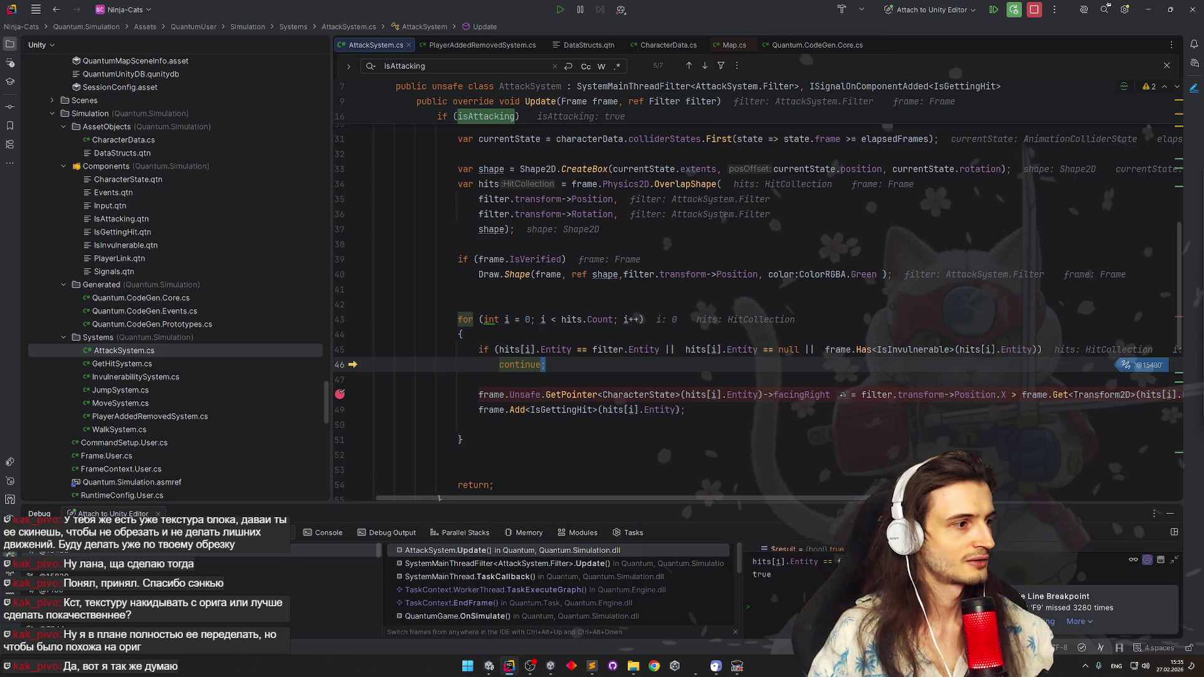
left_click(560, 10)
key("alt+Tab")
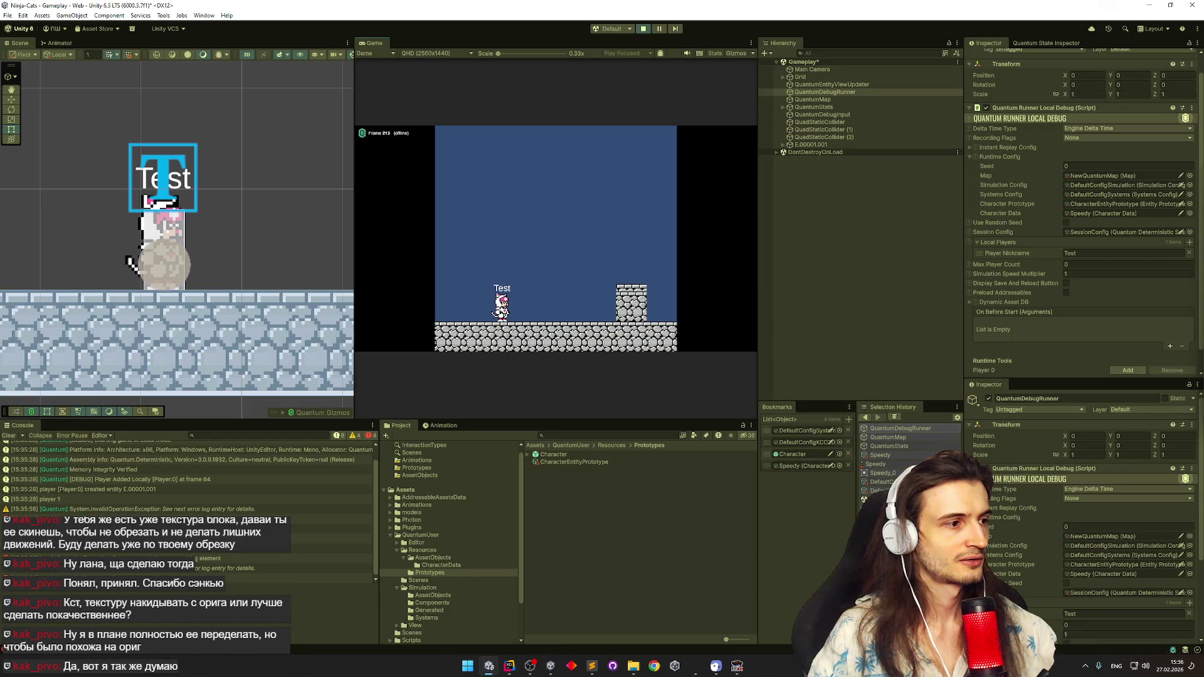
Show the 'Sequence contains no matching element' stack trace in a taller Console, then return to Rider
left_click(274, 519)
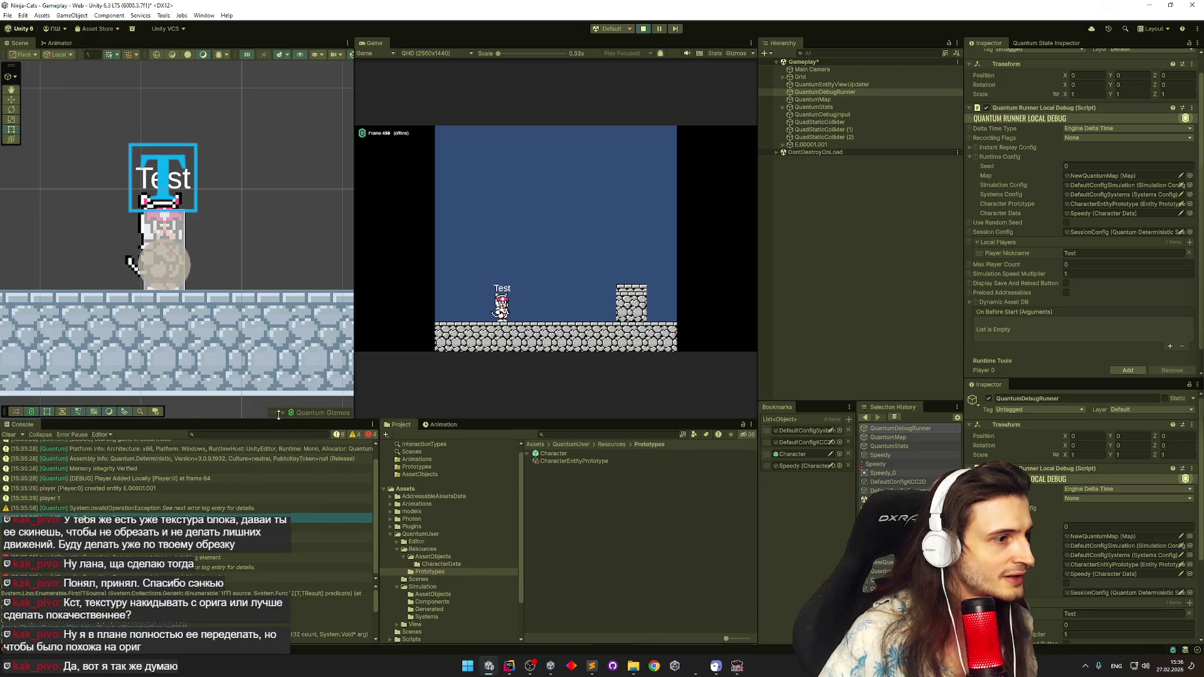
left_click_drag(276, 421, 278, 380)
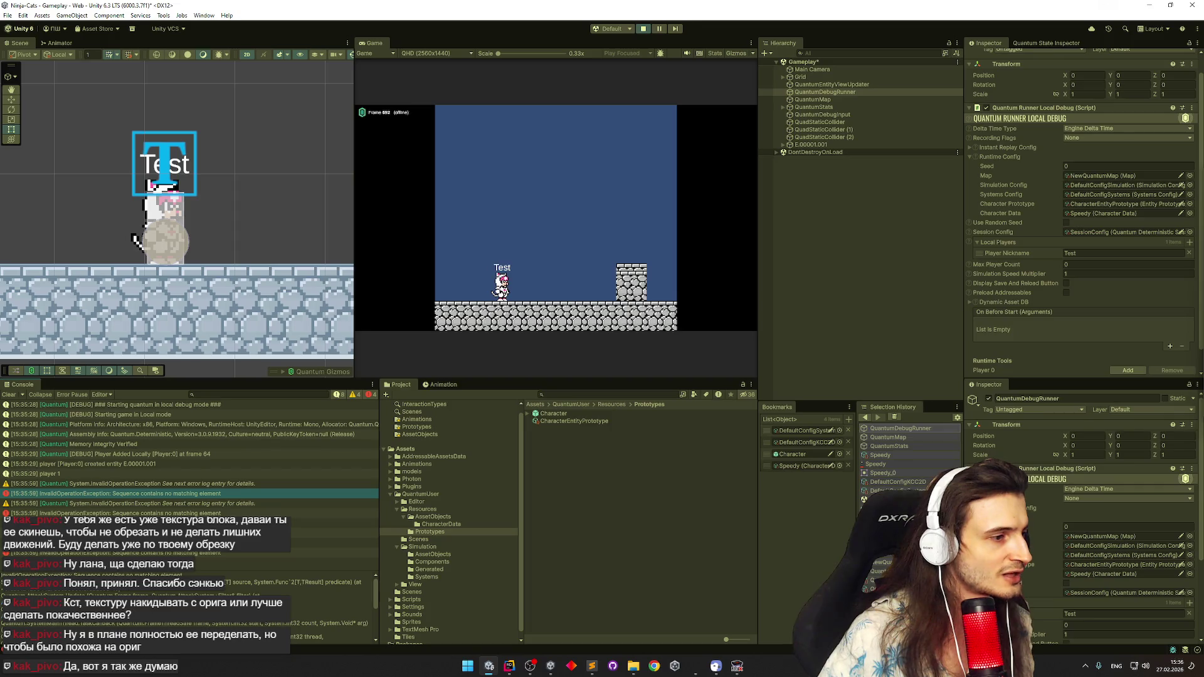
key("alt+Tab")
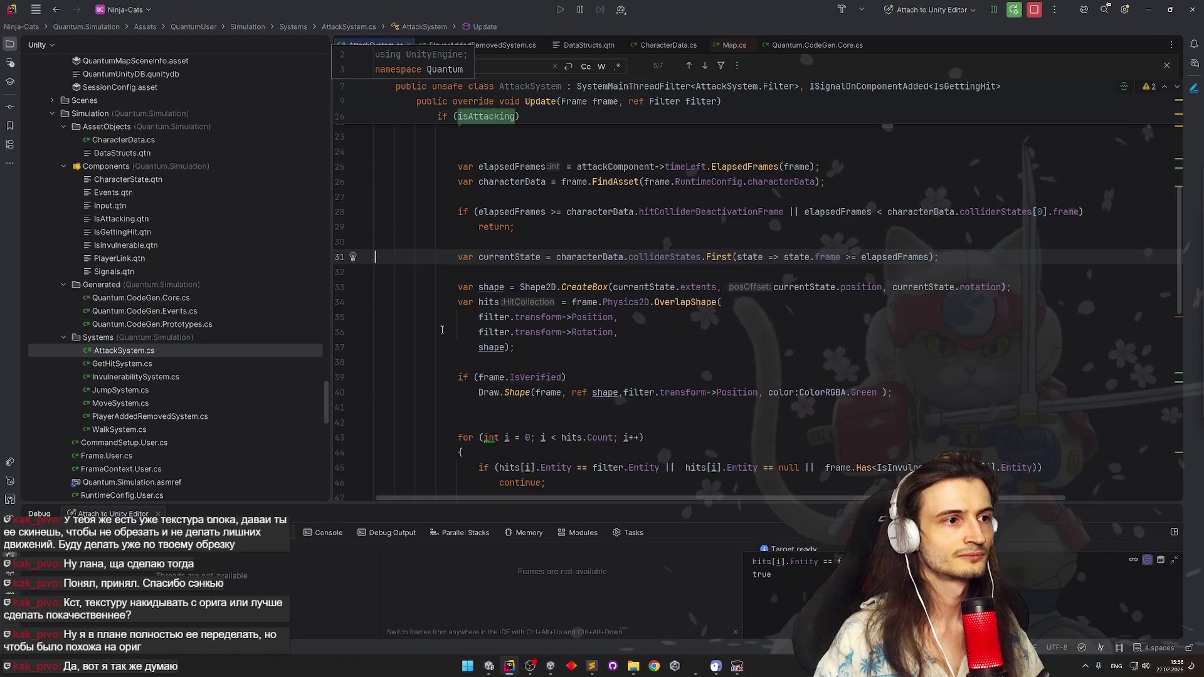
scroll(681, 263, "up", 2)
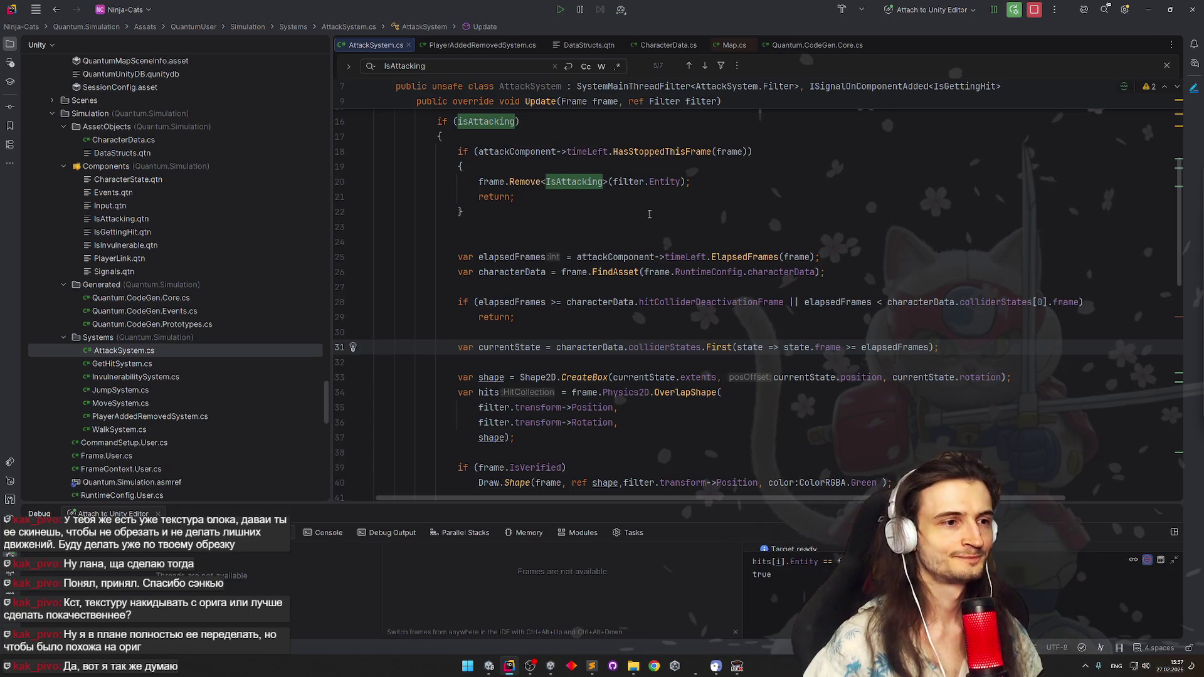
Break on the line 31 currentState lookup and bring Unity back to the front
left_click(340, 347)
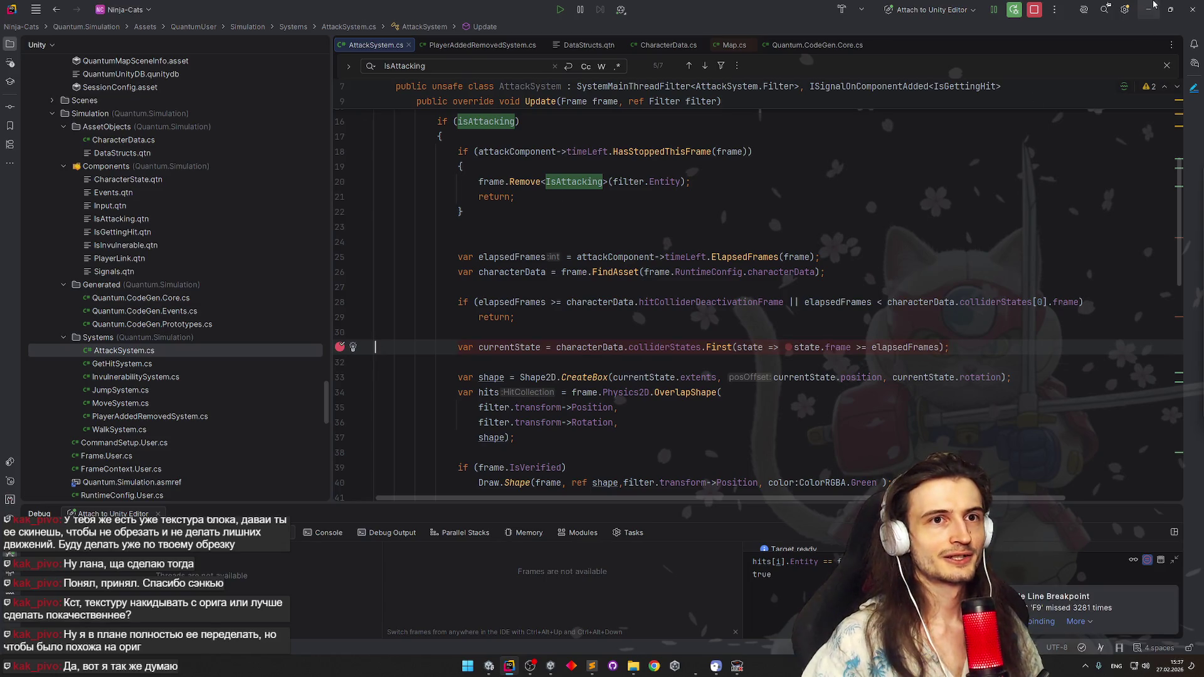
left_click(1153, 5)
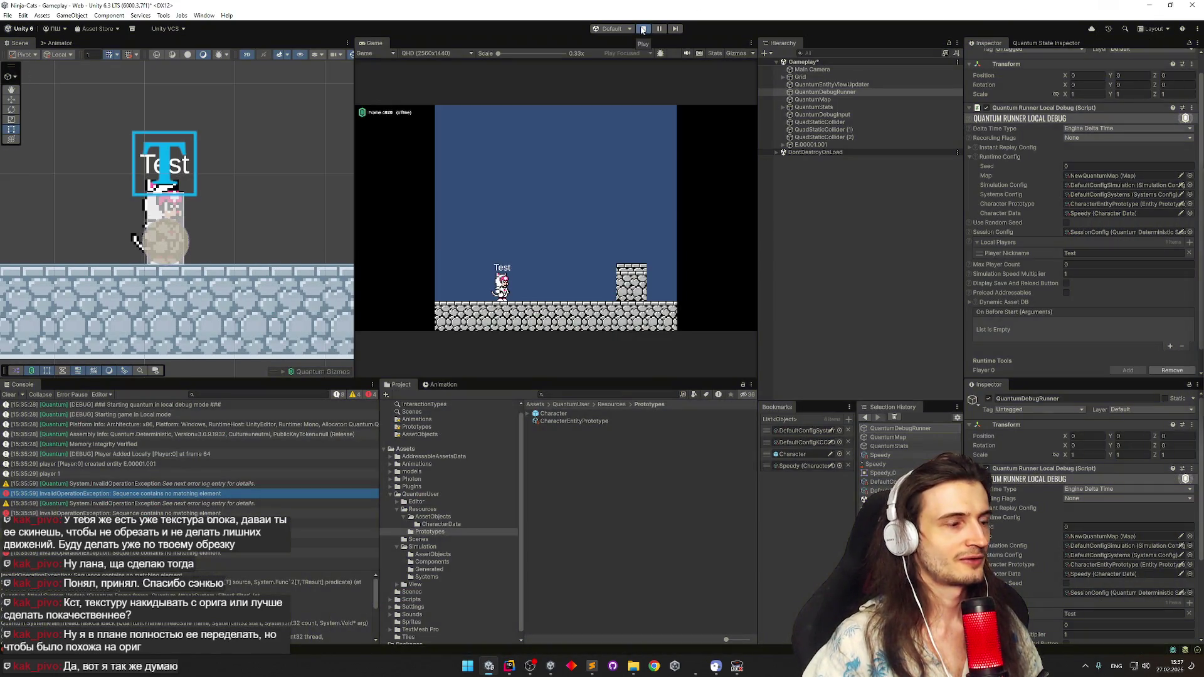
Trigger an attack in the Game view so the debugger pauses at line 31
left_click(642, 29)
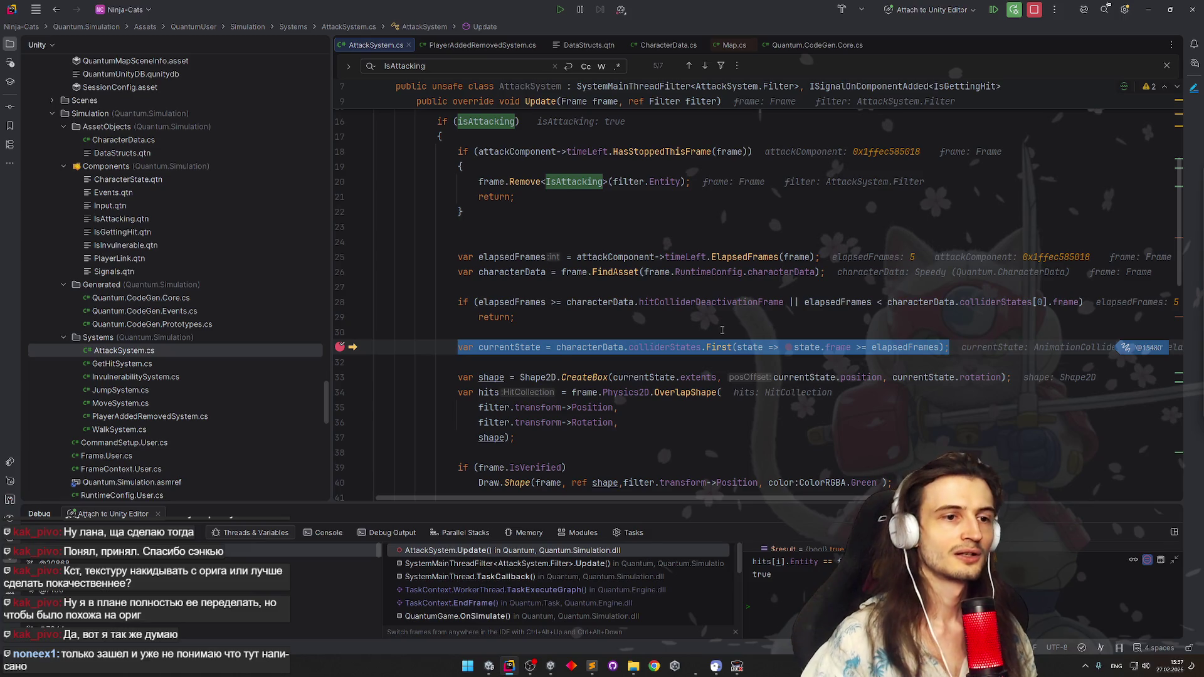
Step into the collider-state lookup, clear the line 31 breakpoint and resume to the next stop
key("F11")
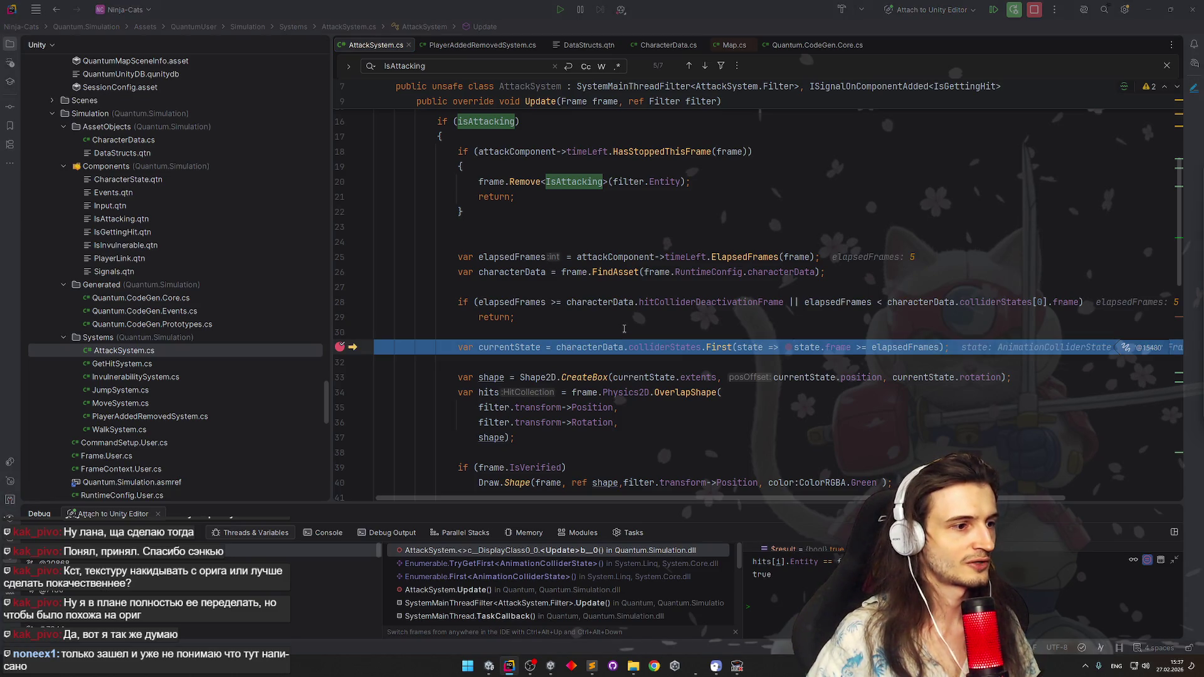
left_click(593, 363)
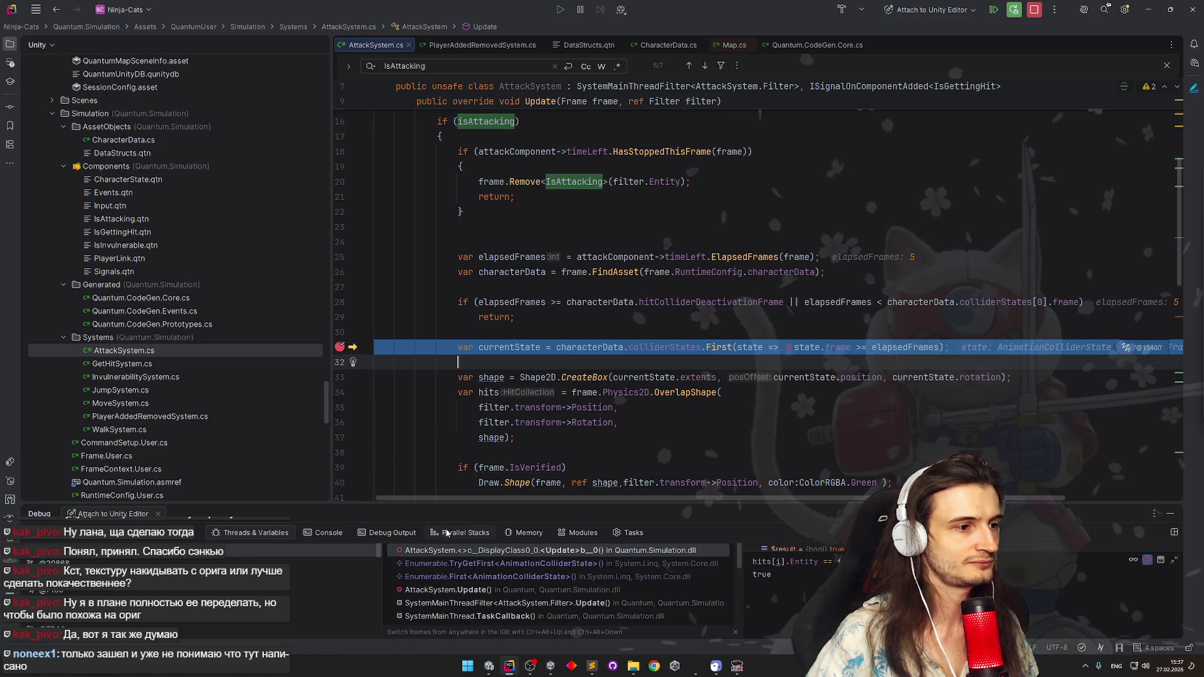
mouse_move(370, 331)
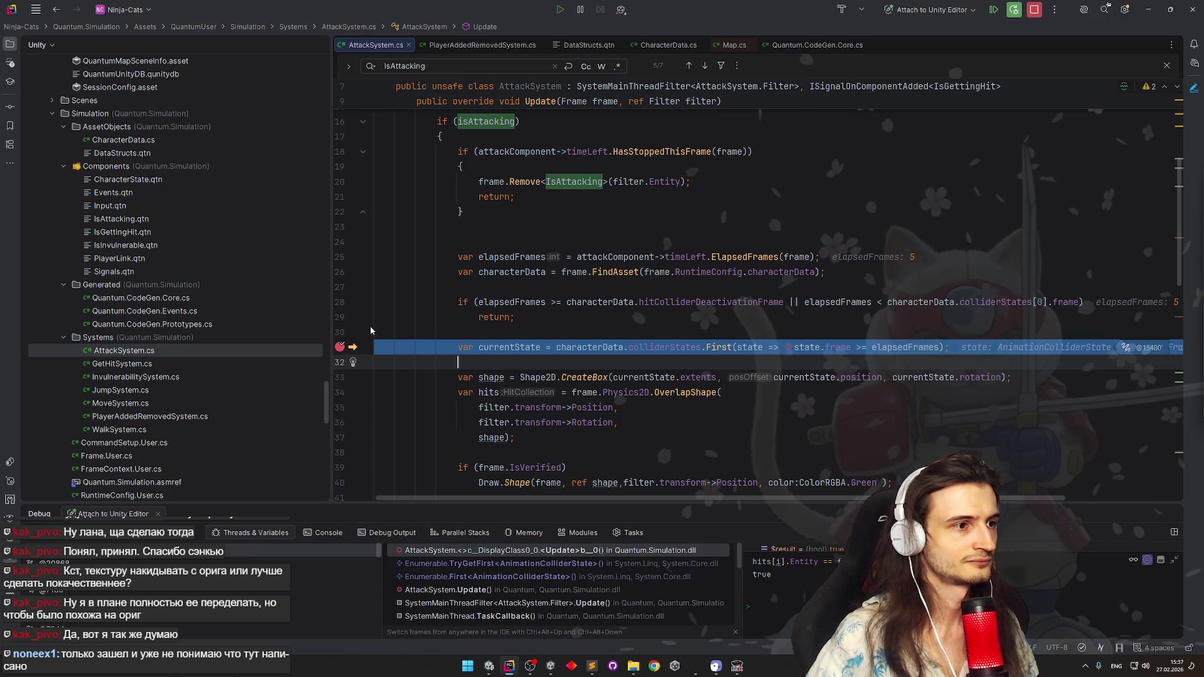
left_click_drag(341, 347, 339, 377)
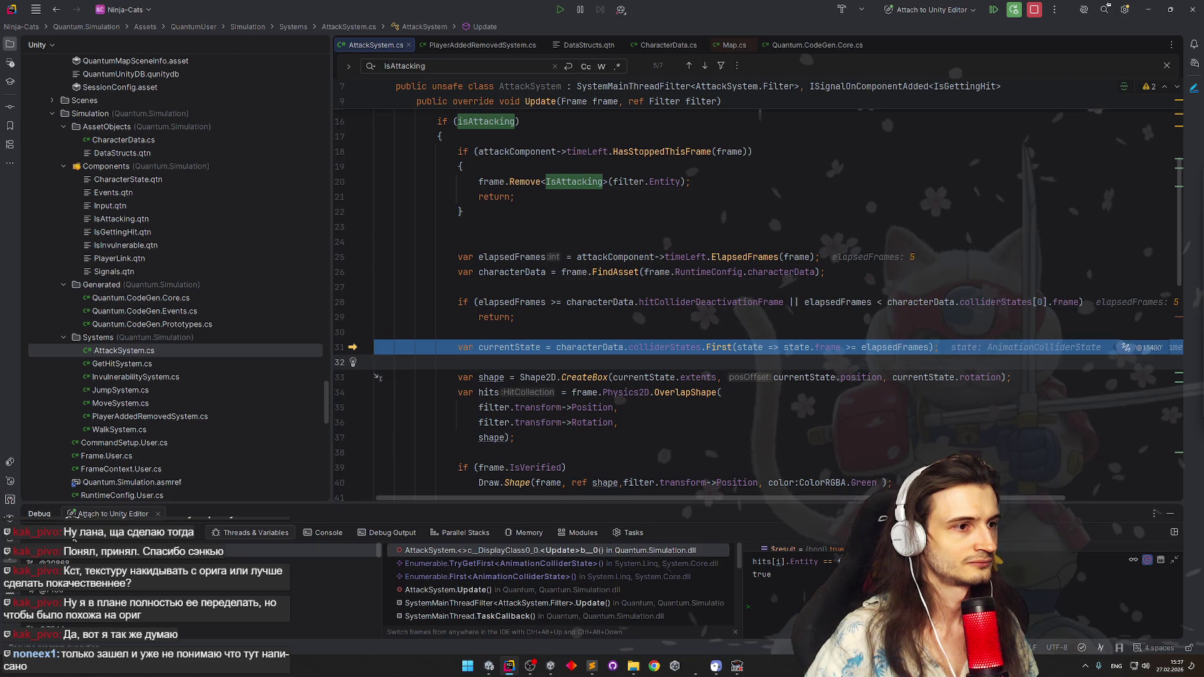
key("F5")
Clear the line 48 breakpoint, inspect hits[i].Entity, resume the game and minimize Rider
left_click(340, 247)
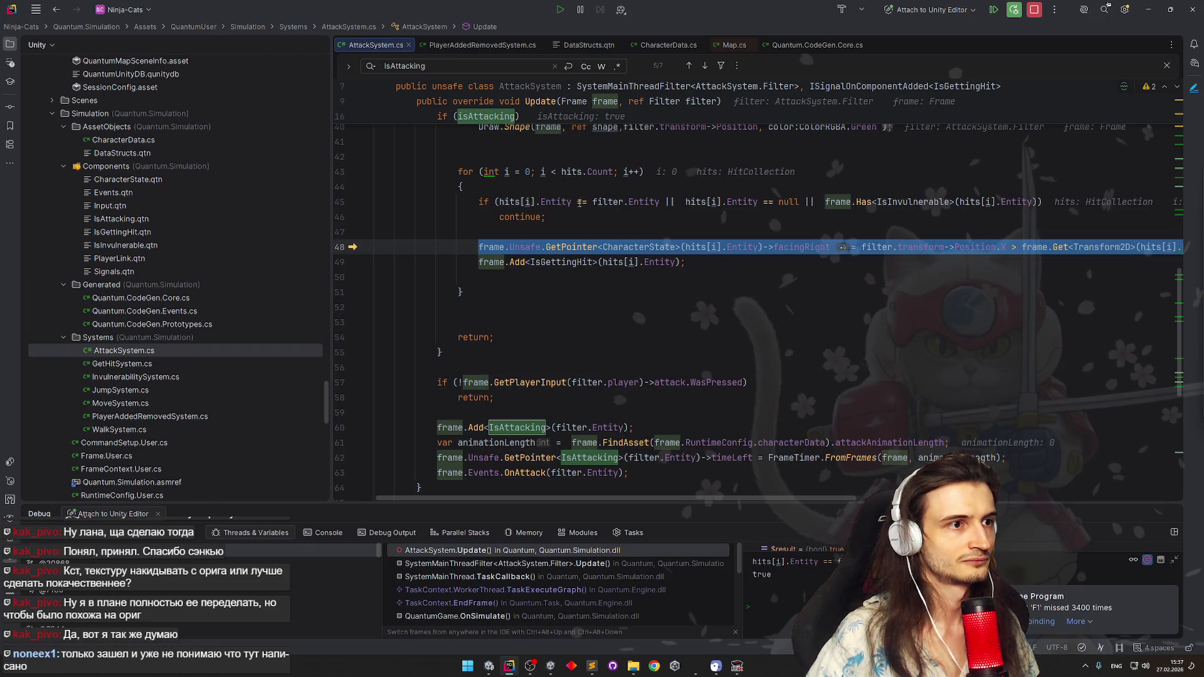
mouse_move(535, 201)
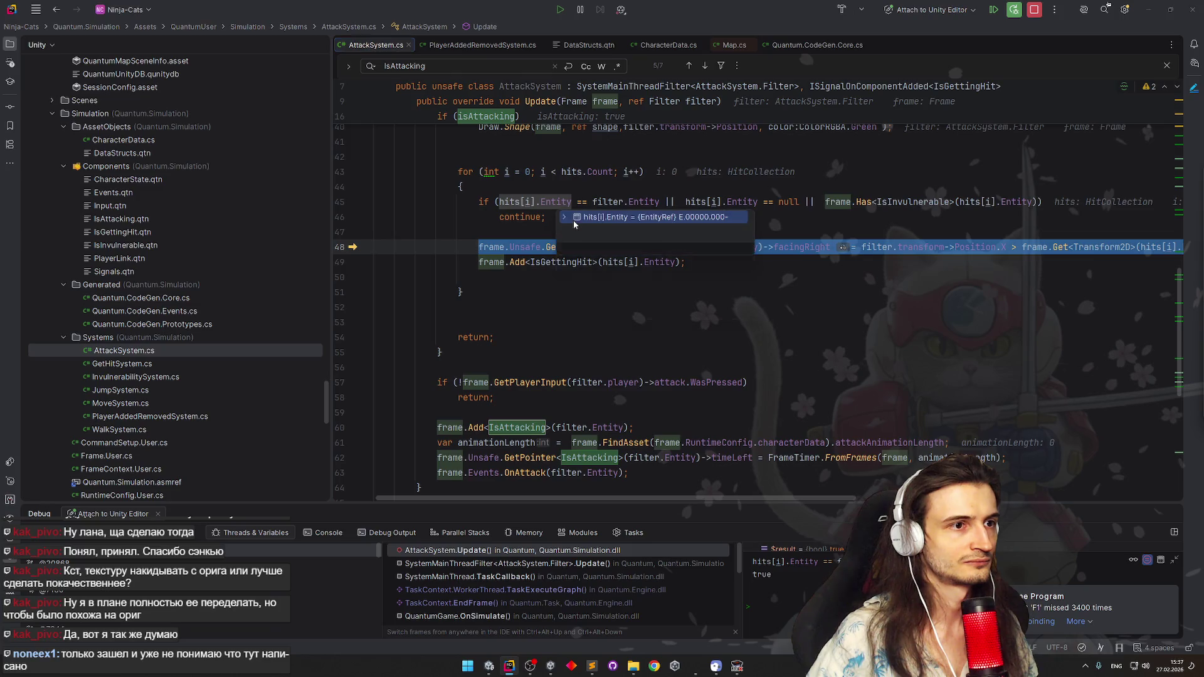
left_click(569, 223)
left_click(497, 298)
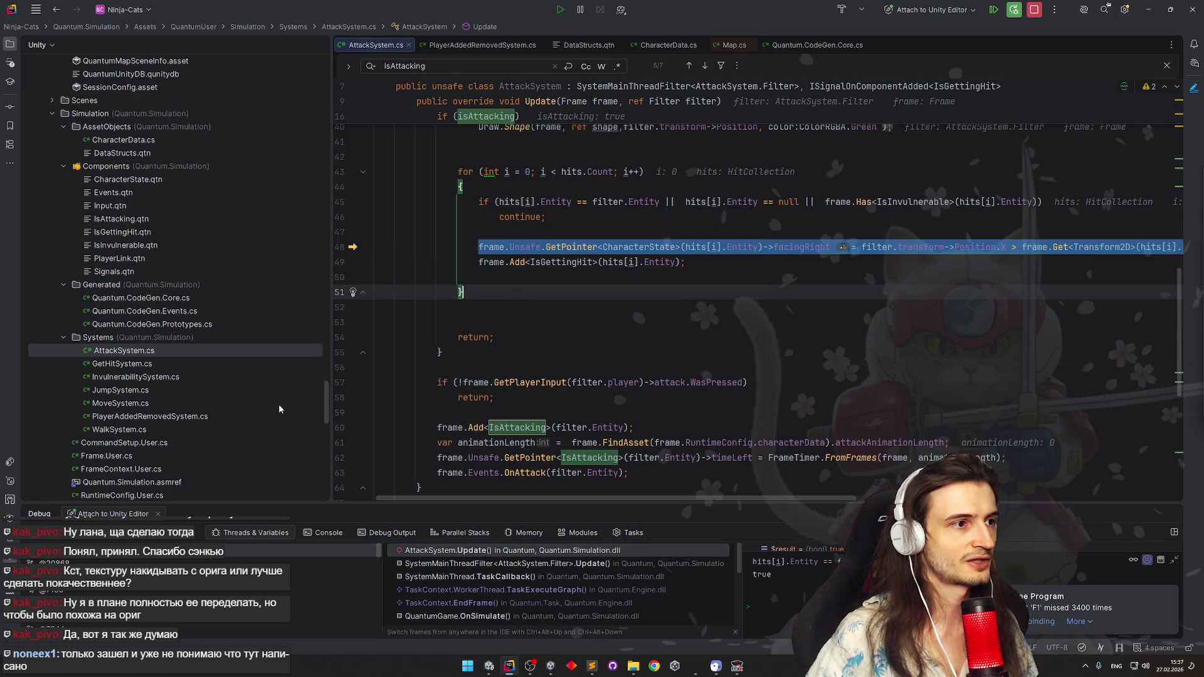
key("F5")
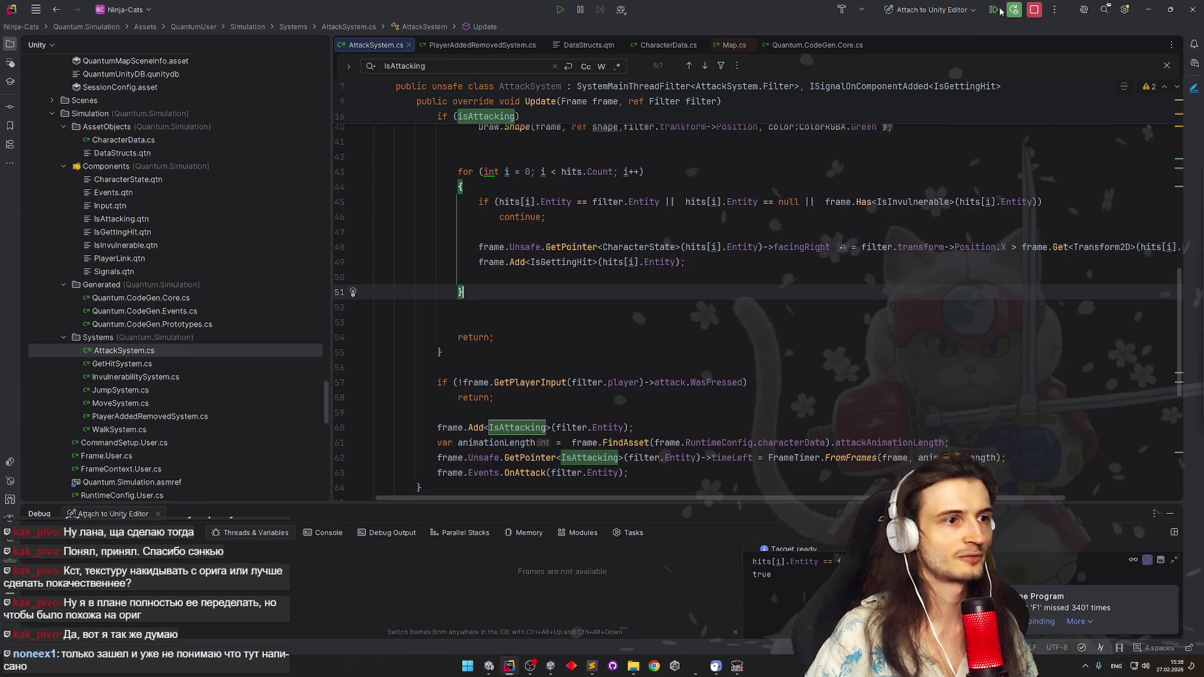
left_click(509, 666)
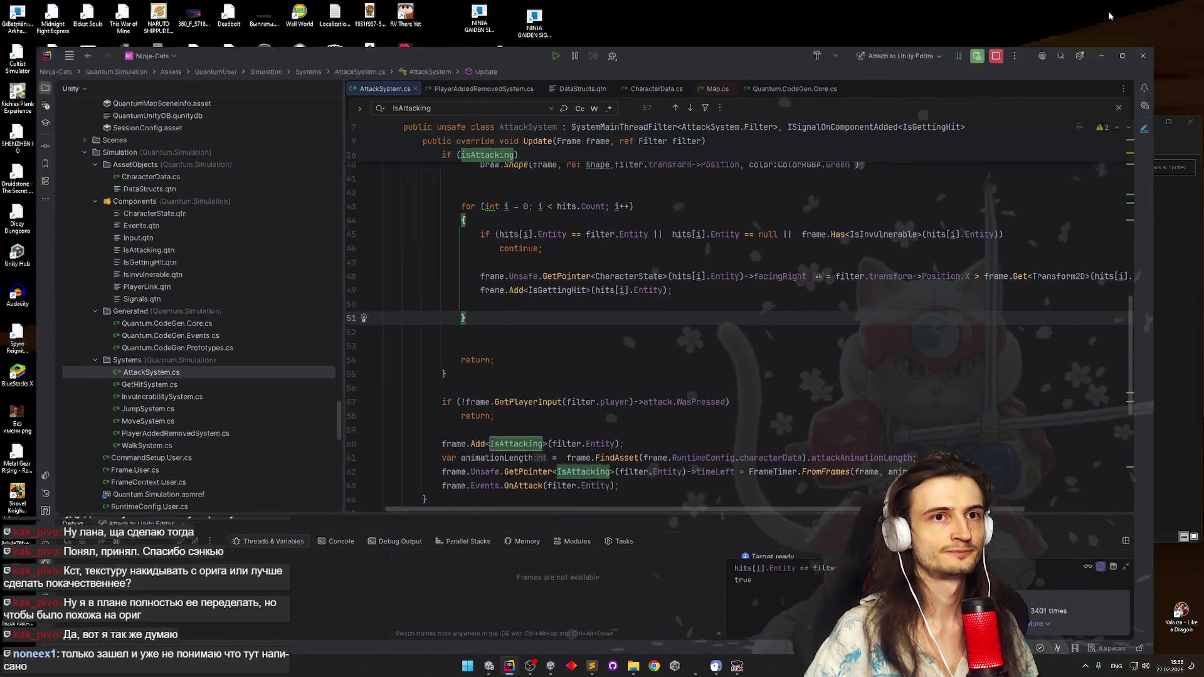
Exit Play mode in Unity and bring AttackSystem.cs back up in Rider
left_click(488, 666)
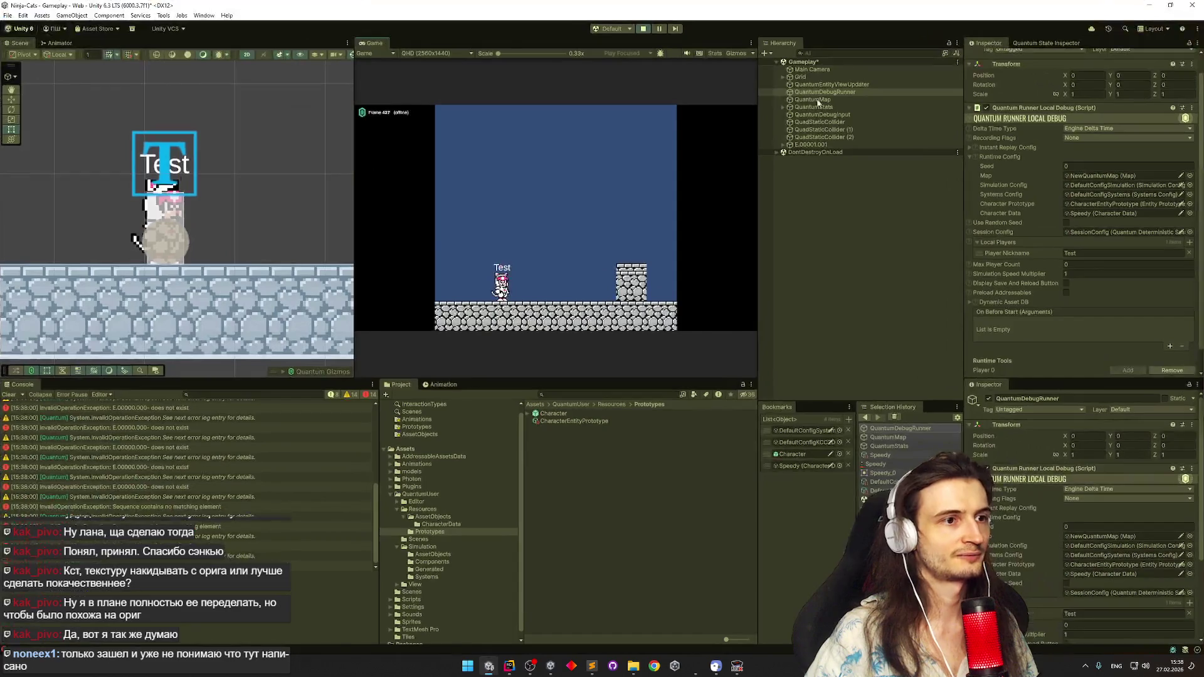
left_click(644, 28)
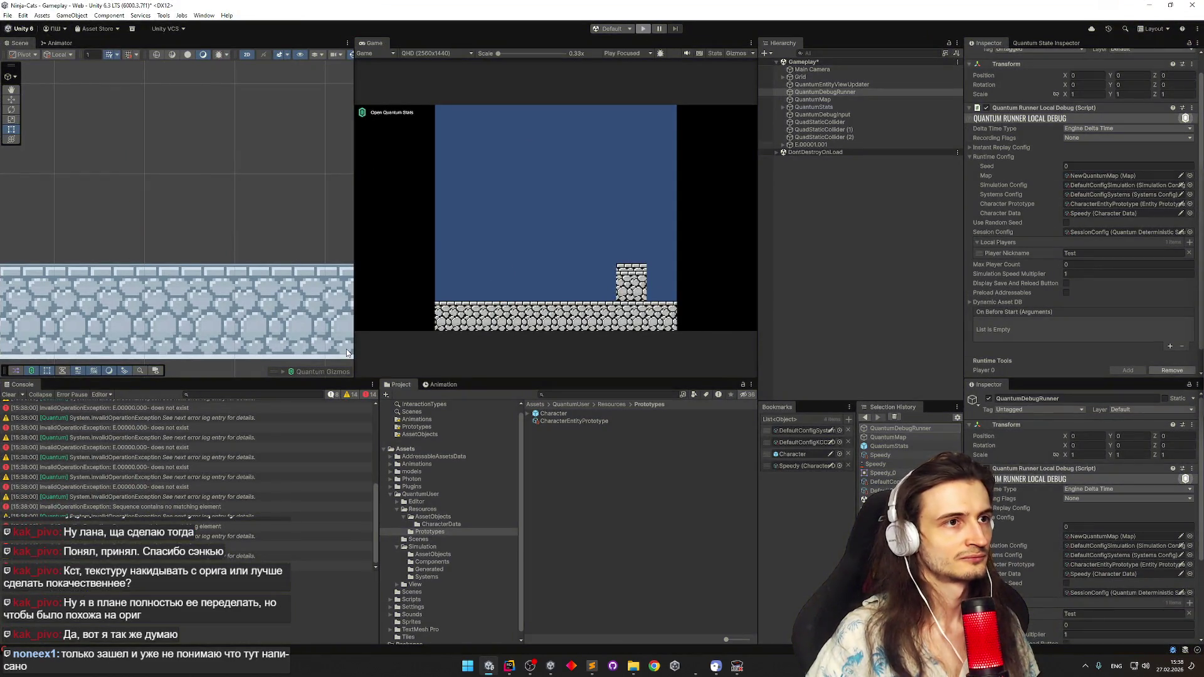
left_click(9, 394)
left_click(509, 666)
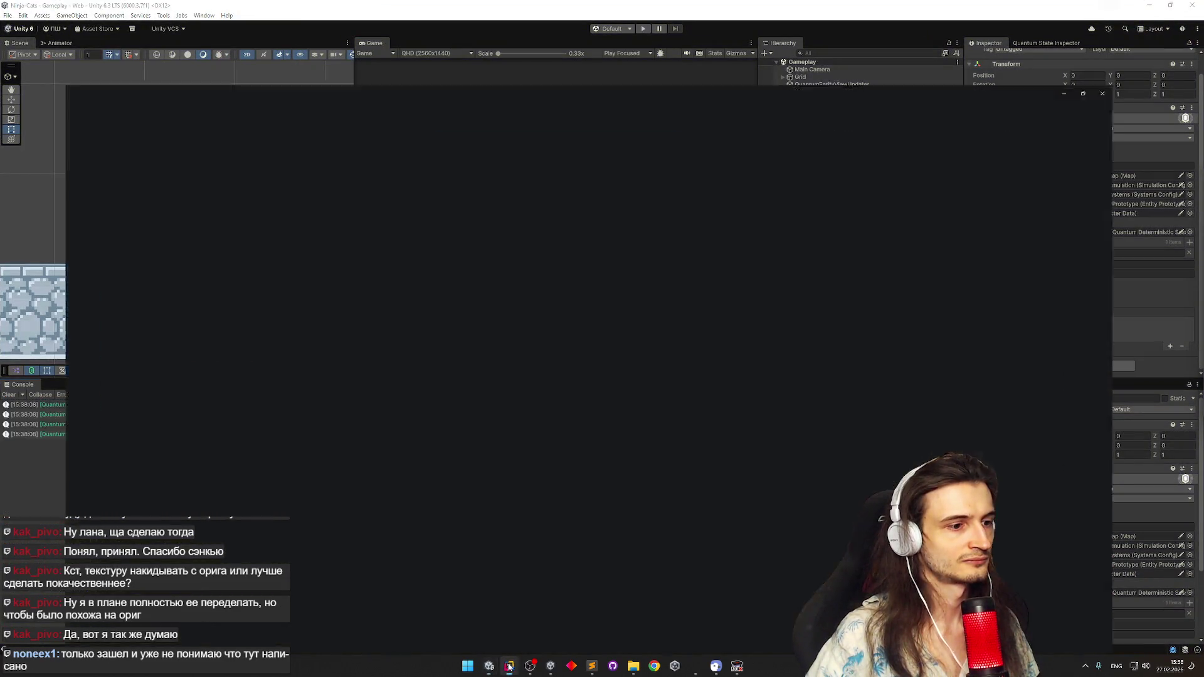
scroll(558, 267, "up", 3)
scroll(557, 267, "up", 3)
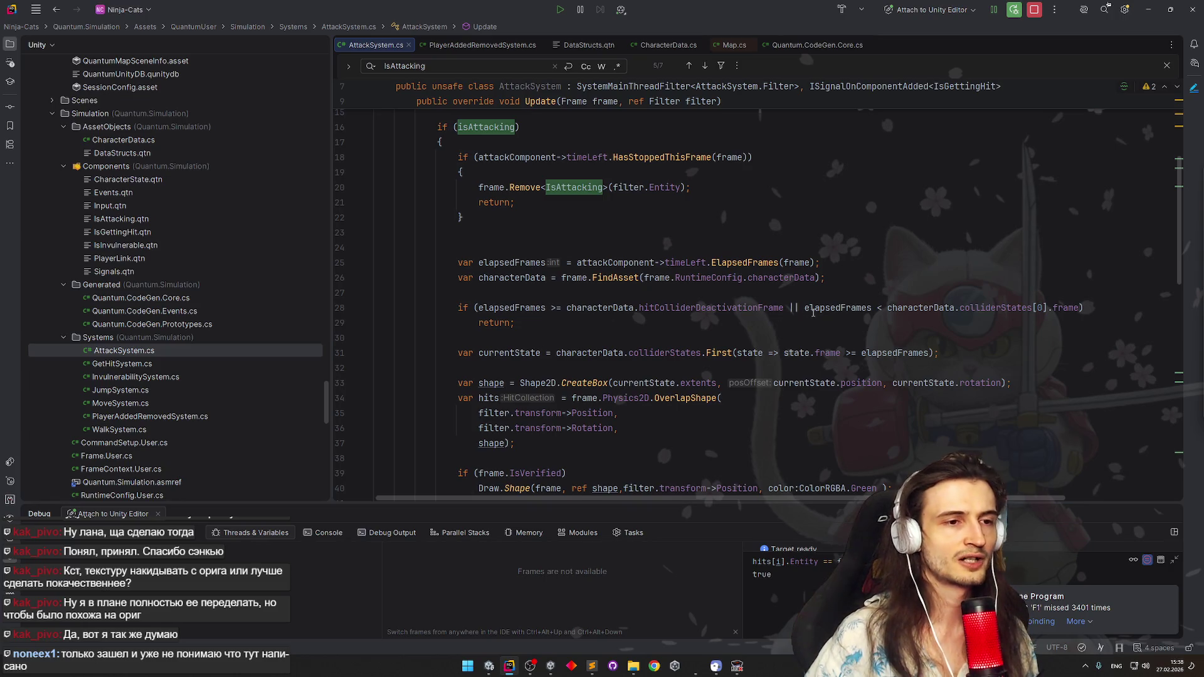
Review the elapsedFrames check on line 28 against the line 31 lambda and copy elapsedFrames
left_click(835, 308)
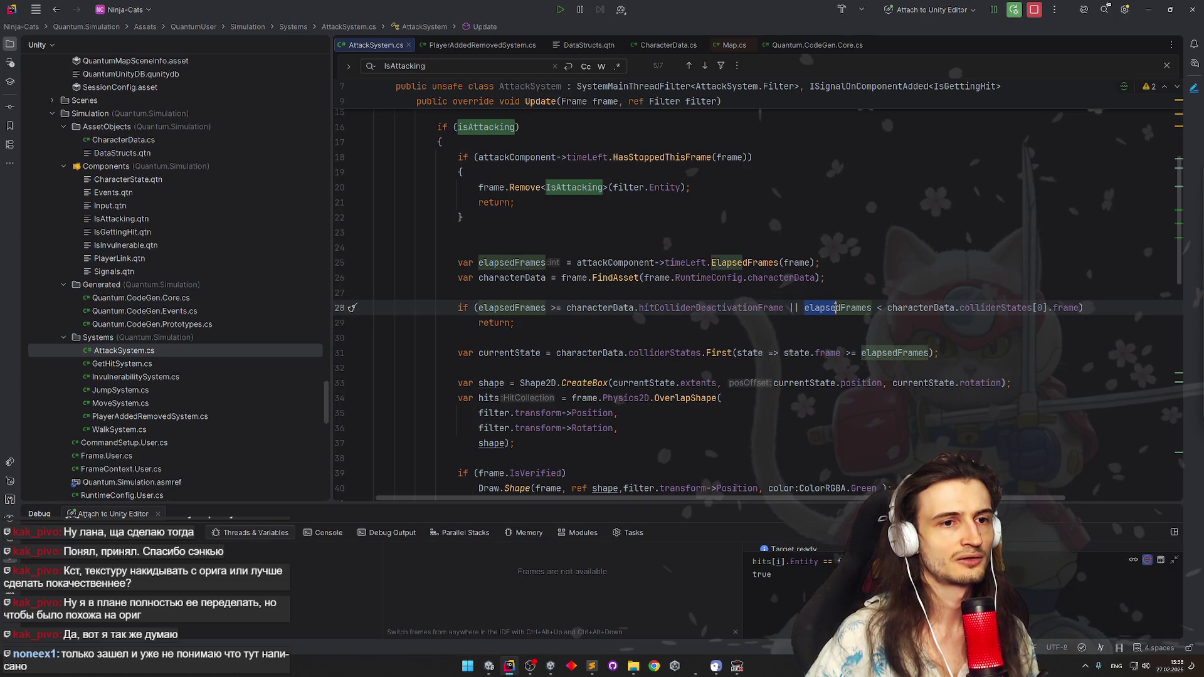
left_click_drag(835, 308, 1082, 308)
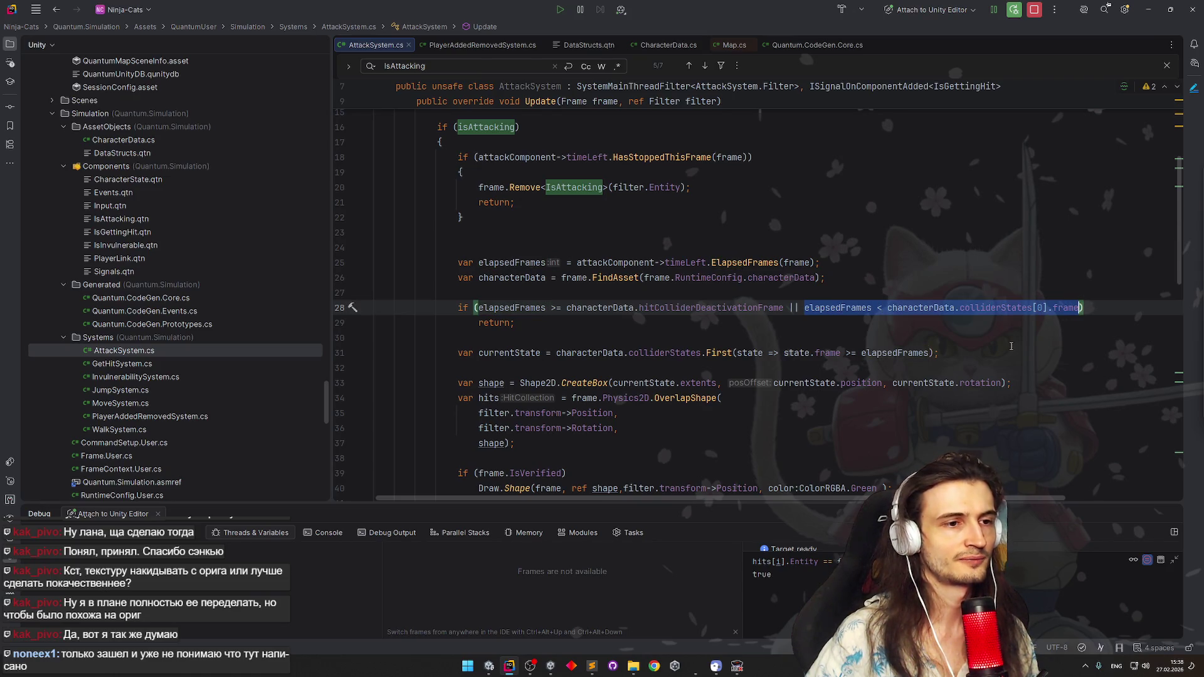
double_click(796, 355)
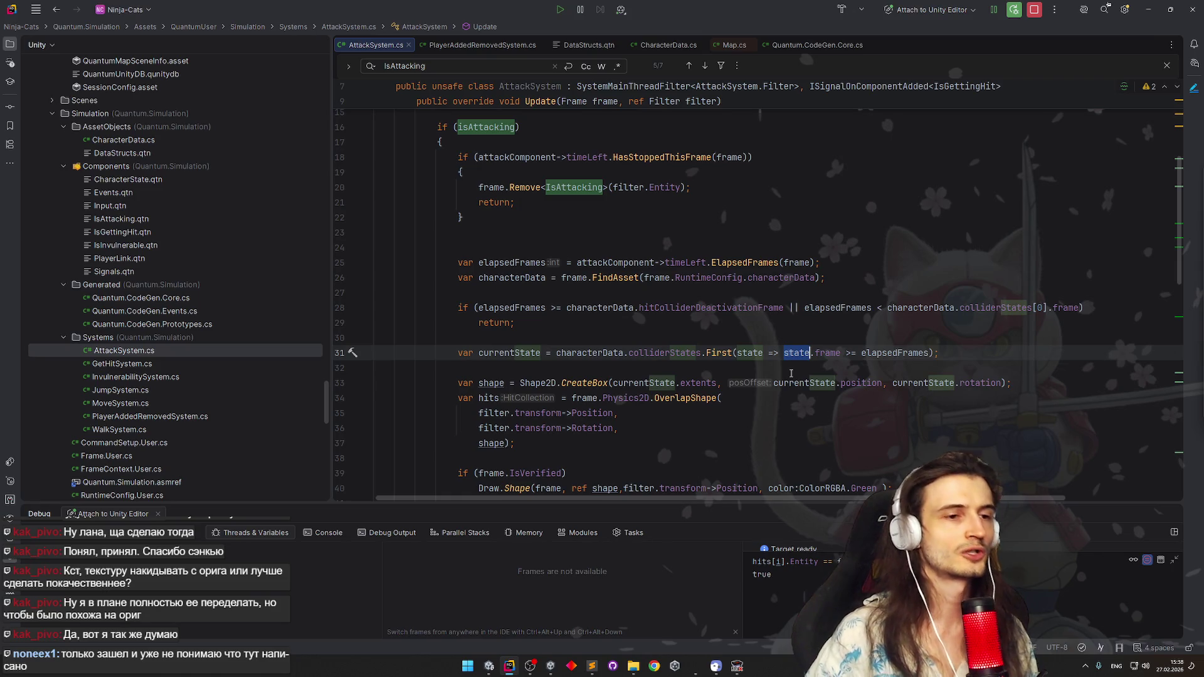
key("ctrl+alt+Left")
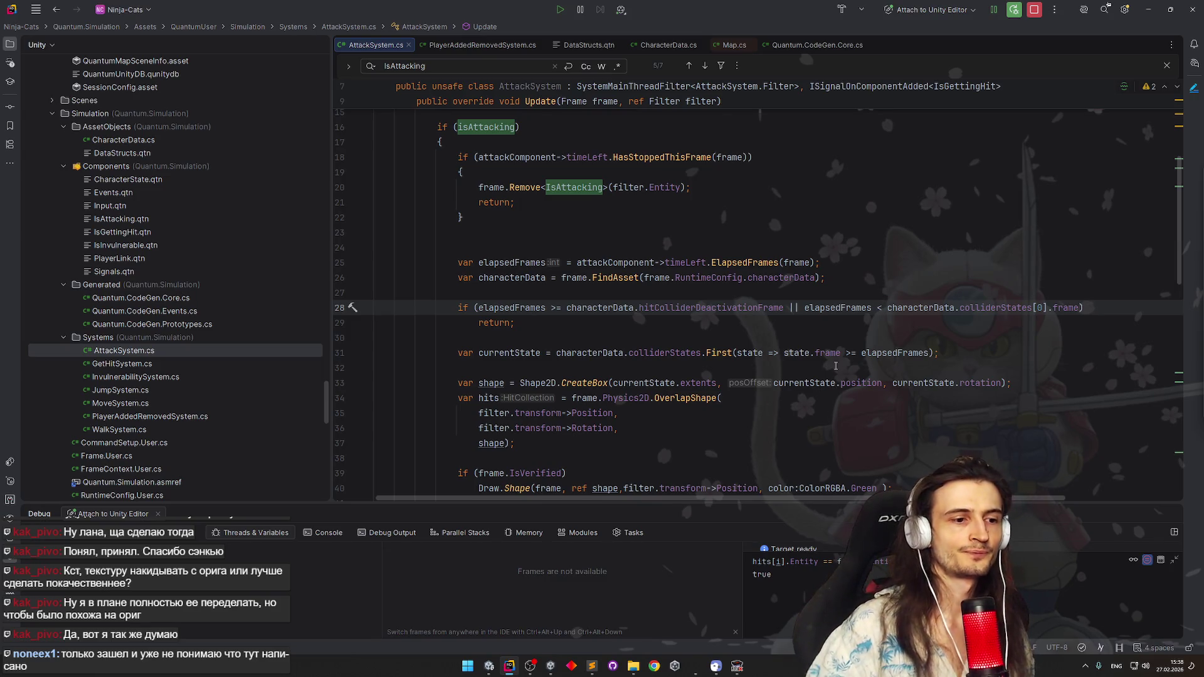
double_click(885, 353)
key("ctrl+c")
Rewrite the line 31 condition as elapsedFrames >= state.frame and switch to Unity to recompile
left_click_drag(777, 353, 856, 352)
key("ctrl+v")
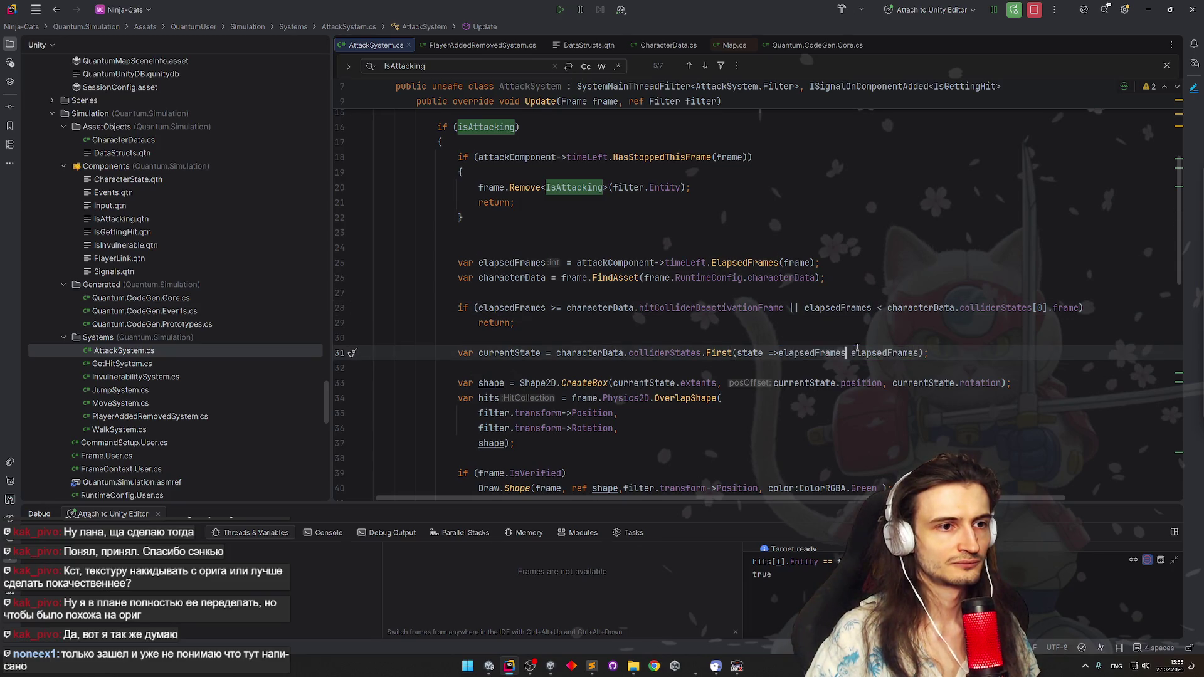
left_click(776, 352)
left_click(855, 353)
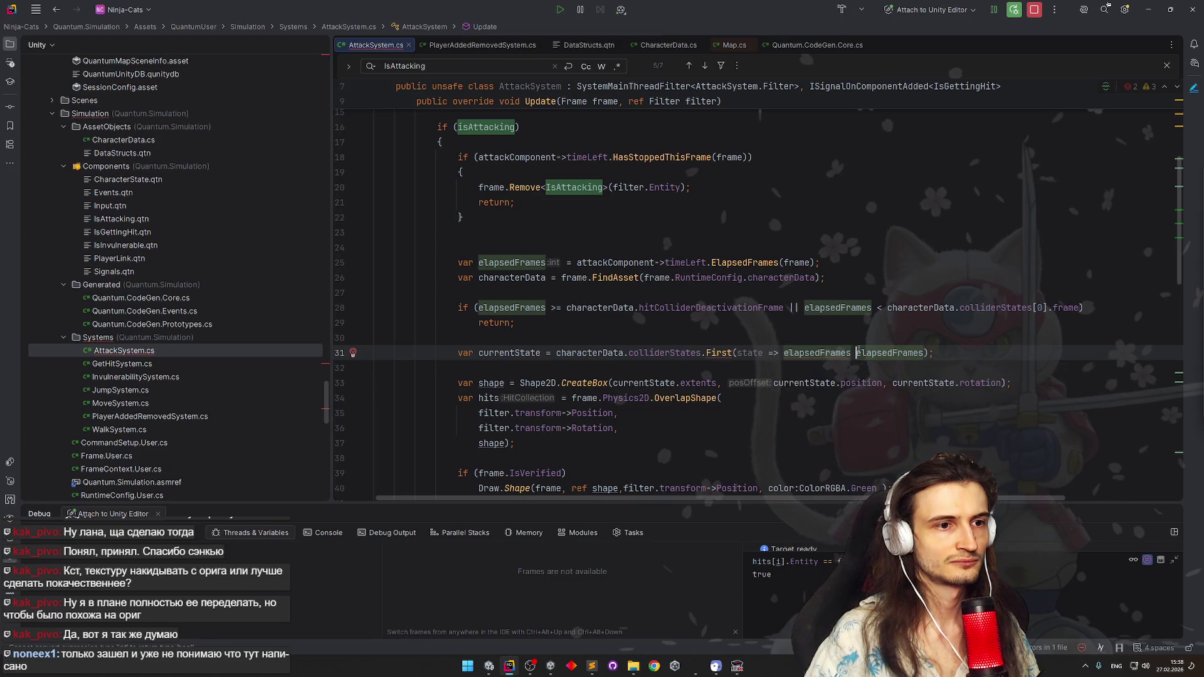
type(">=")
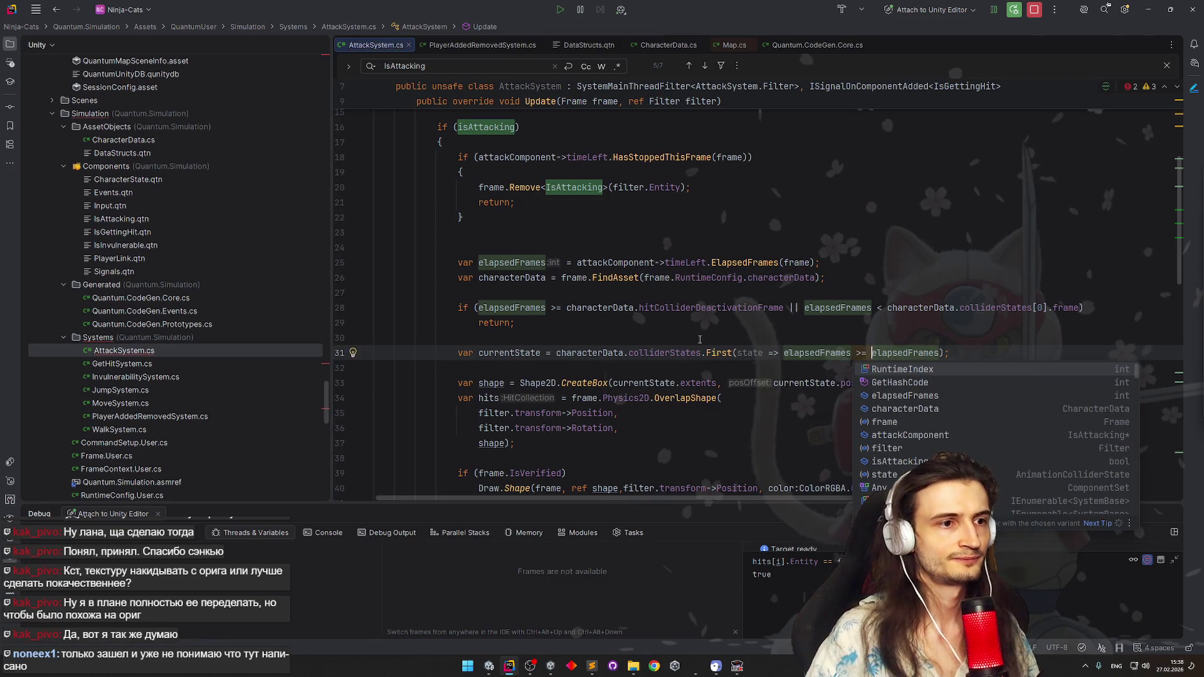
left_click(704, 336)
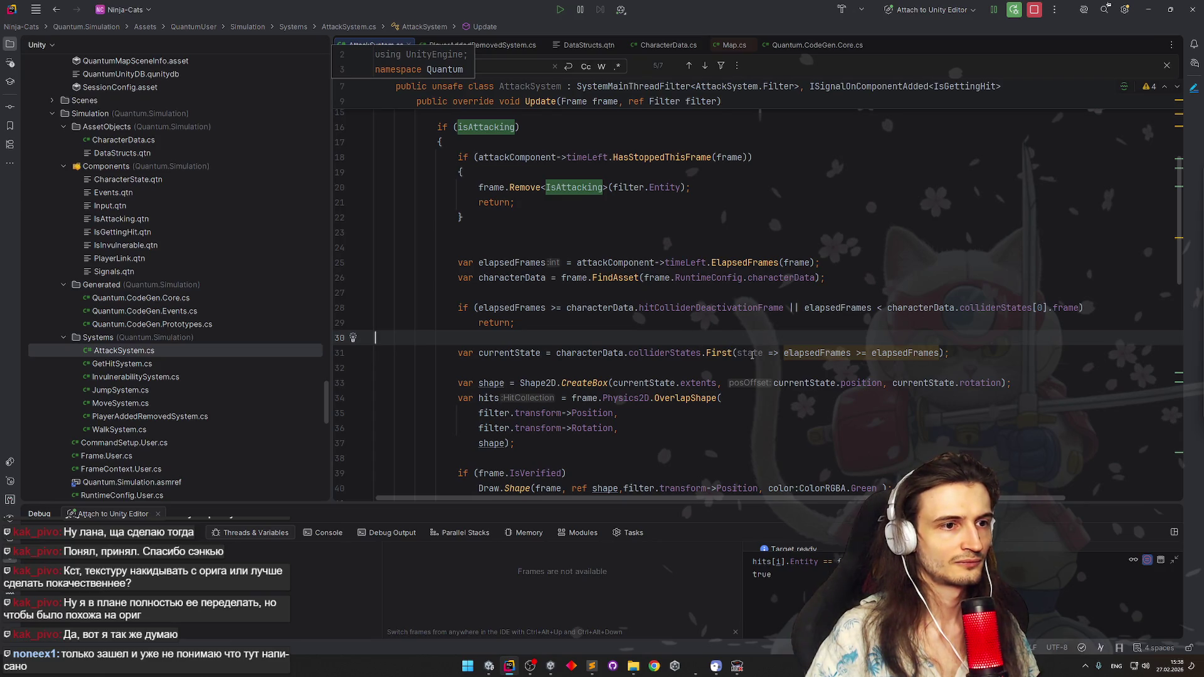
double_click(927, 353)
type("state")
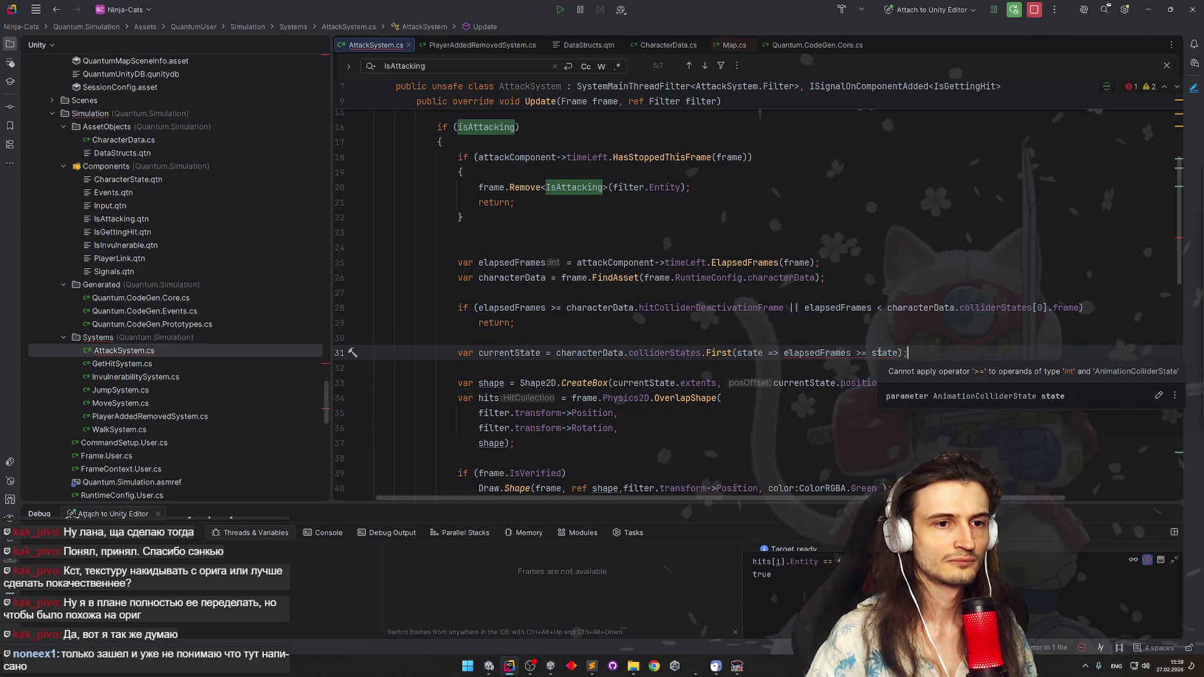
key("Left")
type(".frame")
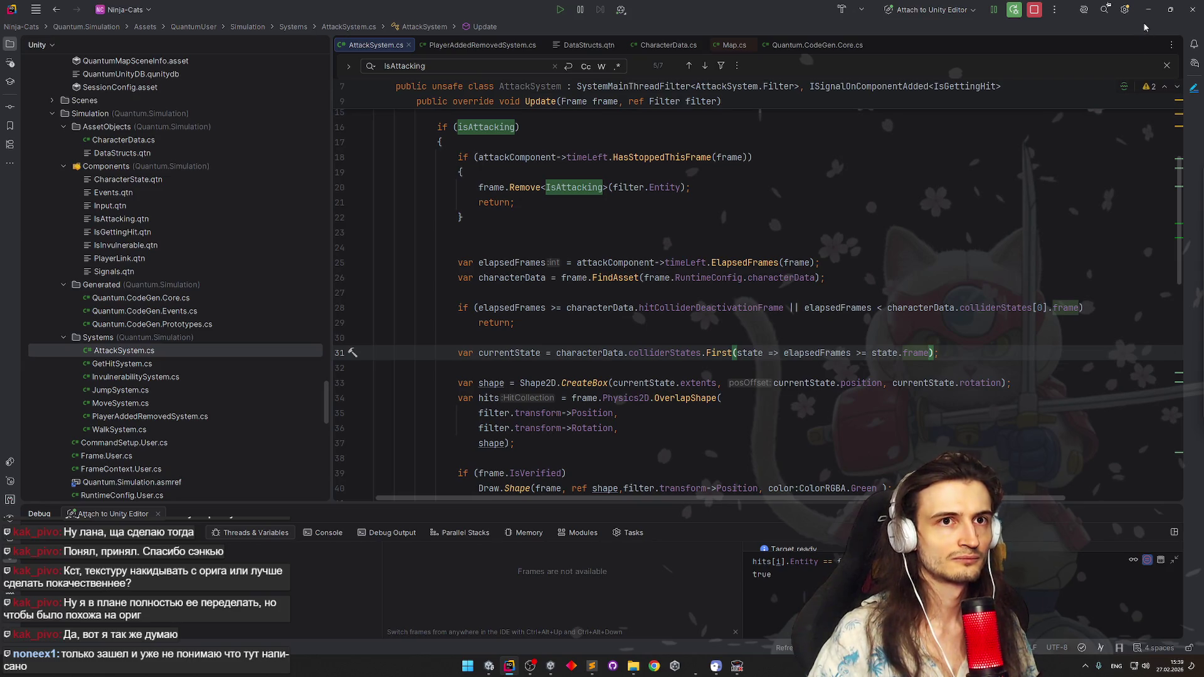
key("alt+Tab")
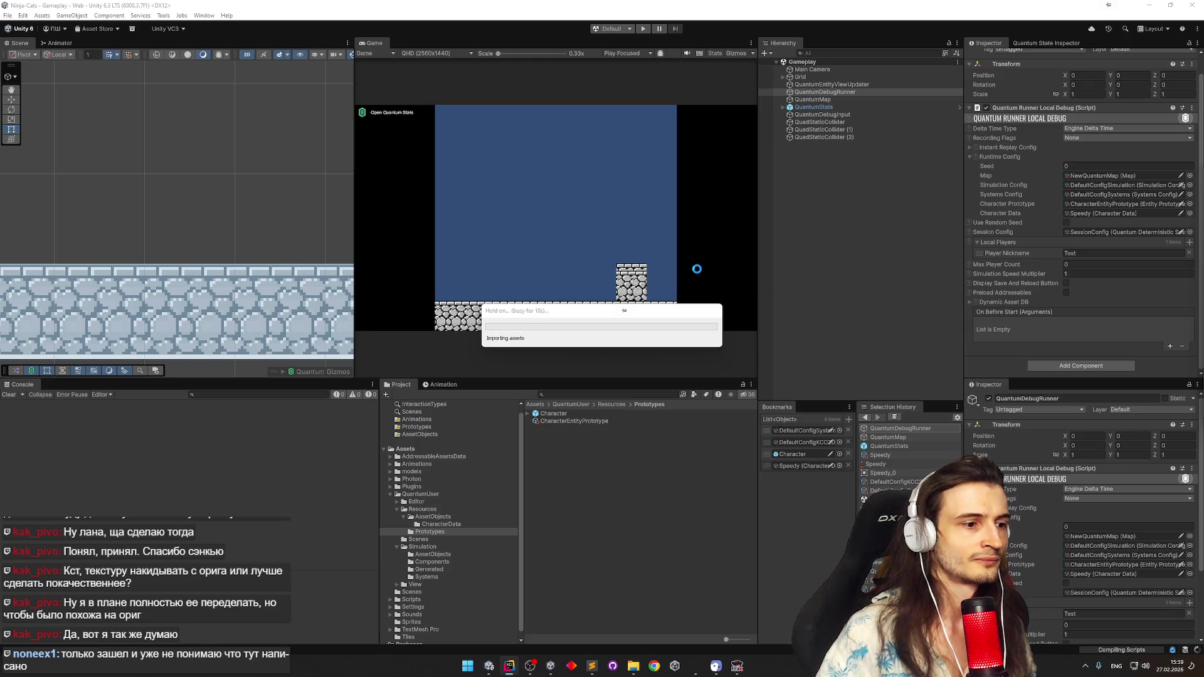
Bring Unity forward, enter Play mode and briefly maximize the Game view
left_click(508, 666)
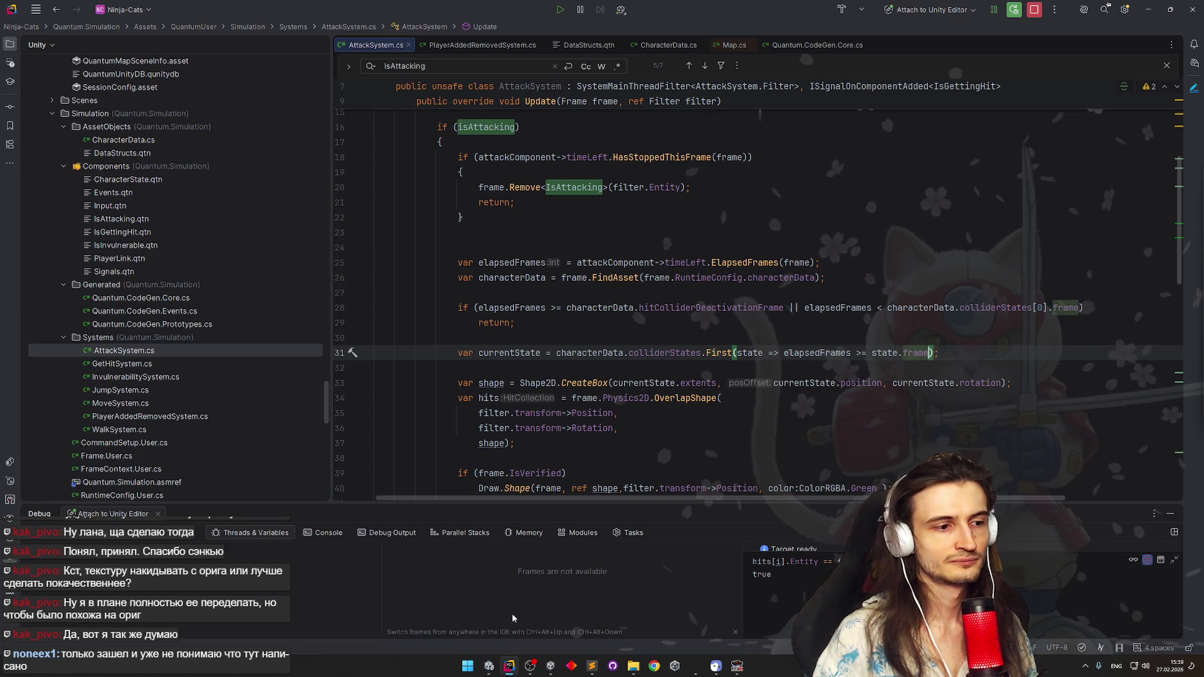
left_click(490, 666)
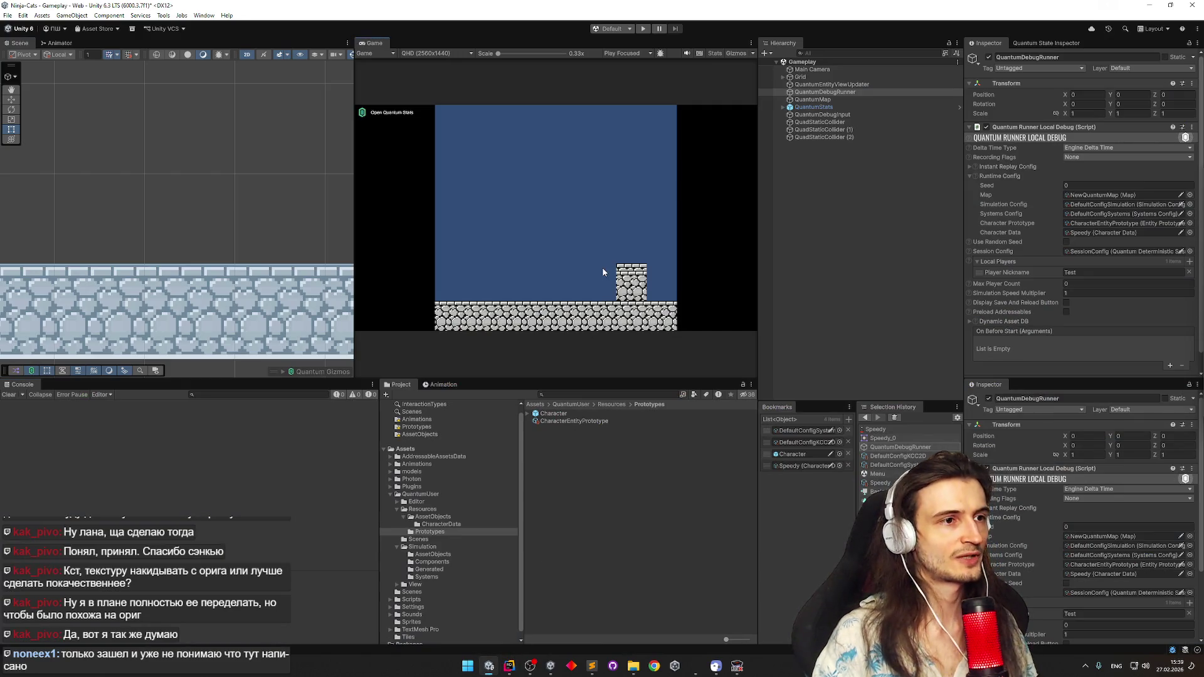
key("ctrl+p")
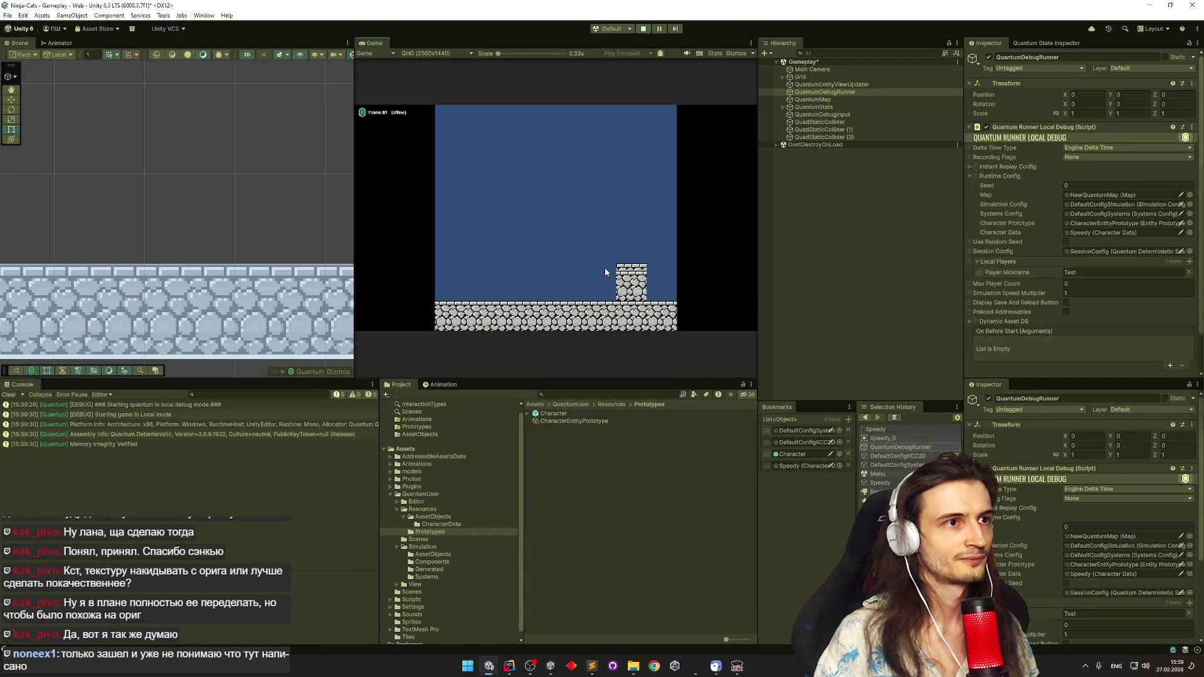
key("shift+space")
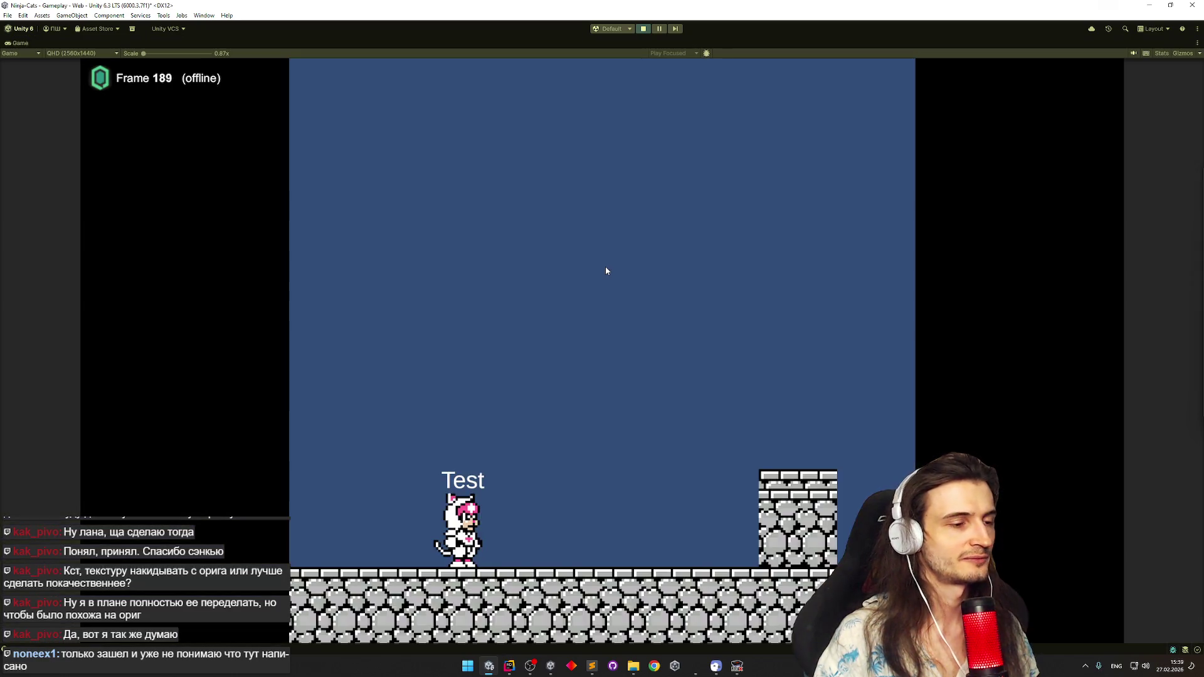
key("shift+space")
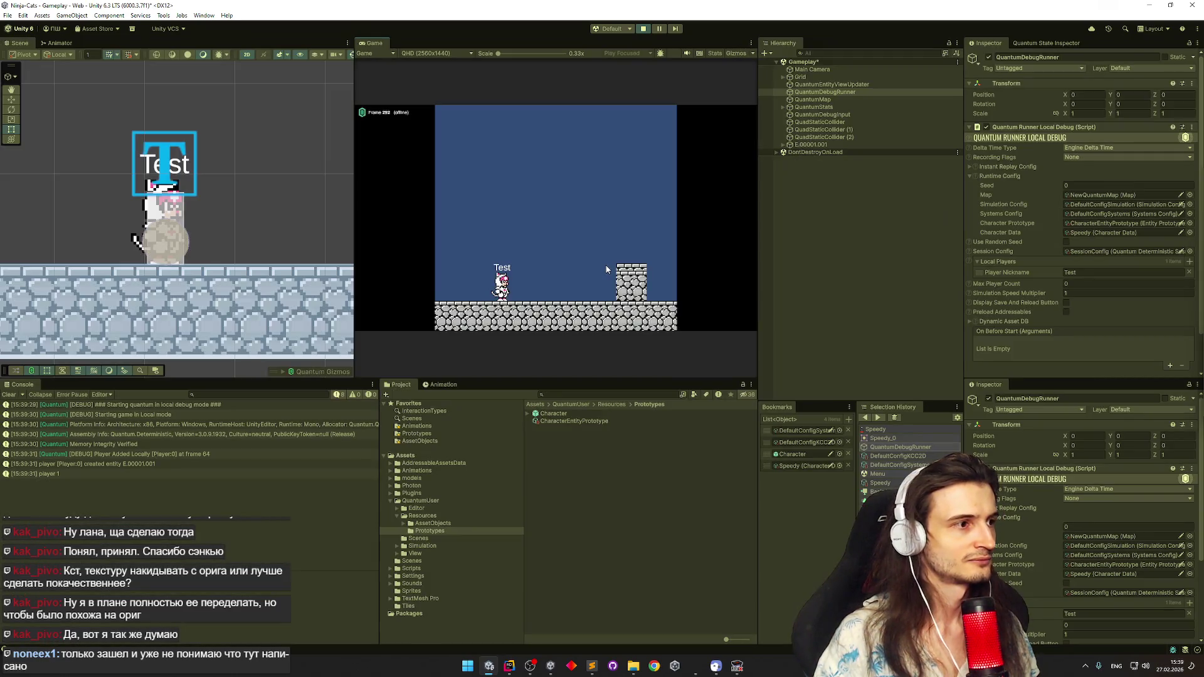
Play-test the attack repeatedly while walking the character right and left
left_click(467, 252)
left_click(467, 253)
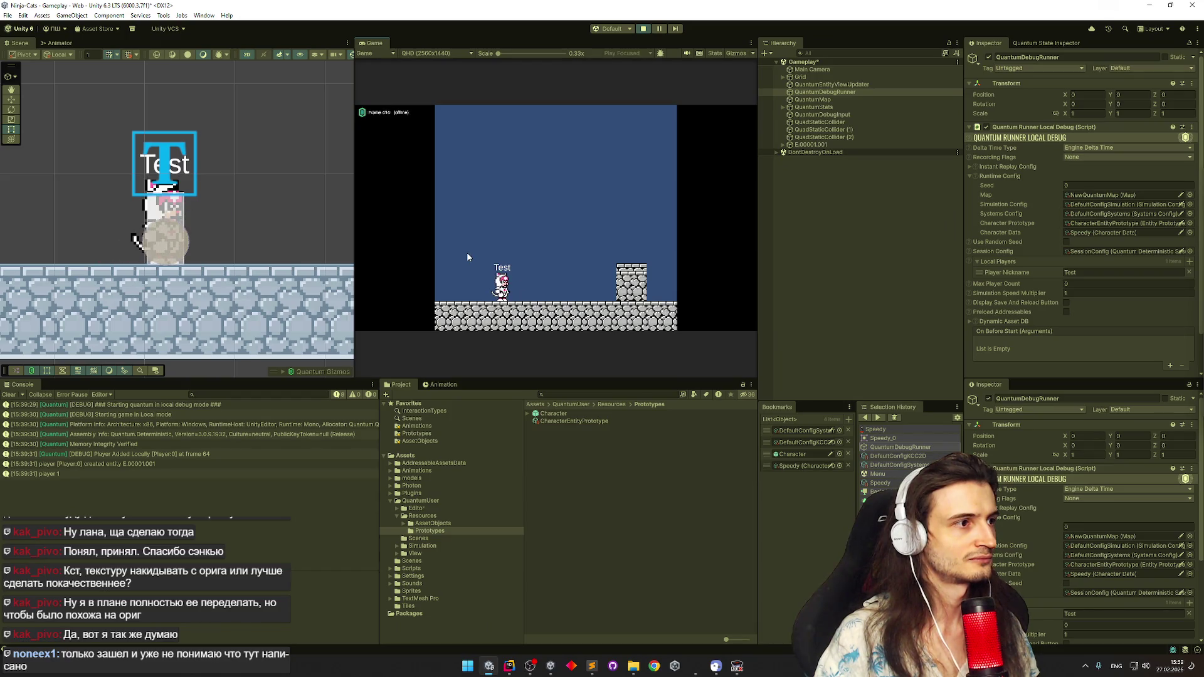
key("d")
left_click(466, 253)
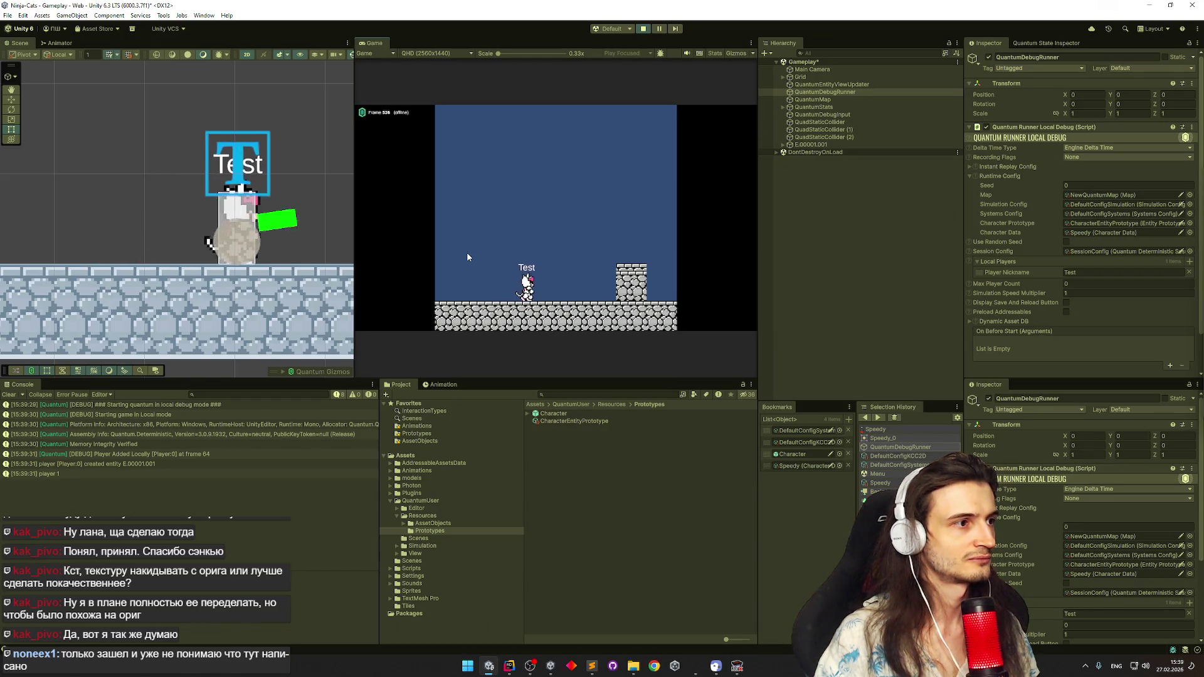
left_click(467, 253)
key("a")
left_click(467, 252)
key("d")
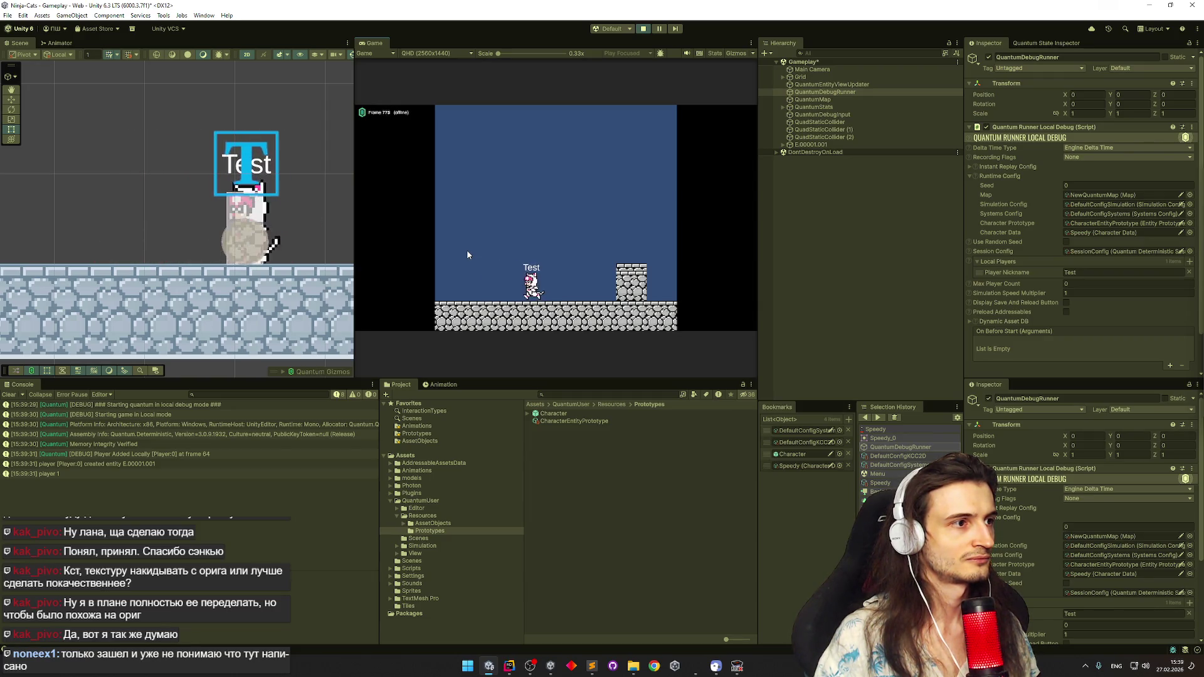
Check AttackSystem.cs in Rider, stop the Unity game and return to the code
left_click(509, 667)
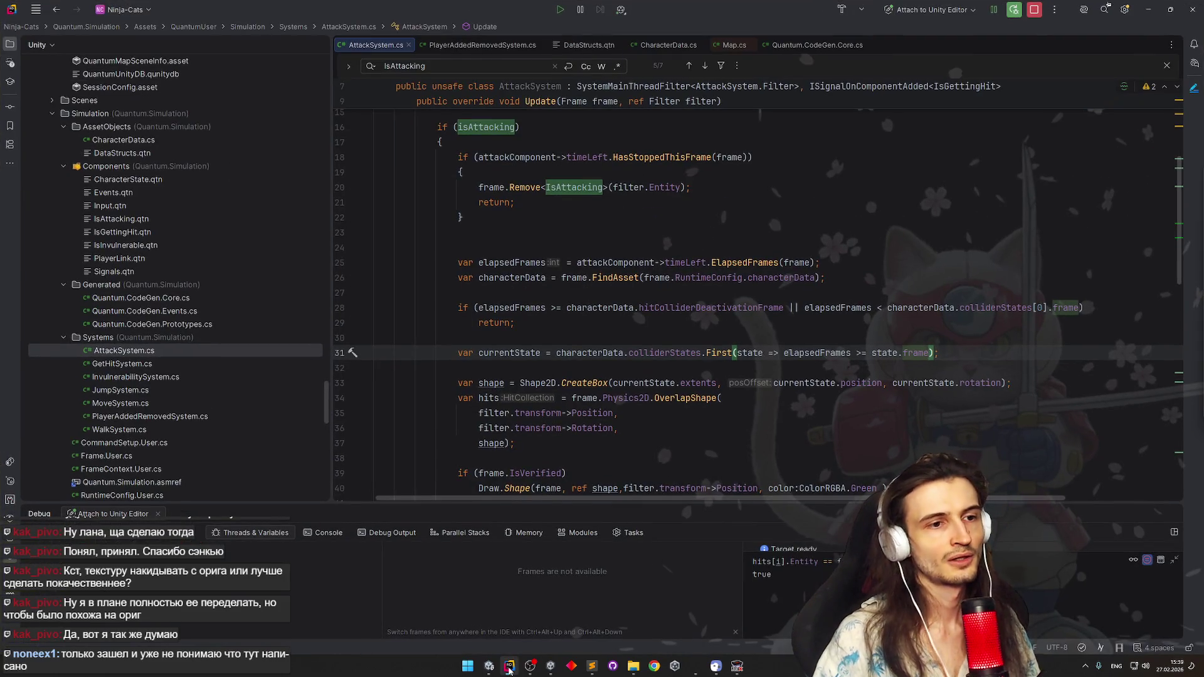
mouse_move(600, 413)
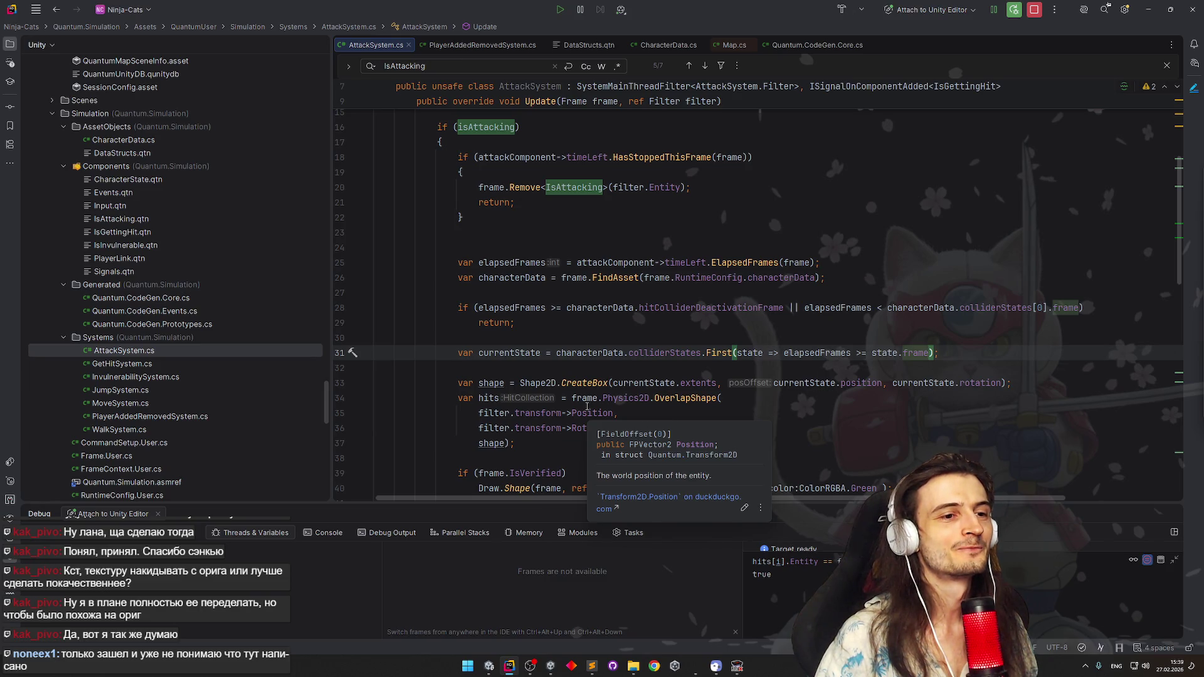
left_click(1034, 11)
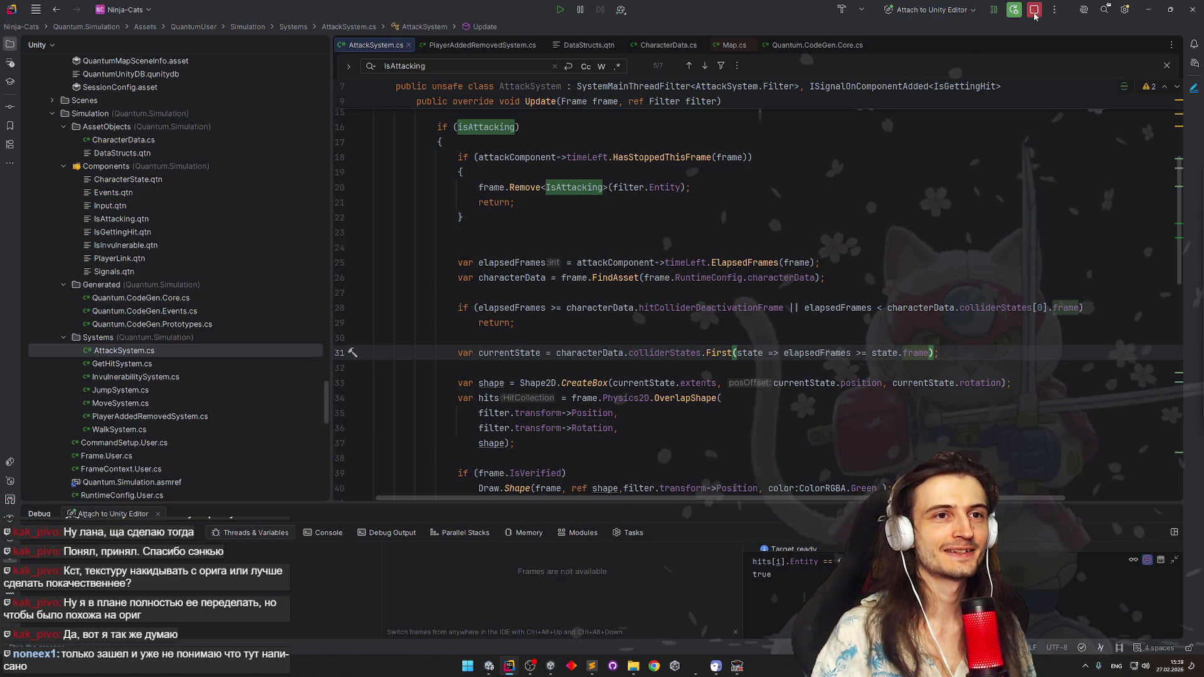
left_click(1141, 12)
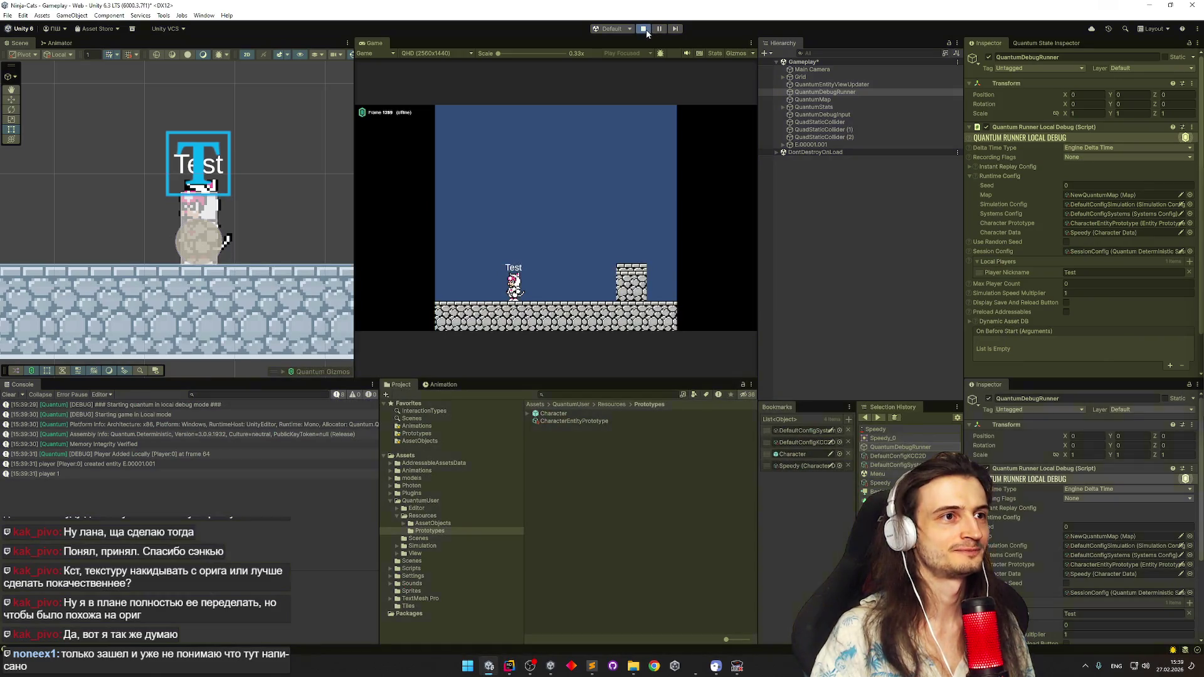
left_click(643, 29)
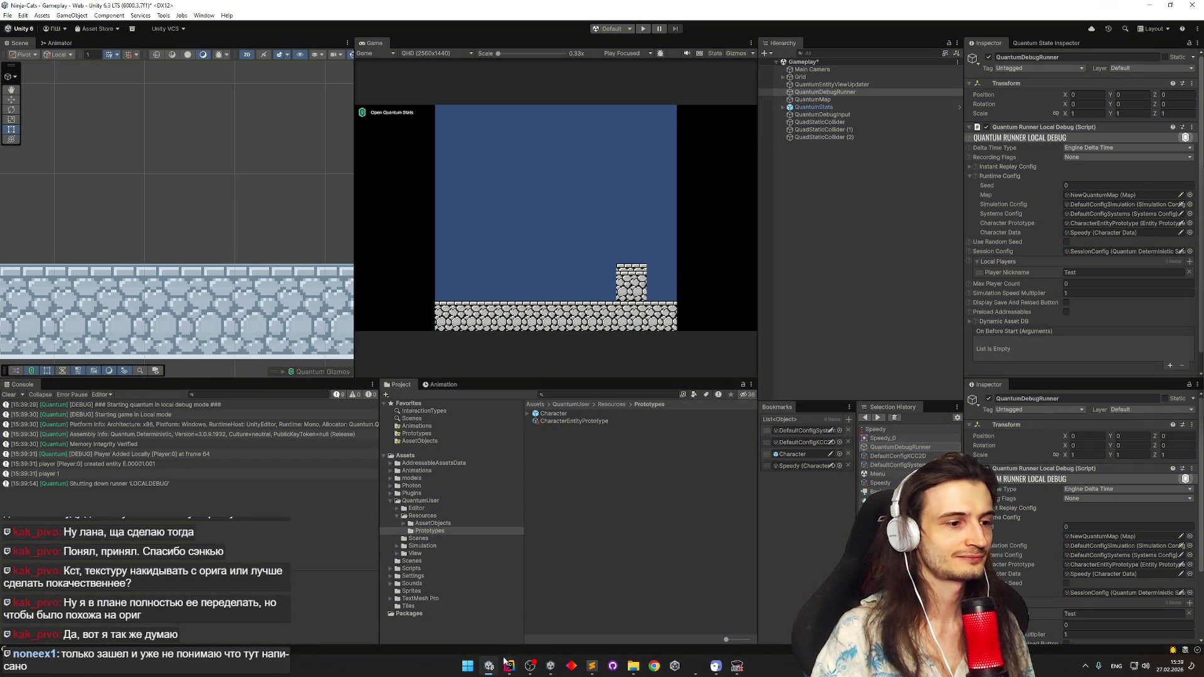
left_click(507, 664)
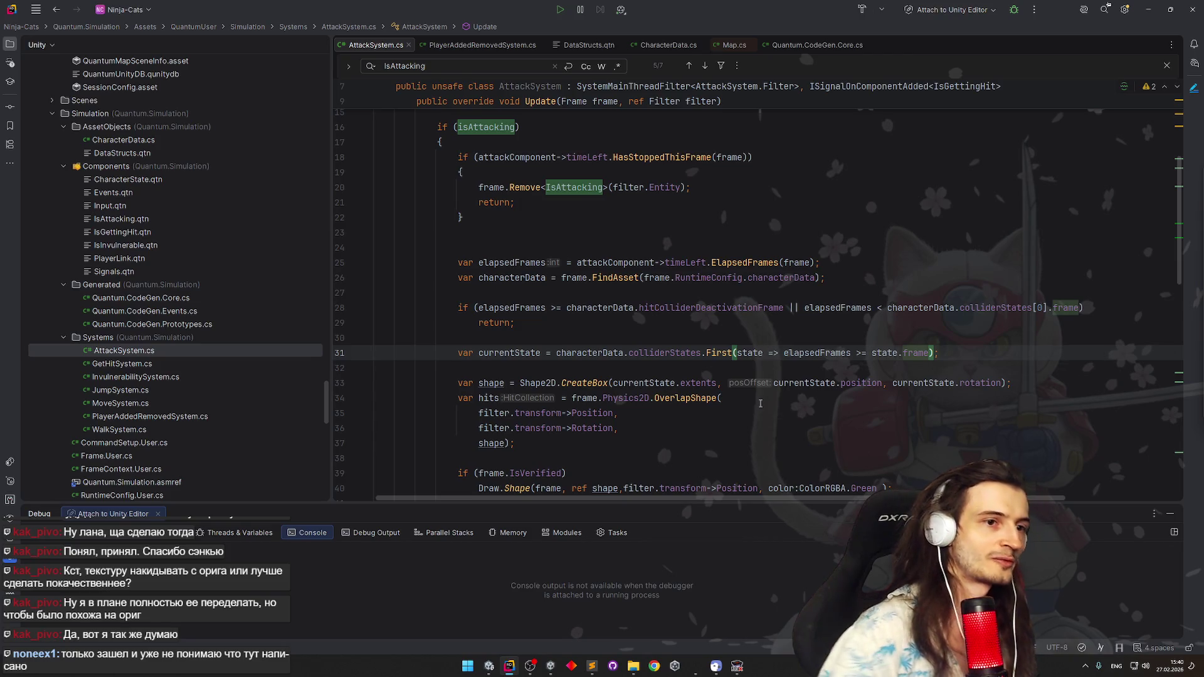
Replace First with Last in the line 31 collider-state lookup and reveal Unity
left_click(718, 346)
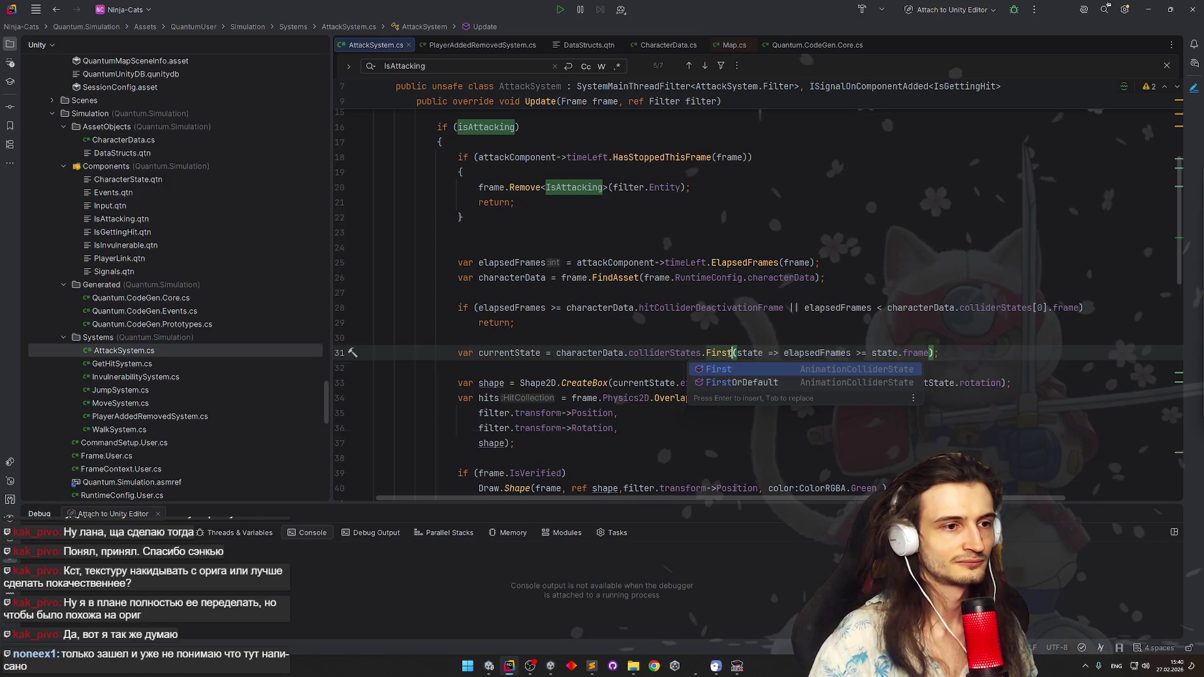
type("Lef")
key("BackSpace")
key("BackSpace")
key("BackSpace")
type("La")
key("Return")
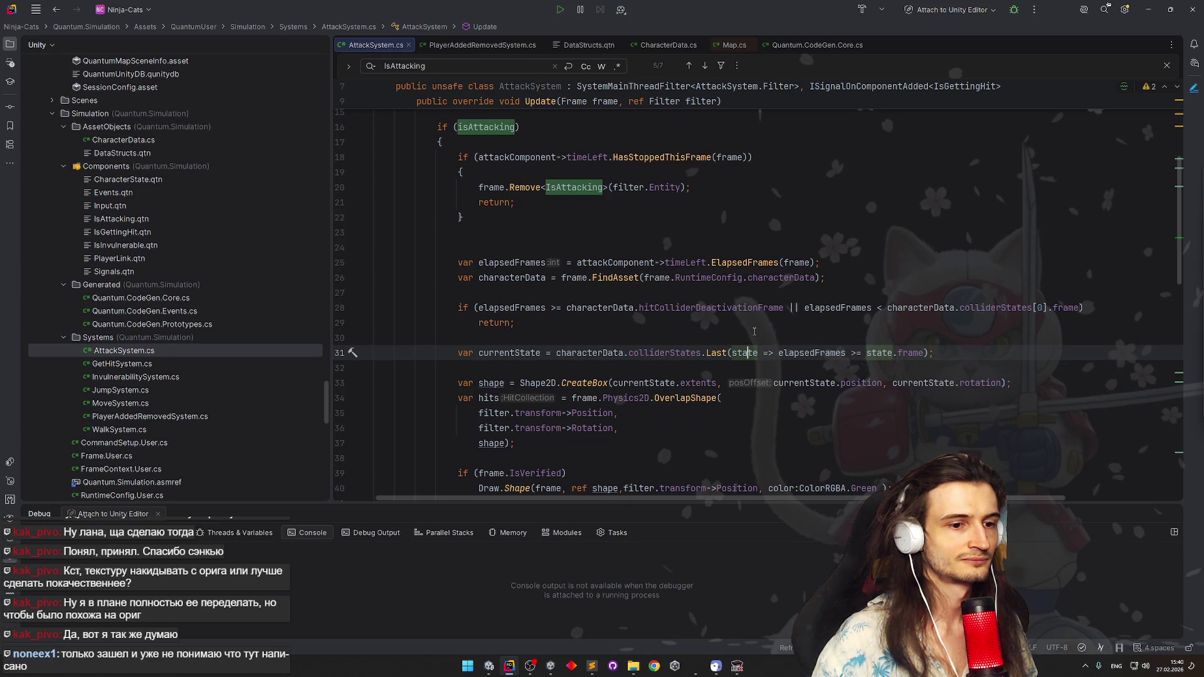
left_click(1147, 9)
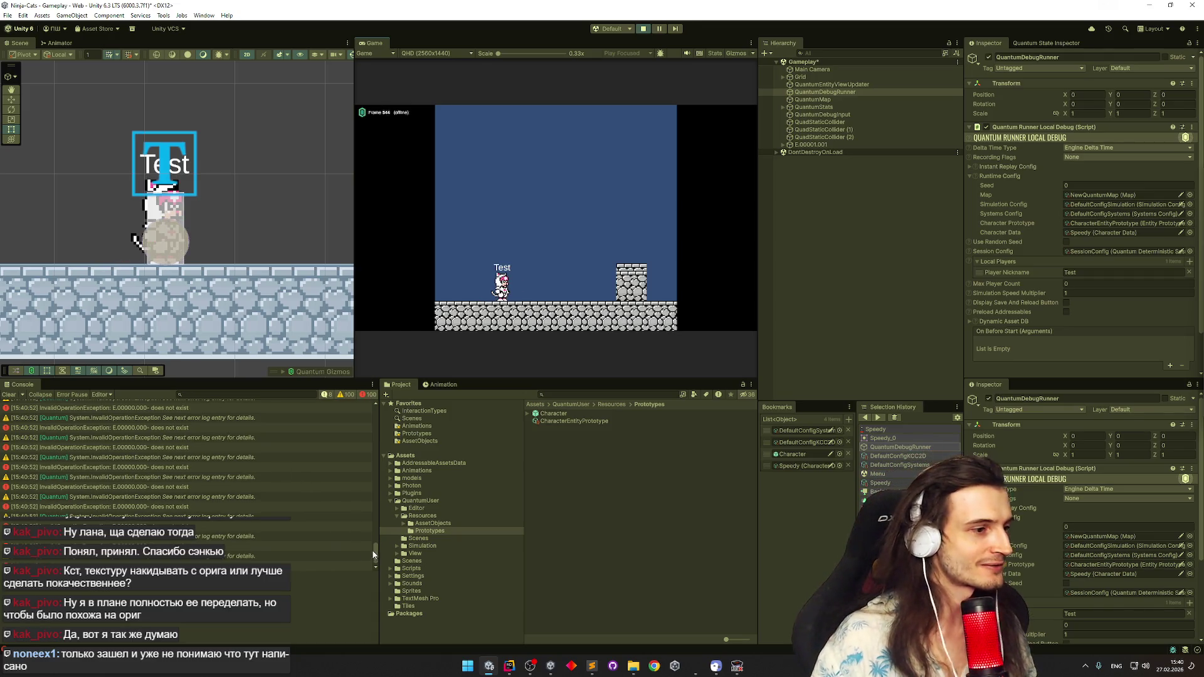
Restart Play mode, attack, view the InvalidOperationException stack trace and switch to Rider
key("ctrl+p")
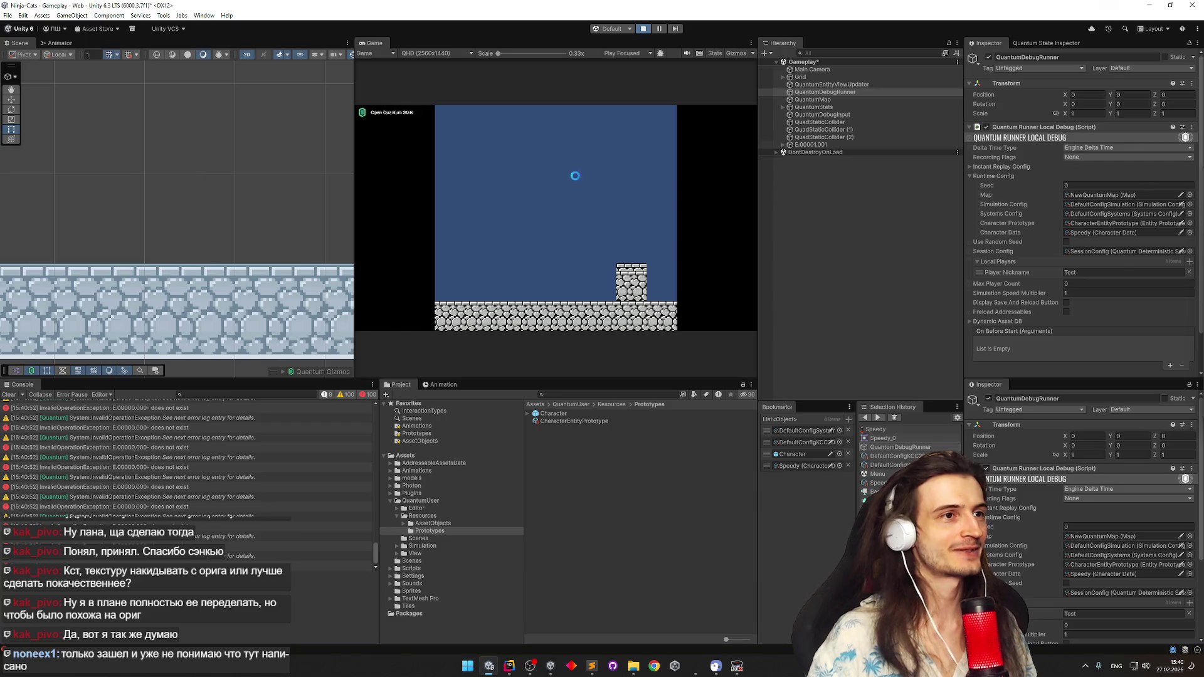
left_click(617, 215)
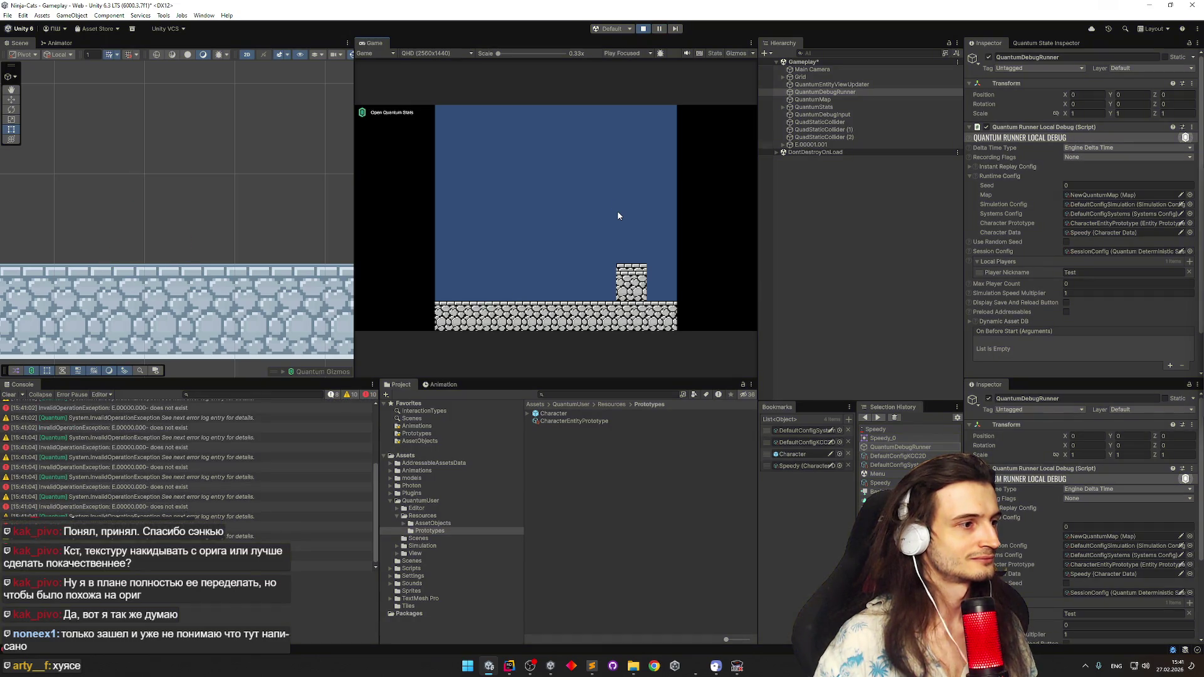
key("ctrl+p")
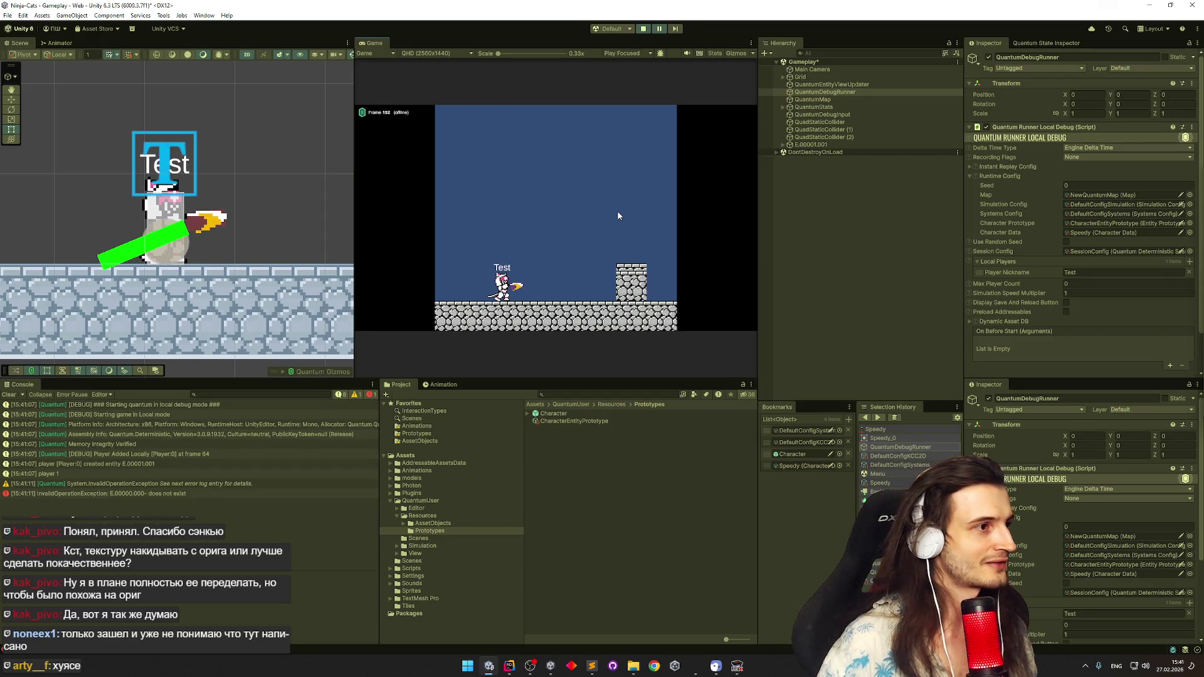
left_click(226, 494)
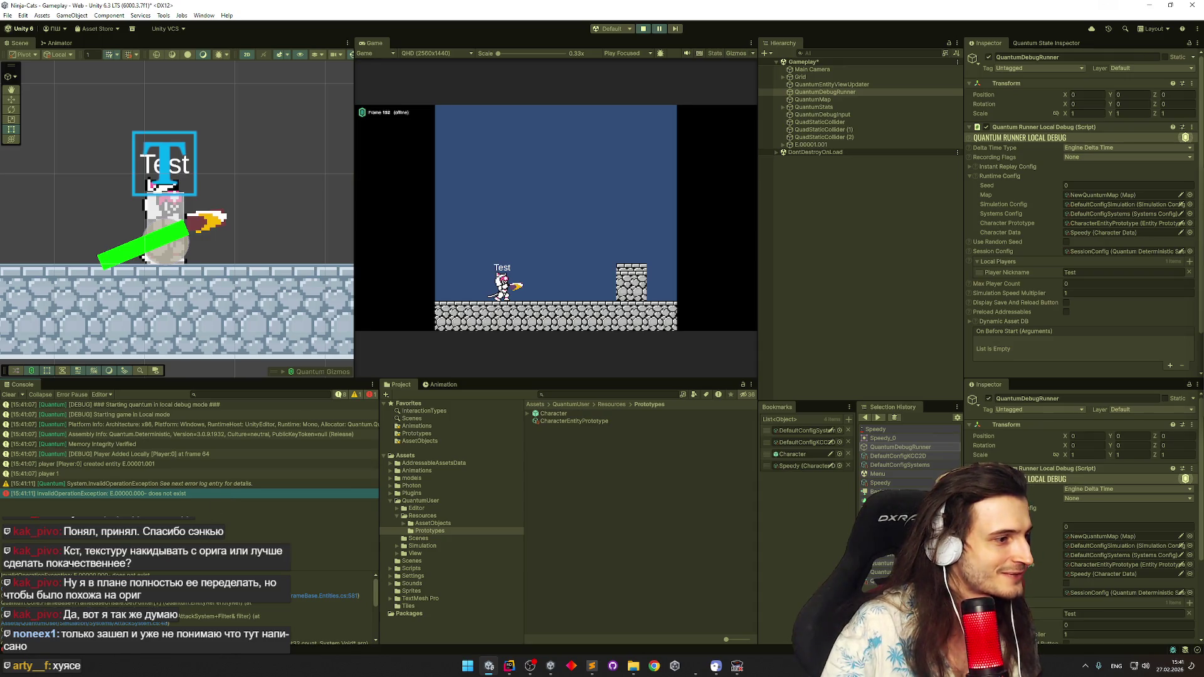
left_click(113, 626)
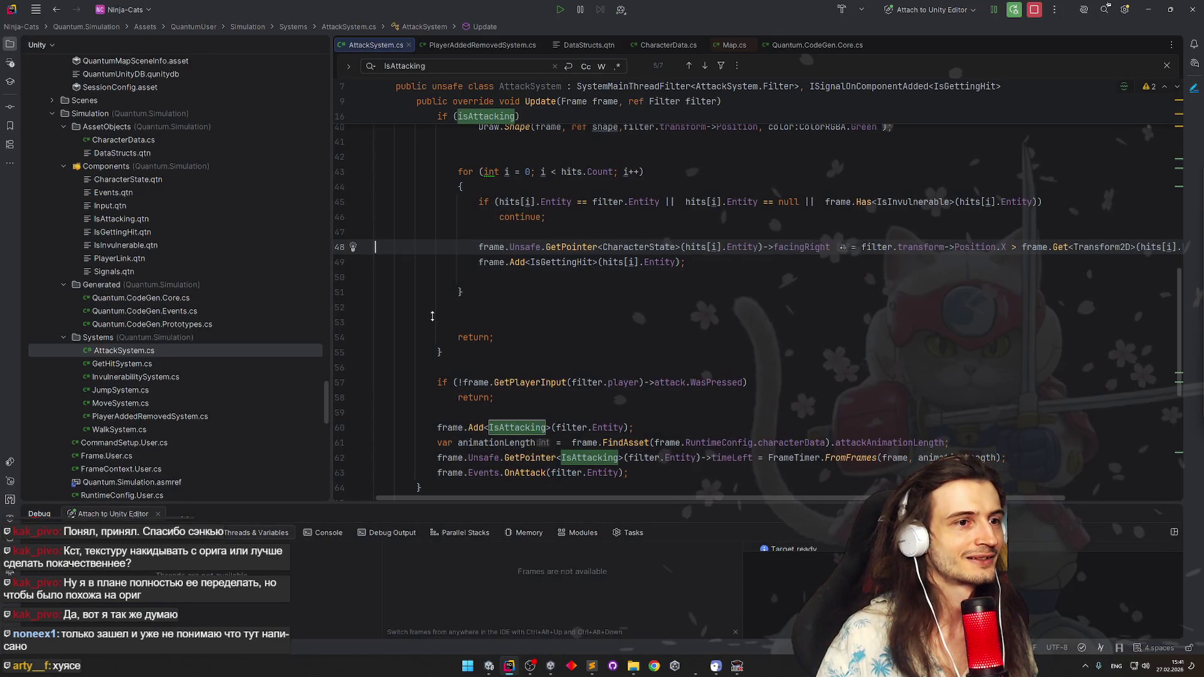
scroll(433, 316, "up", 3)
scroll(433, 316, "up", 1)
scroll(432, 316, "up", 1)
scroll(432, 316, "up", 1)
scroll(434, 316, "up", 1)
scroll(433, 315, "up", 1)
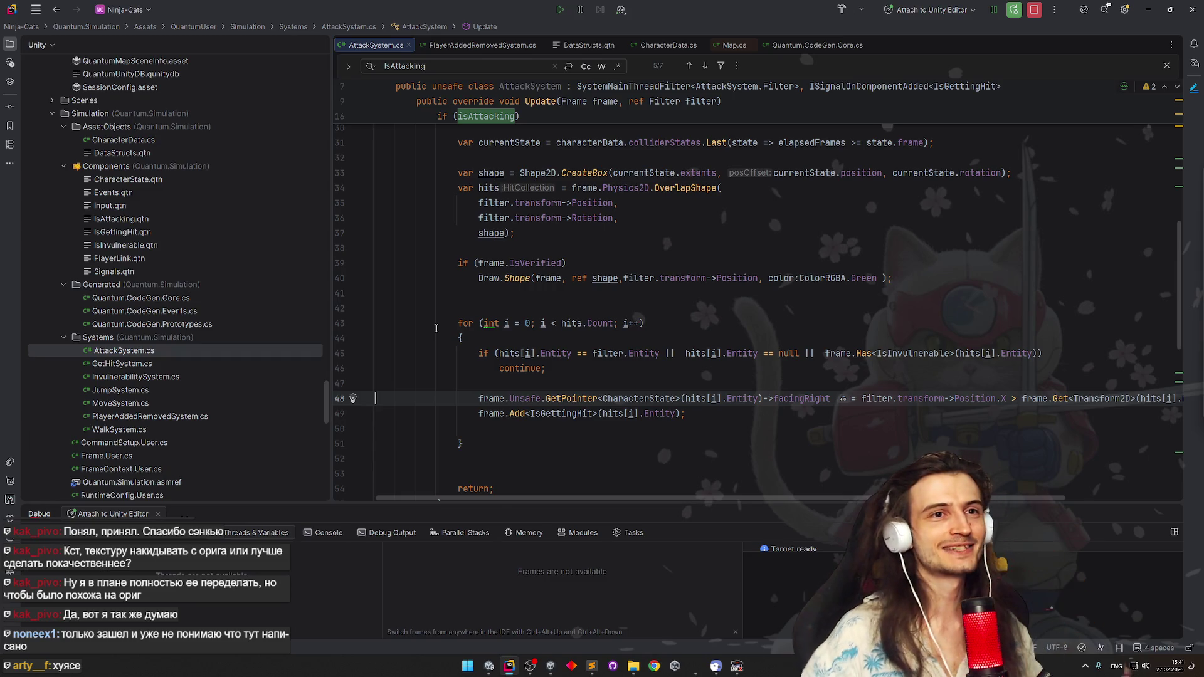
Stop the Unity game and return to Rider, selecting the null entity check on line 45
left_click(1149, 10)
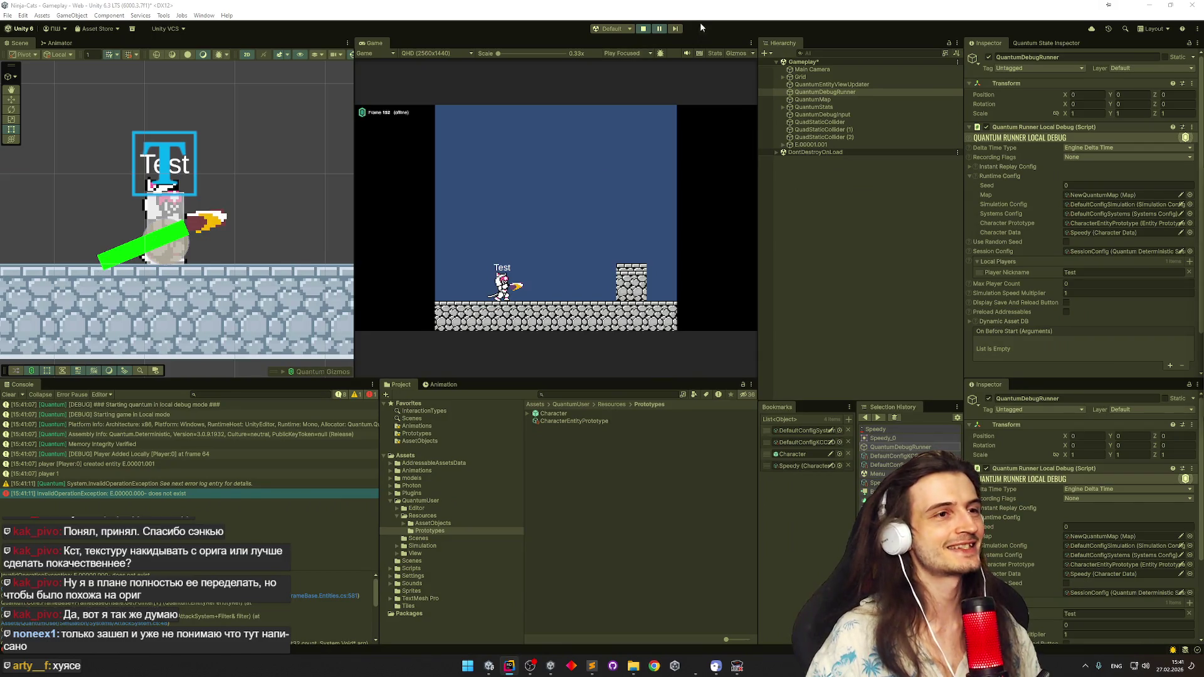
left_click(509, 665)
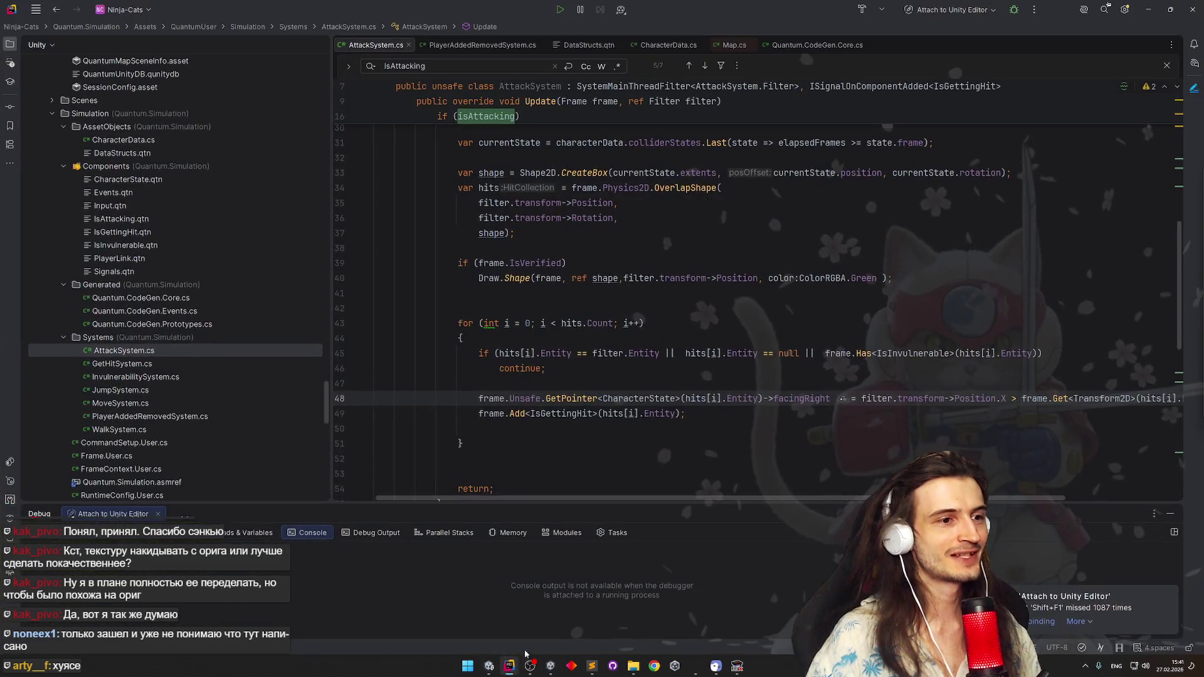
left_click_drag(800, 353, 726, 353)
Replace the Entity == null check on line 45 with hits[i].IsStatic via completion
key("BackSpace")
type("En")
key("Return")
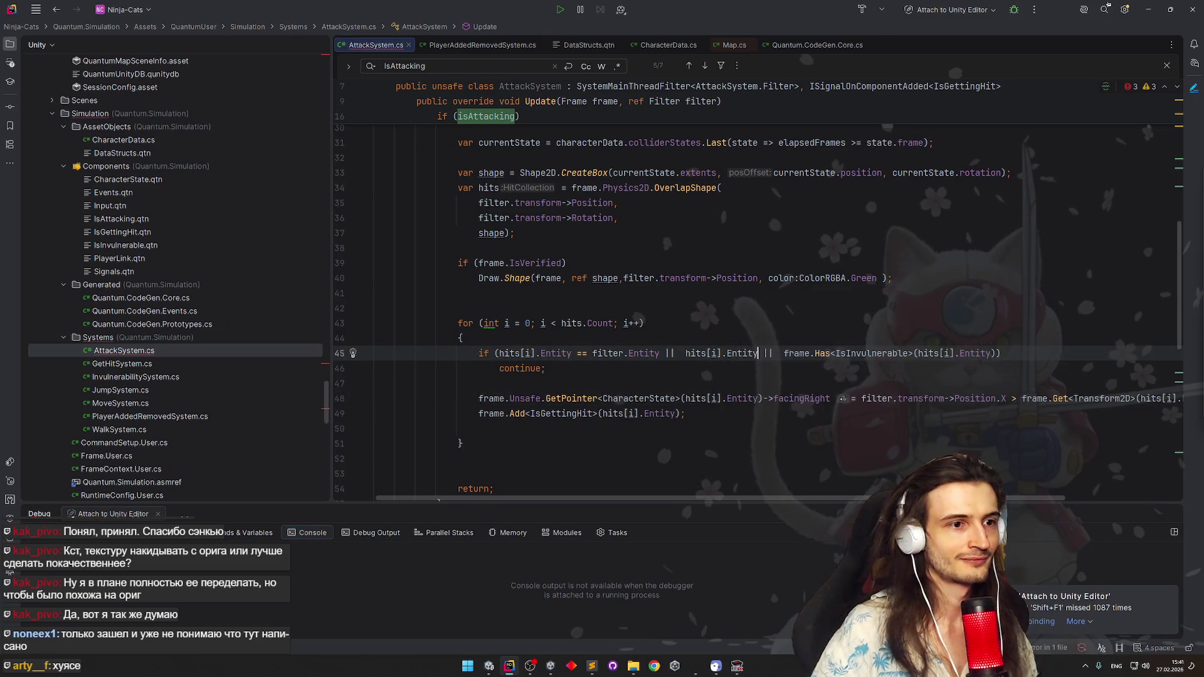
type(".")
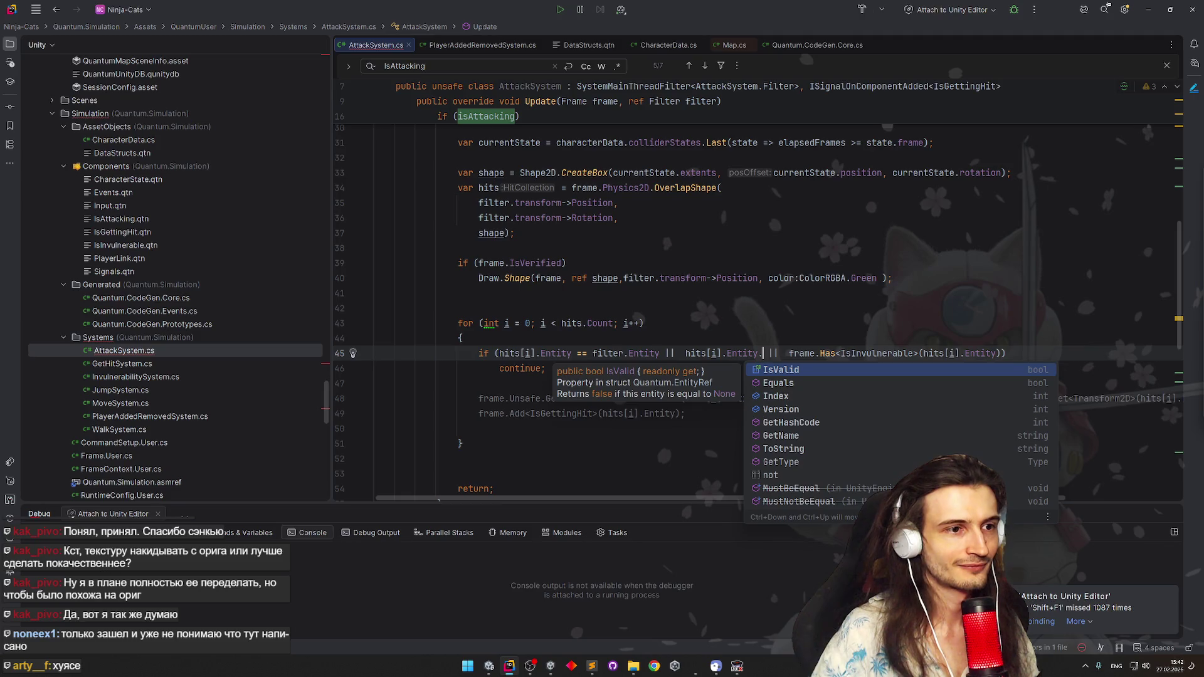
key("BackSpace")
key("BackSpace")
key("BackSpace")
key("BackSpace")
key("BackSpace")
key("BackSpace")
key("BackSpace")
key("BackSpace")
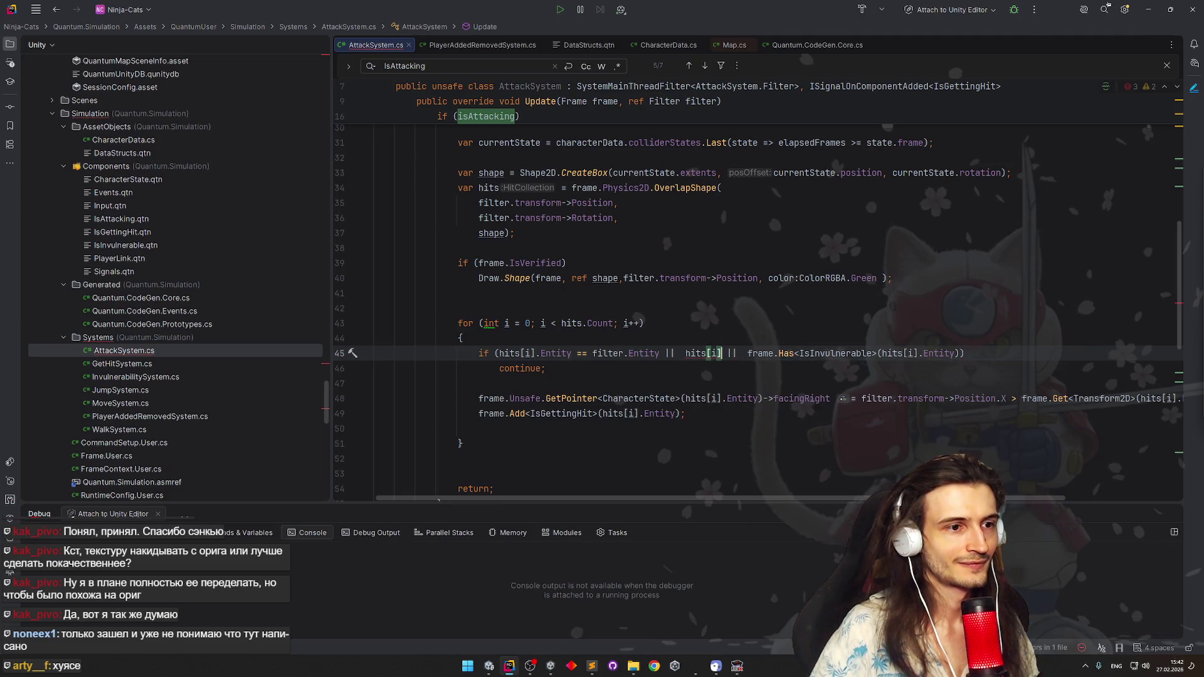
type(".")
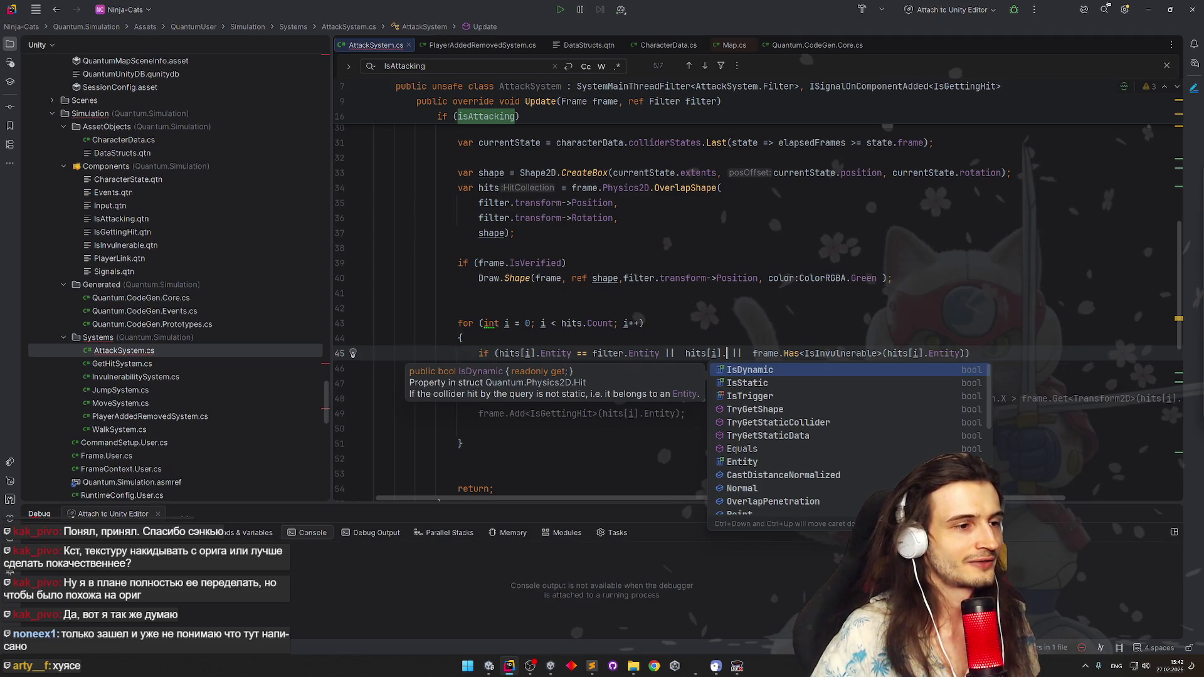
key("Down")
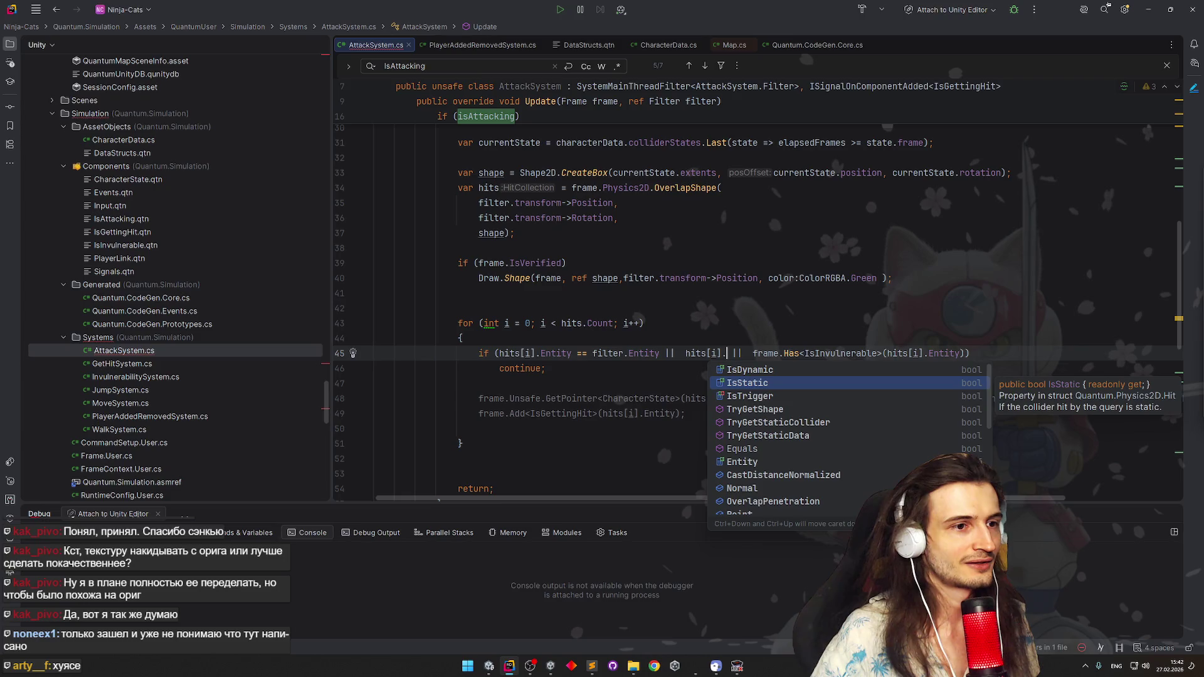
key("Return")
Move hits[i].IsStatic to the start of the condition and remove the duplicate || operator
left_click_drag(686, 352, 758, 354)
key("ctrl+x")
left_click(498, 353)
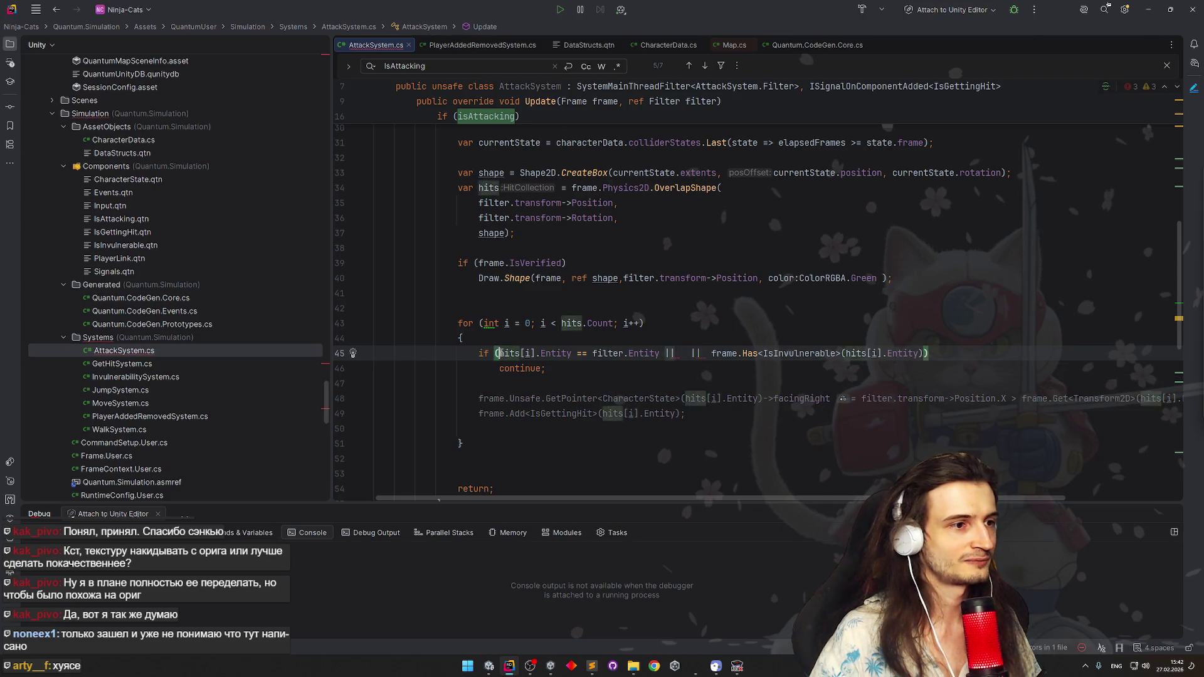
key("ctrl+v")
type("||")
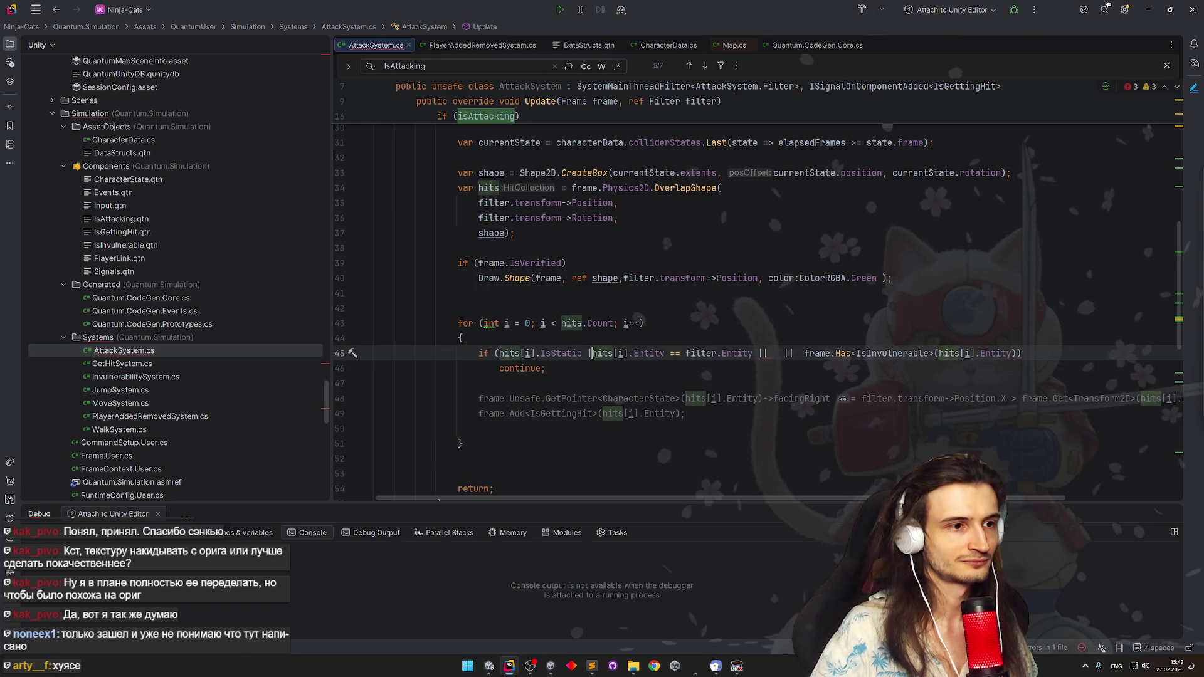
left_click(776, 353)
key("BackSpace")
key("BackSpace")
key("Up")
key("Up")
key("Down")
key("Down")
key("Up")
key("Up")
key("Down")
key("Down")
key("BackSpace")
key("Up")
key("Up")
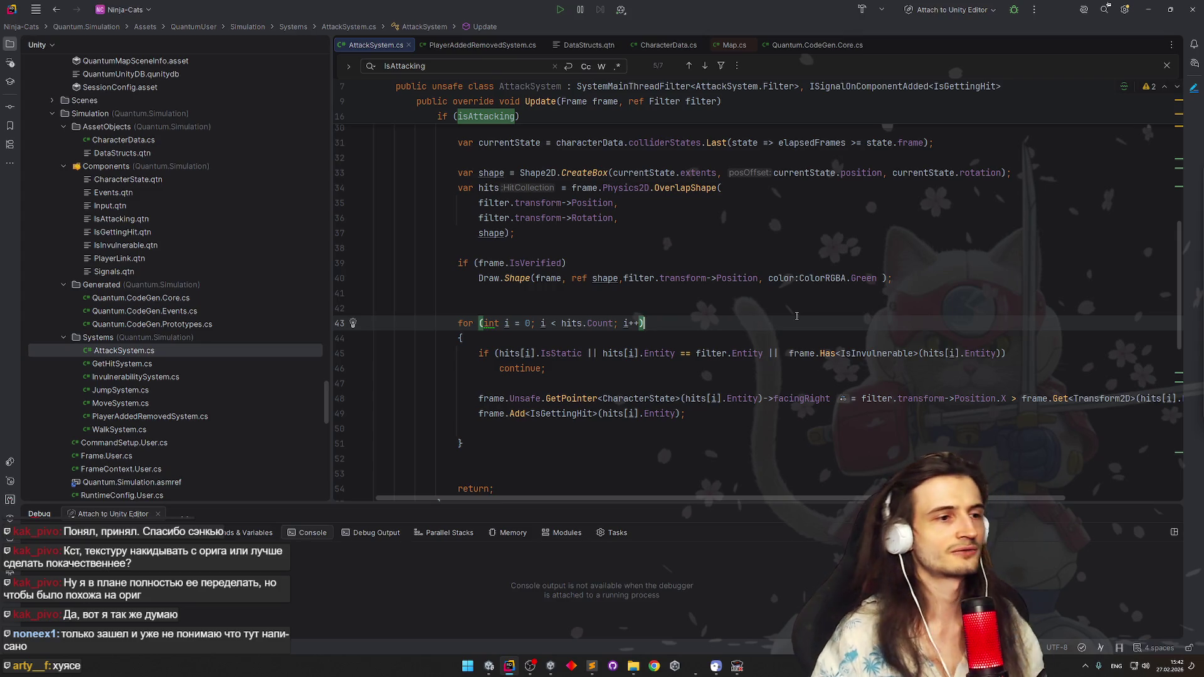
key("alt+Tab")
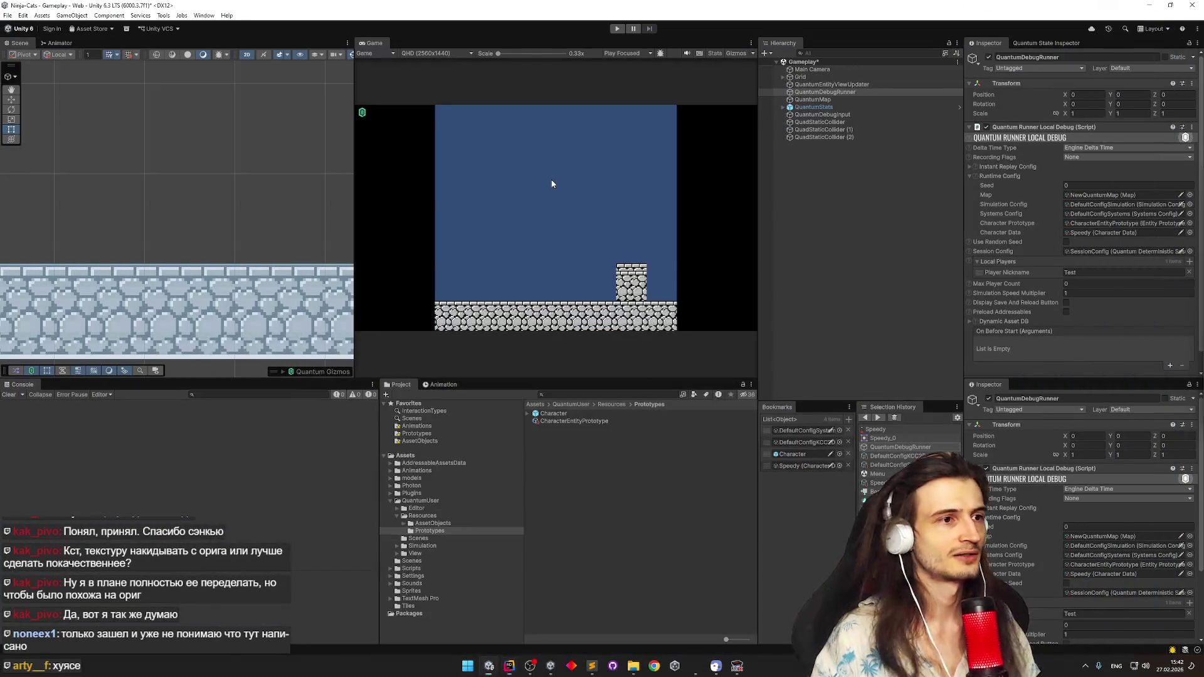
Start play mode and make the character attack, then attack again while facing right
key("ctrl+p")
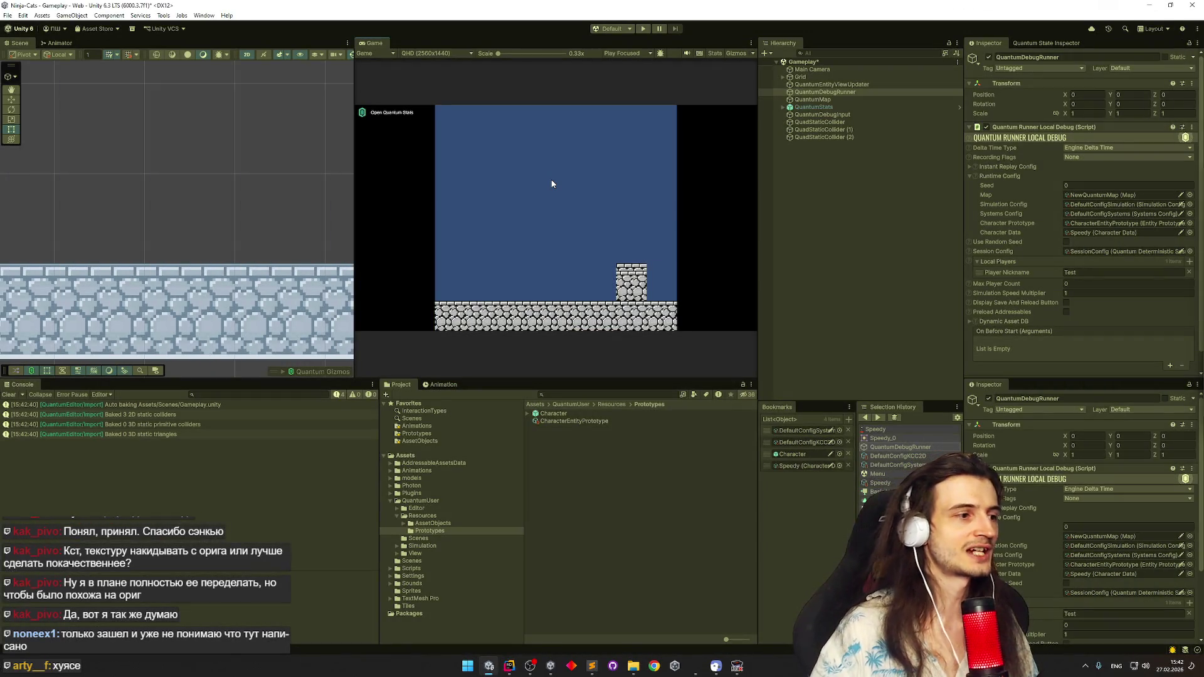
key("alt+Tab")
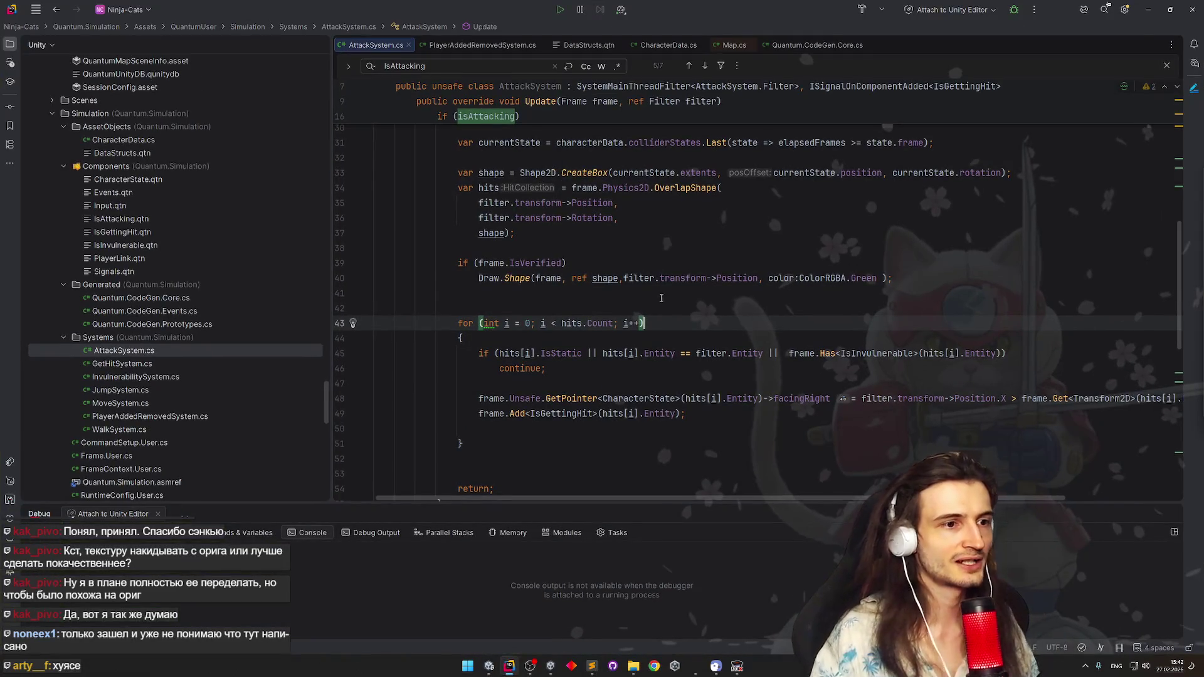
key("alt+Tab")
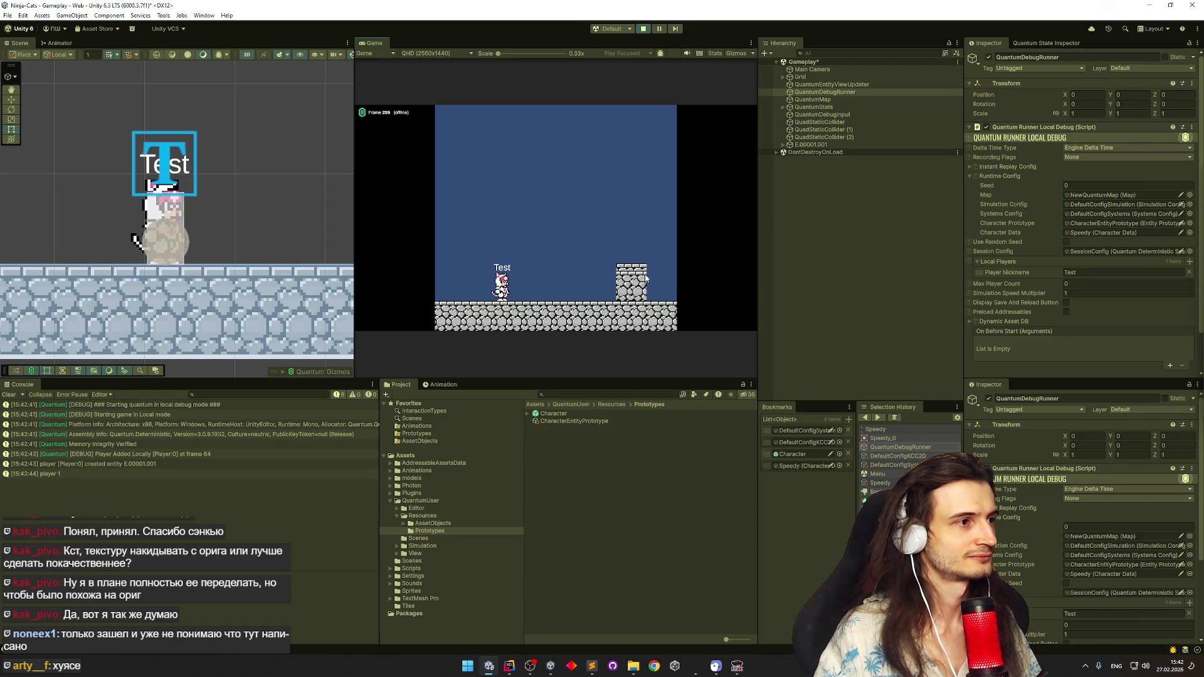
left_click(646, 276)
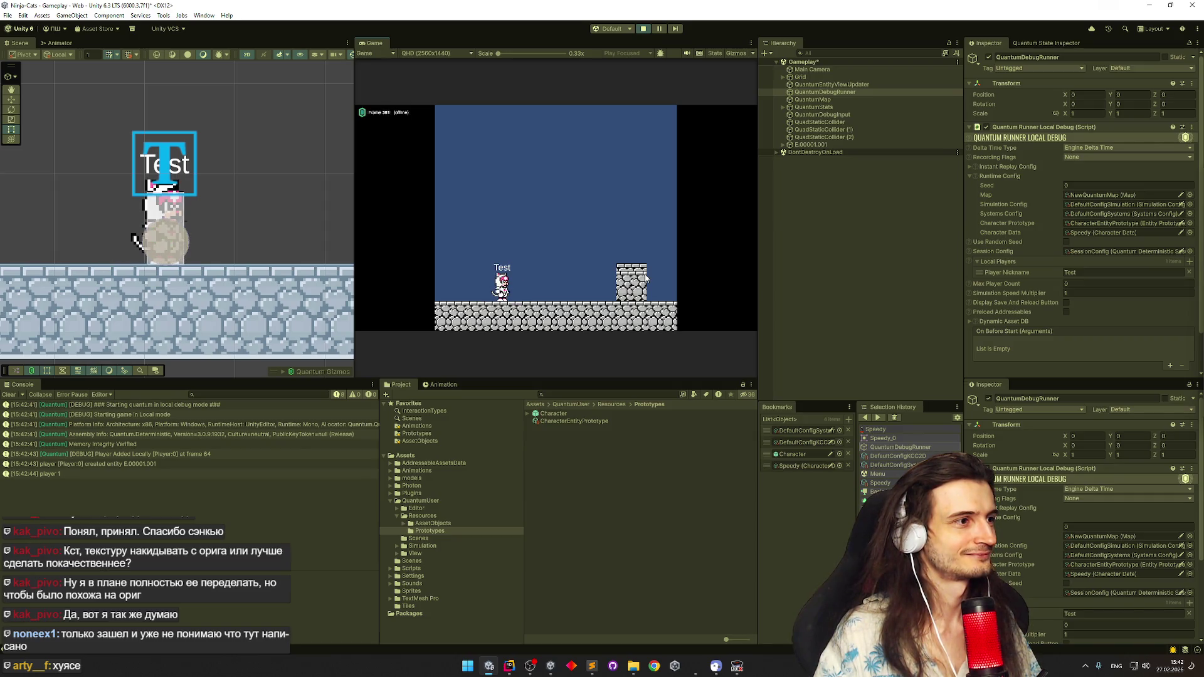
left_click(646, 276)
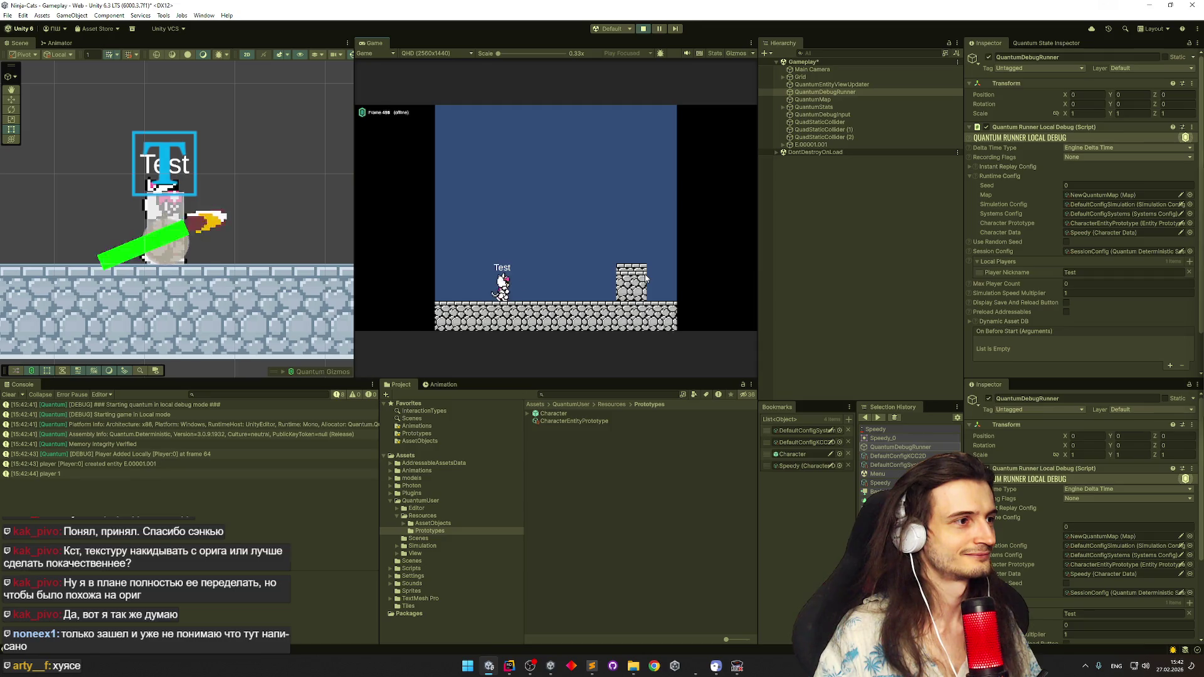
key("d")
left_click(647, 276)
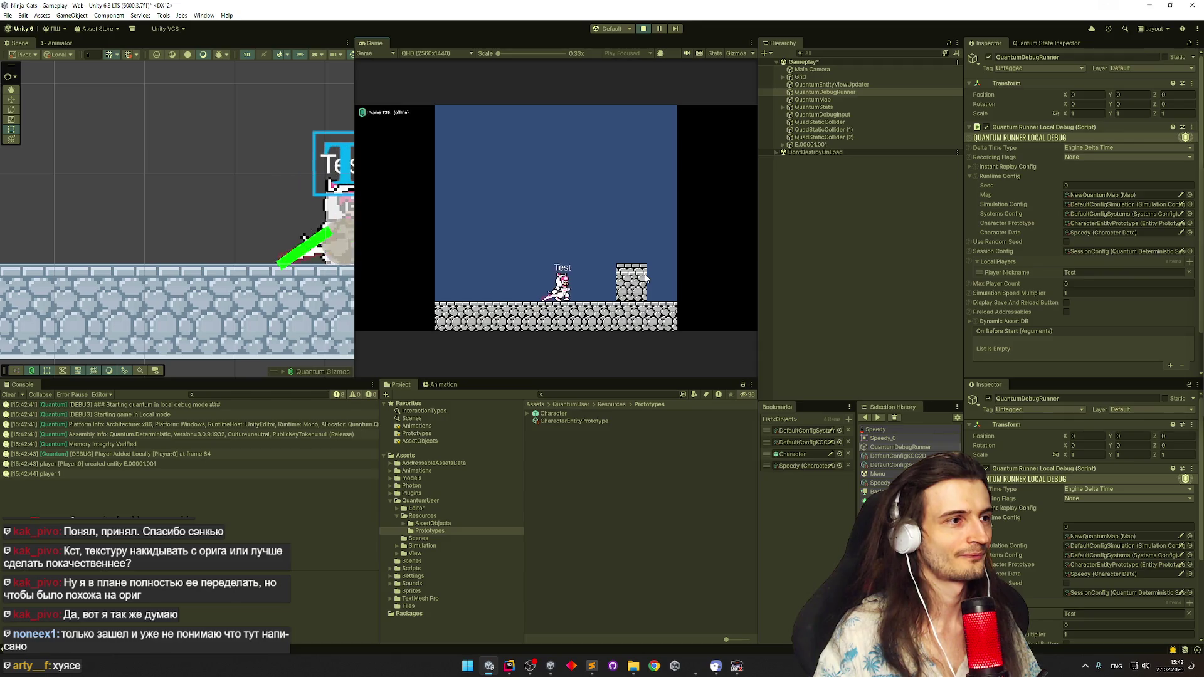
left_click(645, 276)
Attack while facing left, turn the character back to face right, and leave the game
key("a")
left_click(645, 276)
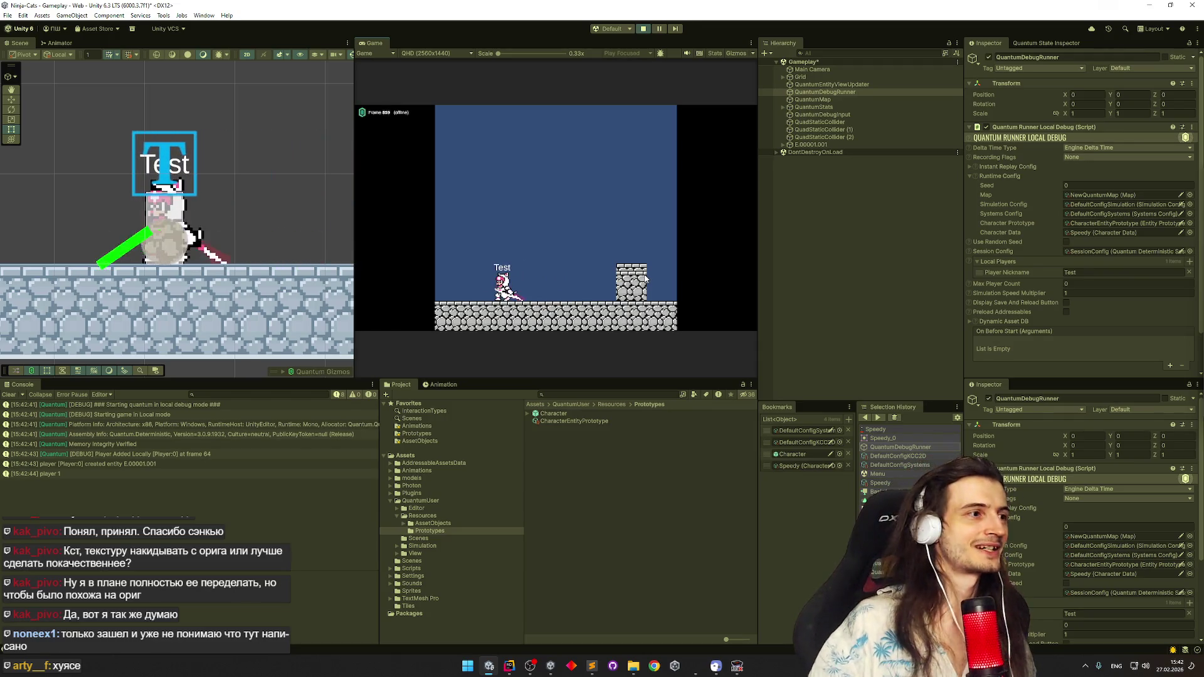
left_click(645, 275)
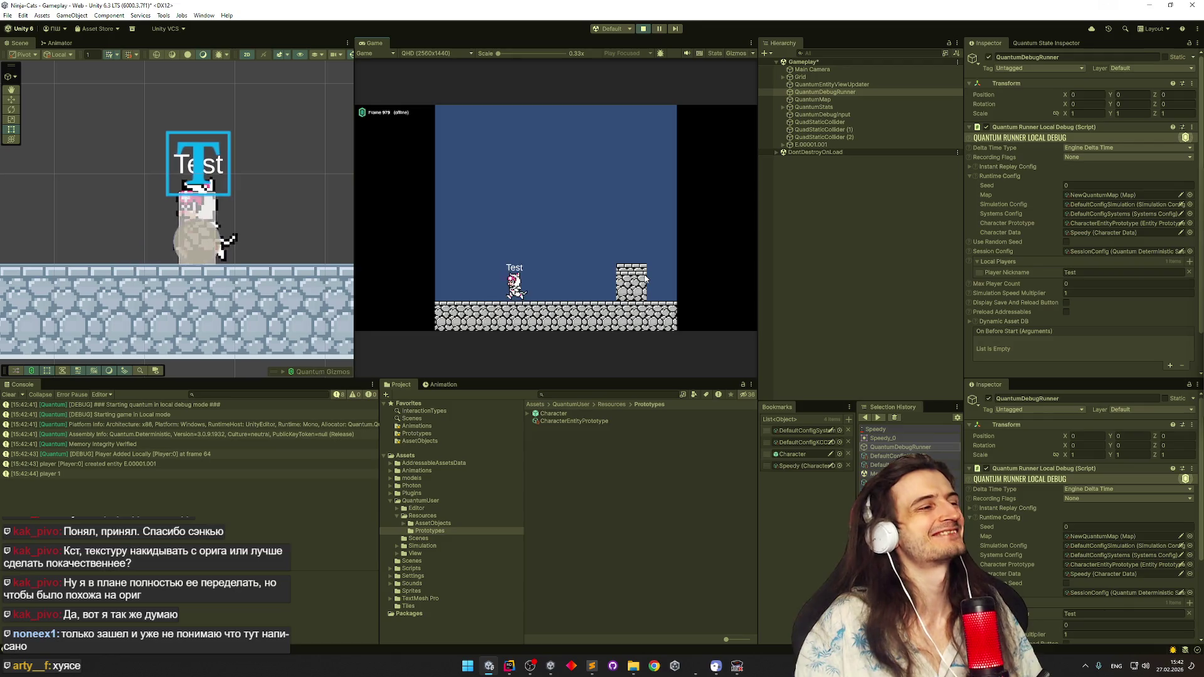
left_click(647, 276)
key("d")
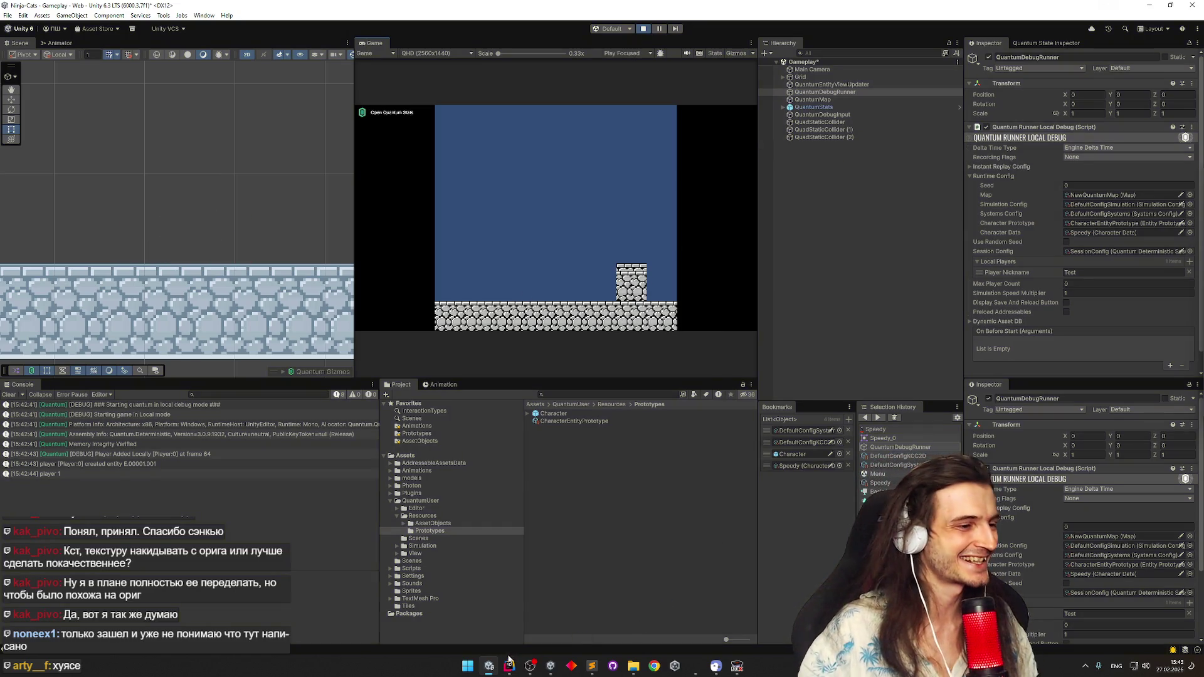
key("alt+Tab")
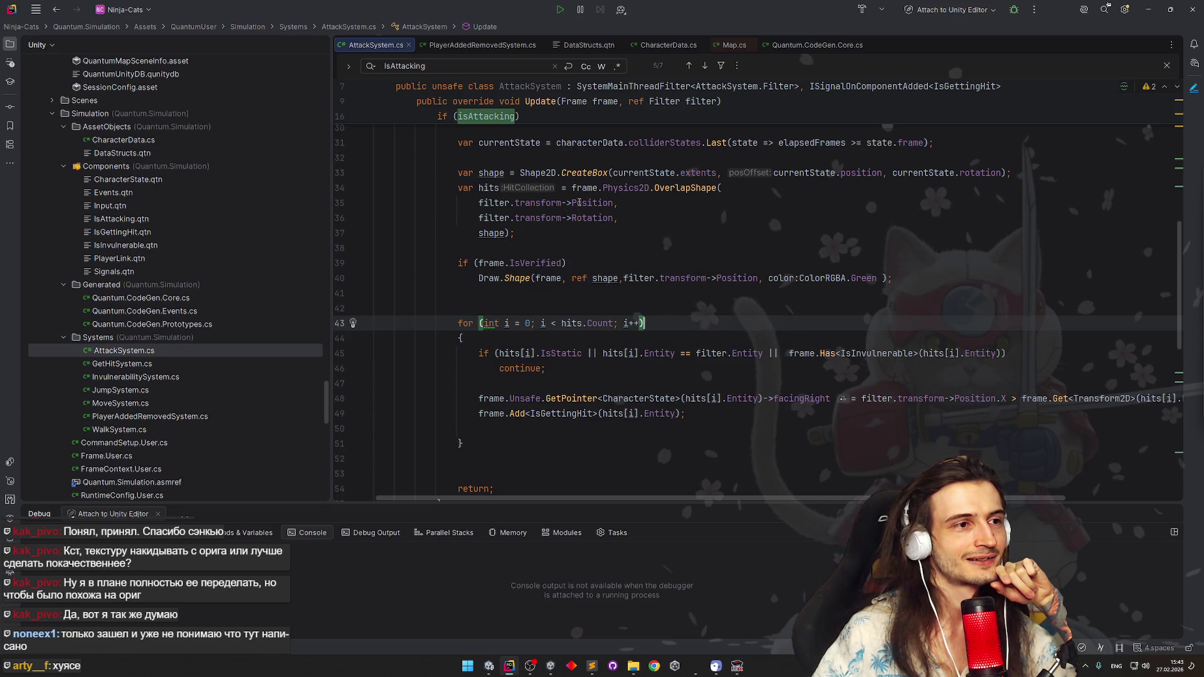
mouse_move(590, 203)
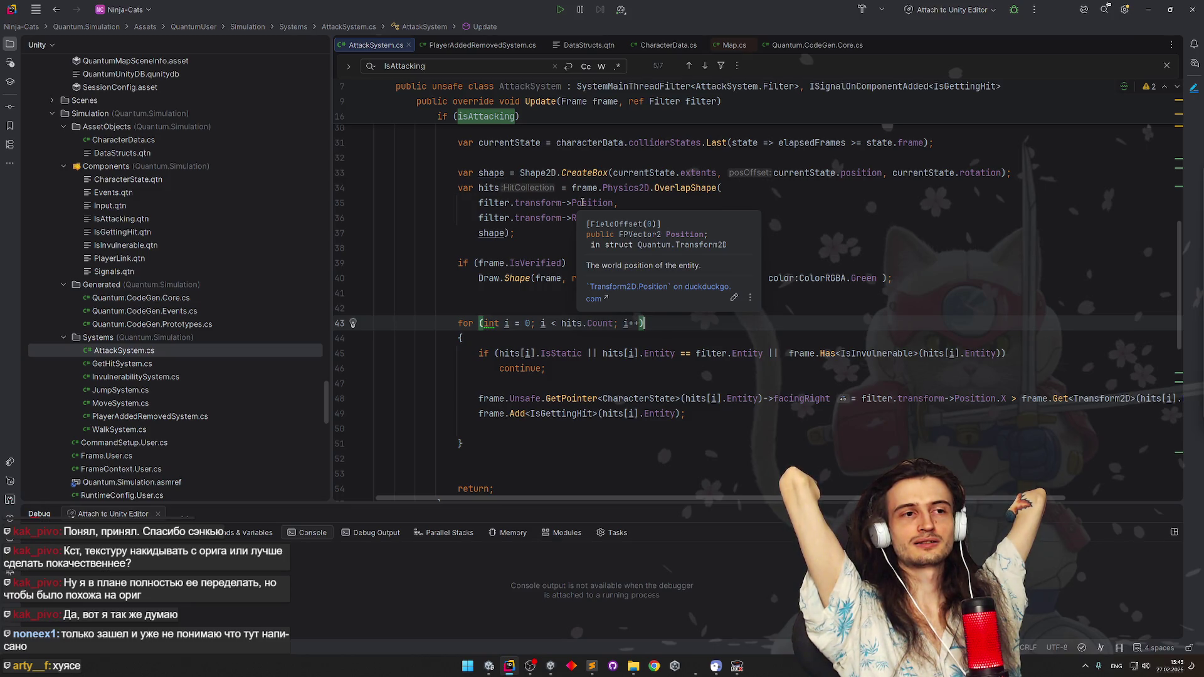
scroll(563, 200, "up", 5)
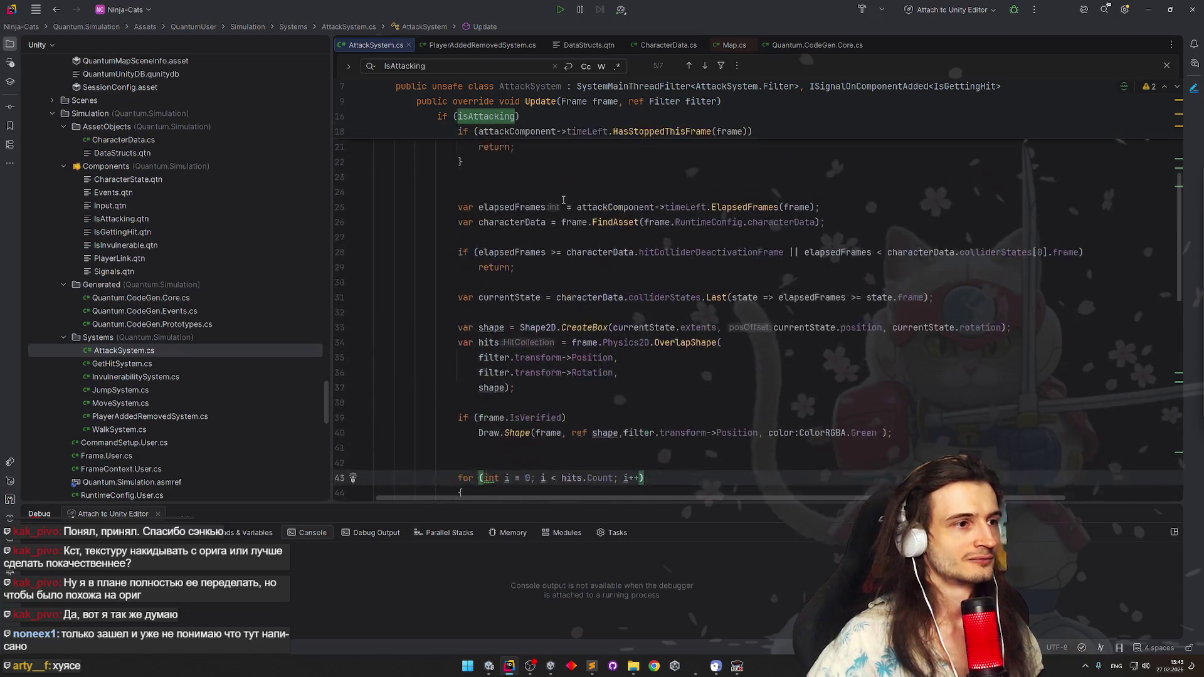
scroll(563, 199, "down", 2)
Add two new lines after the currentState lookup on line 31 for a new if statement
left_click(950, 233)
key("Return")
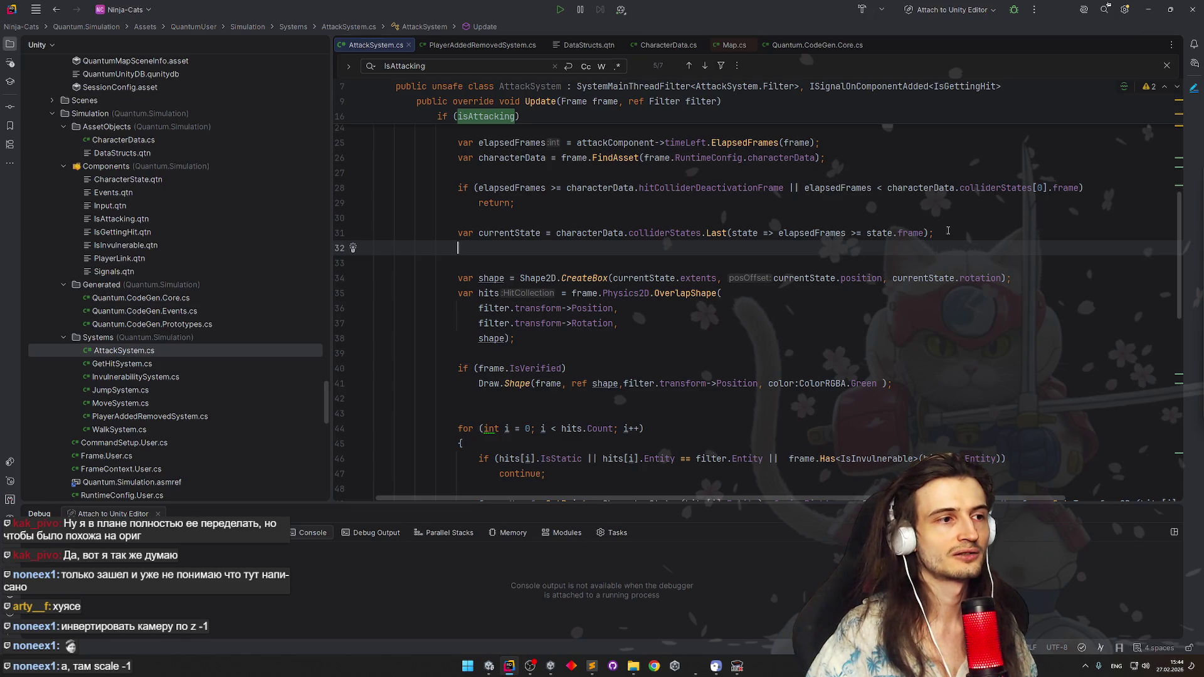
key("Return")
type("if (")
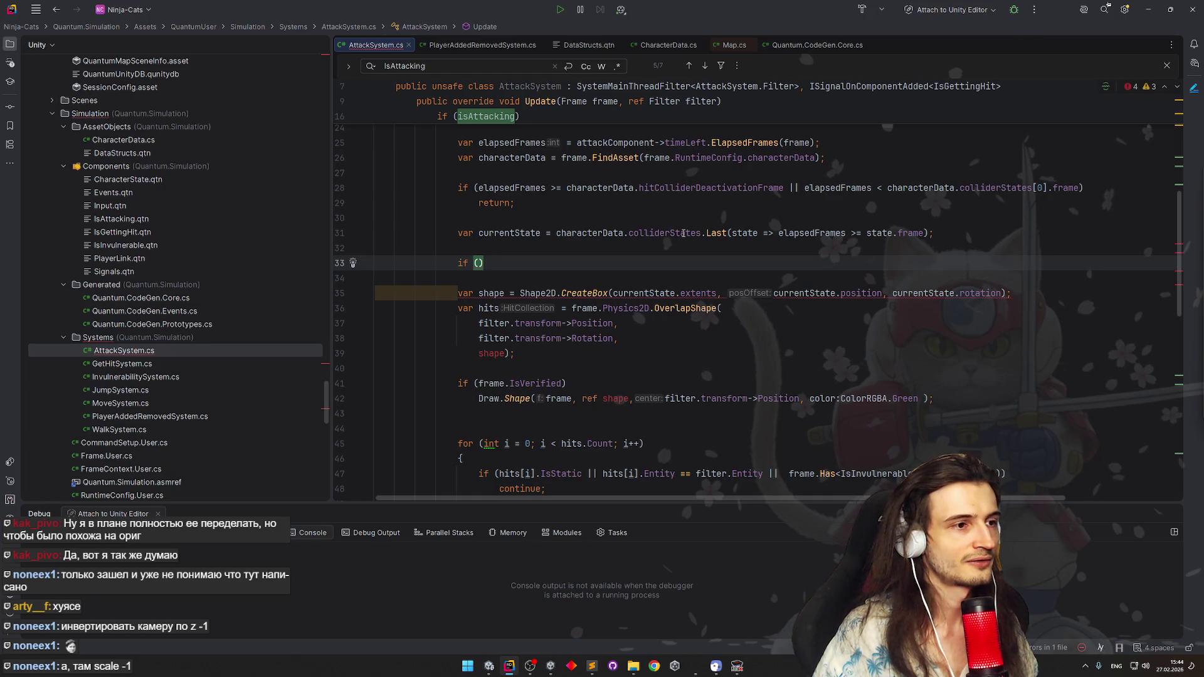
scroll(654, 294, "down", 1)
scroll(655, 294, "down", 2)
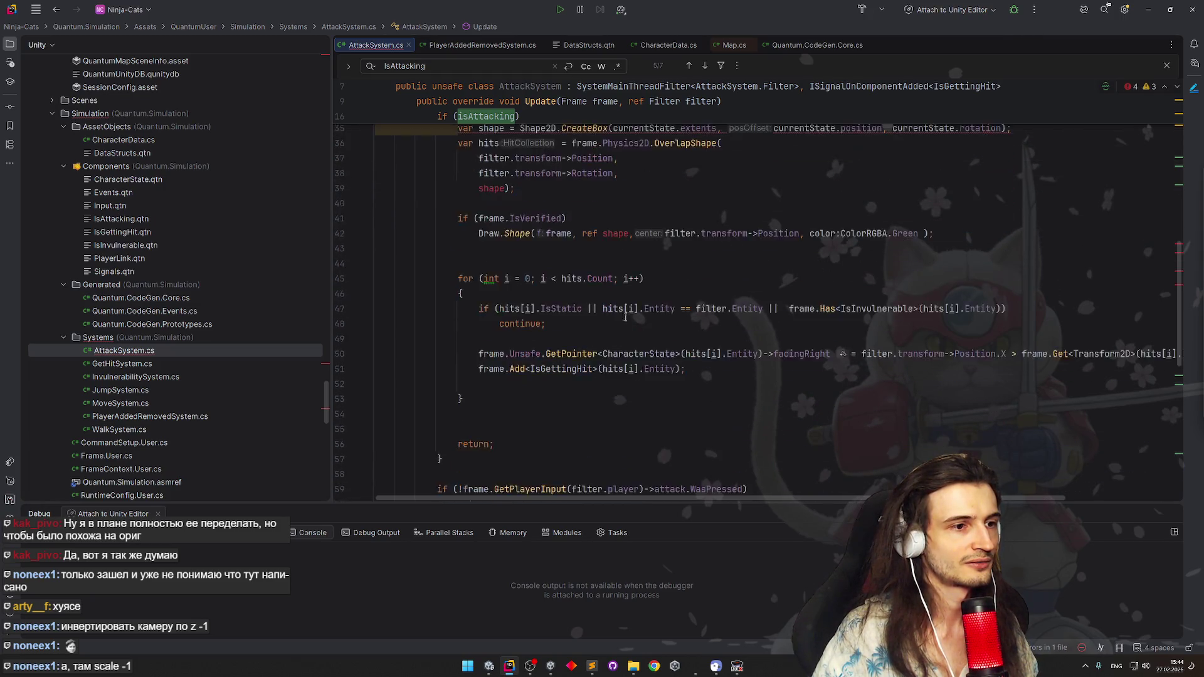
scroll(633, 241, "up", 4)
scroll(633, 241, "up", 2)
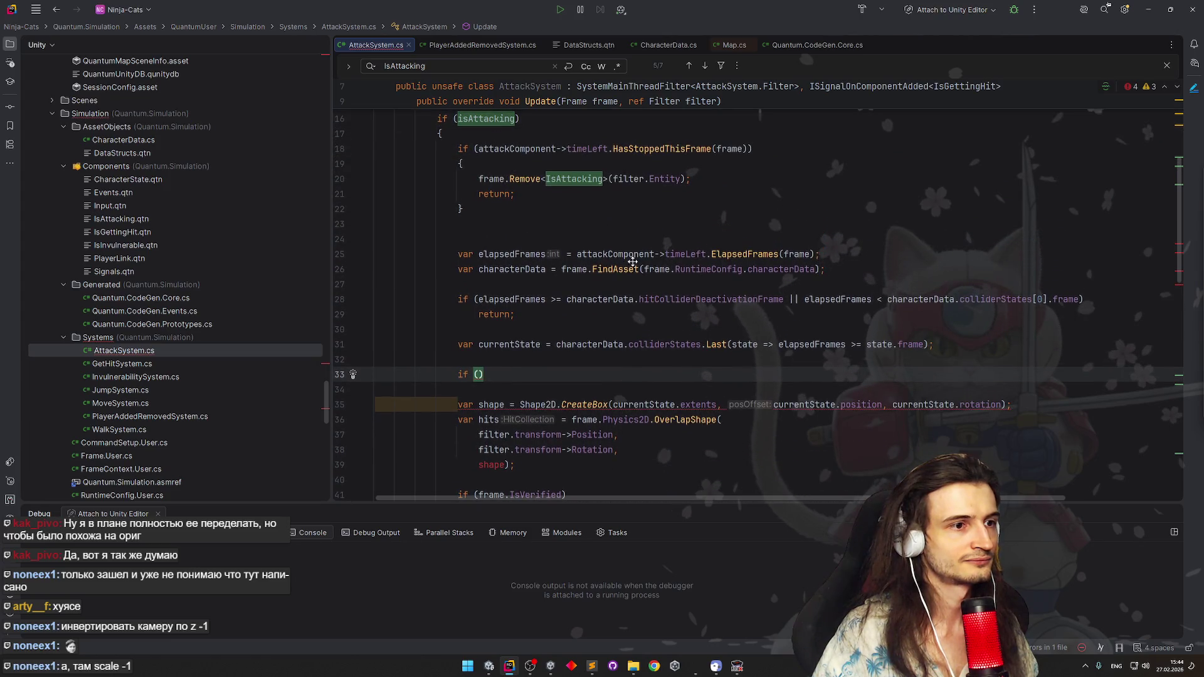
scroll(640, 235, "up", 1)
scroll(639, 235, "up", 2)
scroll(781, 250, "up", 1)
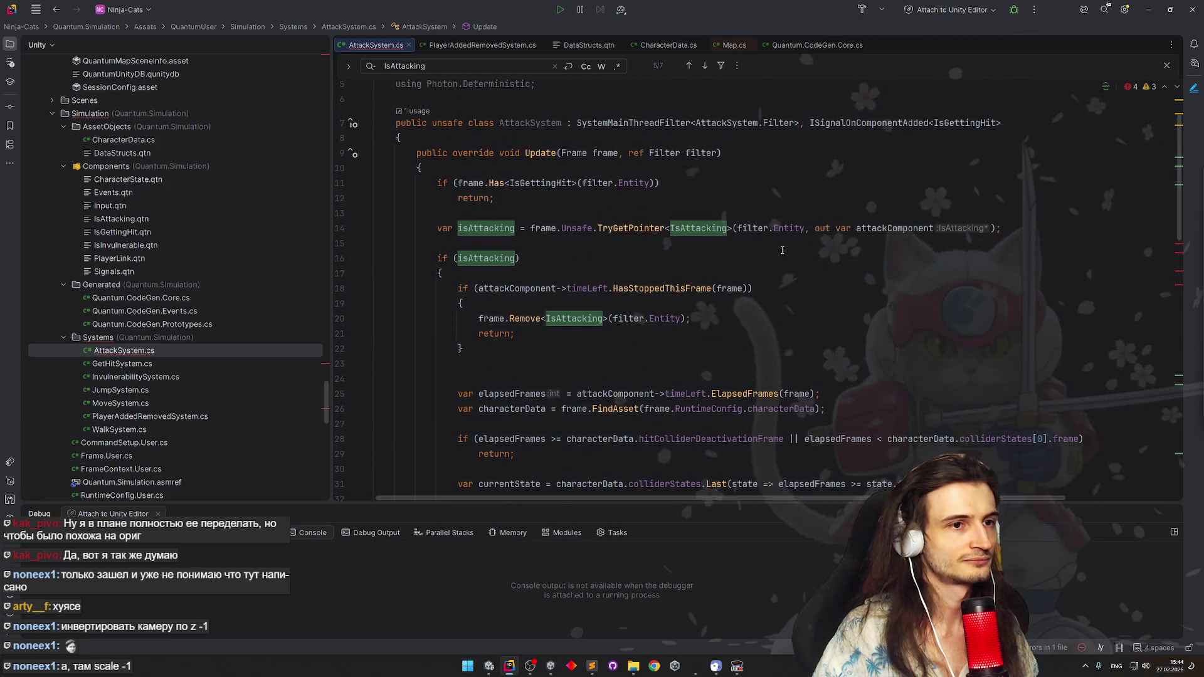
scroll(762, 229, "up", 2)
scroll(762, 230, "up", 1)
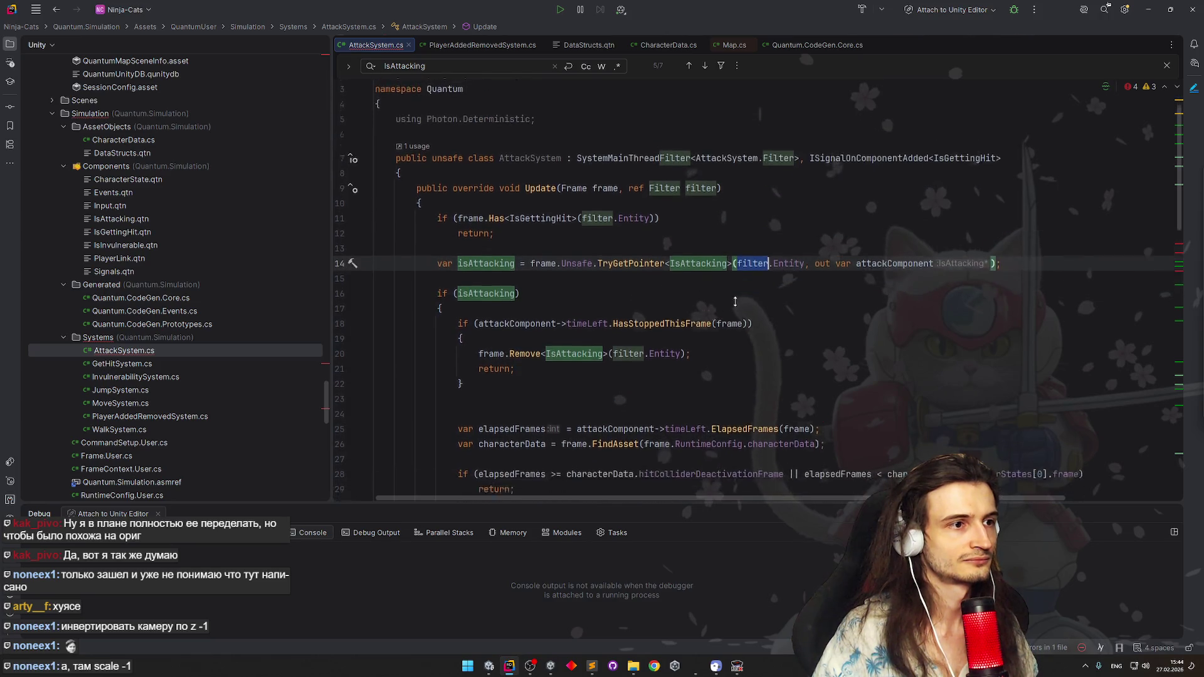
scroll(730, 291, "down", 10)
scroll(730, 290, "down", 5)
scroll(724, 282, "up", 2)
scroll(720, 267, "down", 5)
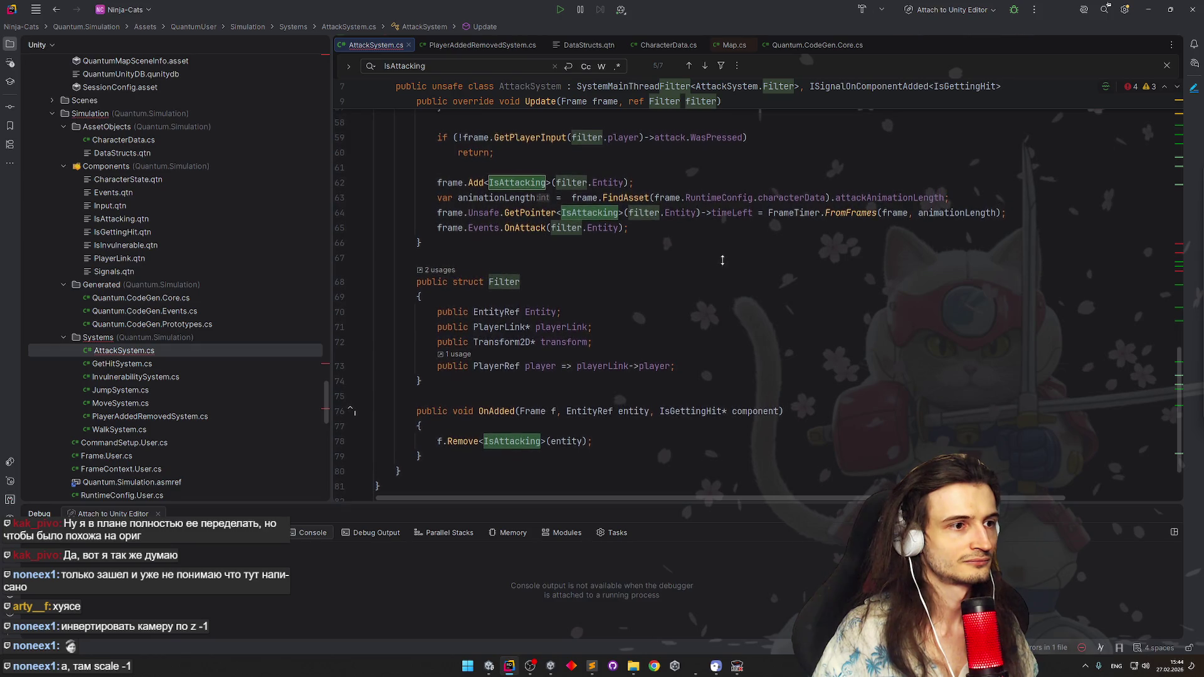
Duplicate the Filter transform field into a CharacterState* field named state, then jump back to the if
left_click(628, 333)
key("ctrl+d")
double_click(476, 349)
type("C")
key("Escape")
type("haracte")
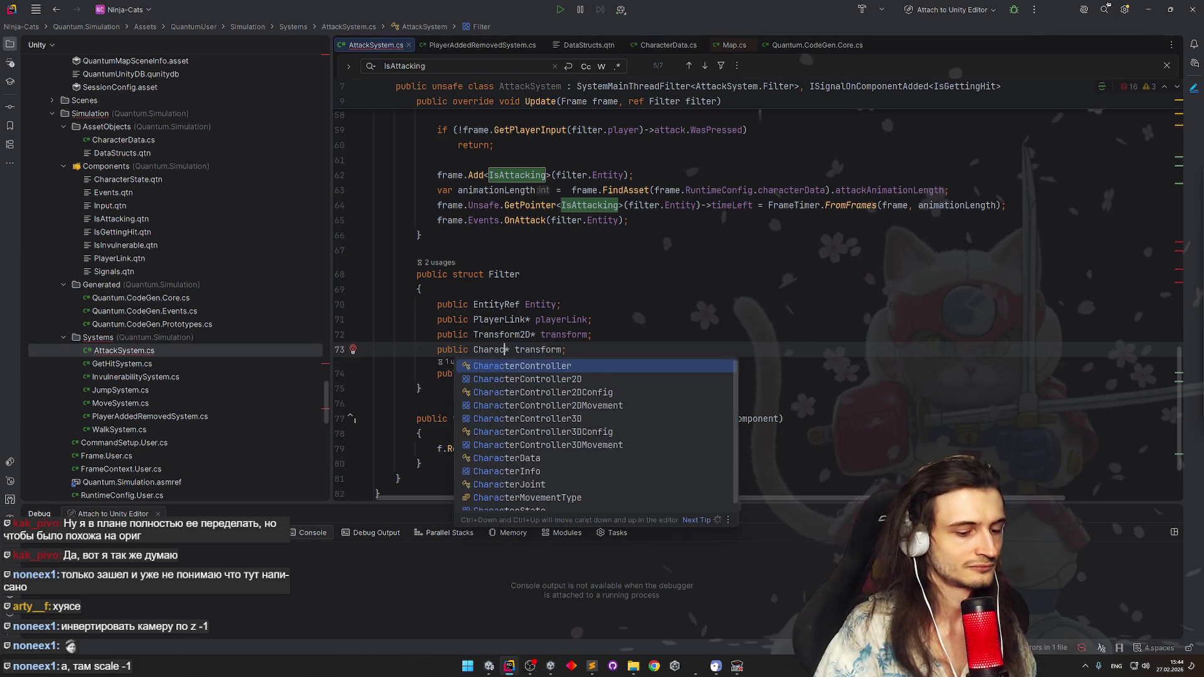
type("e")
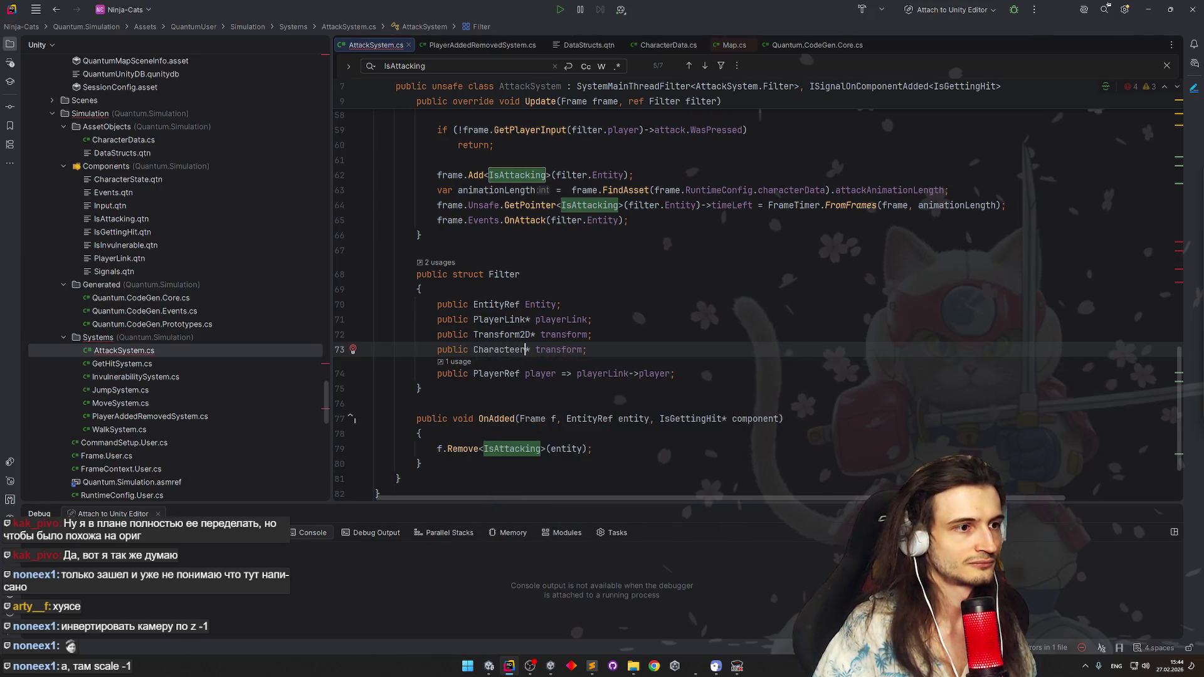
type("Stat")
key("Return")
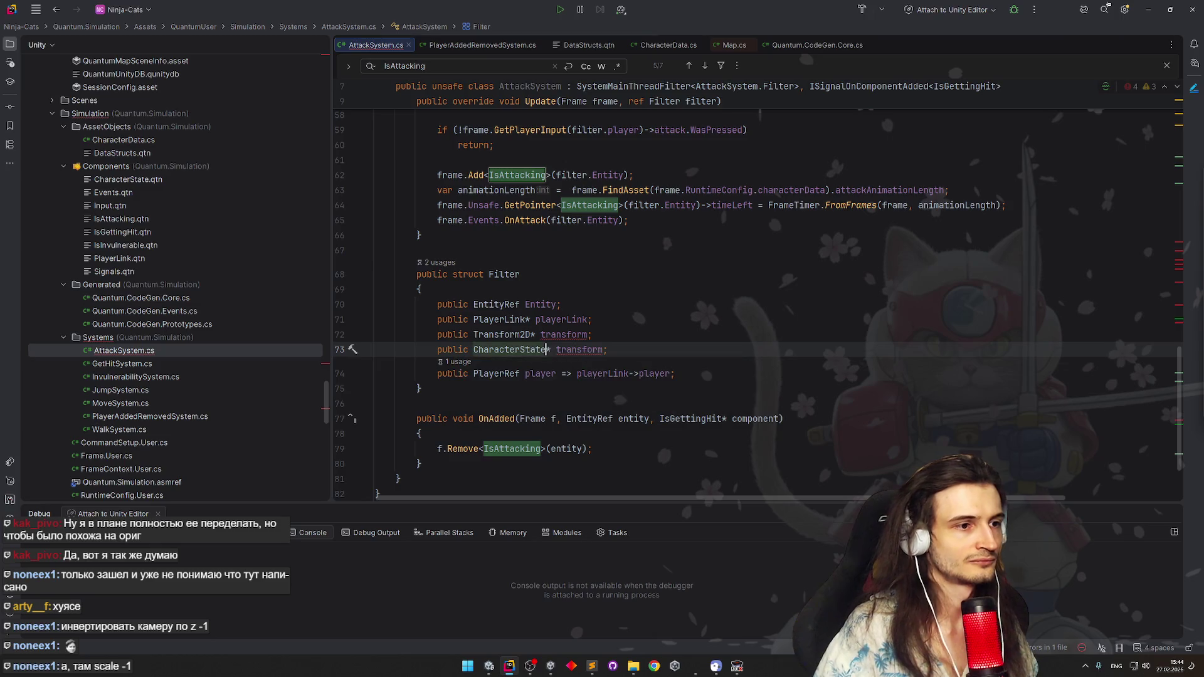
type("*")
key("ctrl+Delete")
type("state")
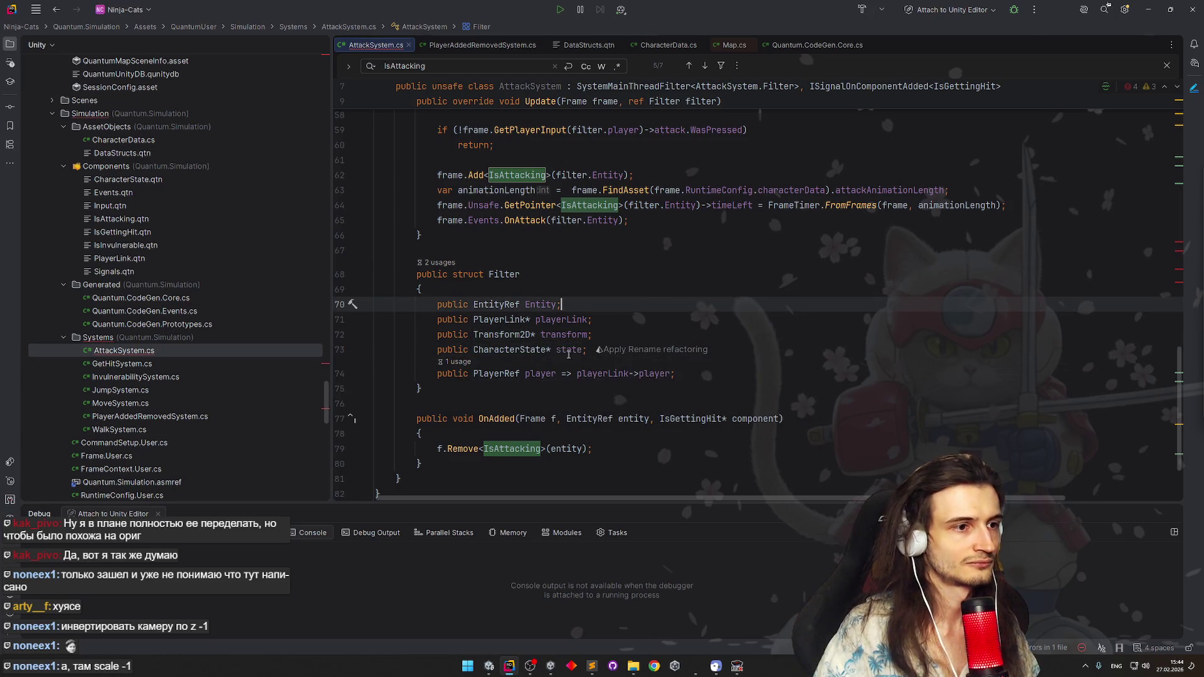
key("ctrl+shift+BackSpace")
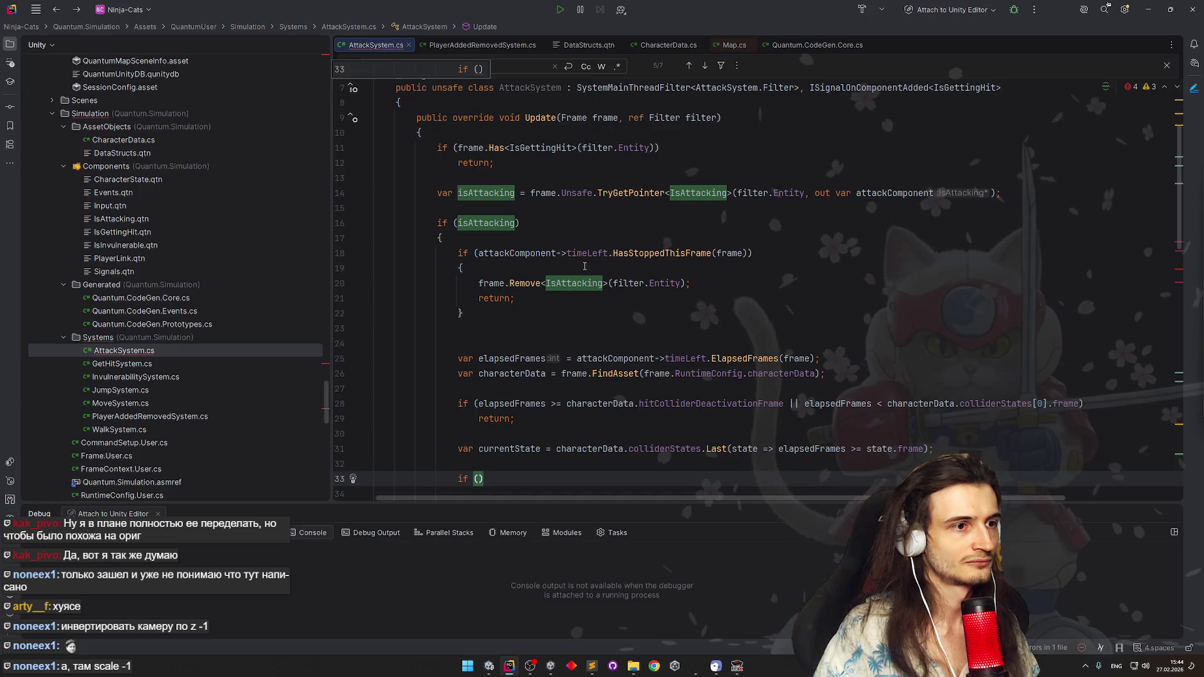
scroll(583, 267, "down", 2)
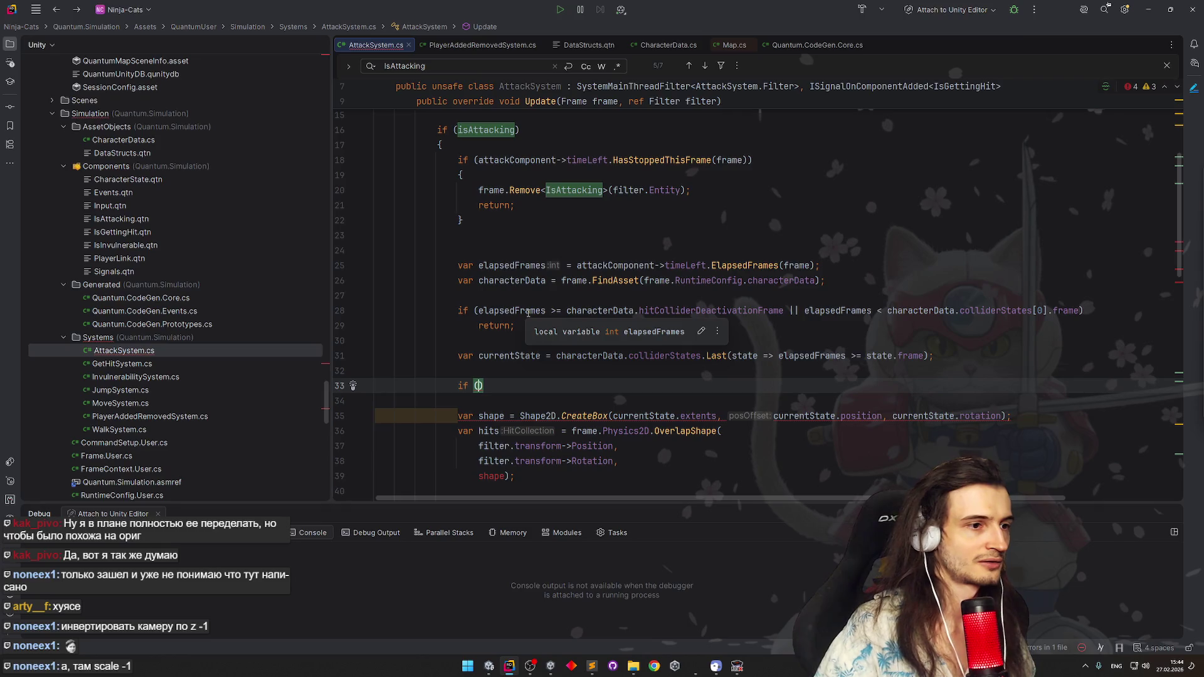
type("state.")
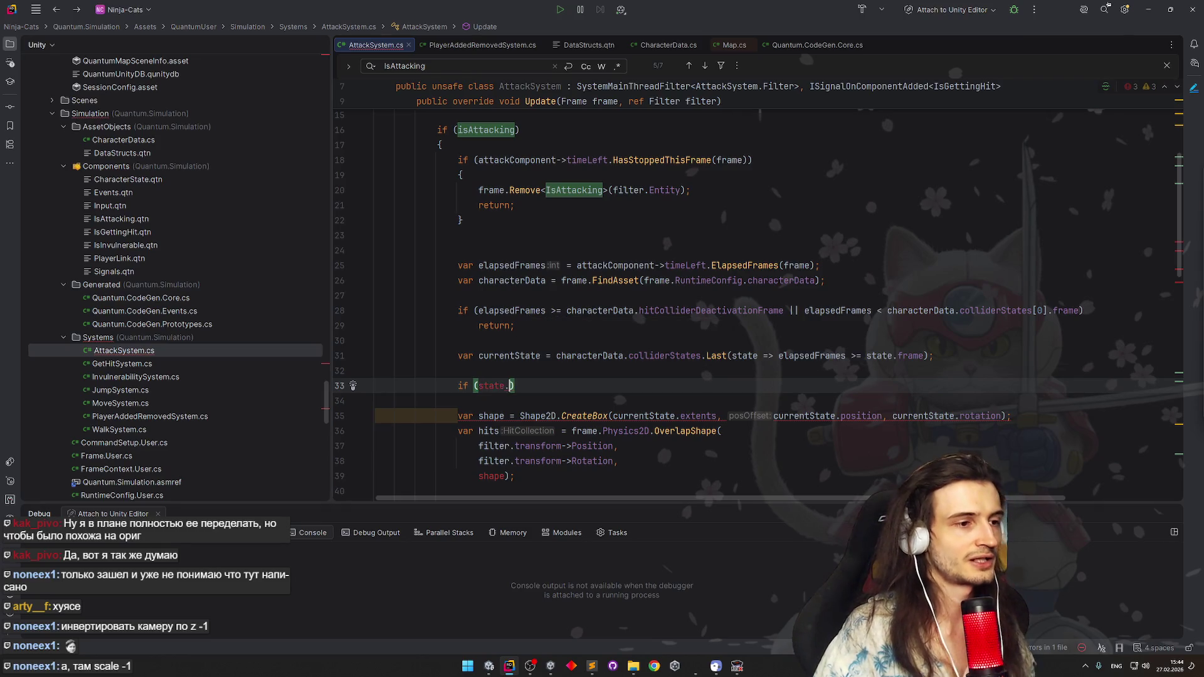
type("!filter.state->facingRight")
Write the condition !filter.state->facingRight and start currentState.position inside its block
key("Return")
scroll(508, 293, "down", 2)
left_click(517, 282)
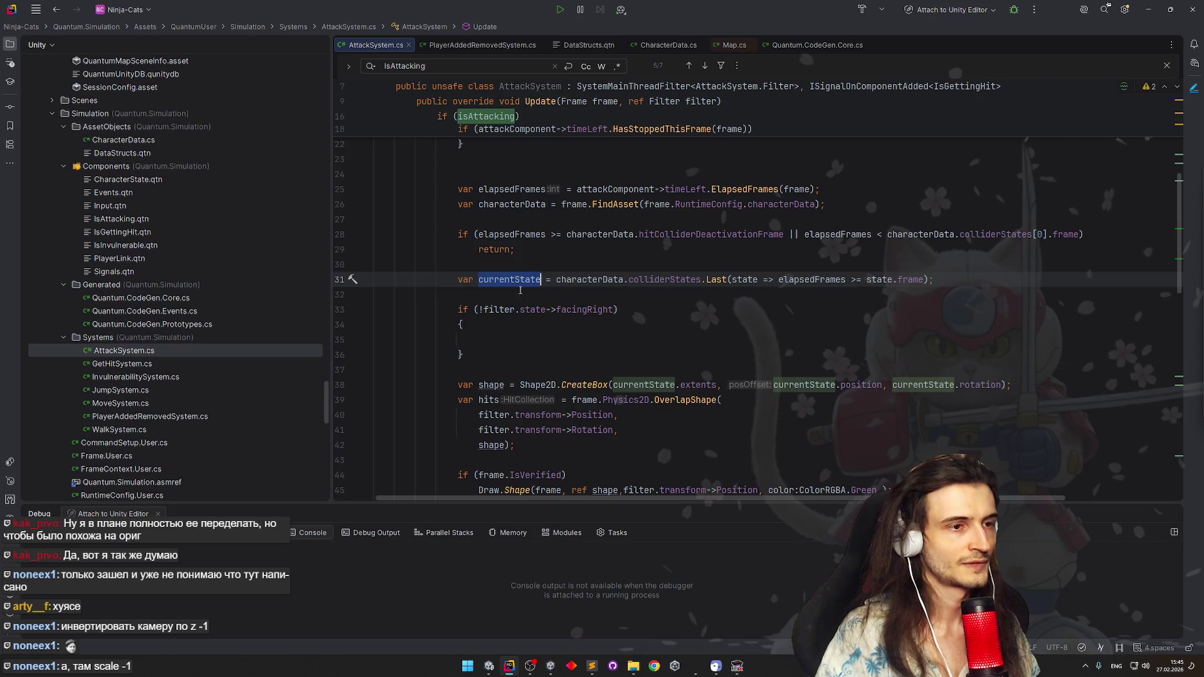
left_click(548, 332)
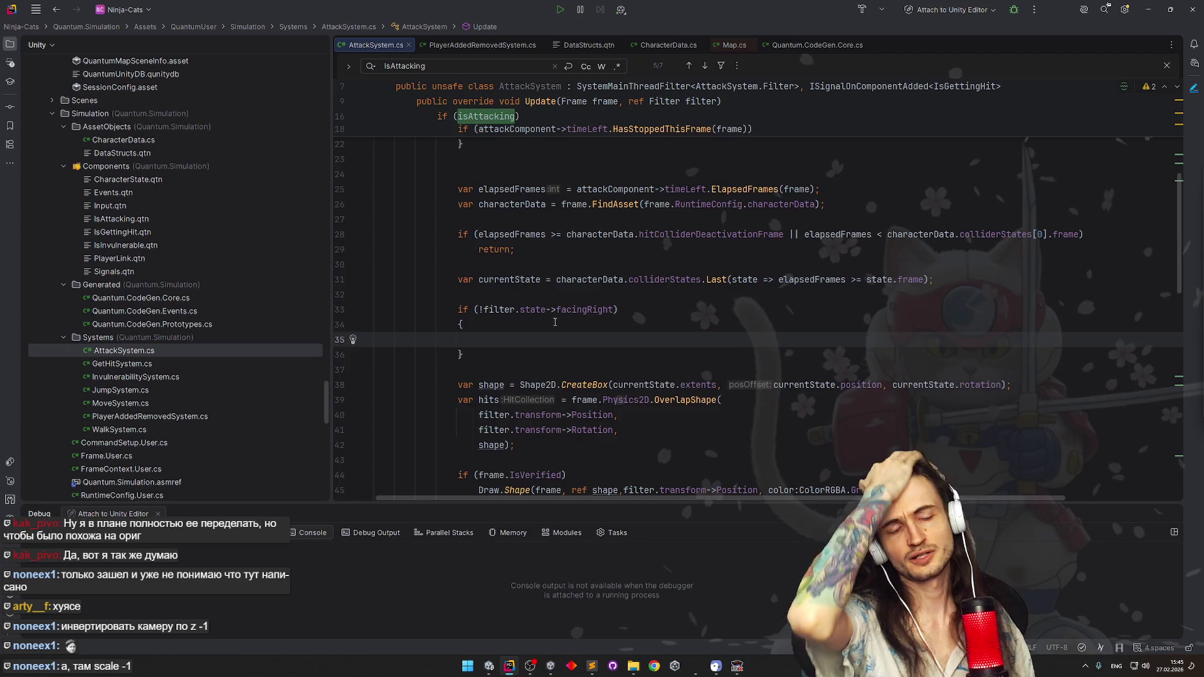
type("currentState.")
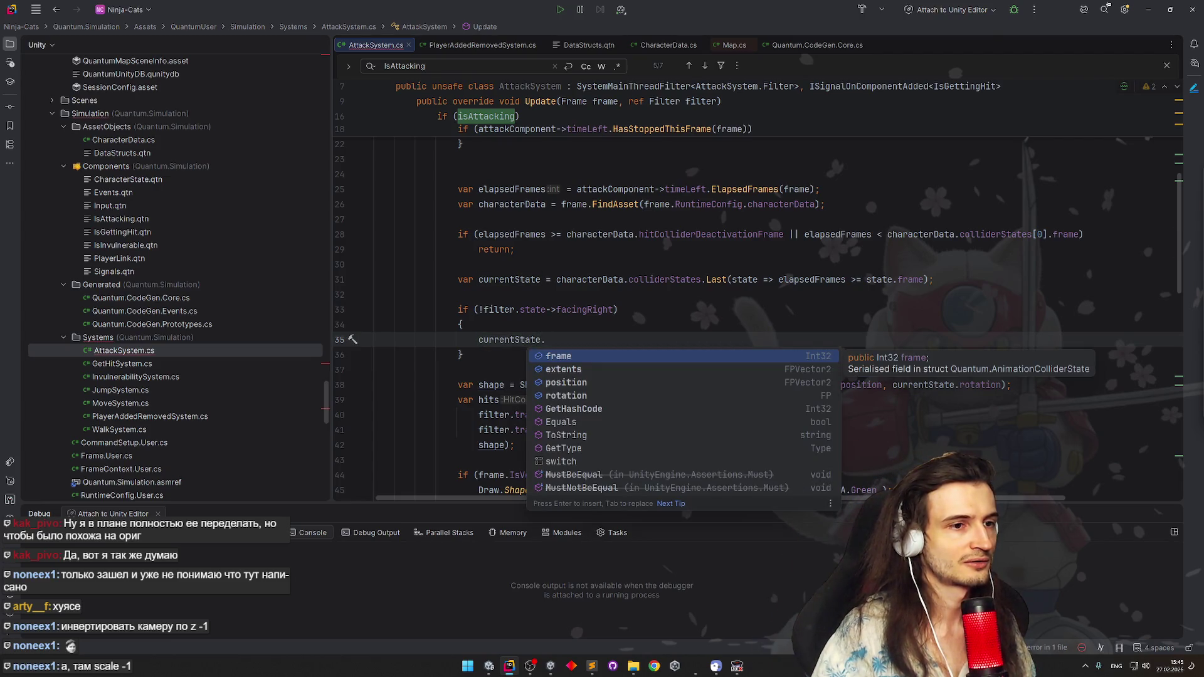
key("Down")
key("Down")
key("Return")
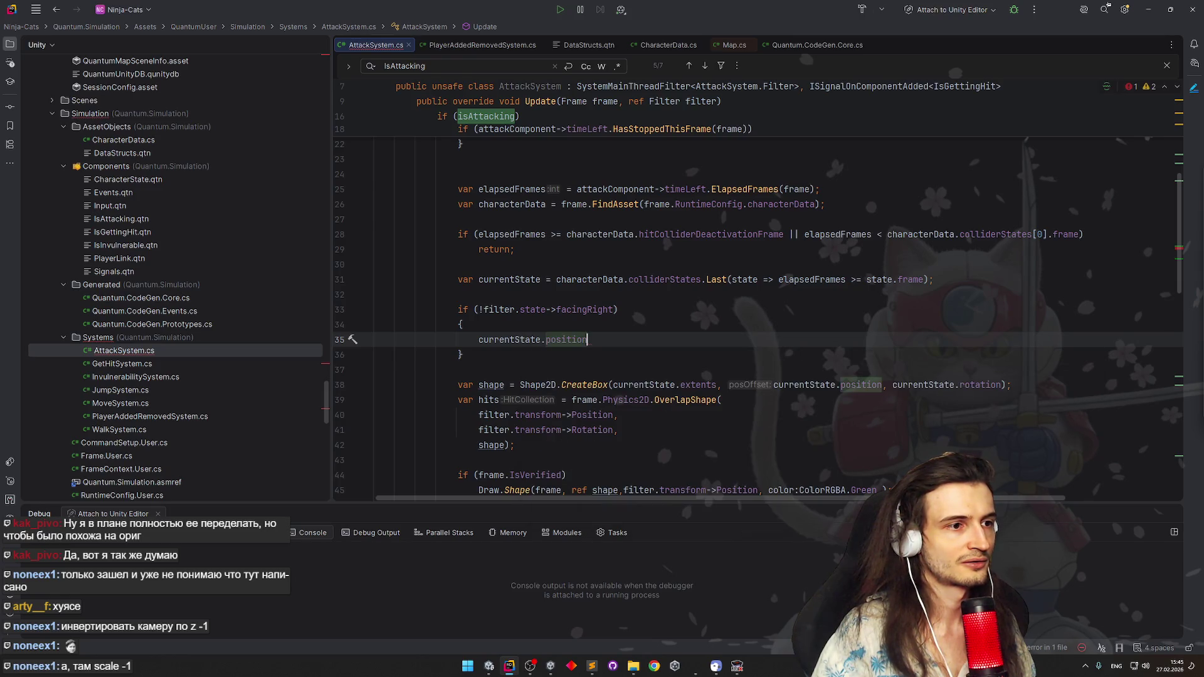
key("BackSpace")
key("BackSpace")
key("BackSpace")
key("BackSpace")
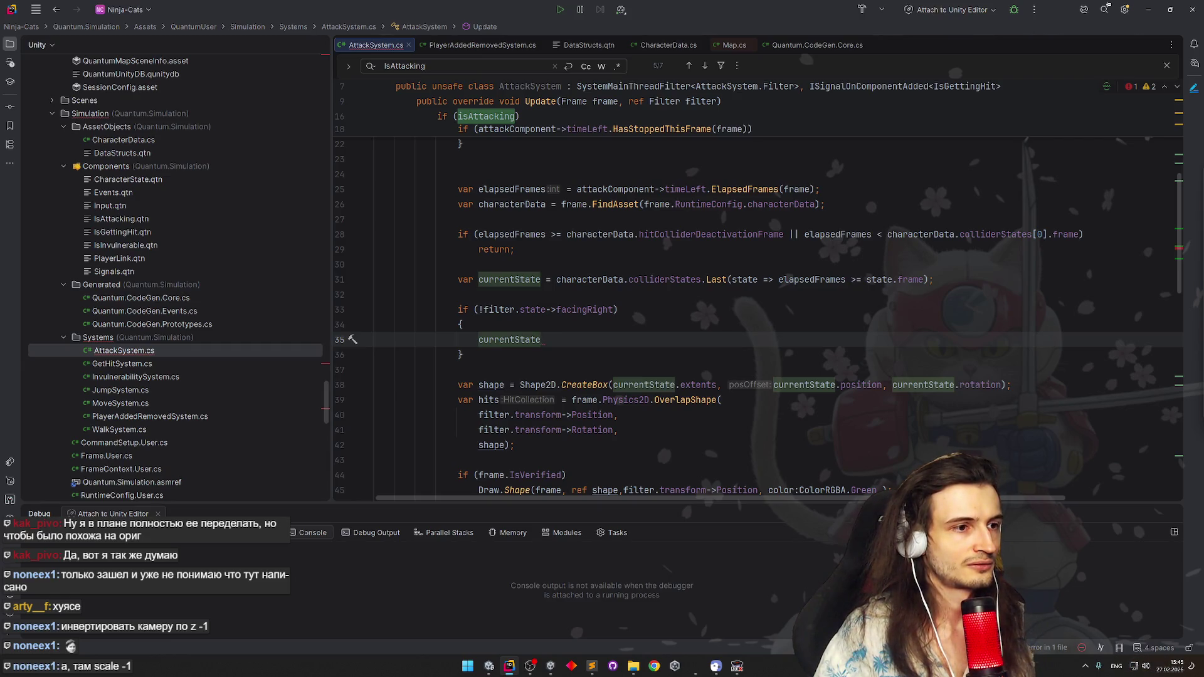
type(".")
key("Down")
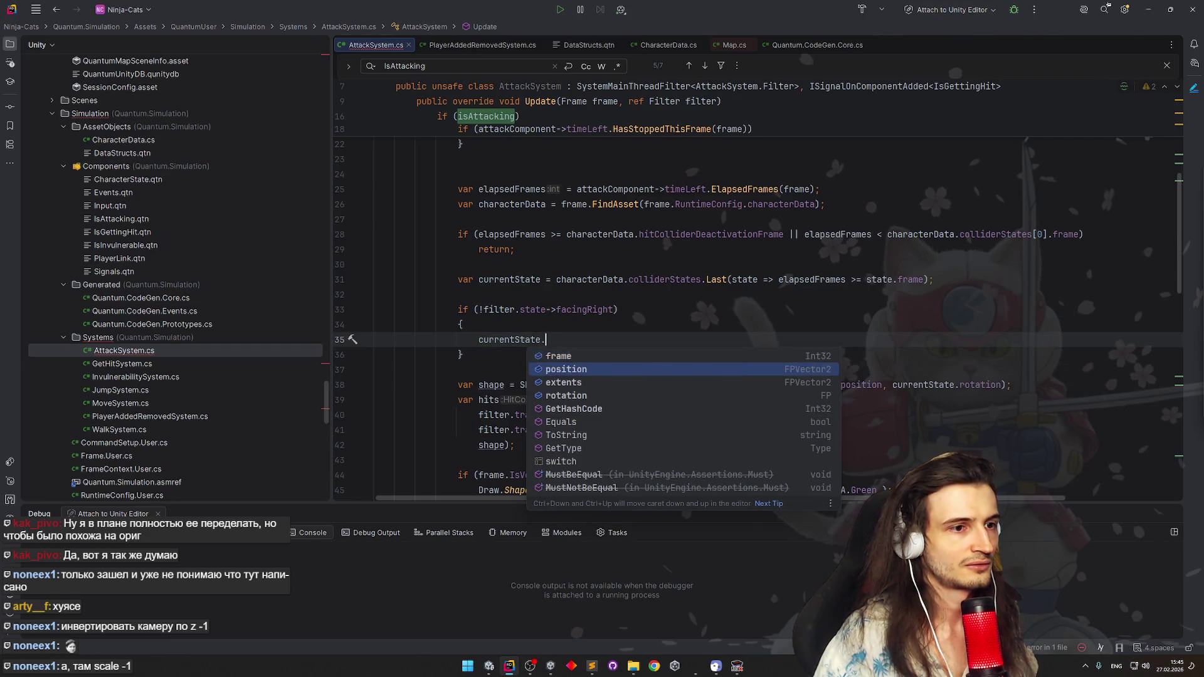
key("Return")
type(".x = 2;")
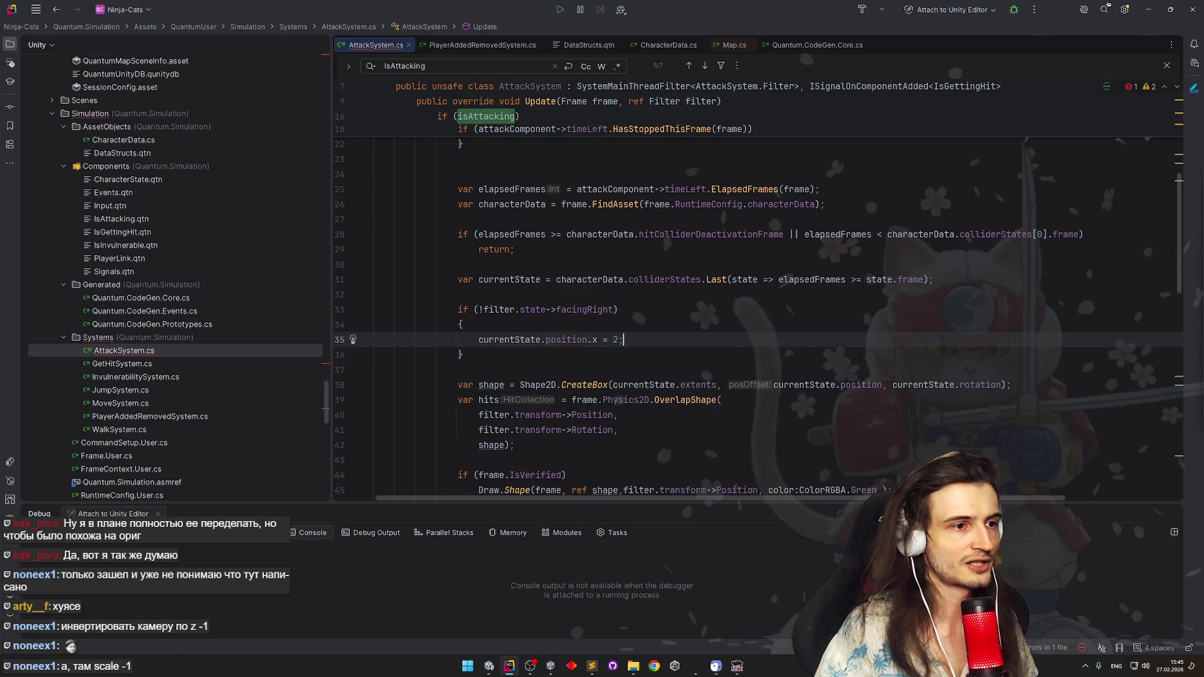
Finish the body as currentState.position.X = -currentState.position.X by capitalising X and pasting the expression
left_click(597, 311)
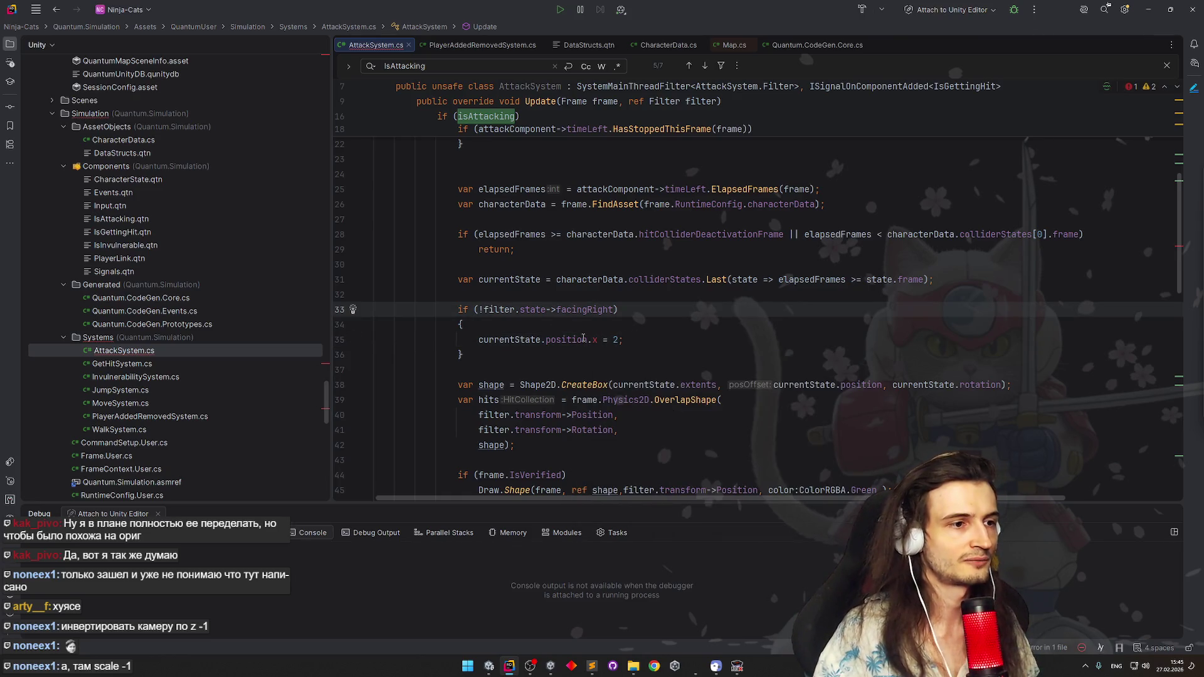
left_click(598, 339)
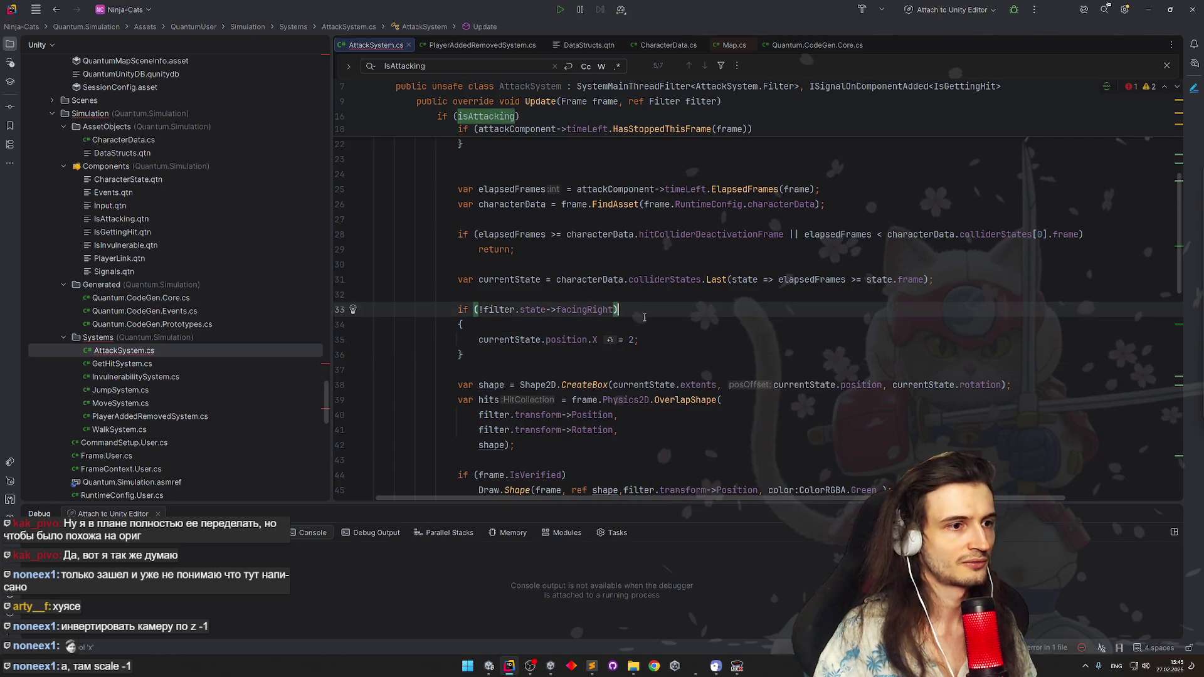
type("X")
left_click(644, 352)
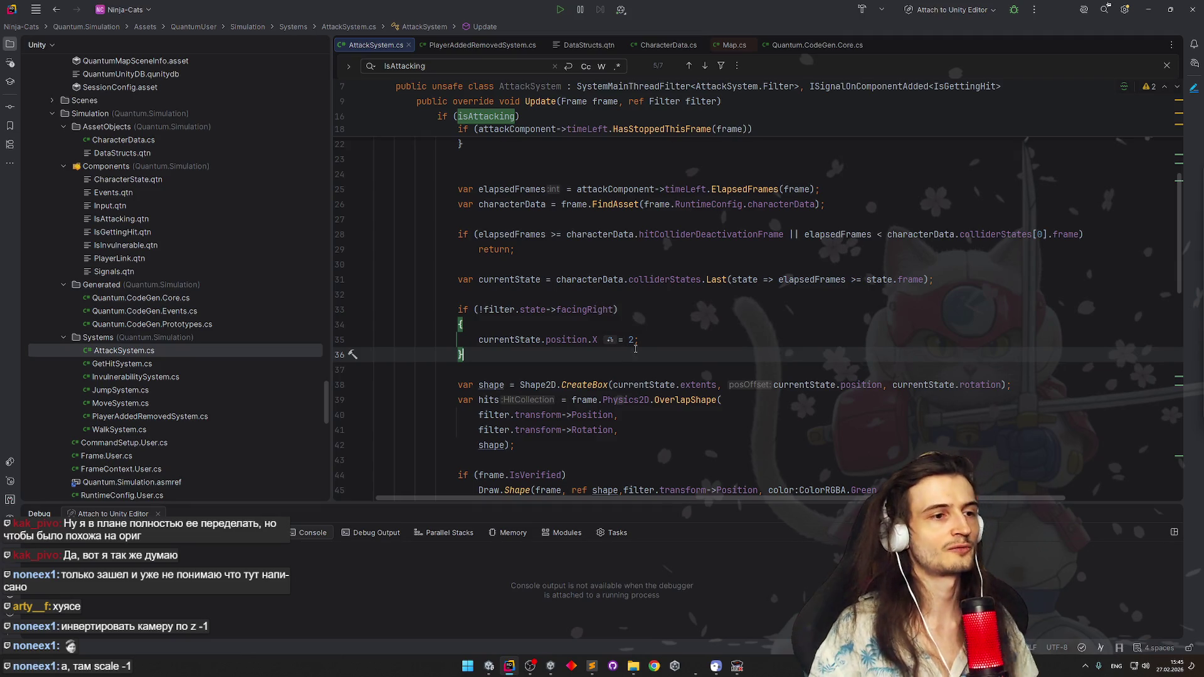
key("Up")
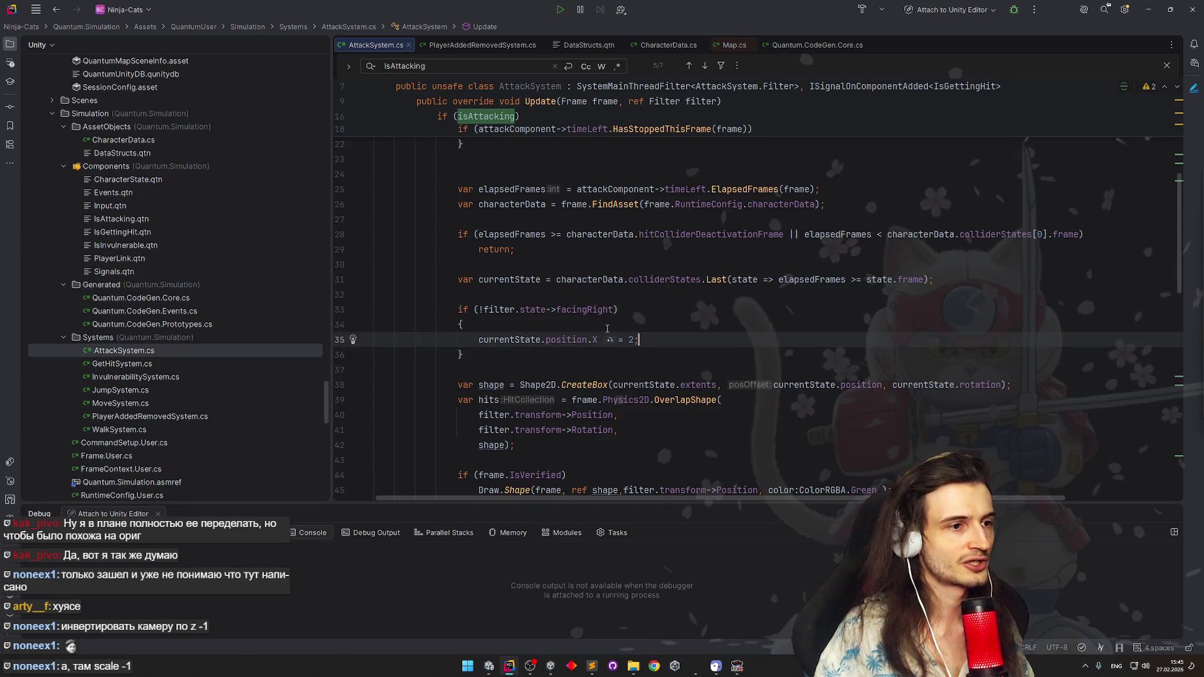
left_click_drag(479, 340, 596, 340)
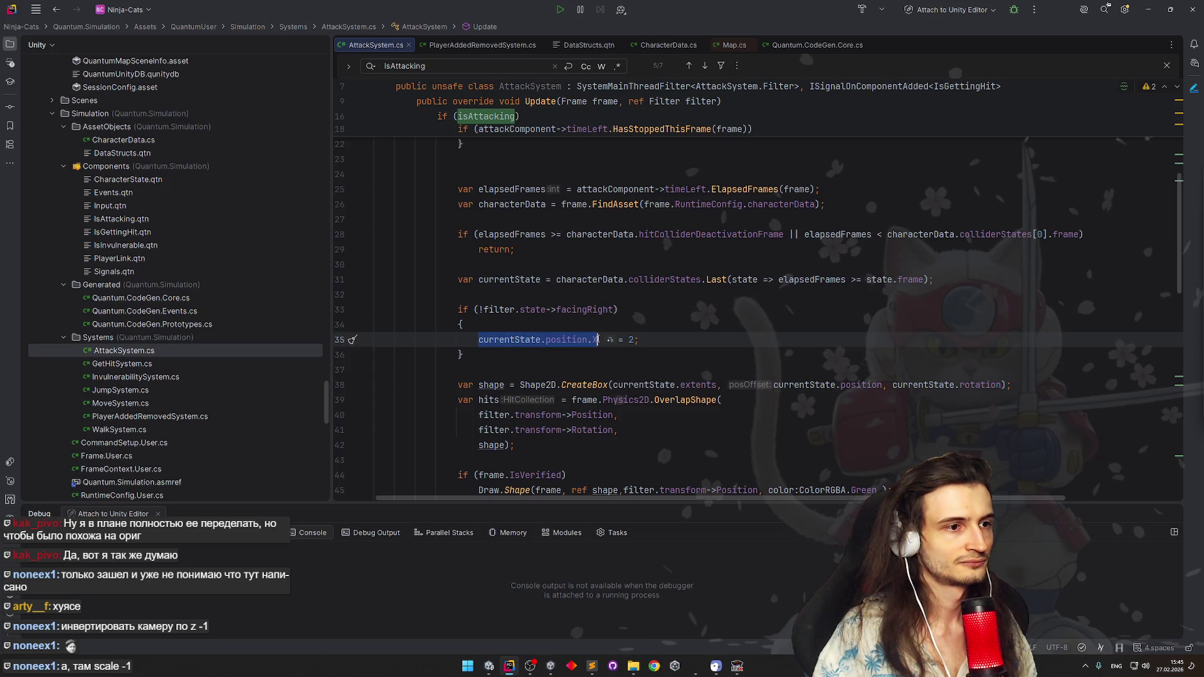
key("ctrl+c")
double_click(629, 340)
key("ctrl+v")
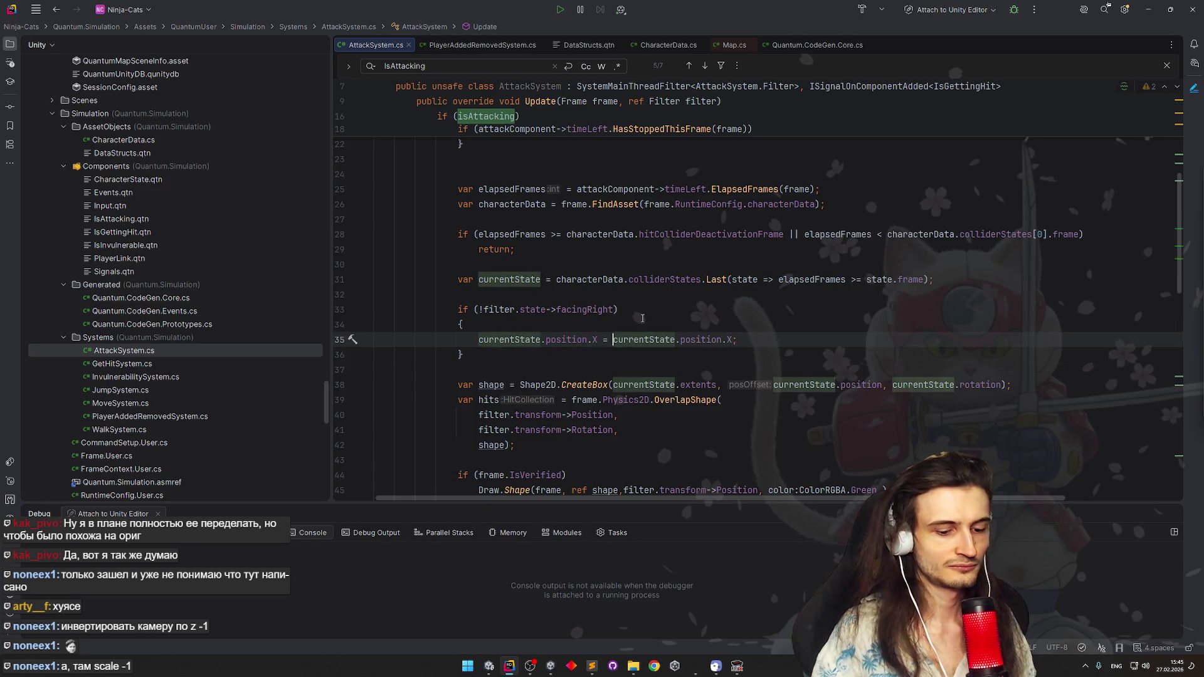
type("-")
key("End")
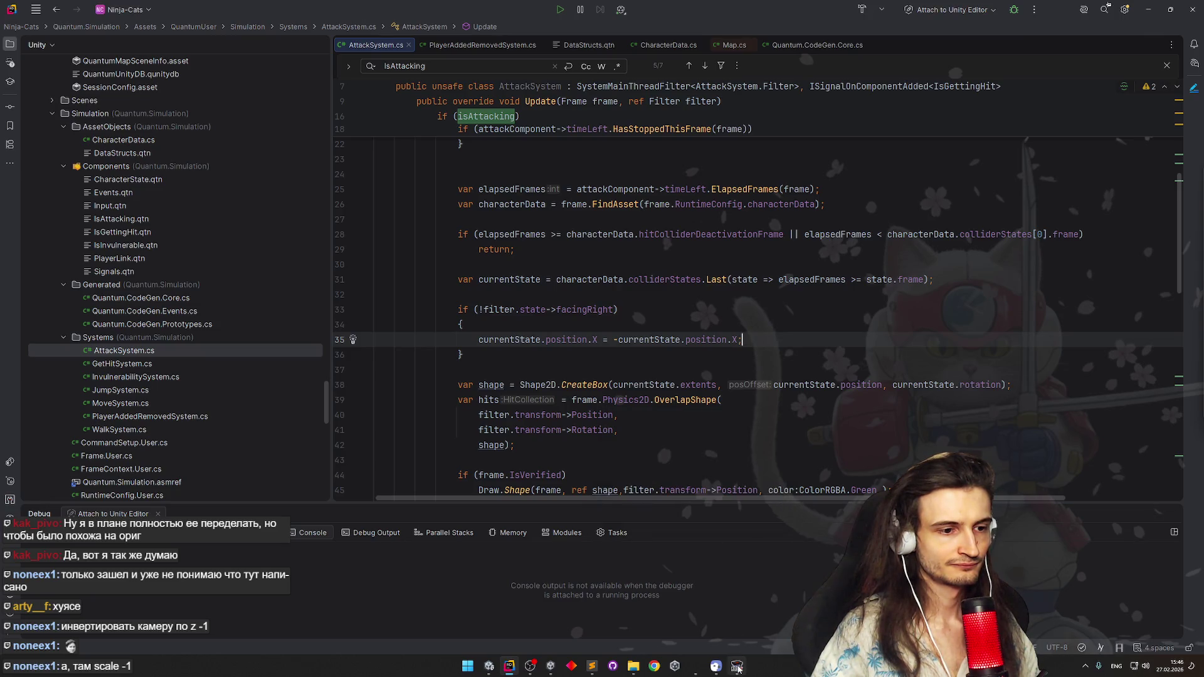
Switch to Unity and open the Character prefab, selecting its Animator object
left_click(488, 667)
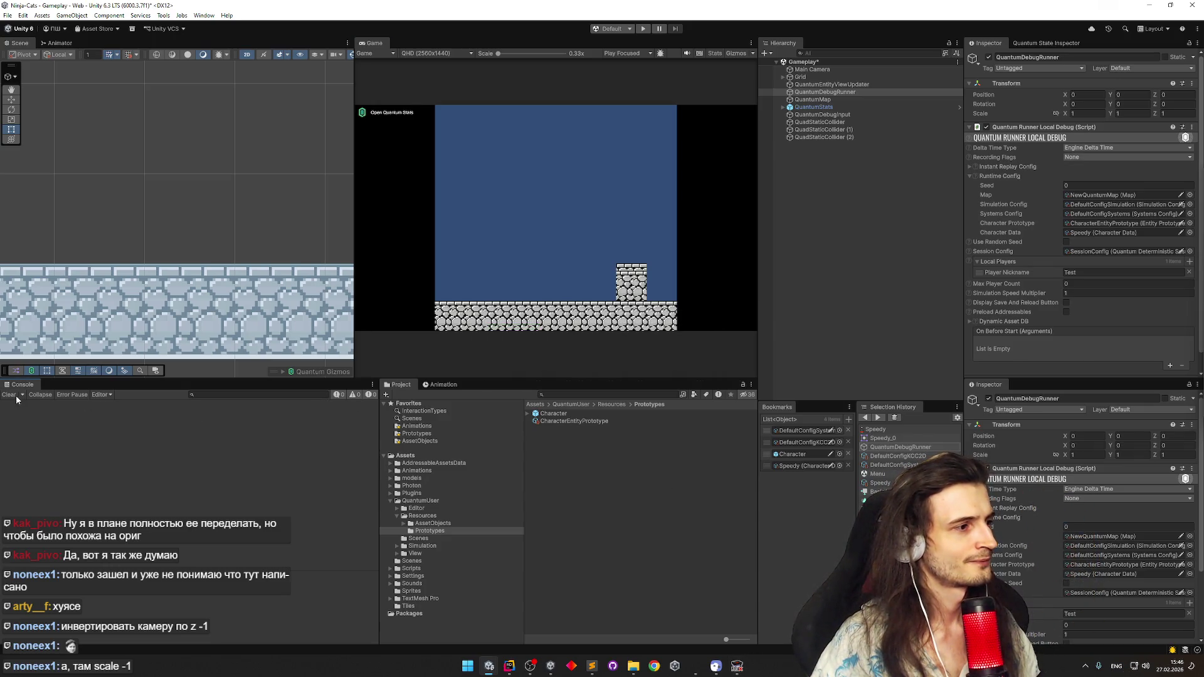
left_click(785, 457)
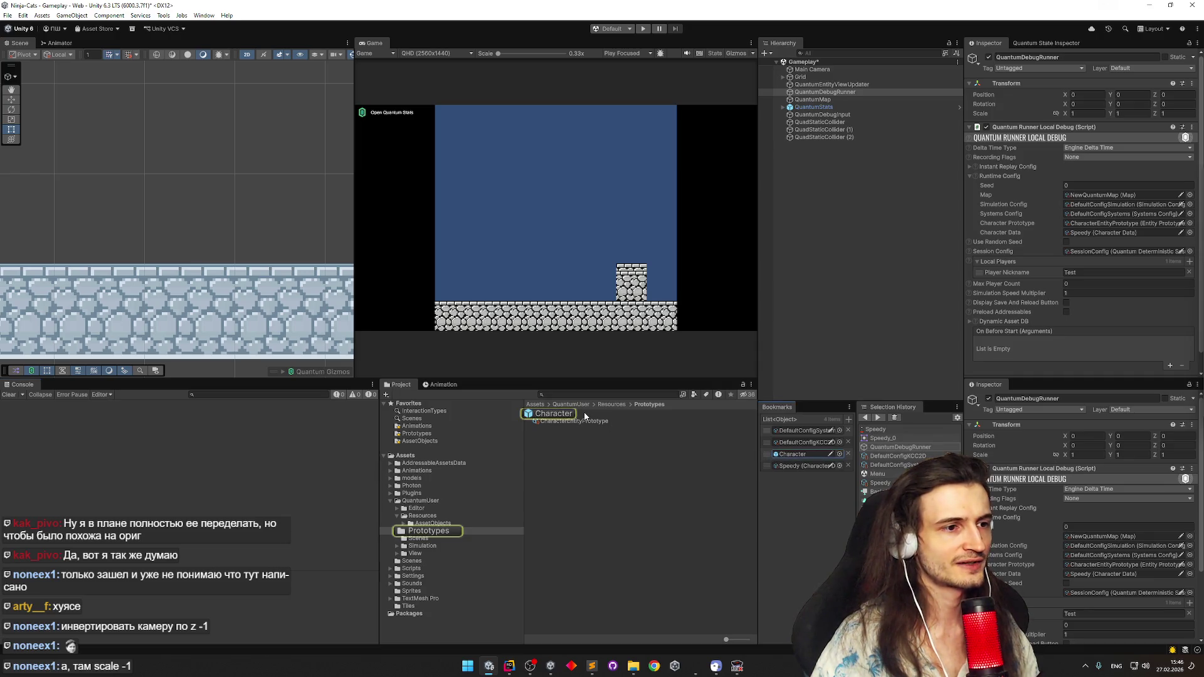
double_click(584, 412)
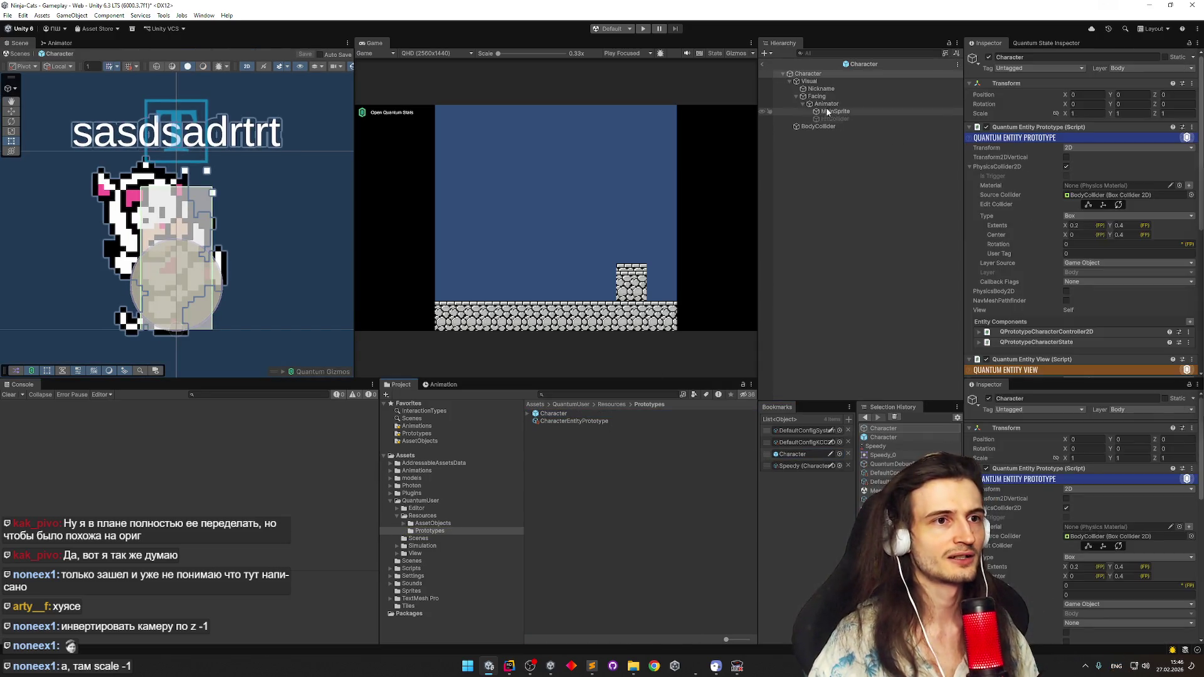
left_click(825, 103)
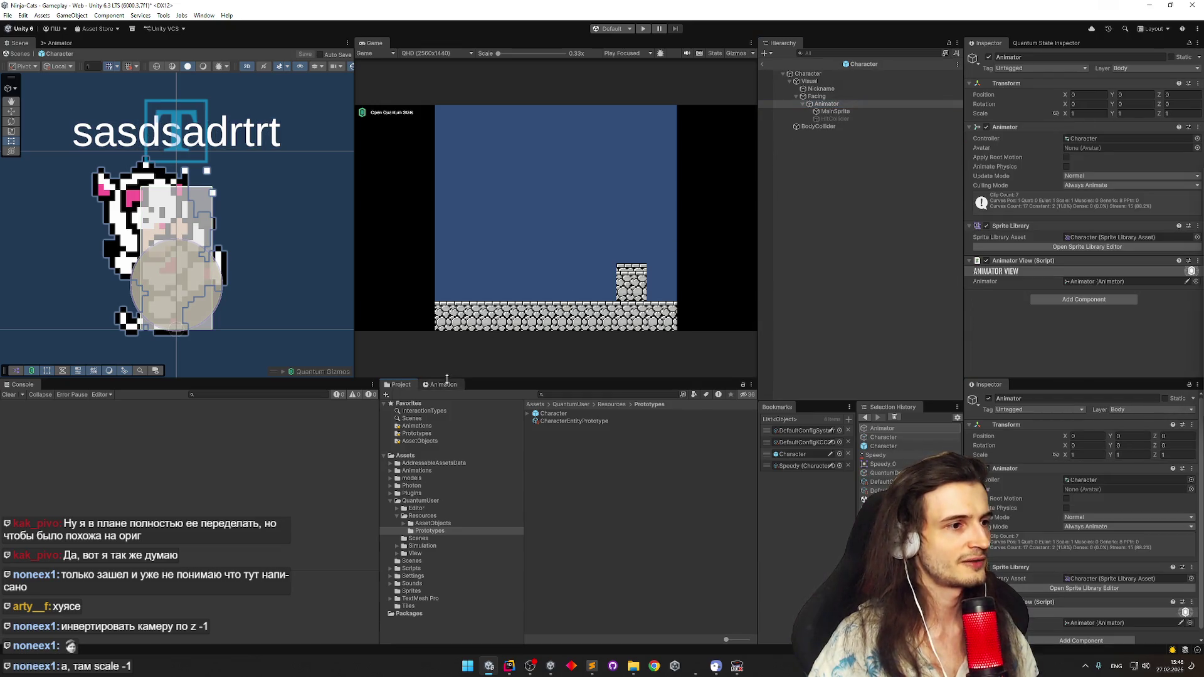
Load the BasicAttack clip in the Animation window and scrub to the attack pose with HitCollider selected
left_click(445, 383)
left_click(414, 405)
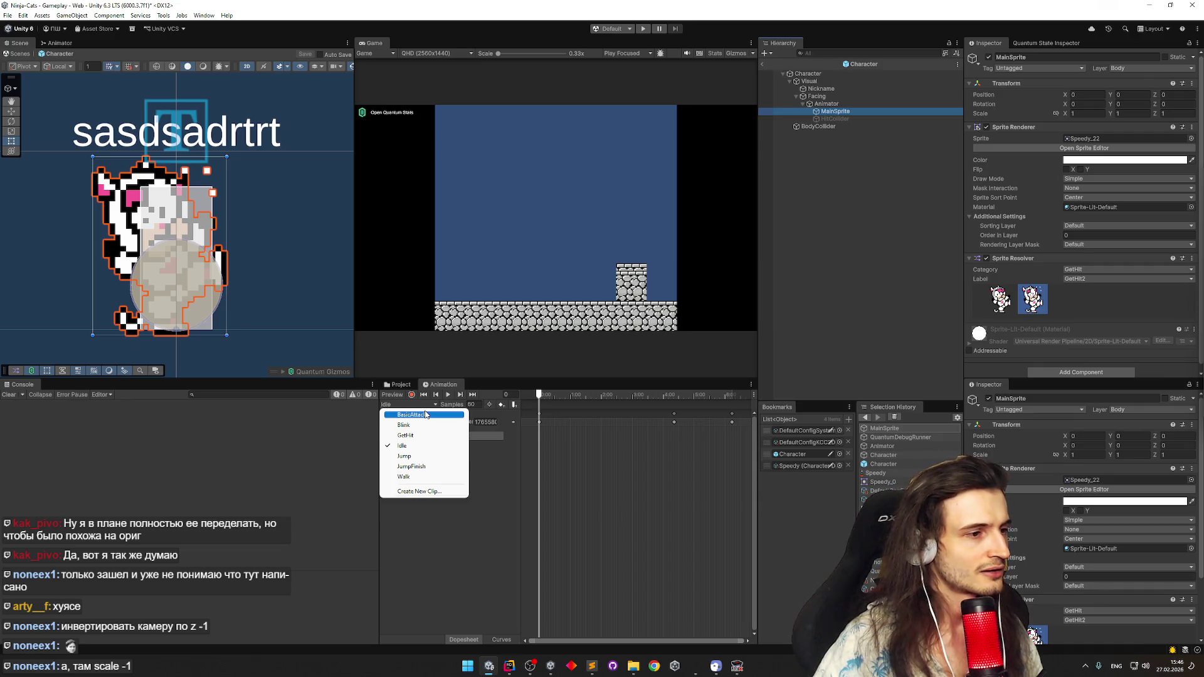
left_click(425, 414)
left_click_drag(549, 395, 587, 395)
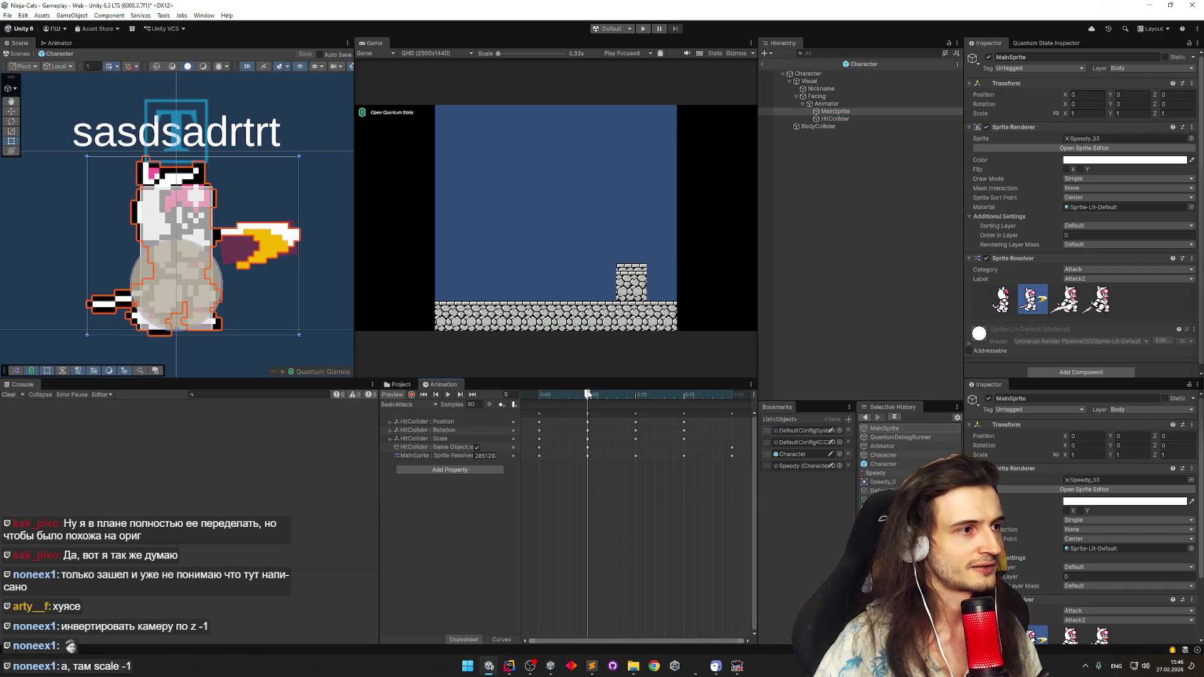
left_click(842, 120)
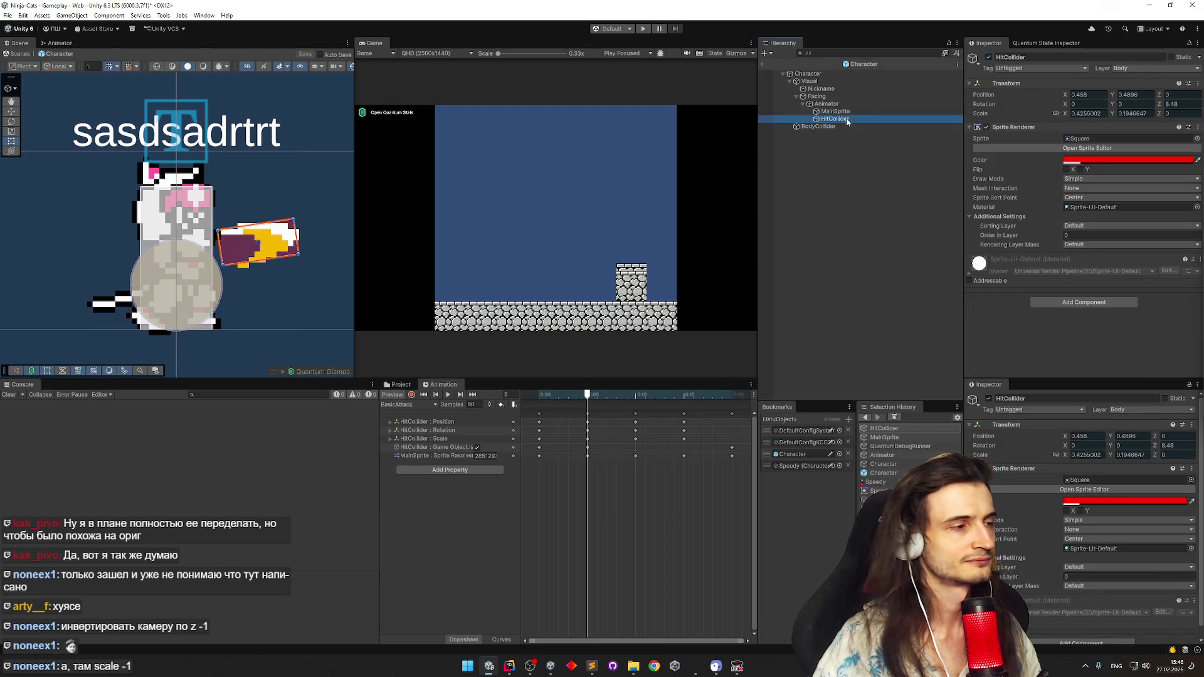
left_click_drag(570, 398, 587, 394)
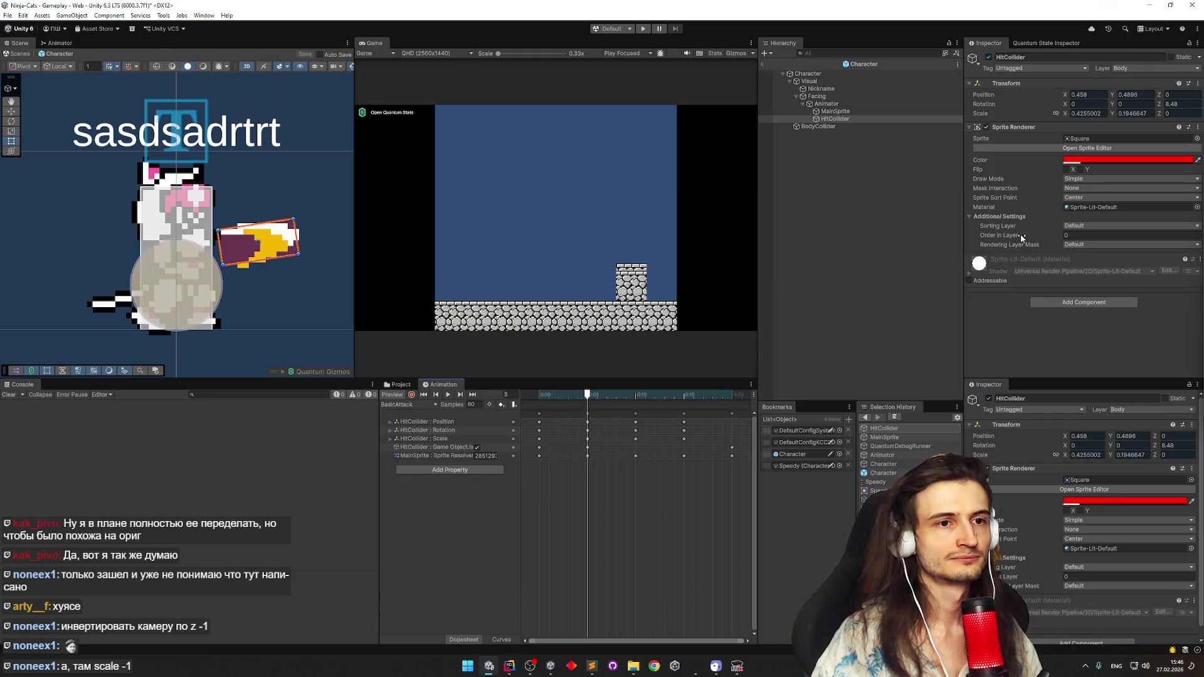
left_click(393, 394)
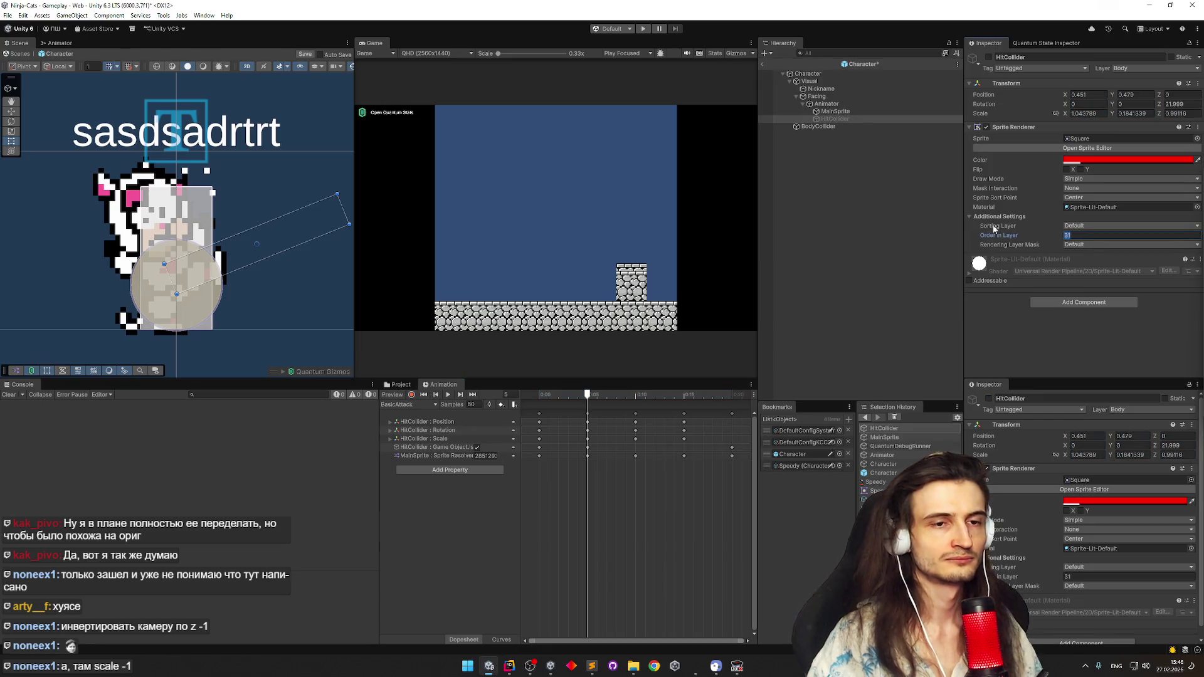
type("100")
Set the HitCollider's Order in Layer to 100 and re-preview the attack animation frames
key("Return")
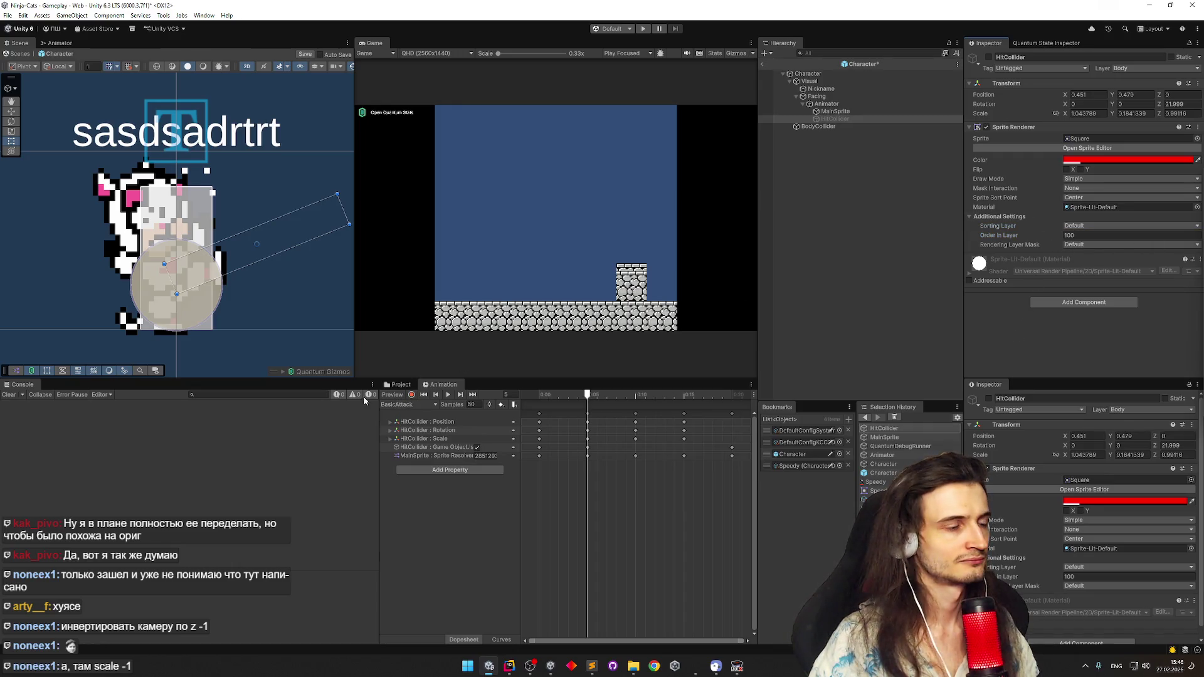
left_click(396, 395)
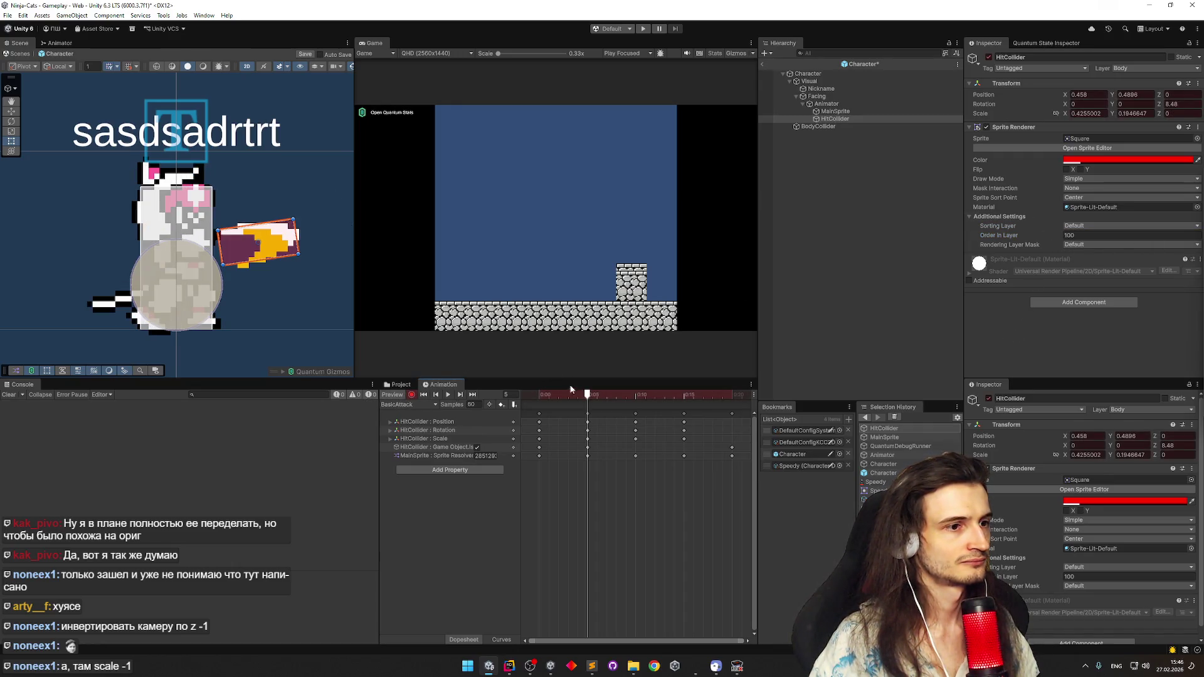
left_click_drag(593, 395, 587, 396)
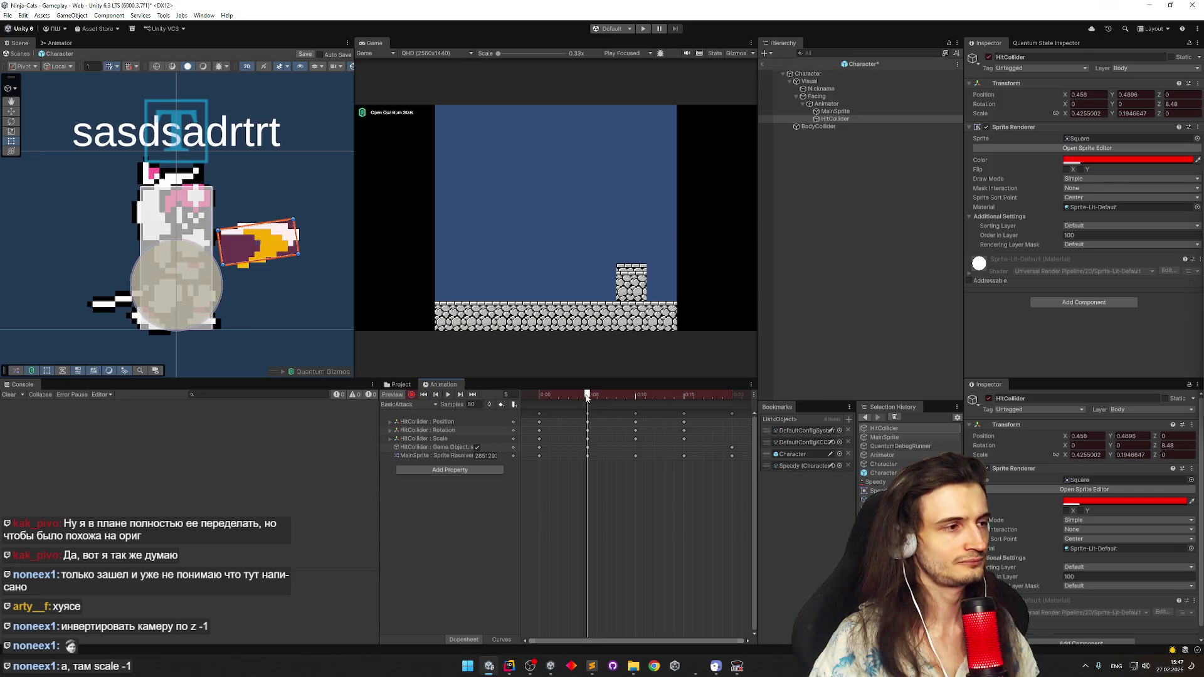
left_click_drag(587, 395, 587, 395)
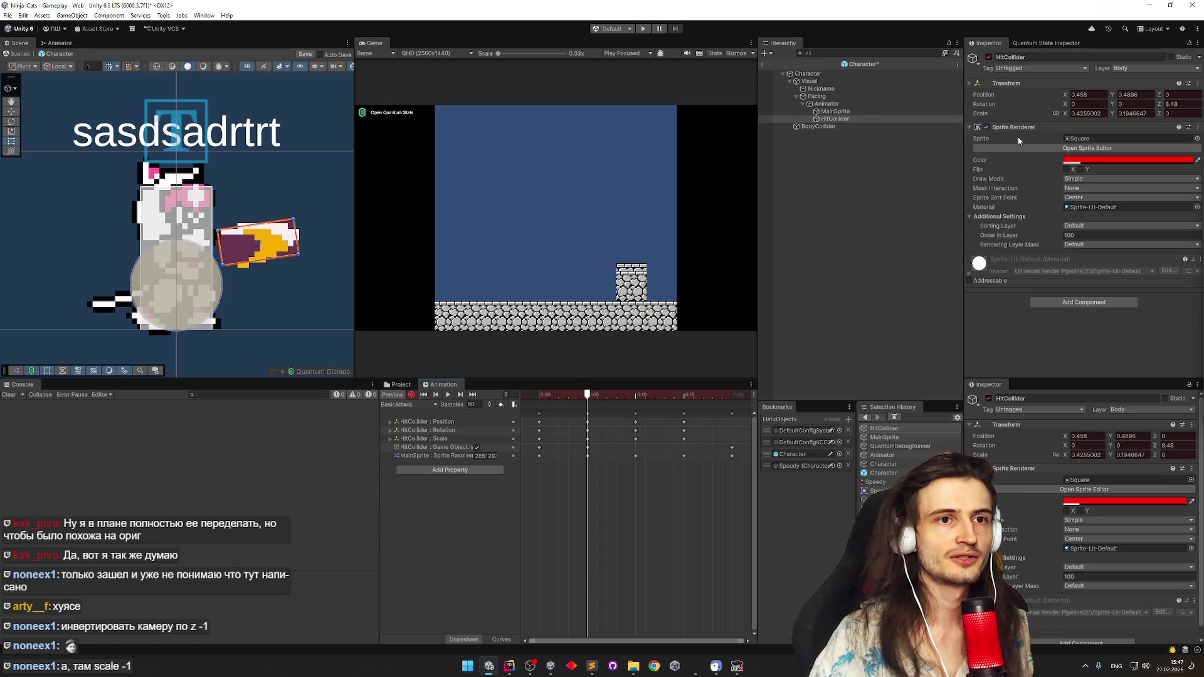
Experiment with the HitCollider's Z rotation, undo it, and switch to the code editor
left_click(1181, 104)
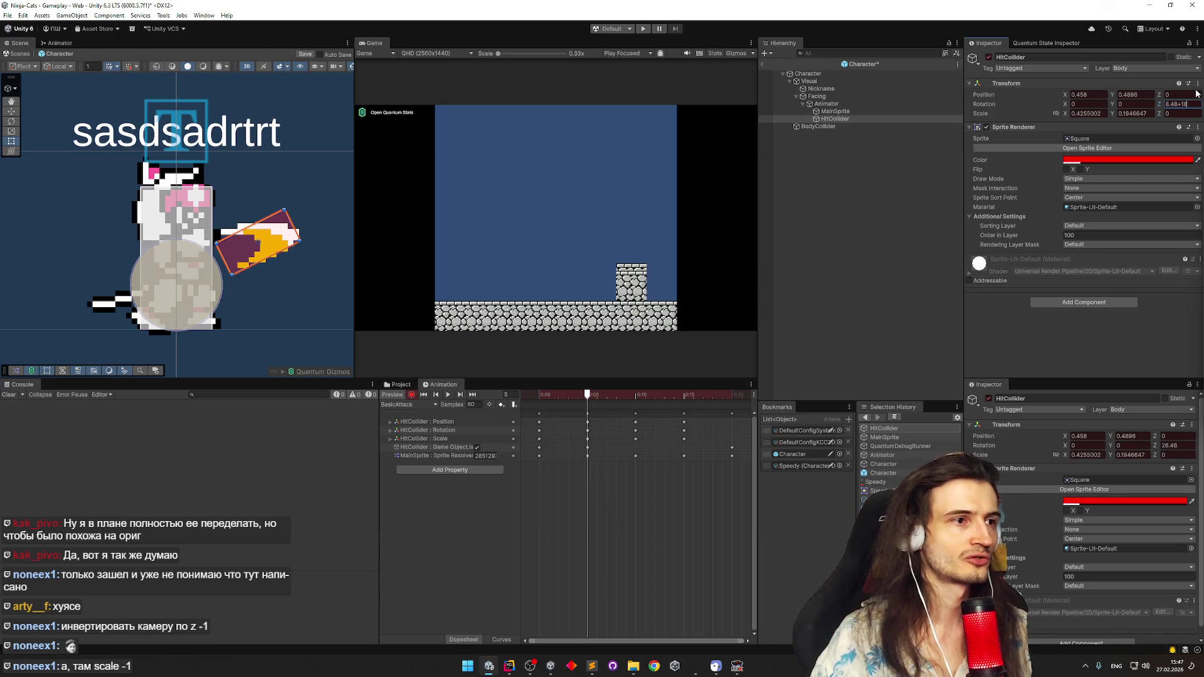
type("+180")
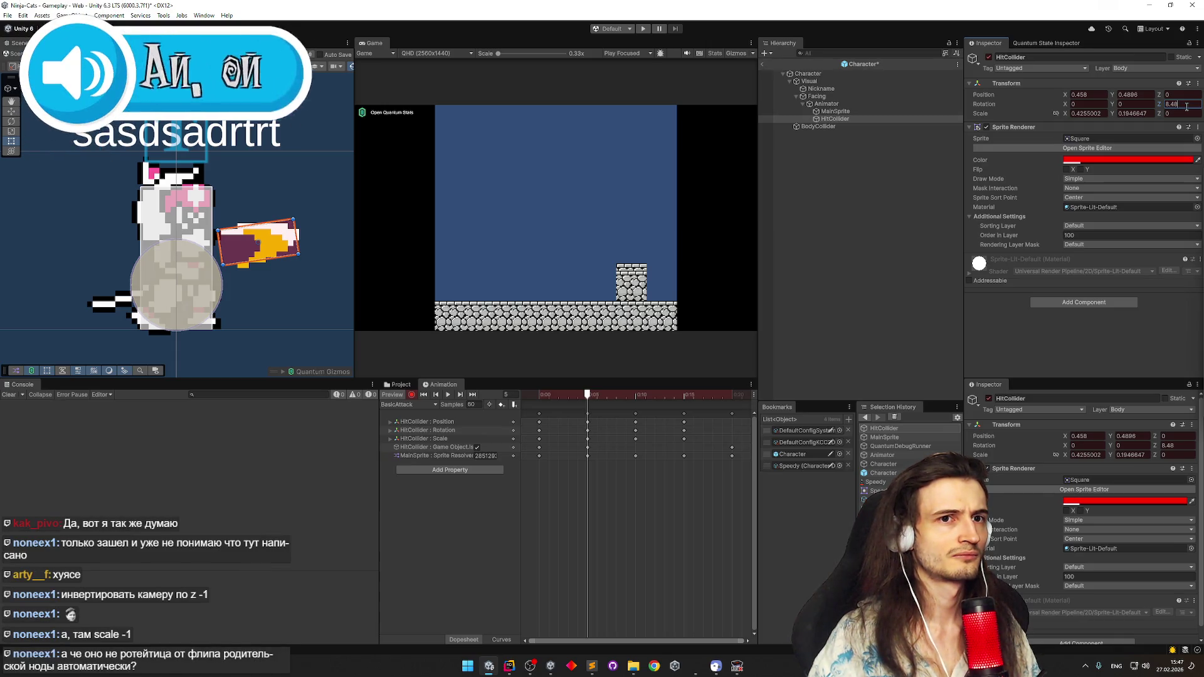
type("-")
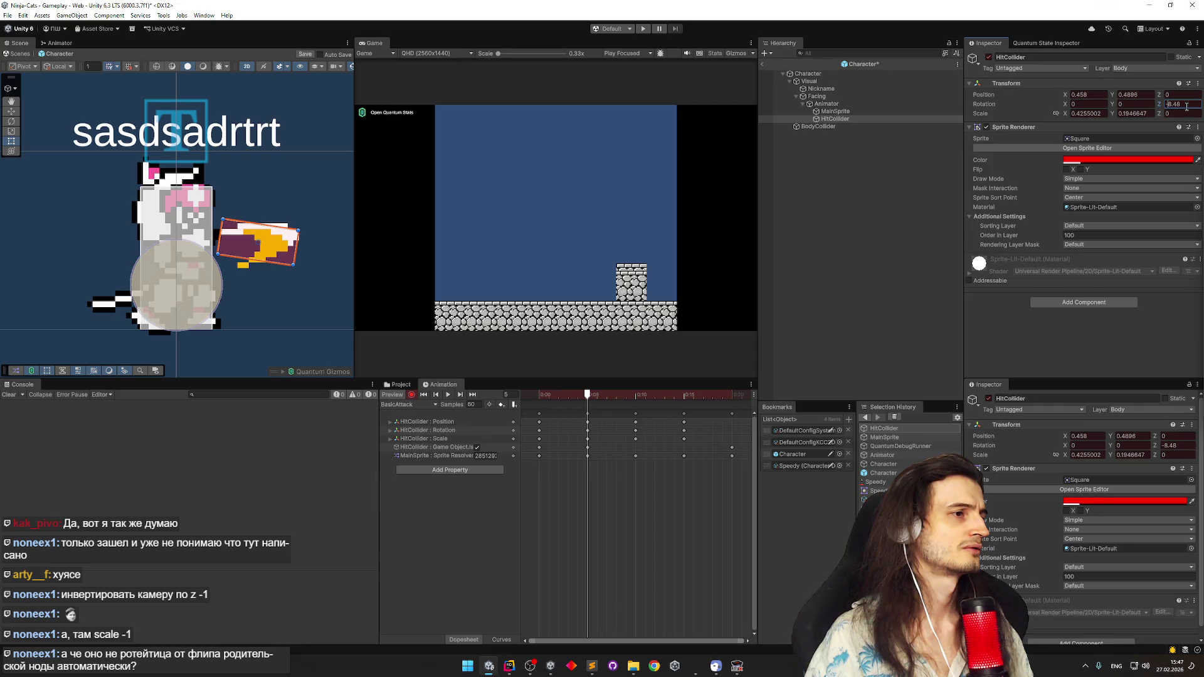
key("BackSpace")
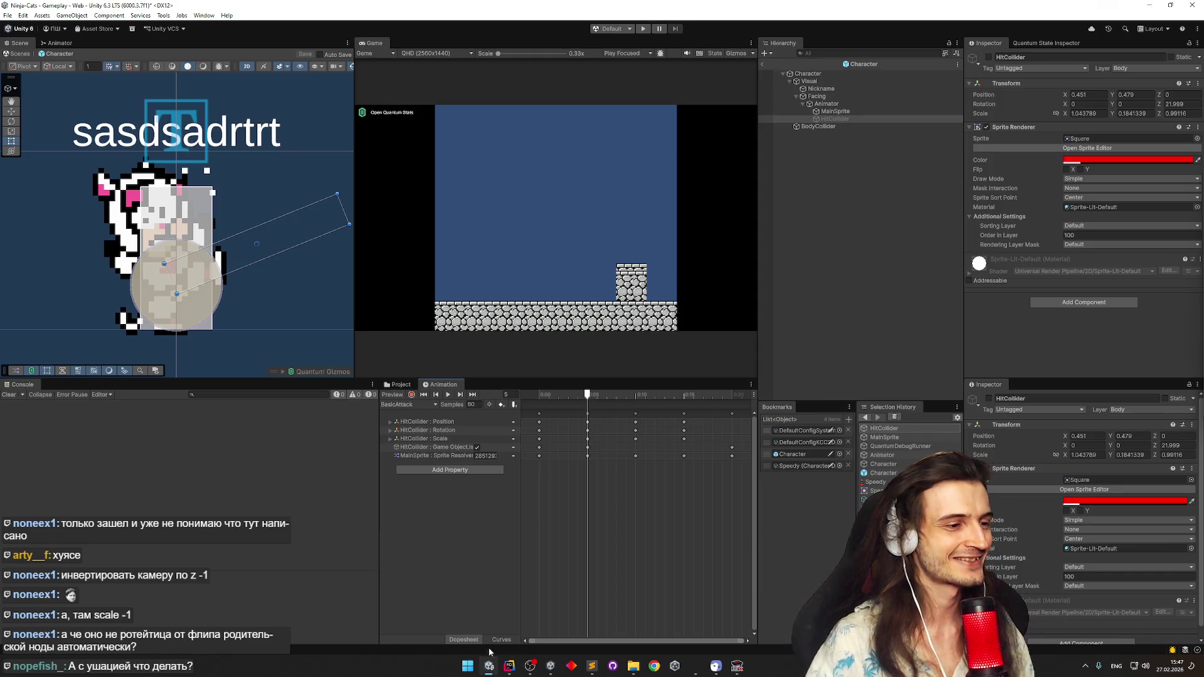
left_click(508, 668)
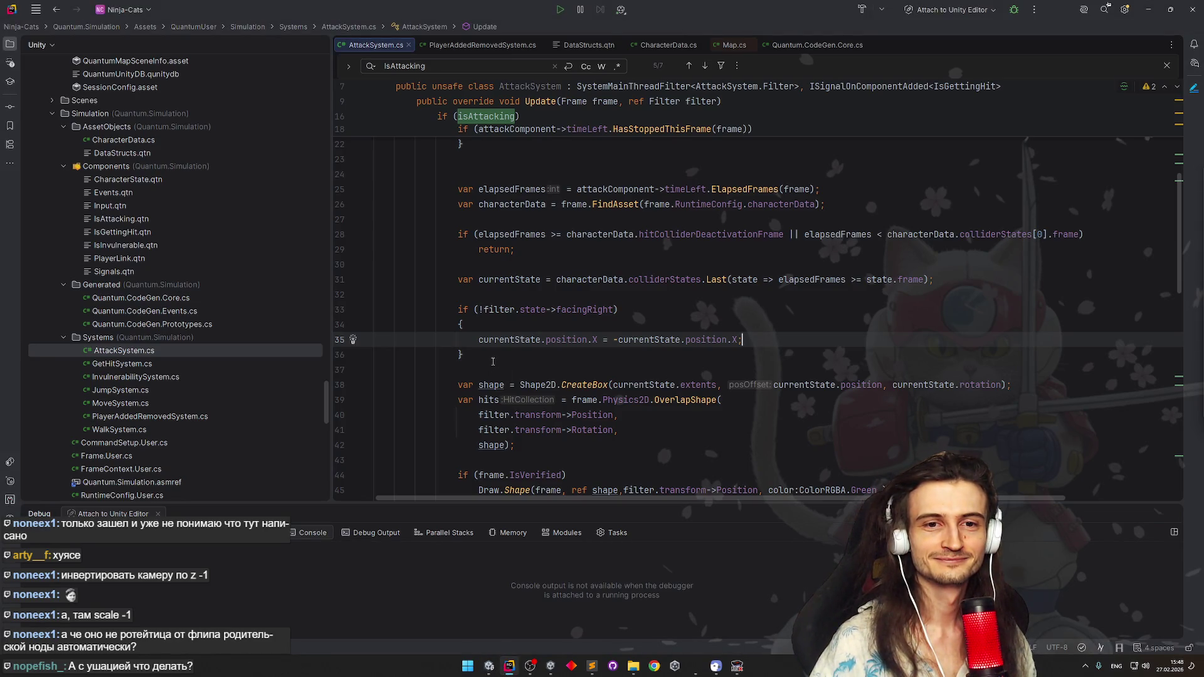
Duplicate the X mirroring line and change the copy's left side to currentState.rotation
left_click(492, 361)
left_click(589, 369)
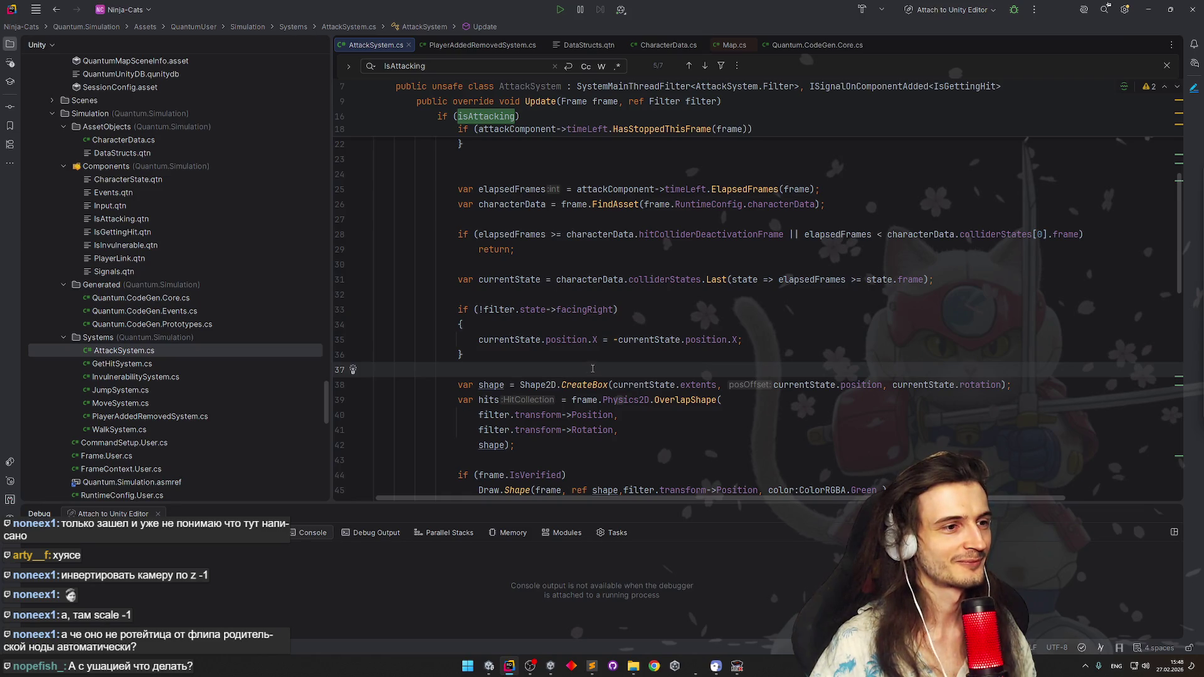
left_click(753, 343)
key("ctrl+d")
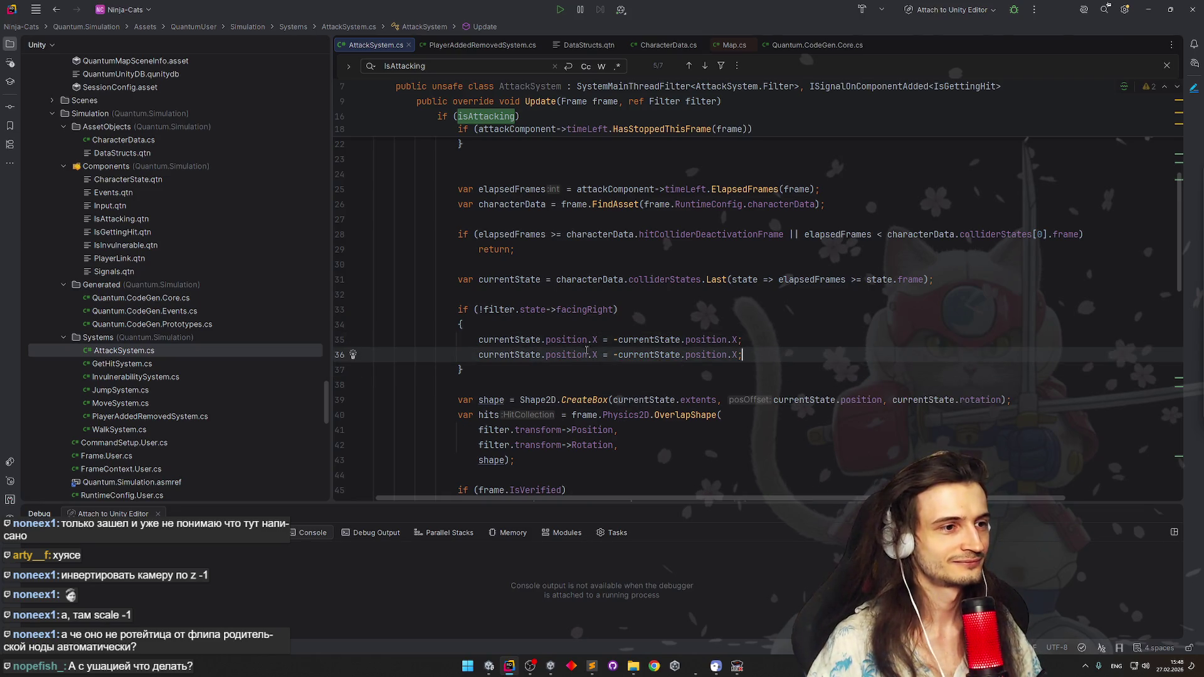
double_click(565, 354)
type("rotation")
key("Return")
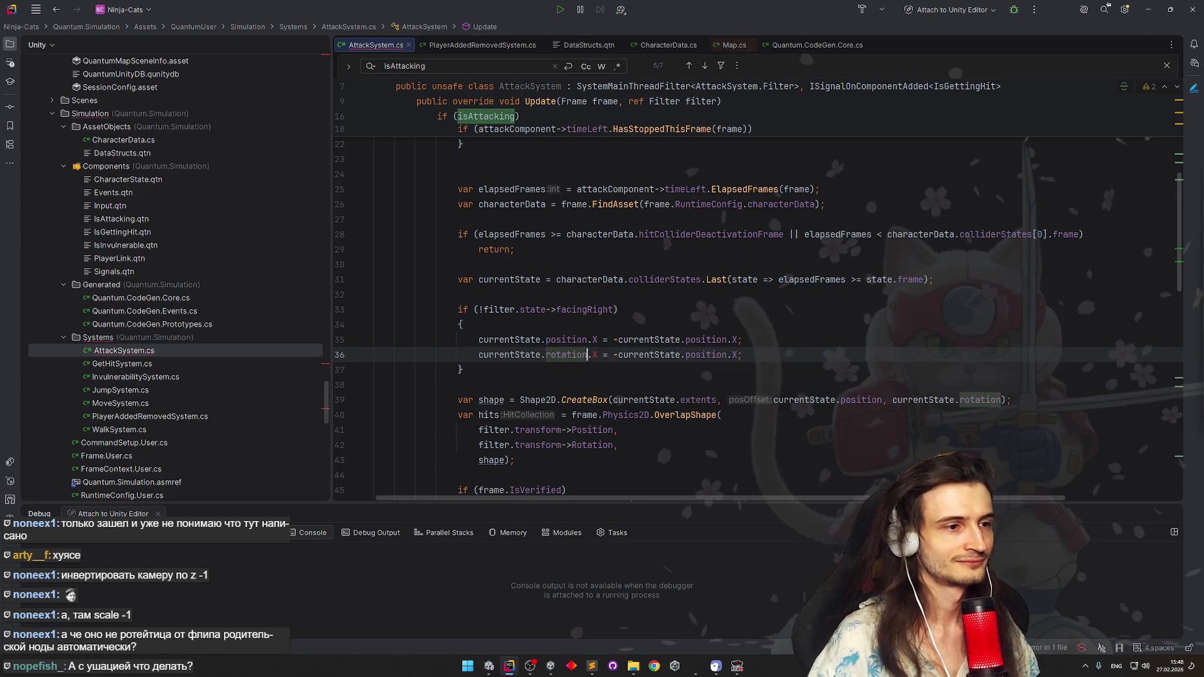
Make the right side -currentState.rotation, then switch to Unity to recompile
left_click(617, 354)
key("BackSpace")
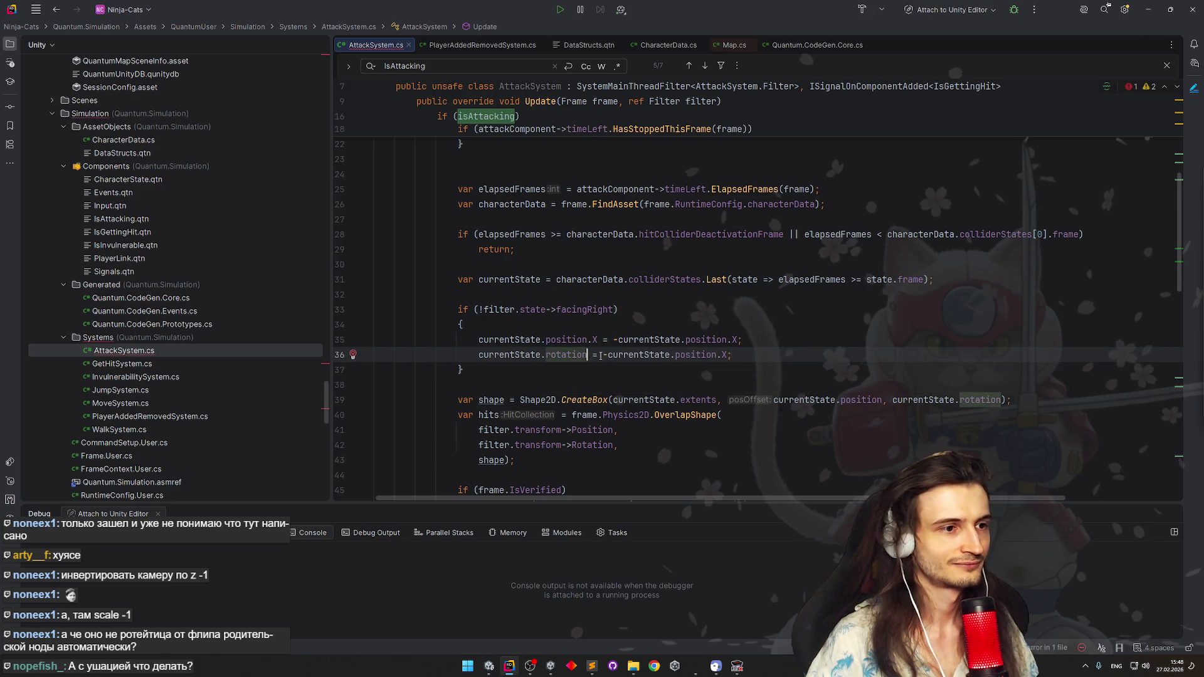
key("shift+Home")
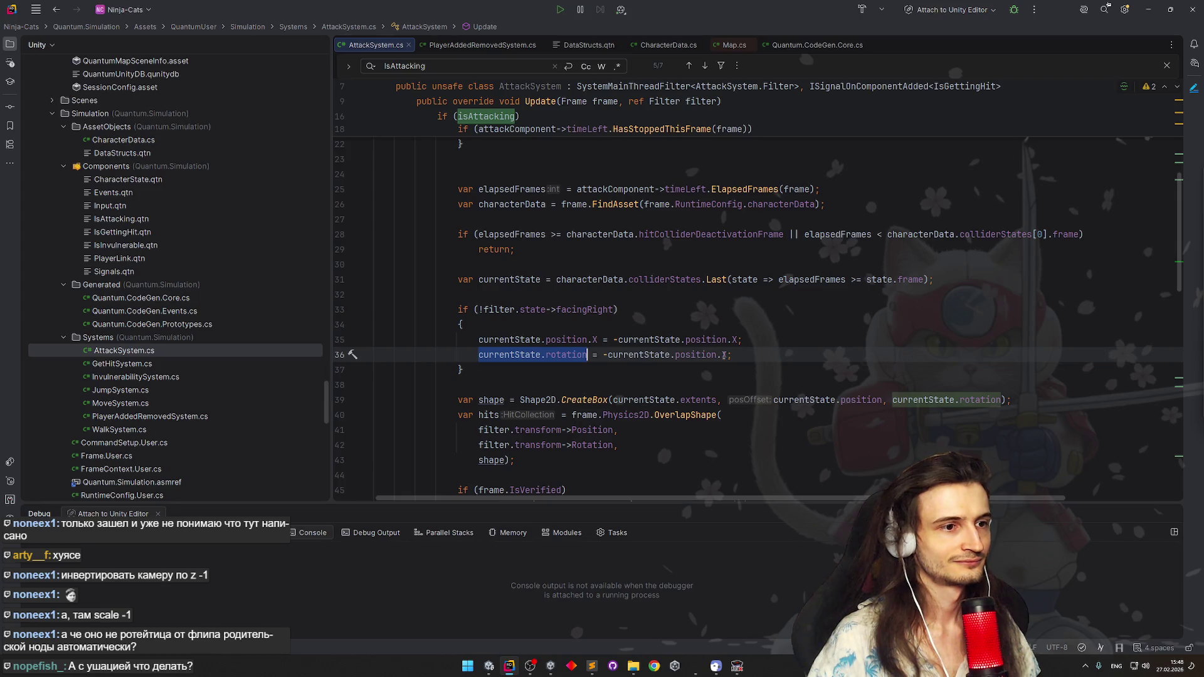
key("ctrl+z")
left_click_drag(676, 355, 728, 355)
type("rotation")
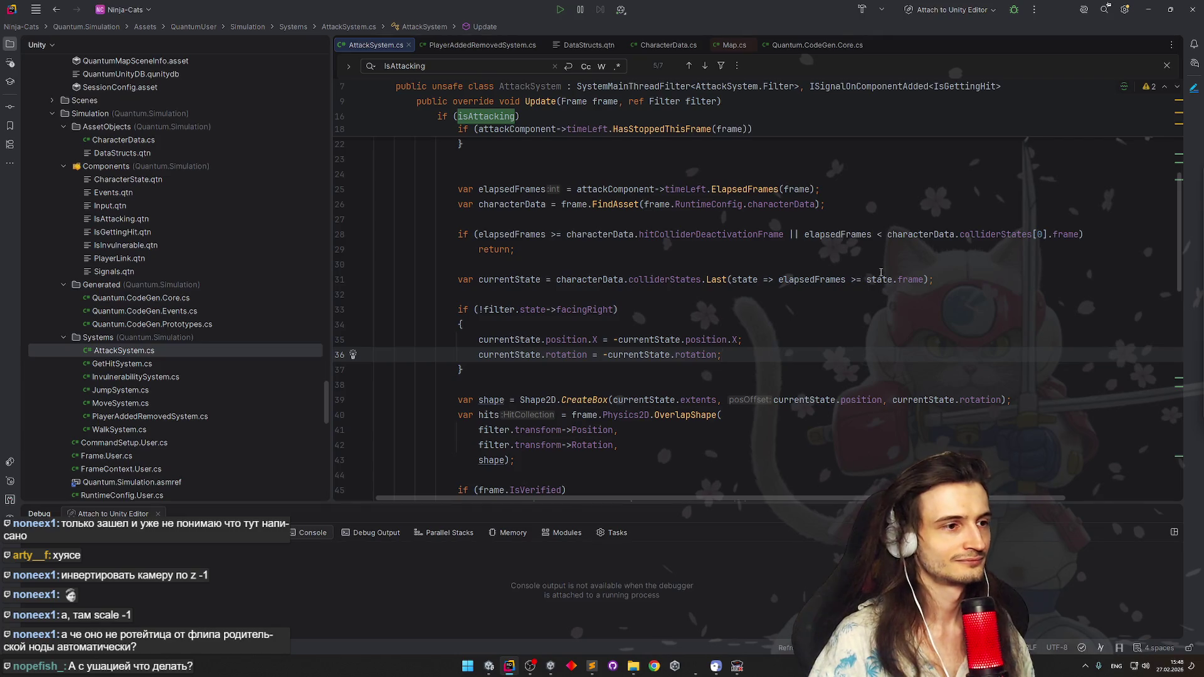
left_click(1149, 9)
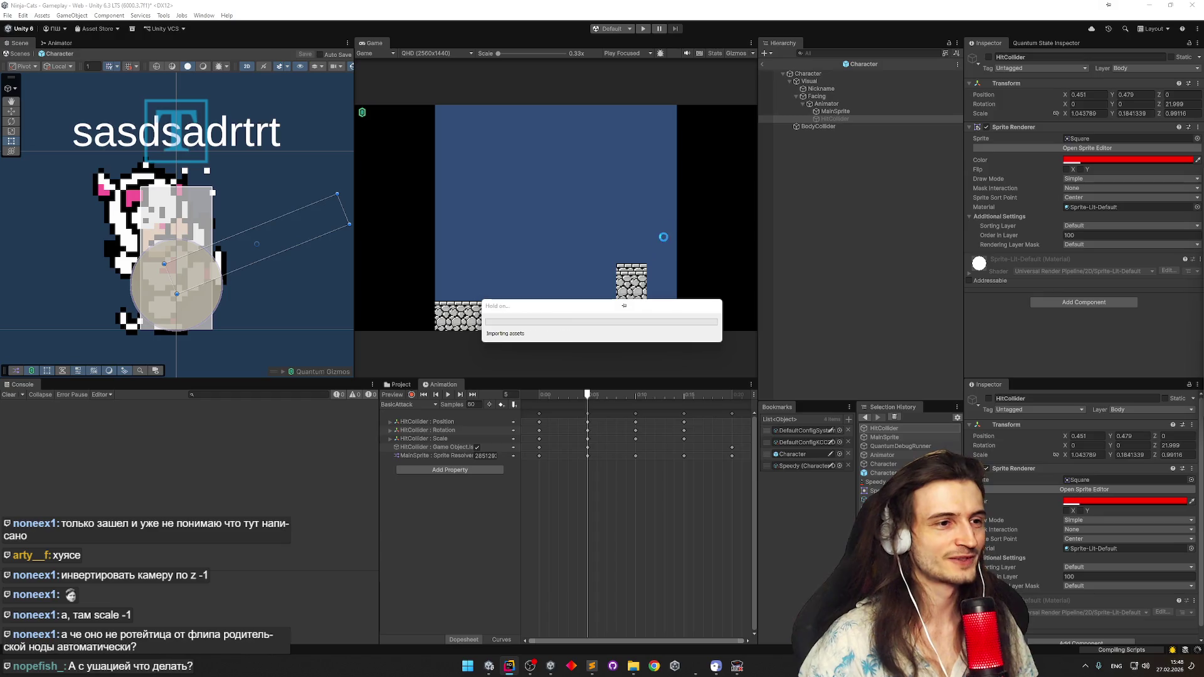
Start play mode in Unity and exit Prefab Mode from the warning dialog
left_click(509, 665)
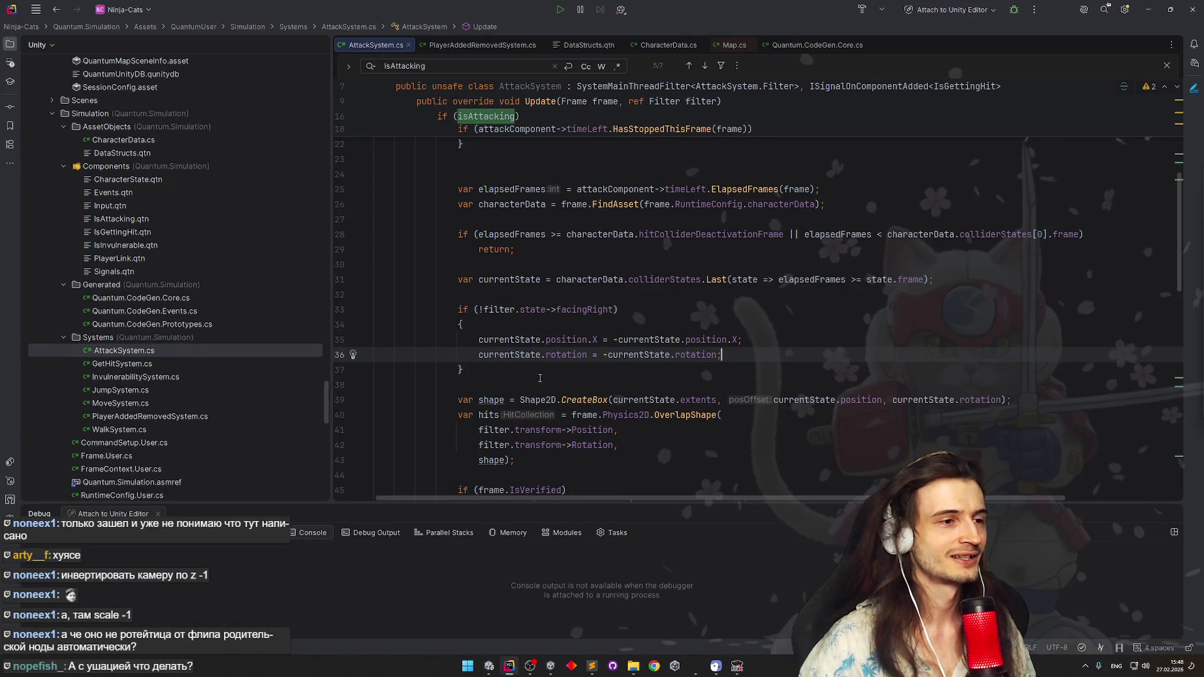
mouse_move(596, 340)
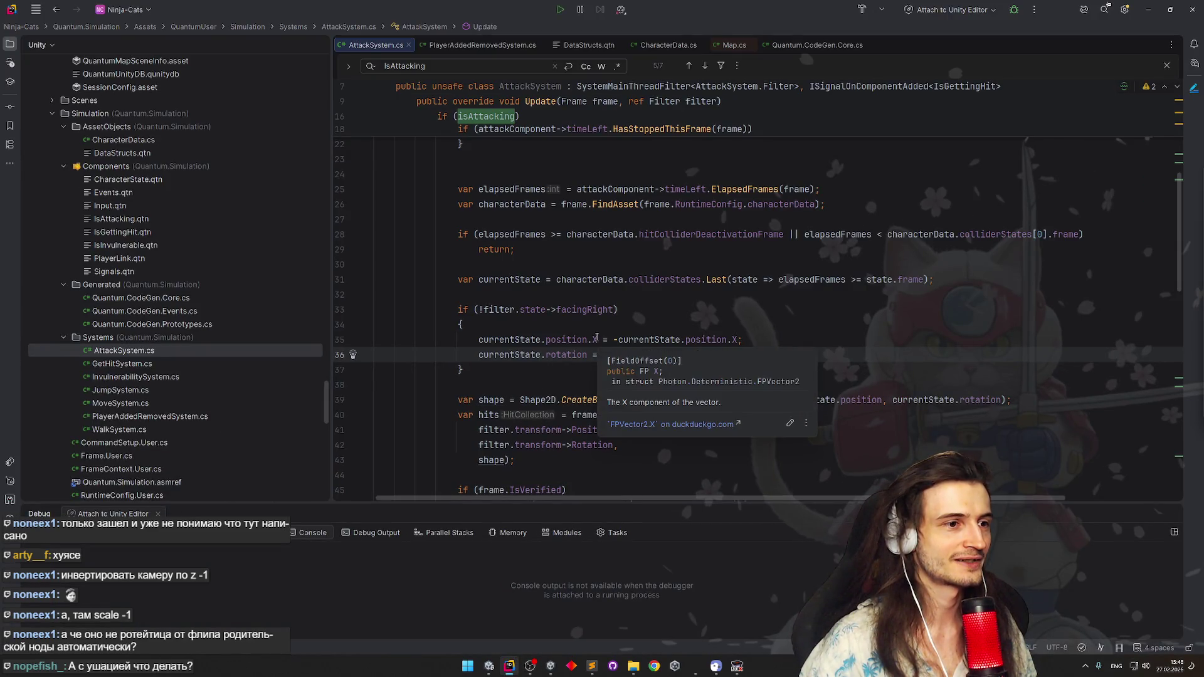
key("alt+Tab")
key("ctrl+p")
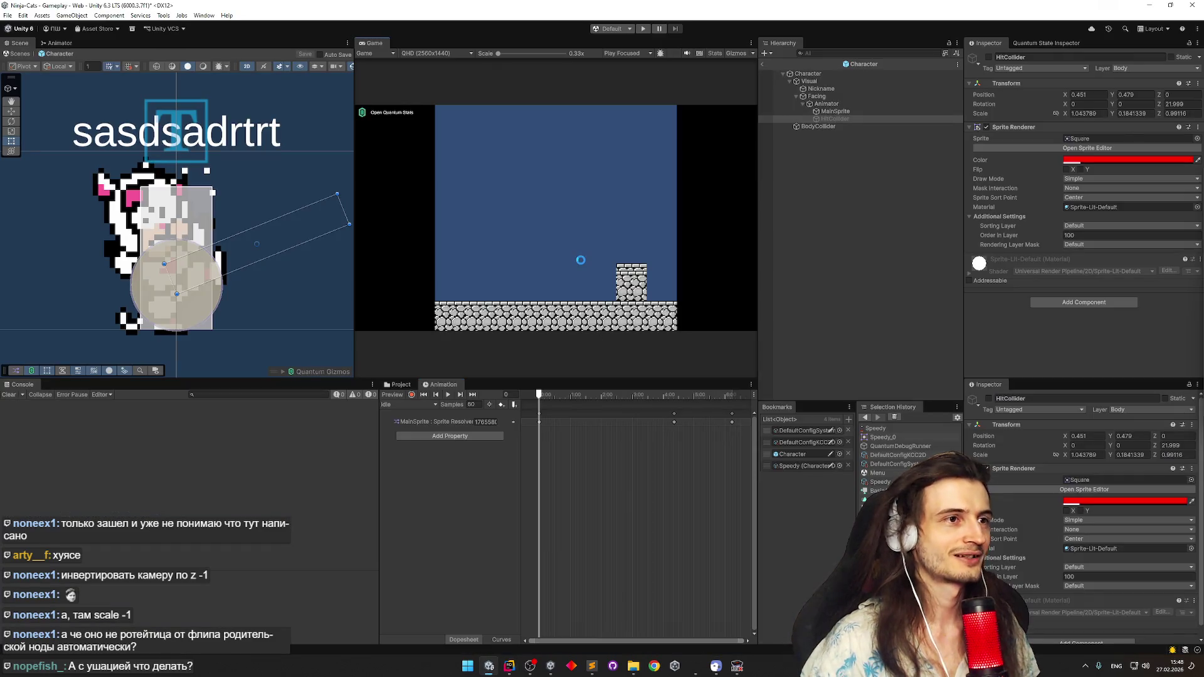
left_click(604, 365)
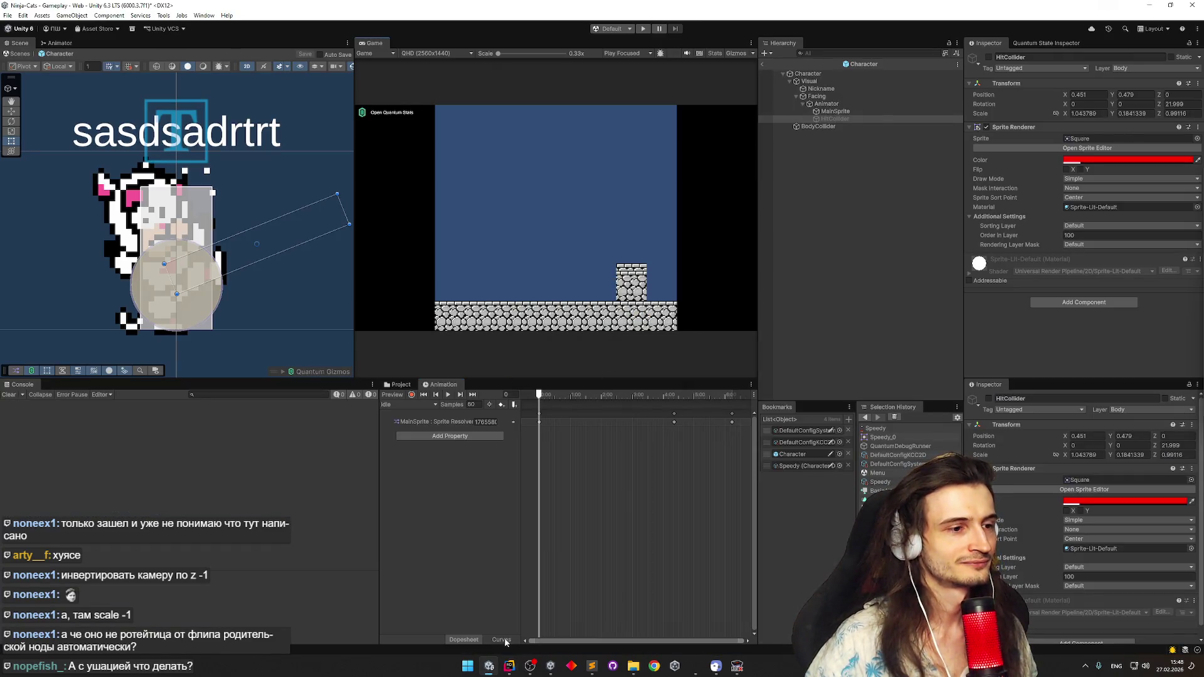
Return to Unity after a brief editor visit and enter play mode in the Gameplay scene
left_click(509, 666)
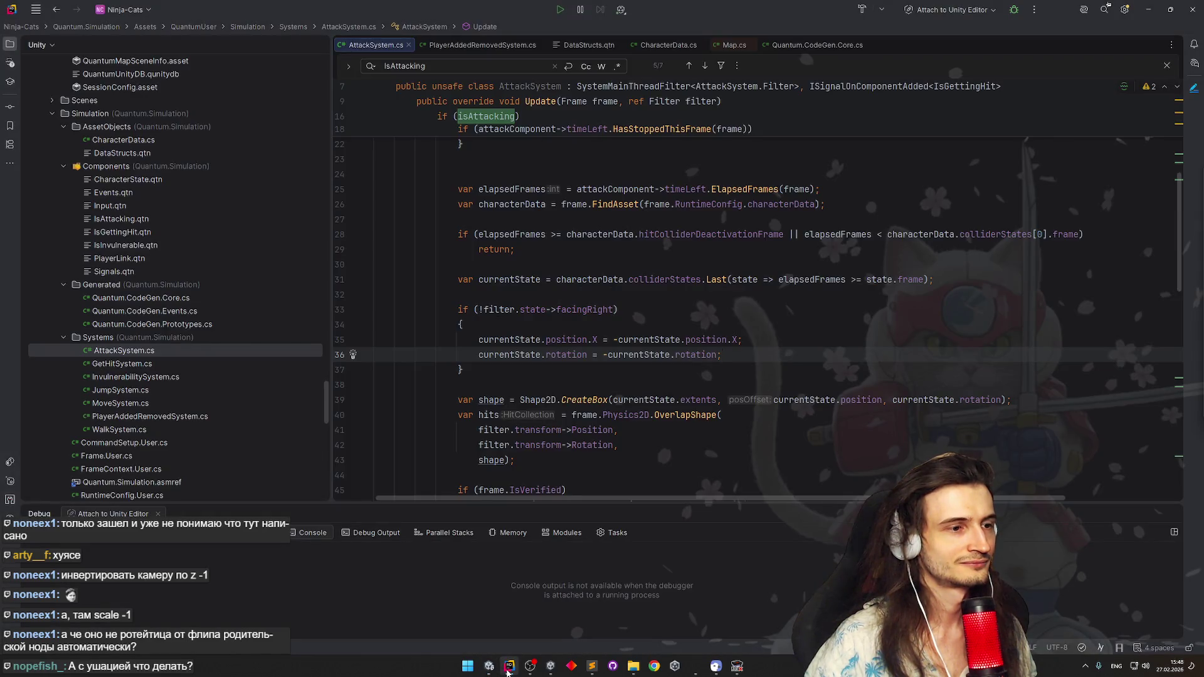
key("alt+Tab")
key("ctrl+p")
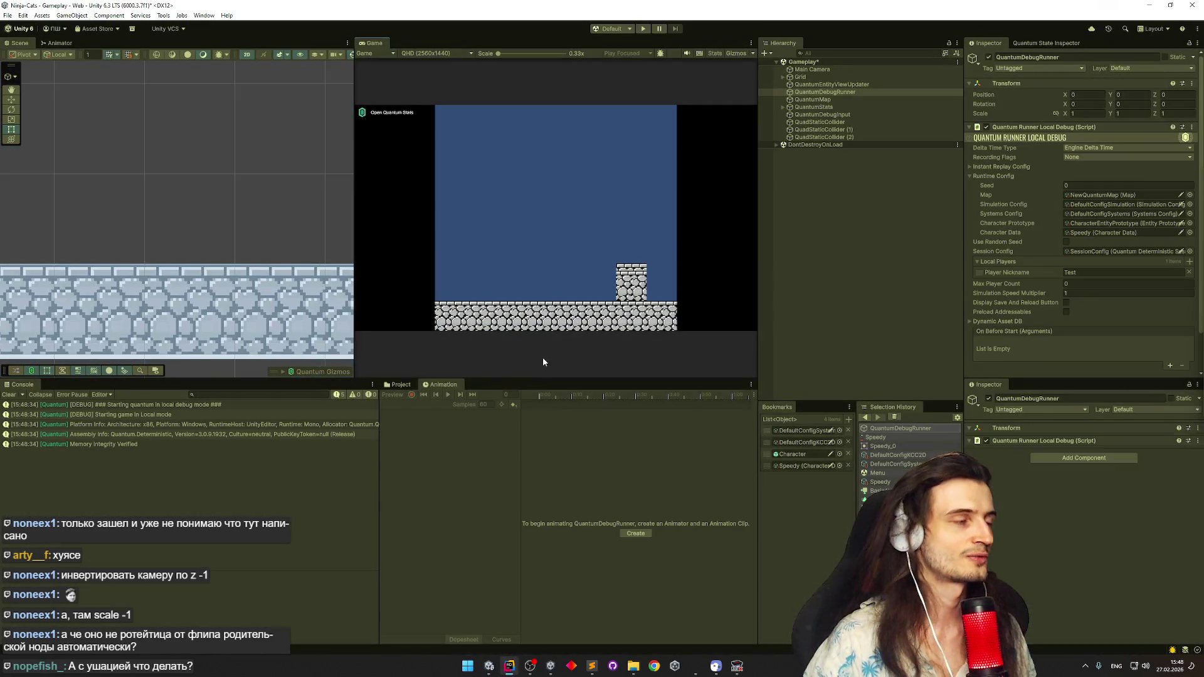
Face the character right and swing the sword several times to show the hitbox gizmo
key("d")
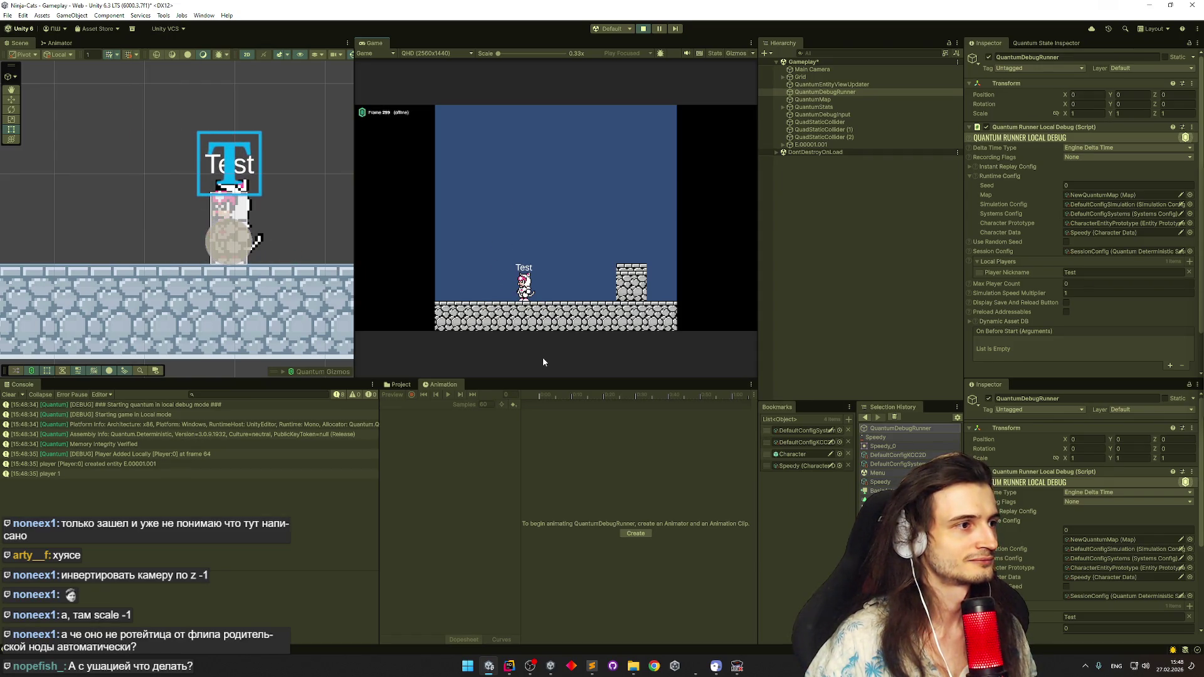
left_click(543, 358)
left_click(543, 357)
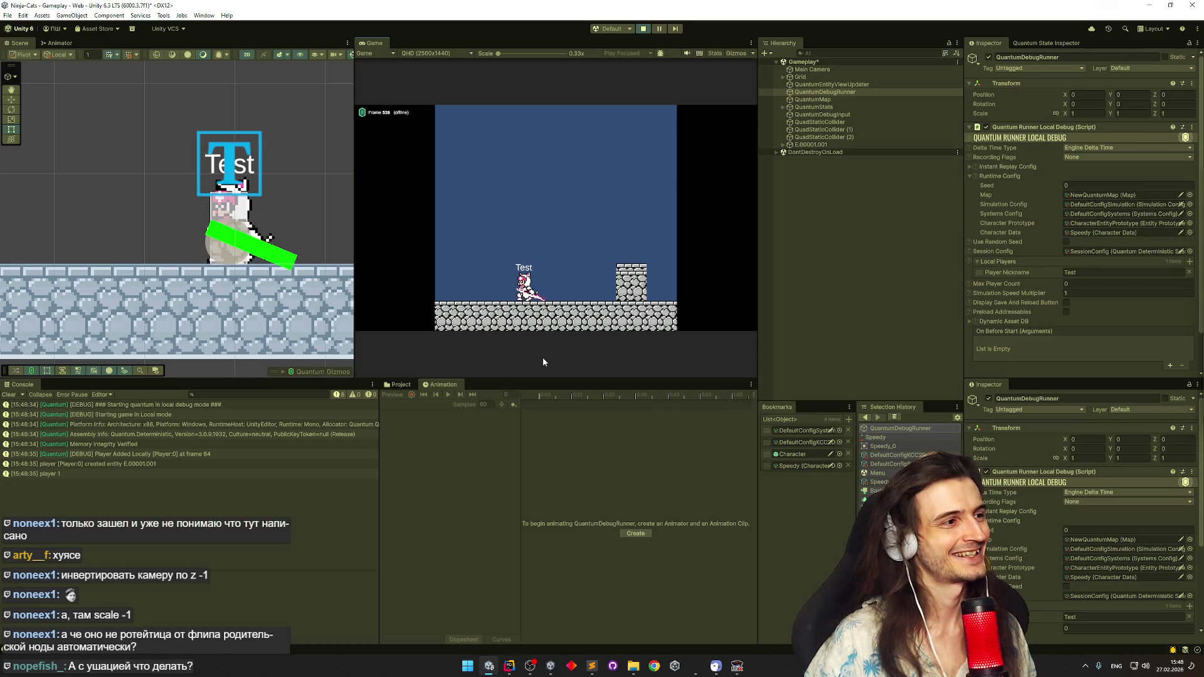
left_click(542, 357)
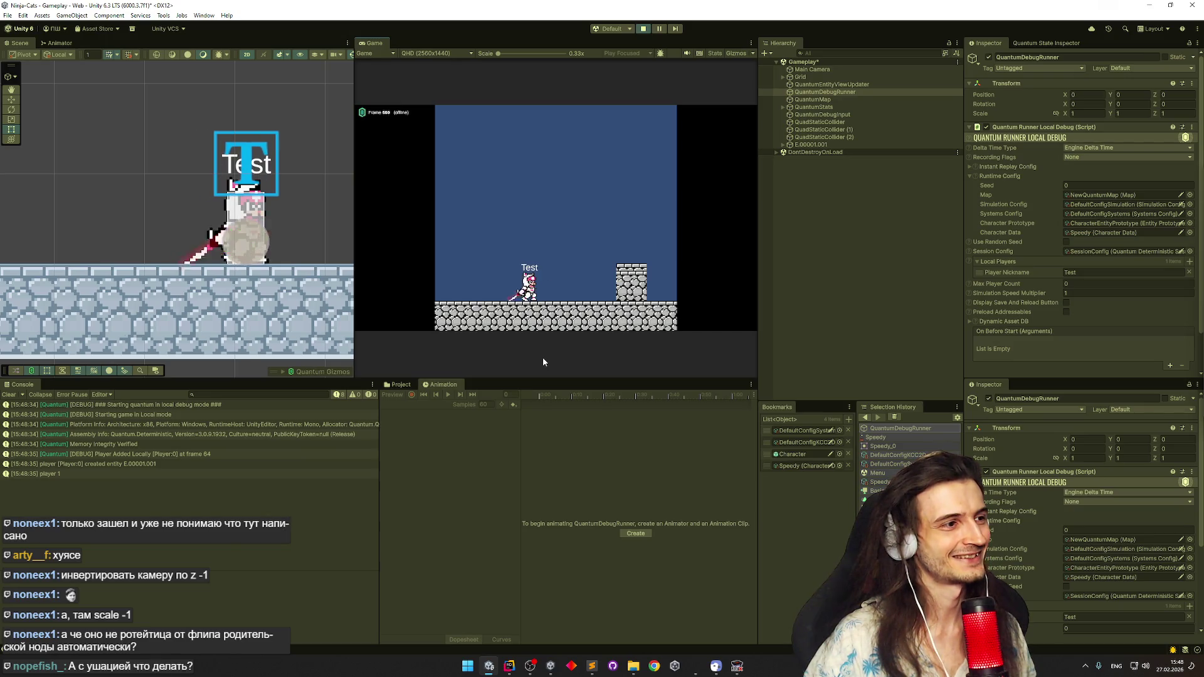
key("d")
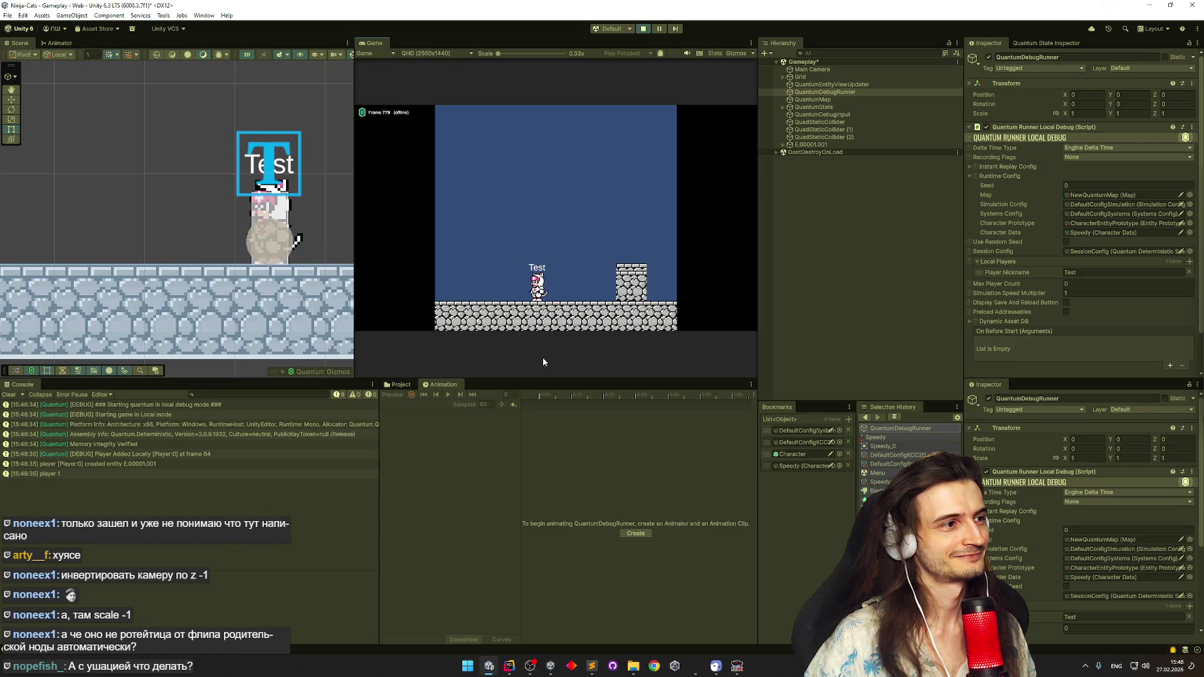
left_click(542, 357)
left_click(542, 358)
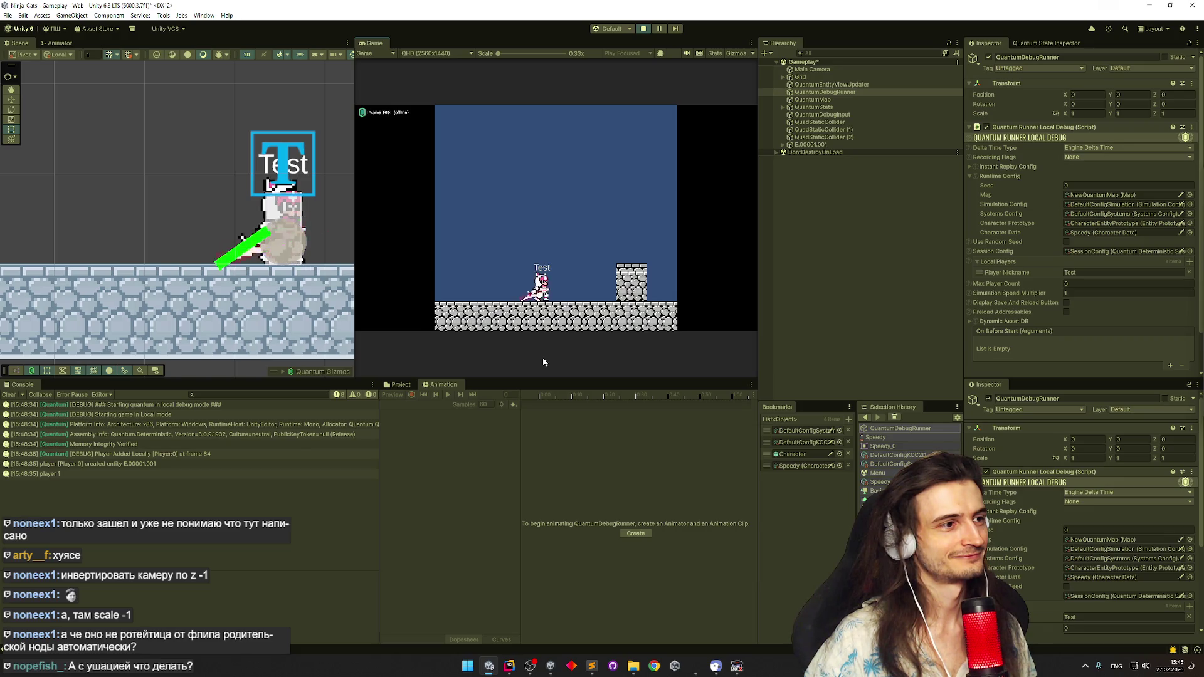
Walk left and right with A/D, attacking in each direction to compare hitbox placement
key("a")
left_click(543, 357)
key("d")
key("a")
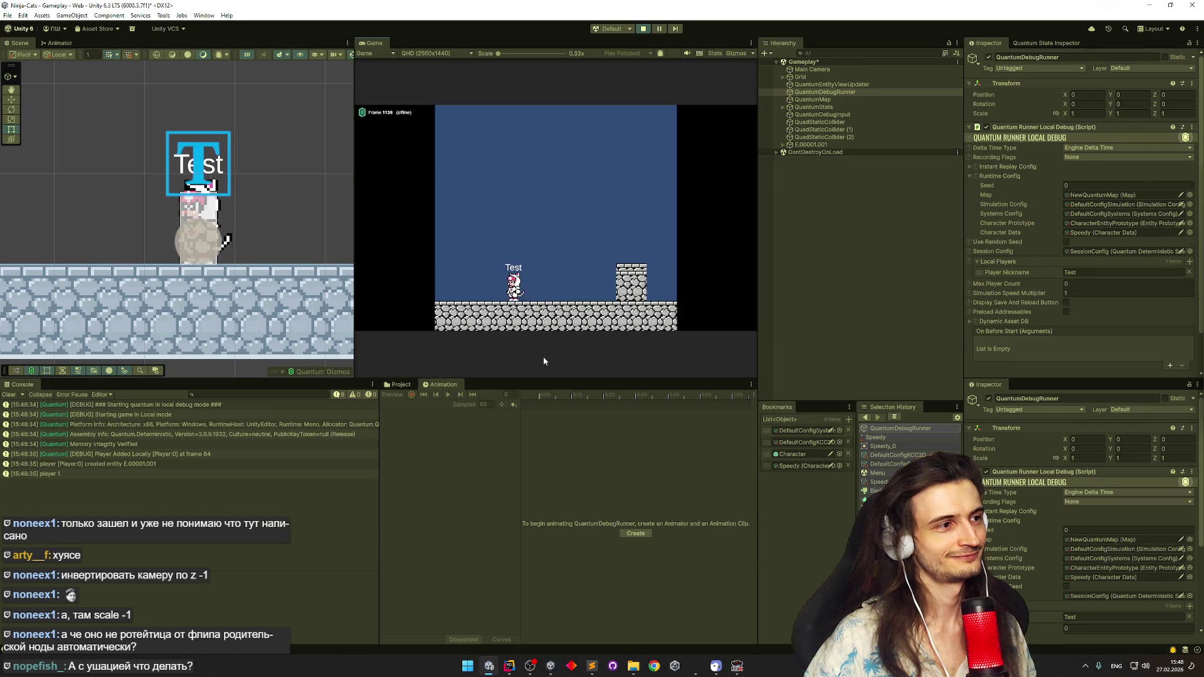
key("d")
key("a")
left_click(543, 357)
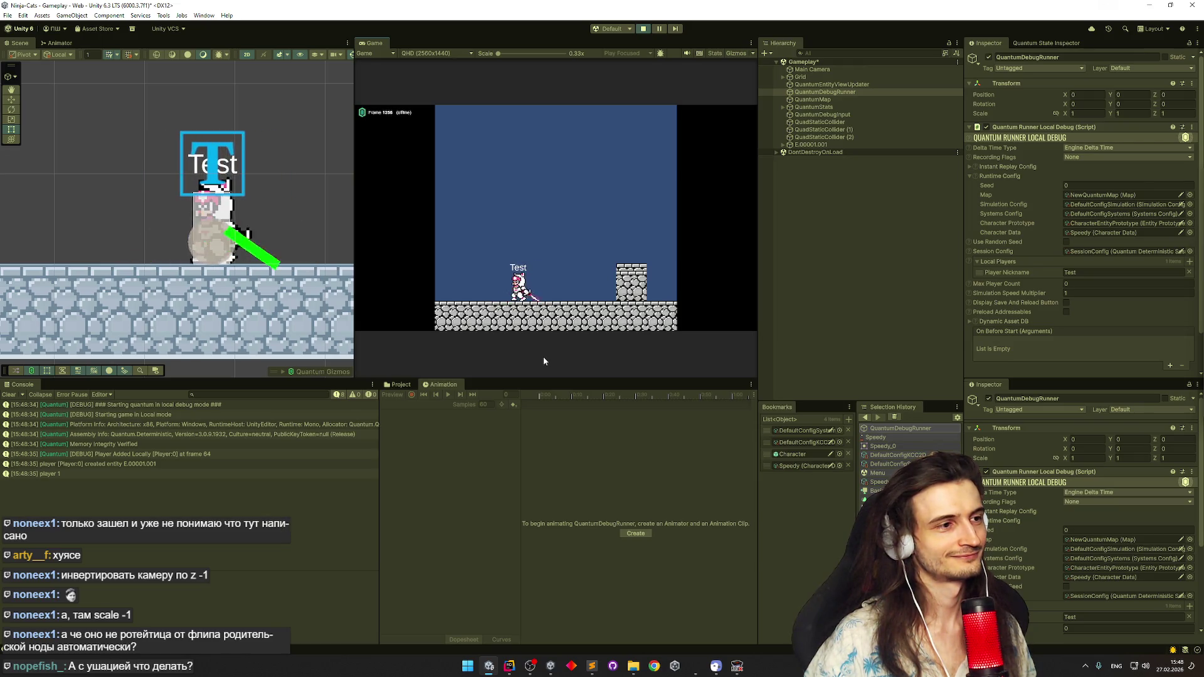
key("a")
key("d")
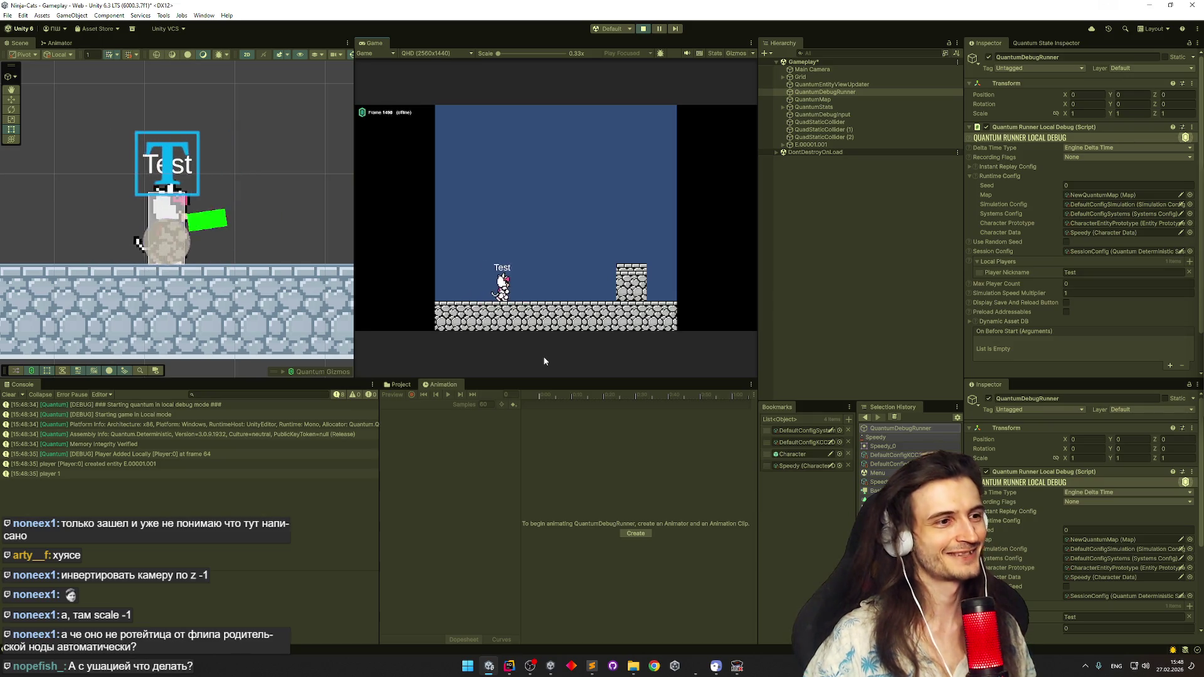
key("a")
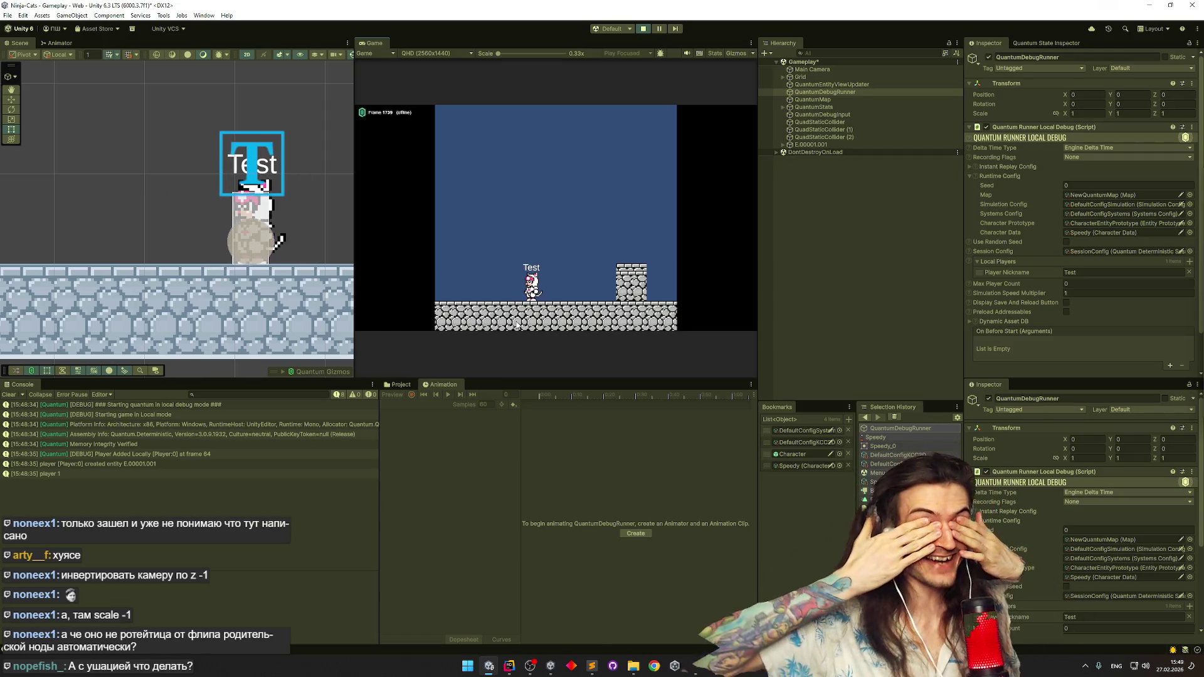
key("d")
key("d")
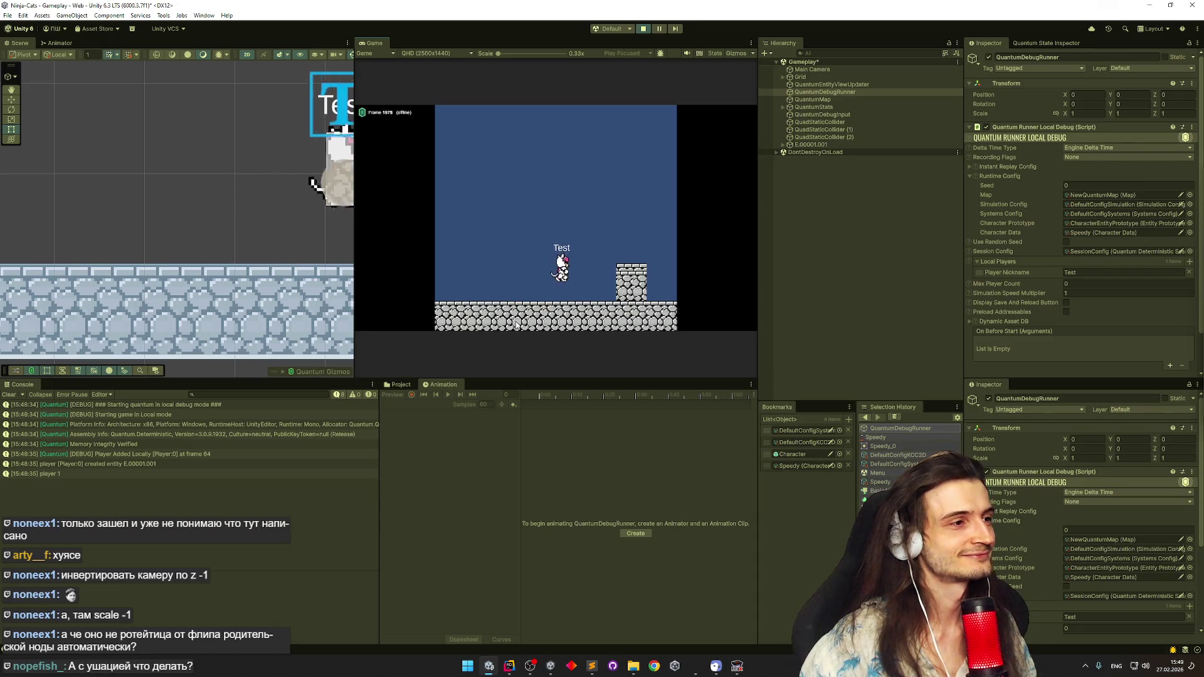
Move with the arrow keys and attack repeatedly with X and J while facing right
key("Left")
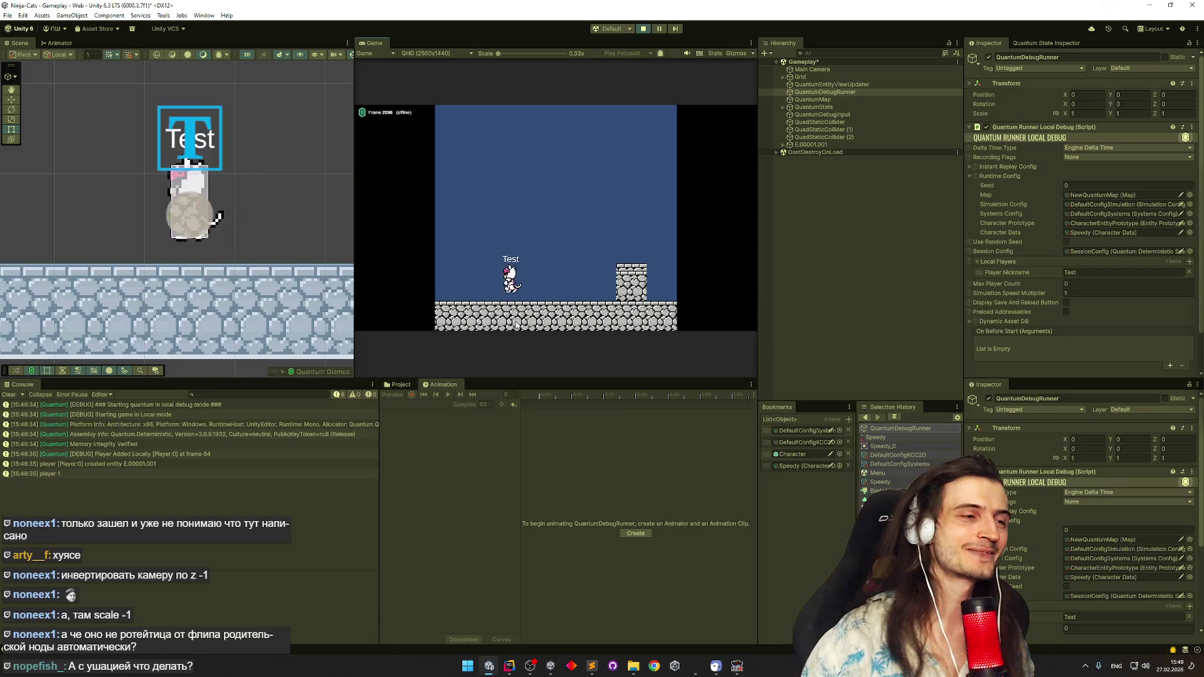
key("Right")
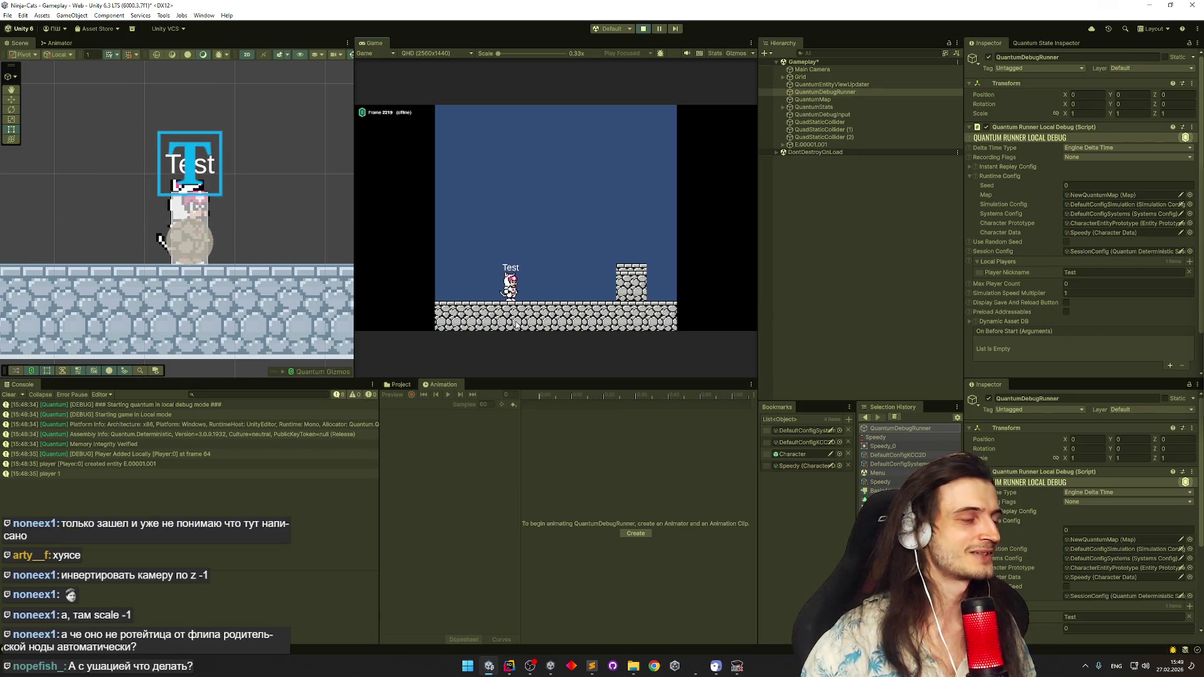
key("x")
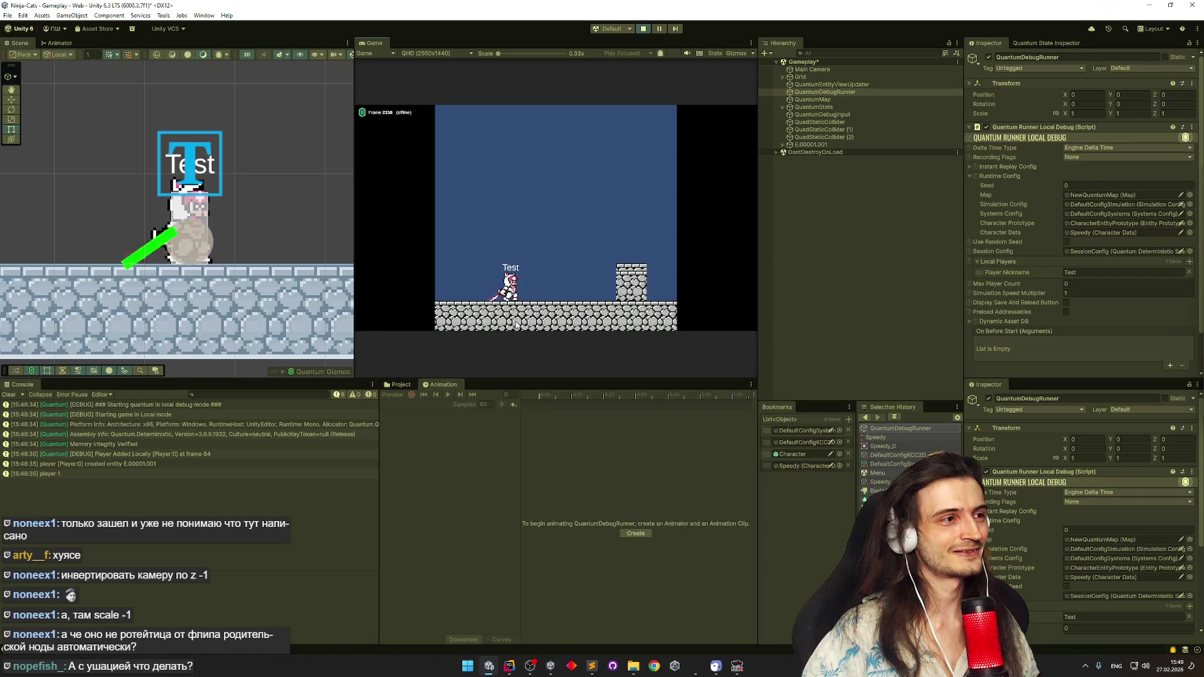
key("x")
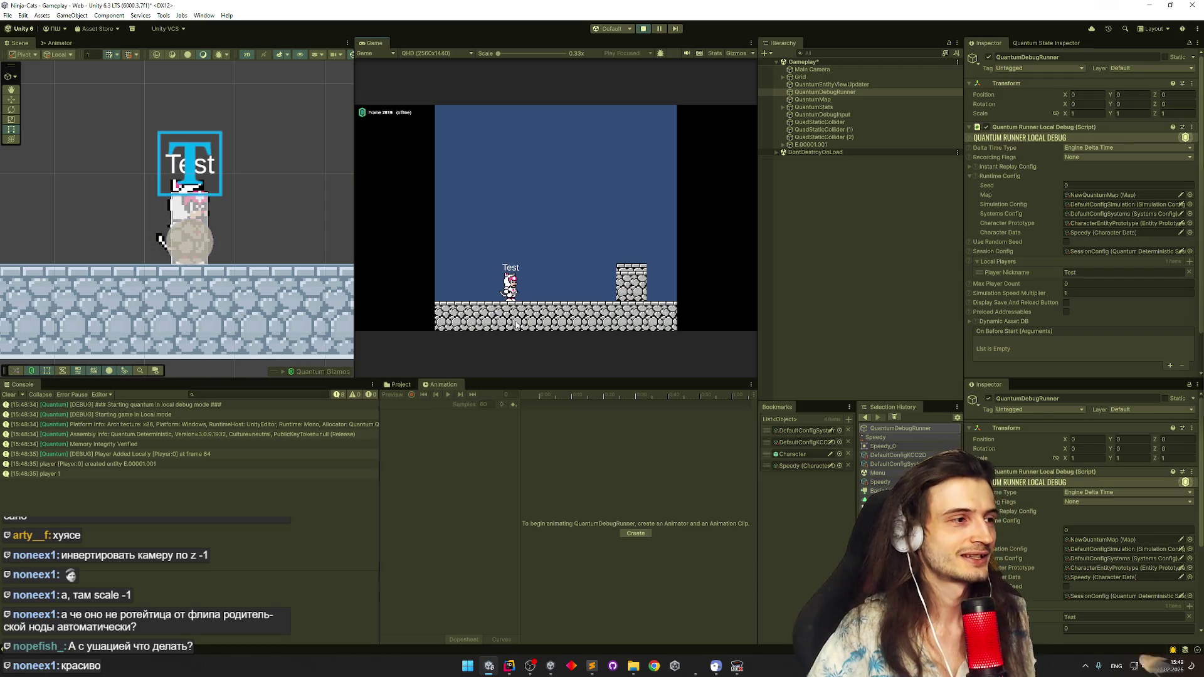
key("j")
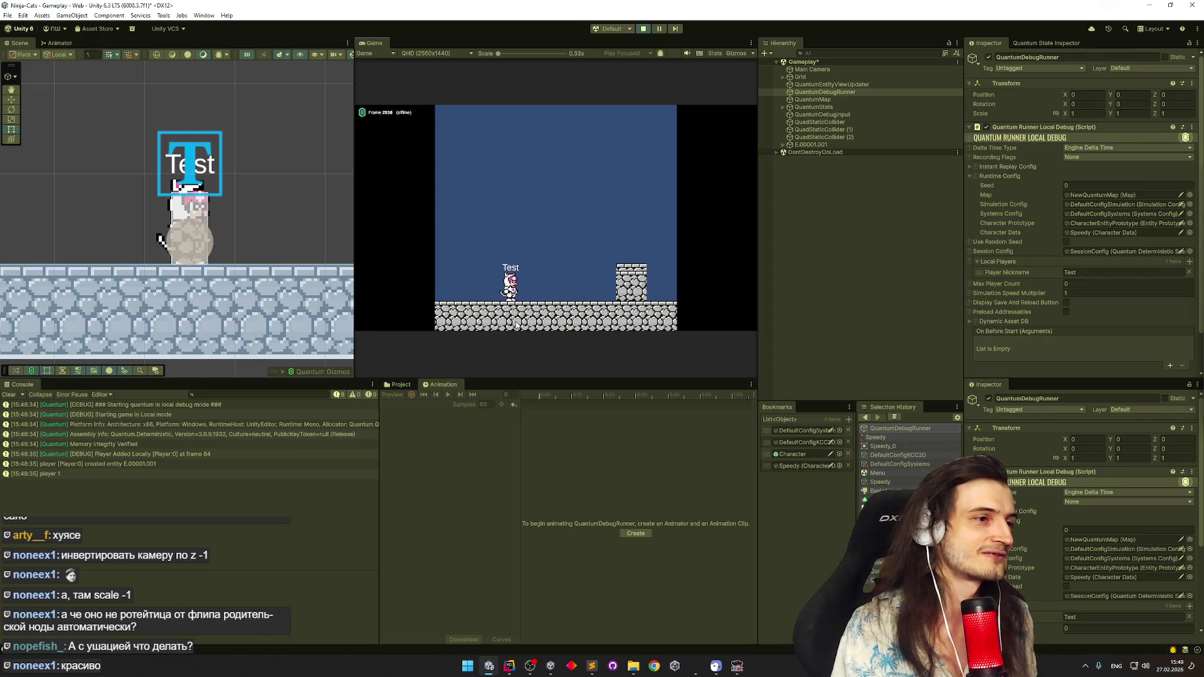
key("j")
key("j")
key("j")
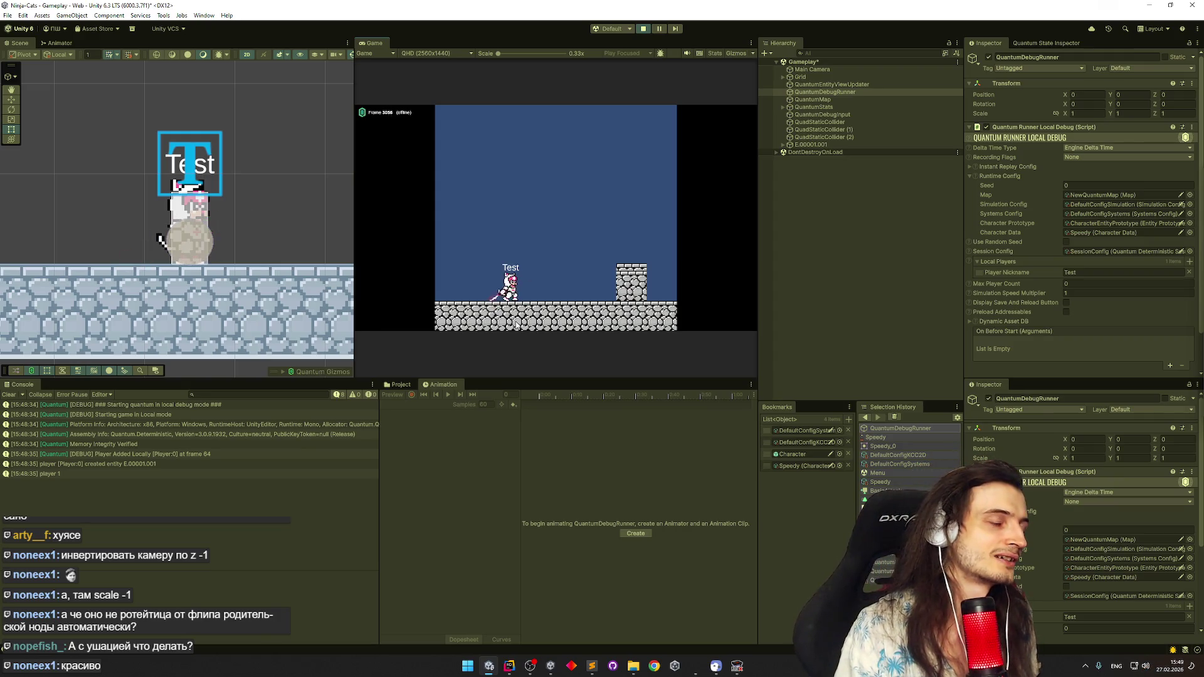
key("j")
key("j")
key("j")
key("j")
key("j")
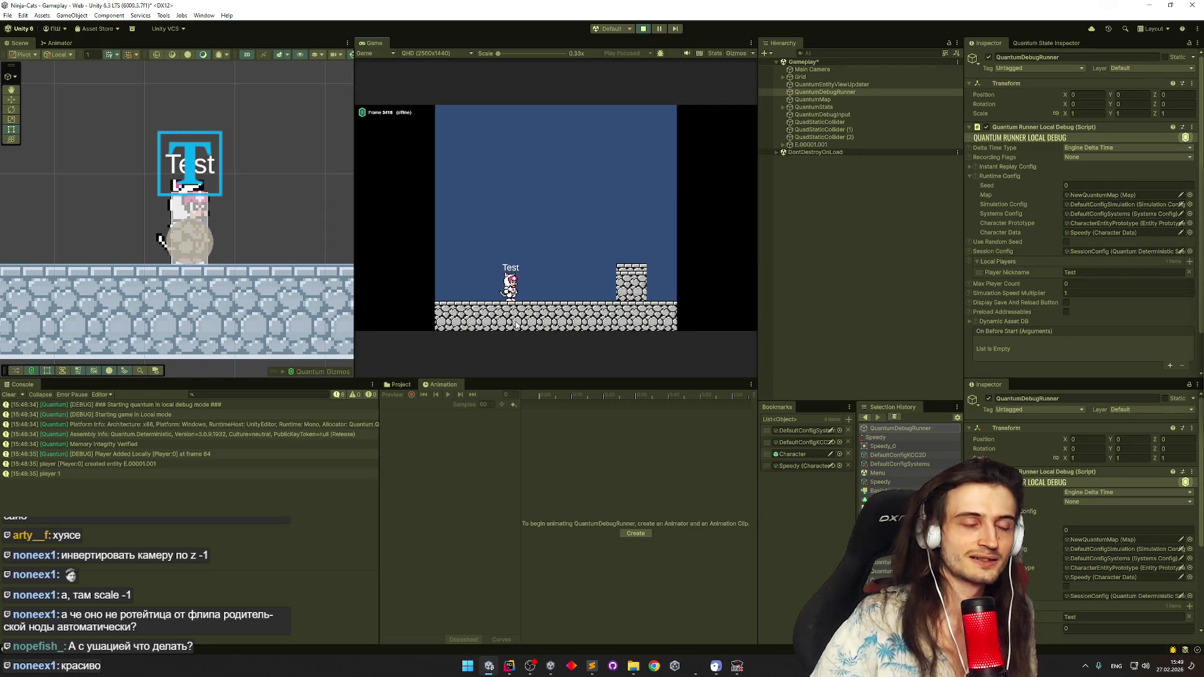
Attack several more times facing left to check the mirrored hitbox, then stop the game
key("j")
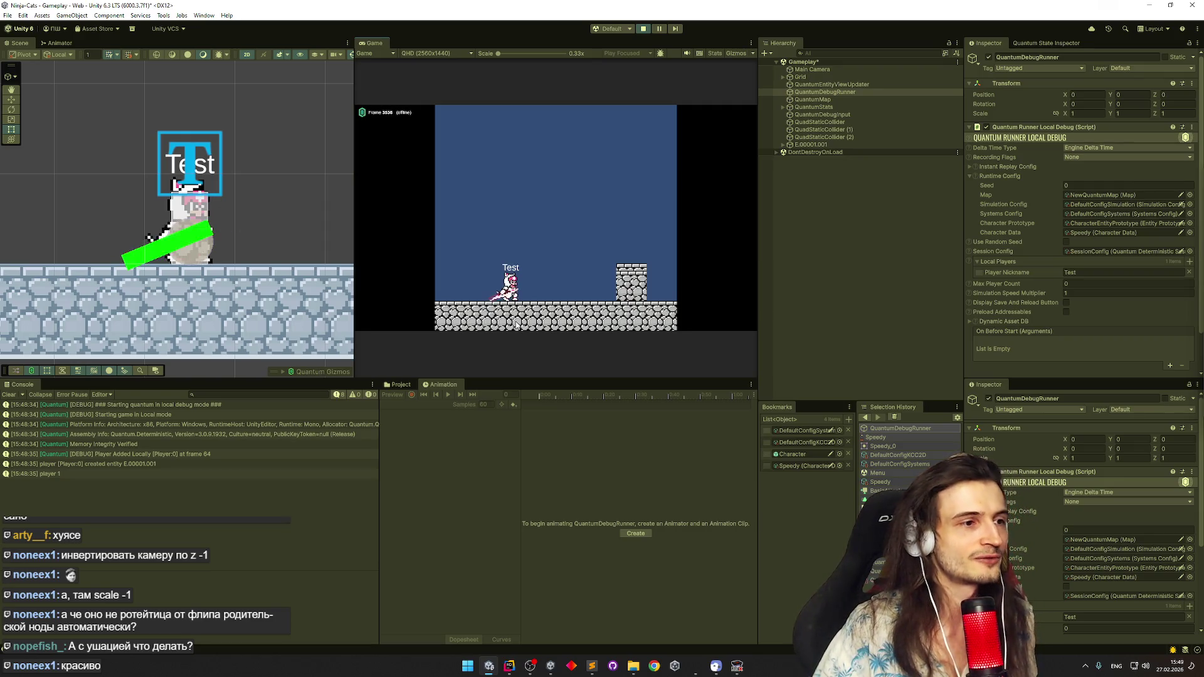
key("j")
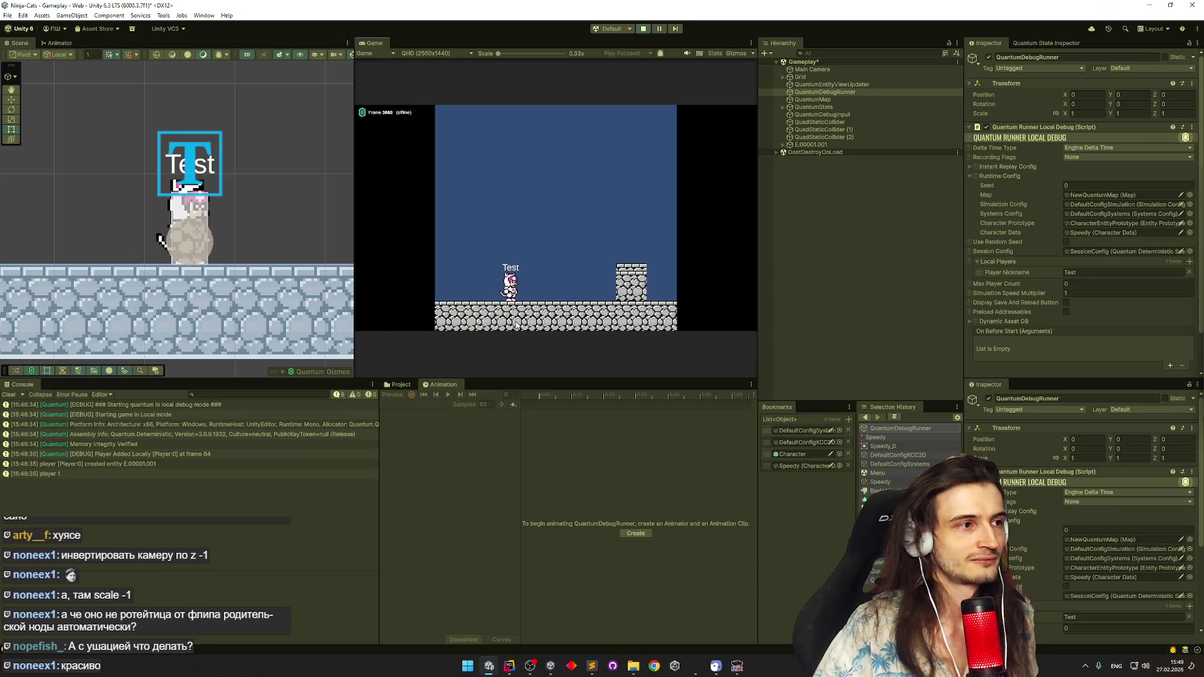
key("j")
key("j")
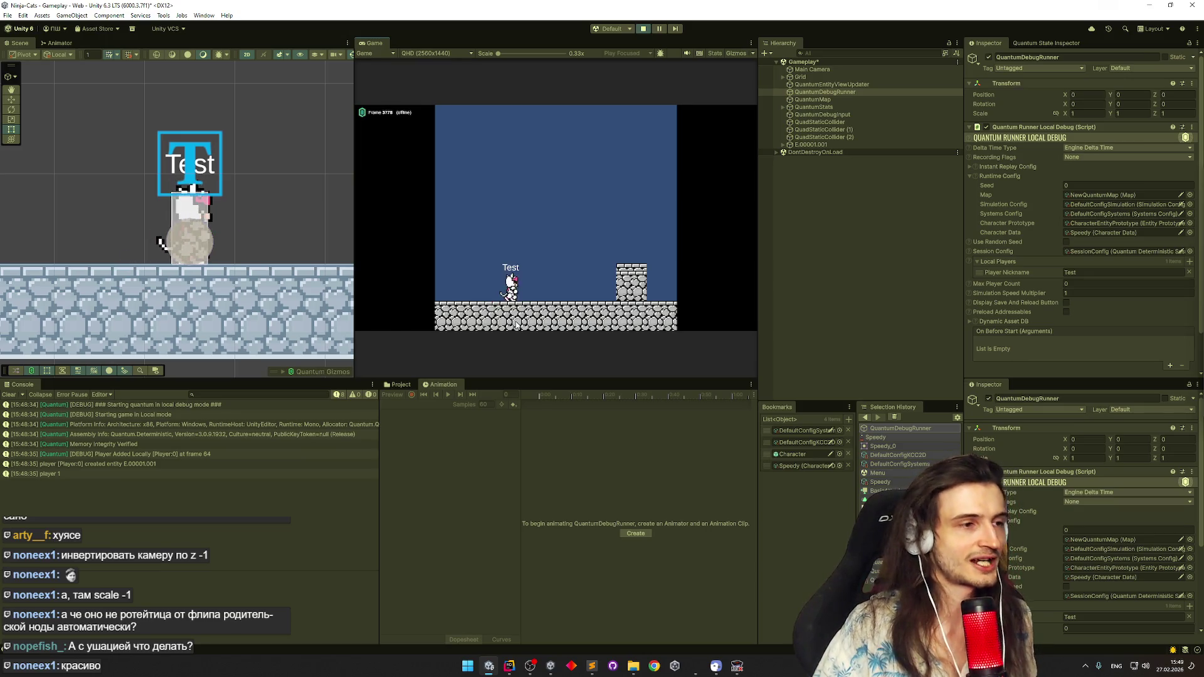
key("j")
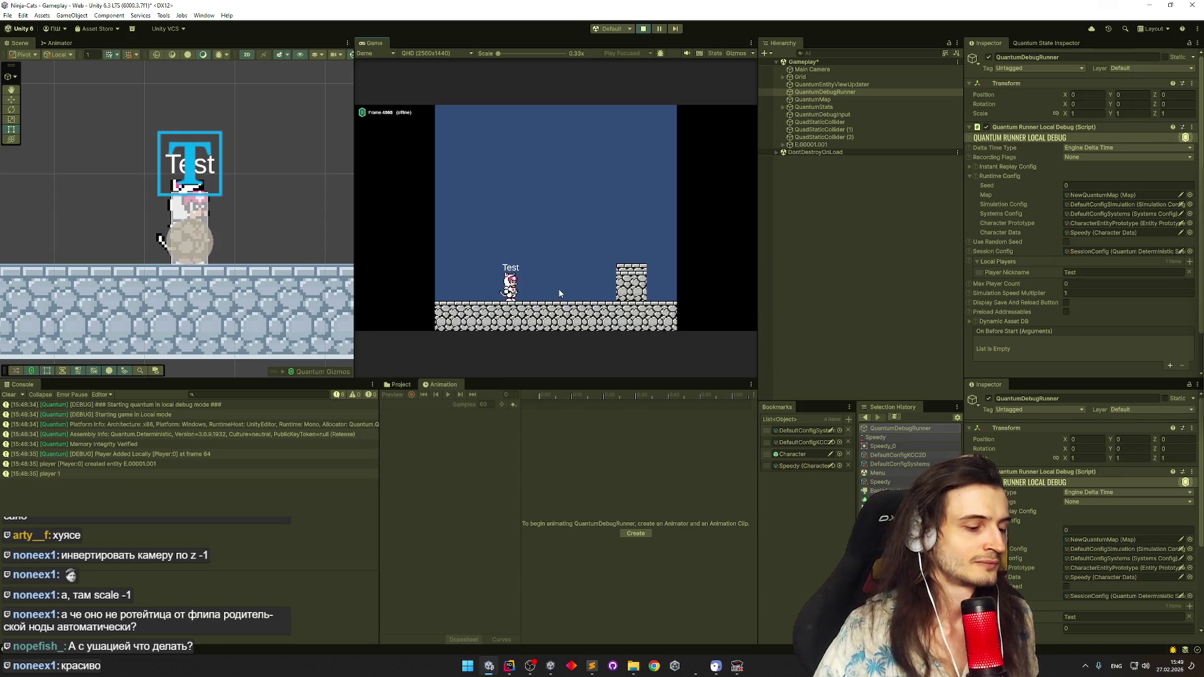
key("ctrl+p")
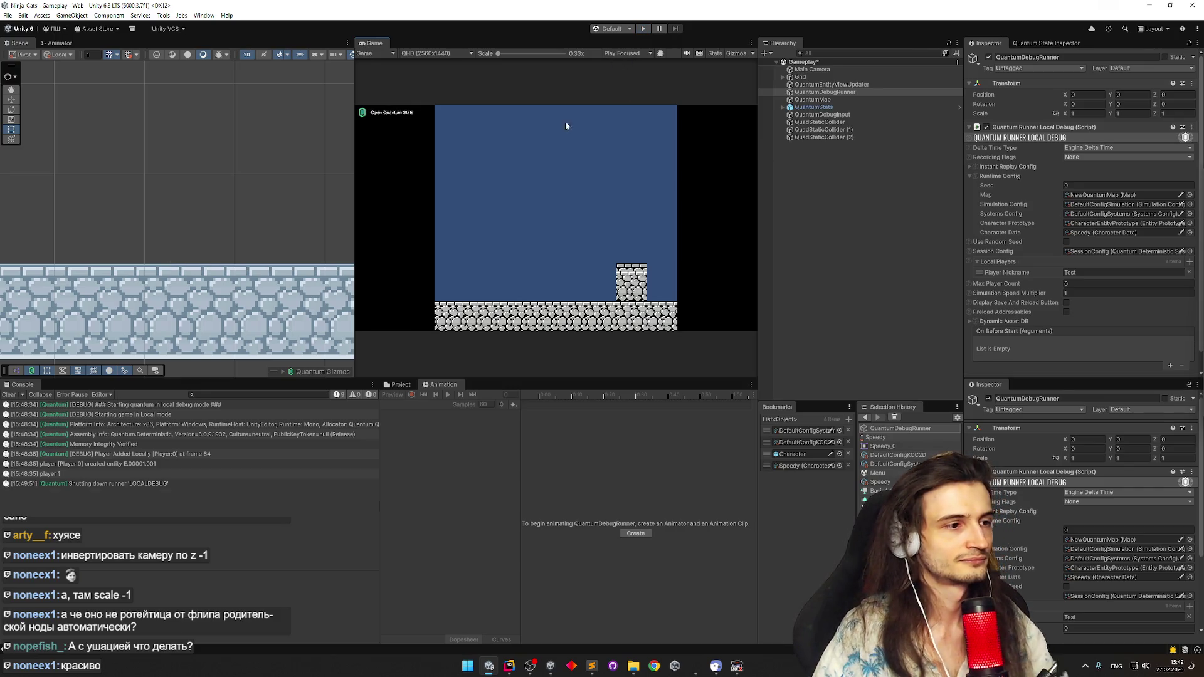
Clear the Console and find the SessionConfig asset via a t:session project search
left_click(9, 395)
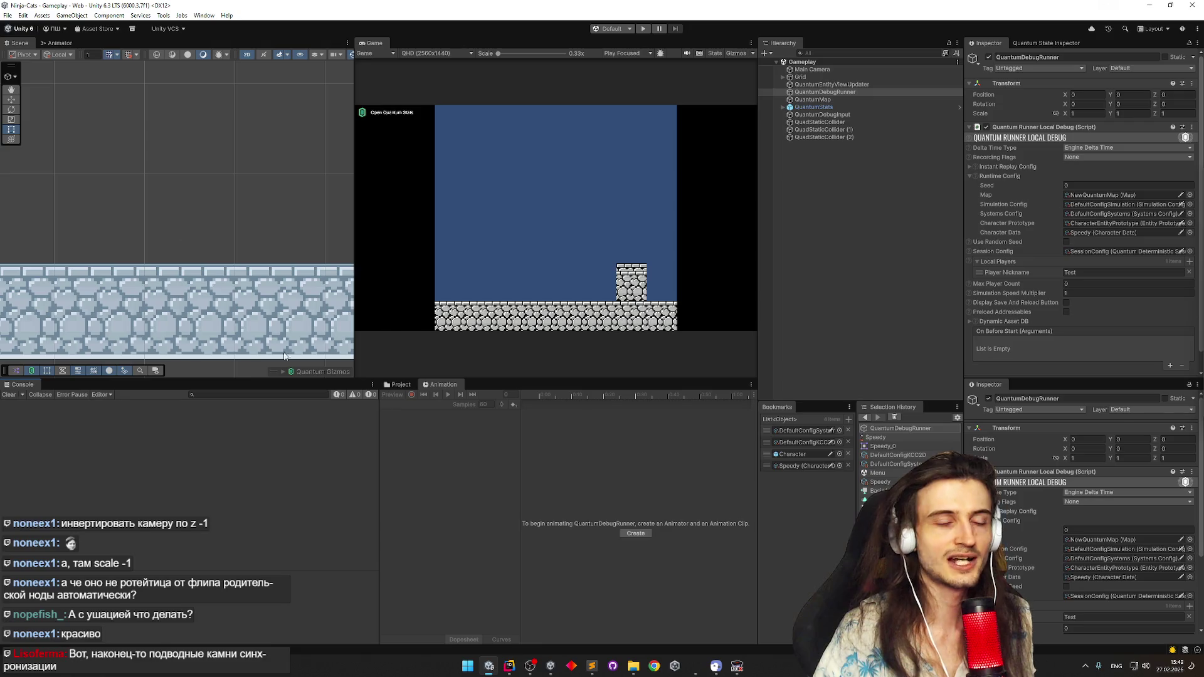
left_click(396, 385)
left_click(542, 396)
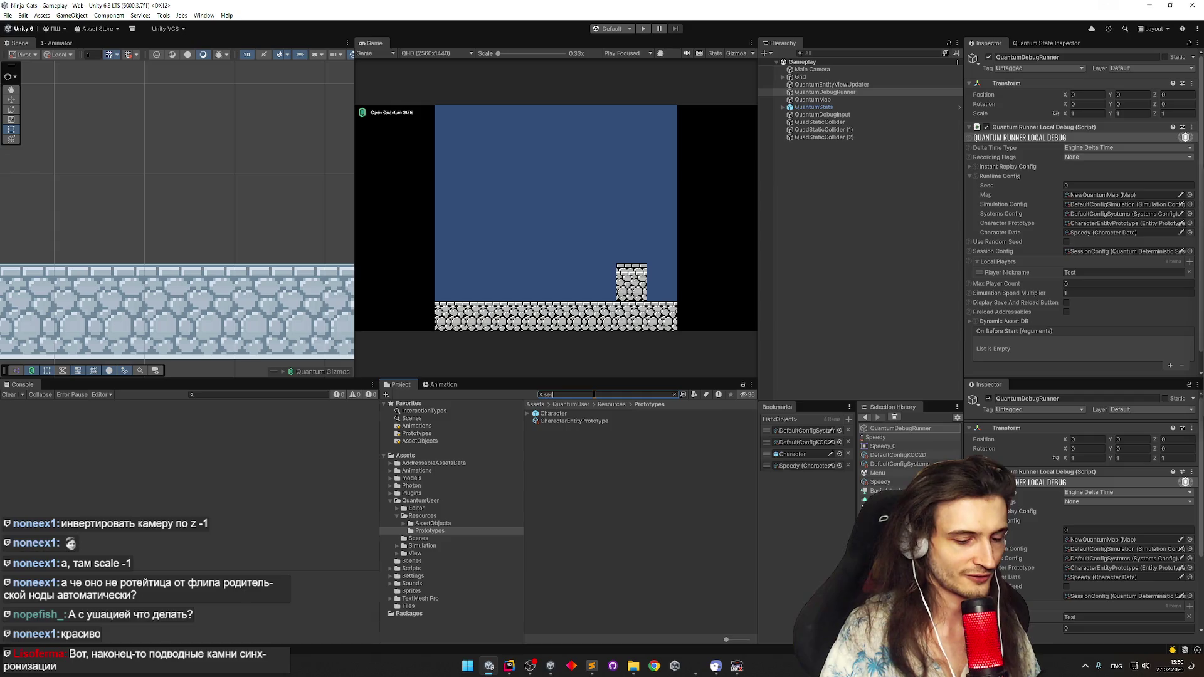
type("ion")
left_click(576, 421)
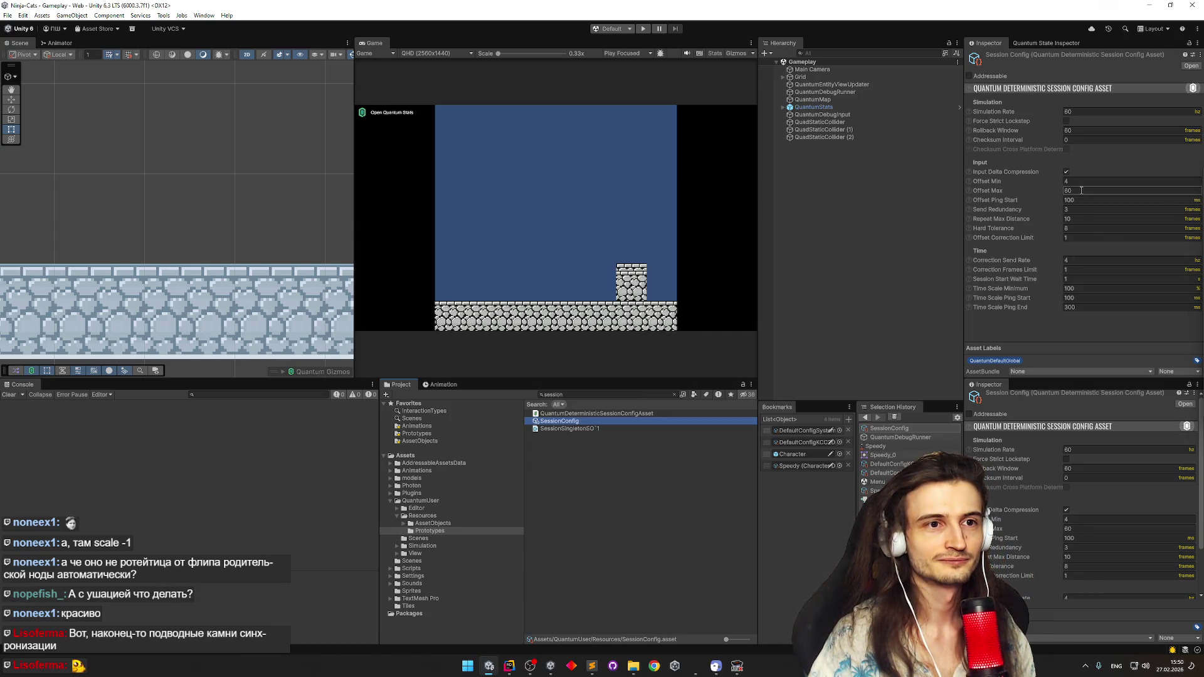
Choose the StartFromMenu play scenario and launch the game from the Menu scene
left_click_drag(357, 185, 362, 207)
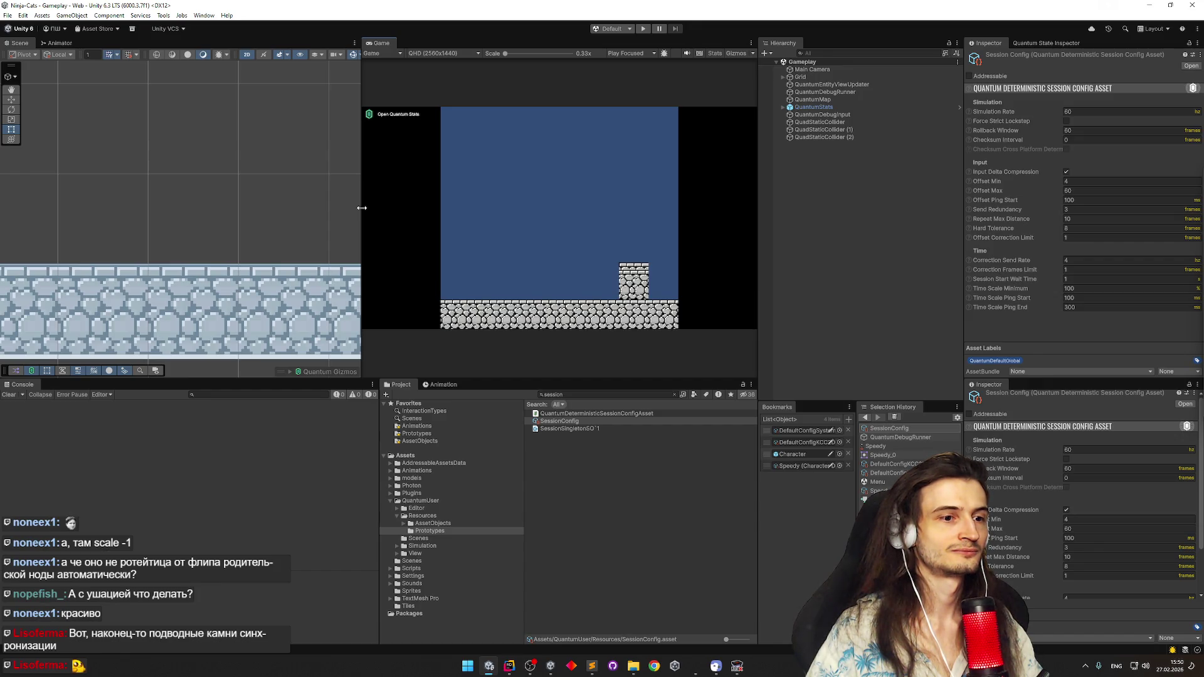
left_click(611, 28)
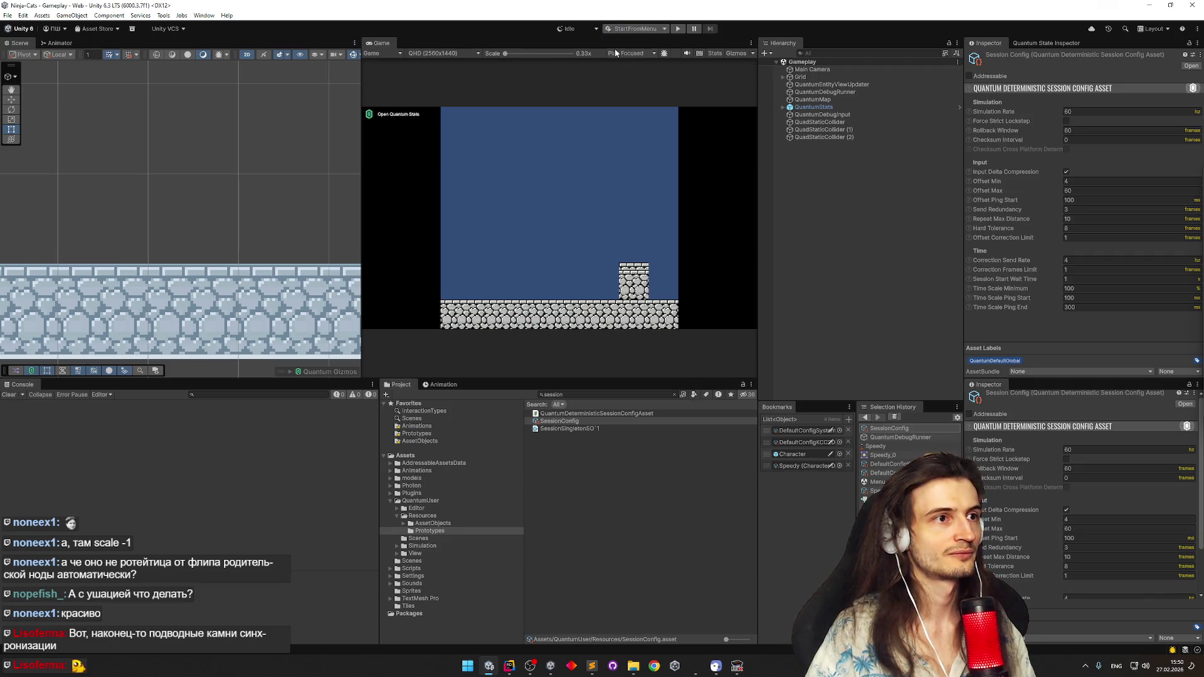
left_click(676, 28)
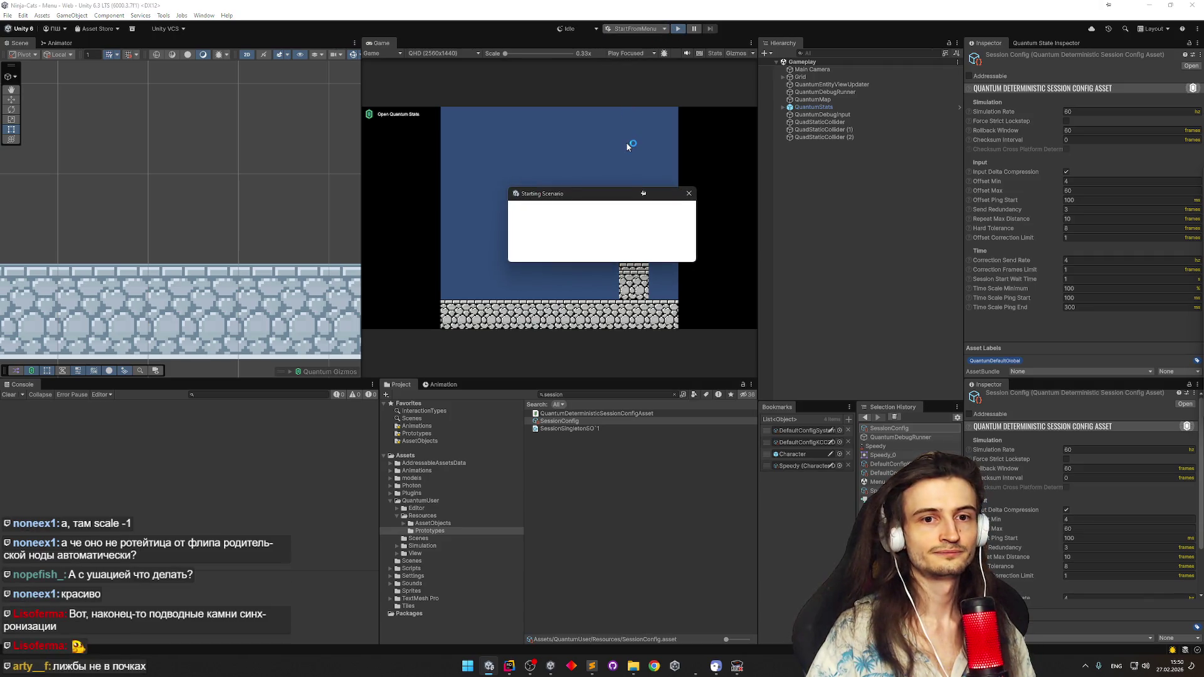
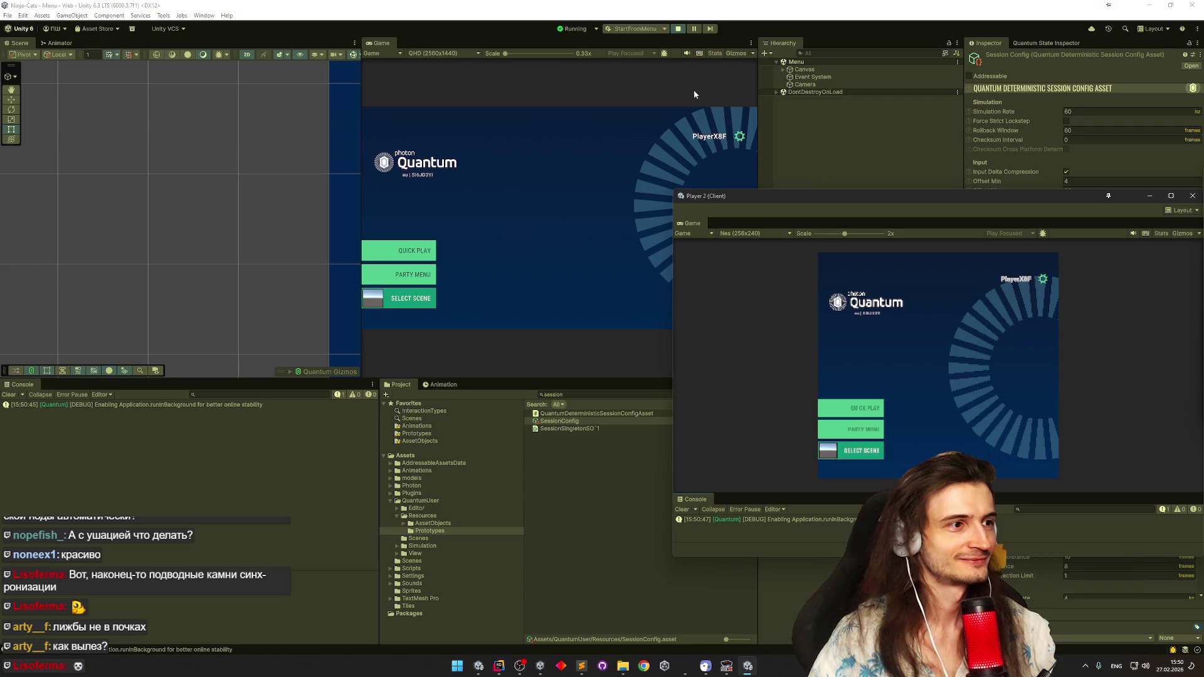
Start Quick Play in the host game view and in the second player's client
left_click(378, 313)
left_click(420, 251)
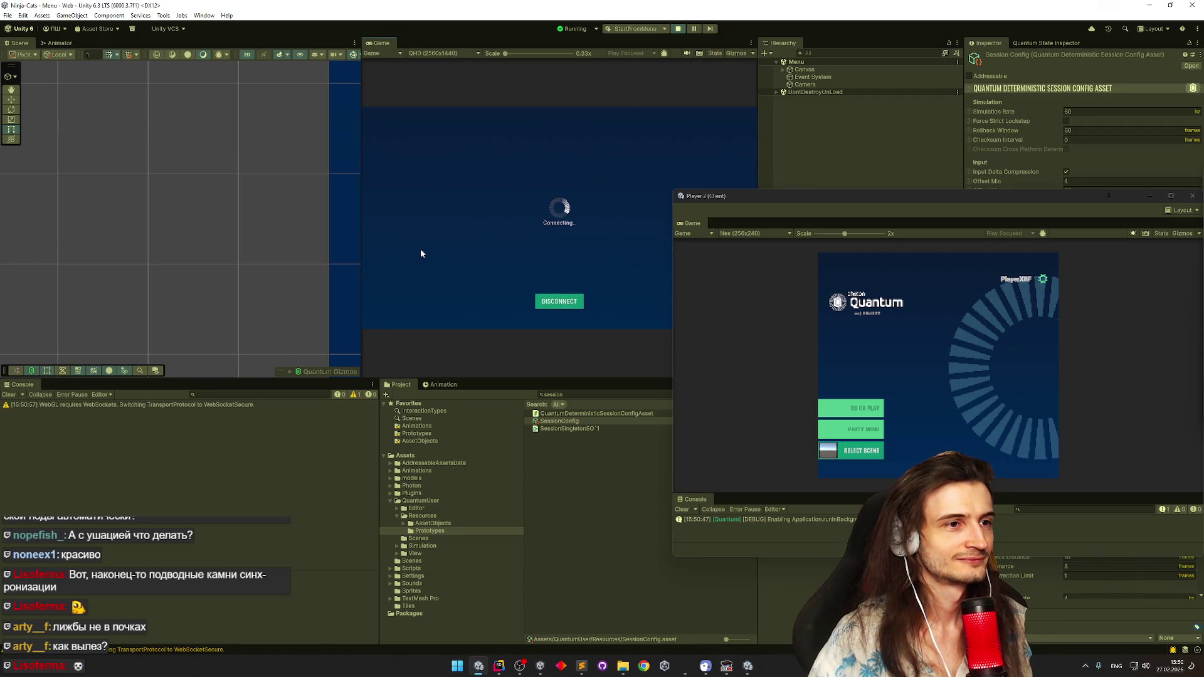
left_click(858, 406)
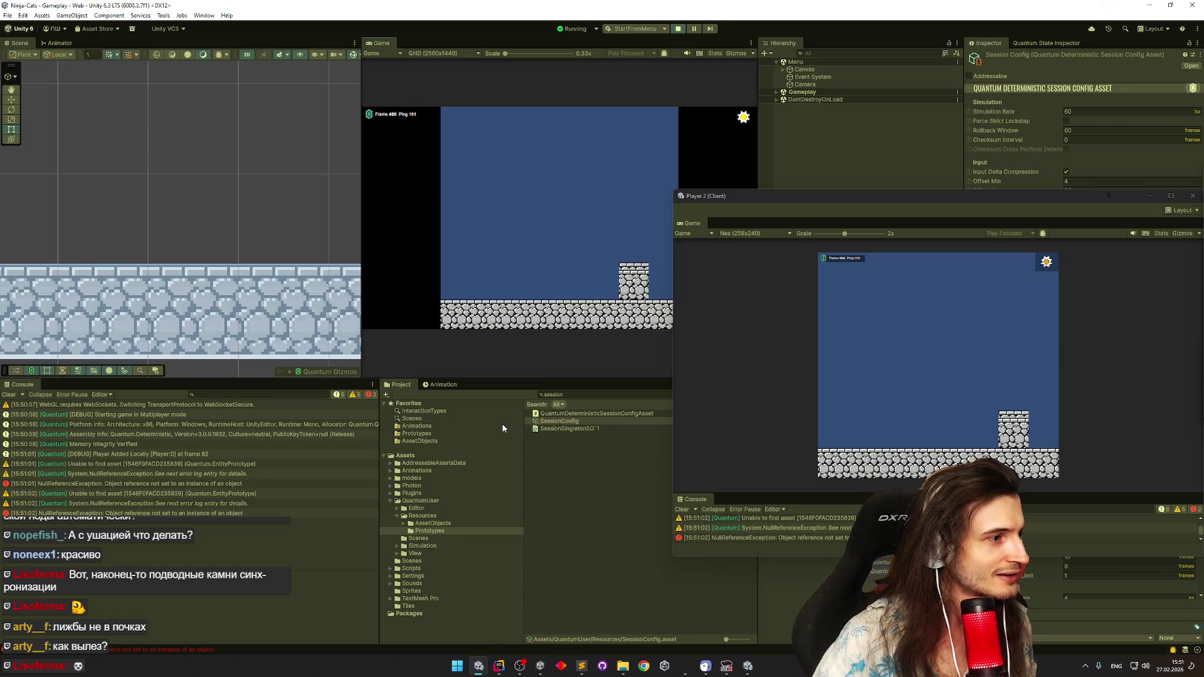
Read the NullReferenceException stack trace and view the failing code in the IDE
left_click(213, 484)
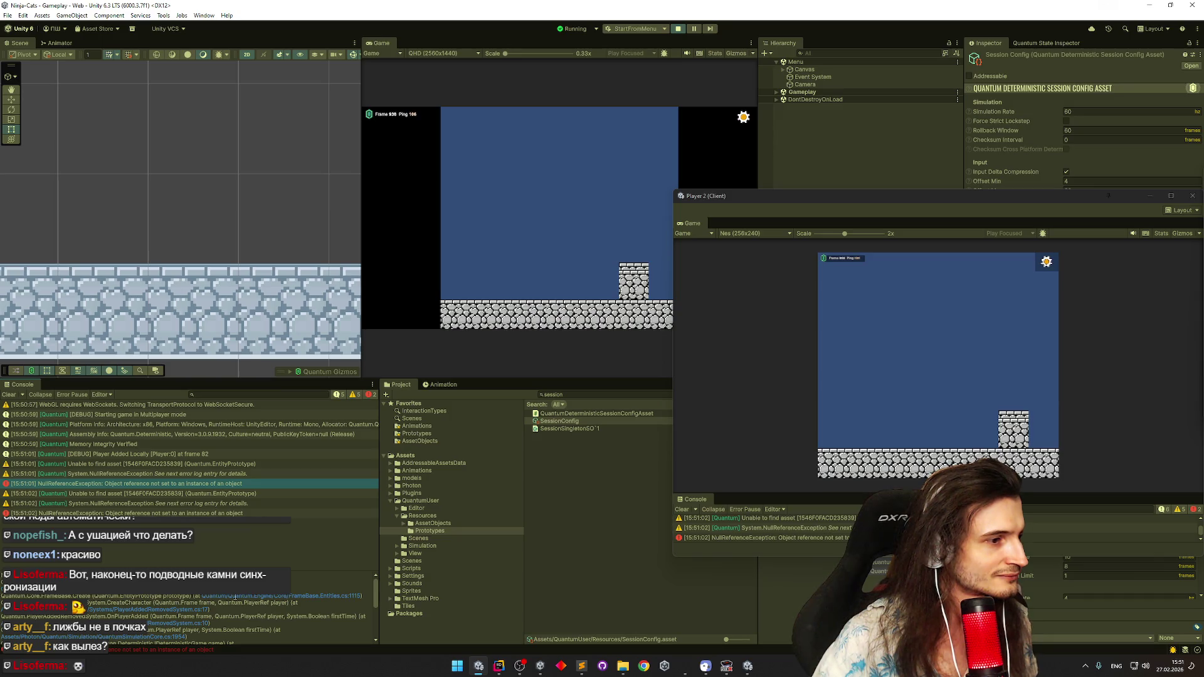
left_click(193, 610)
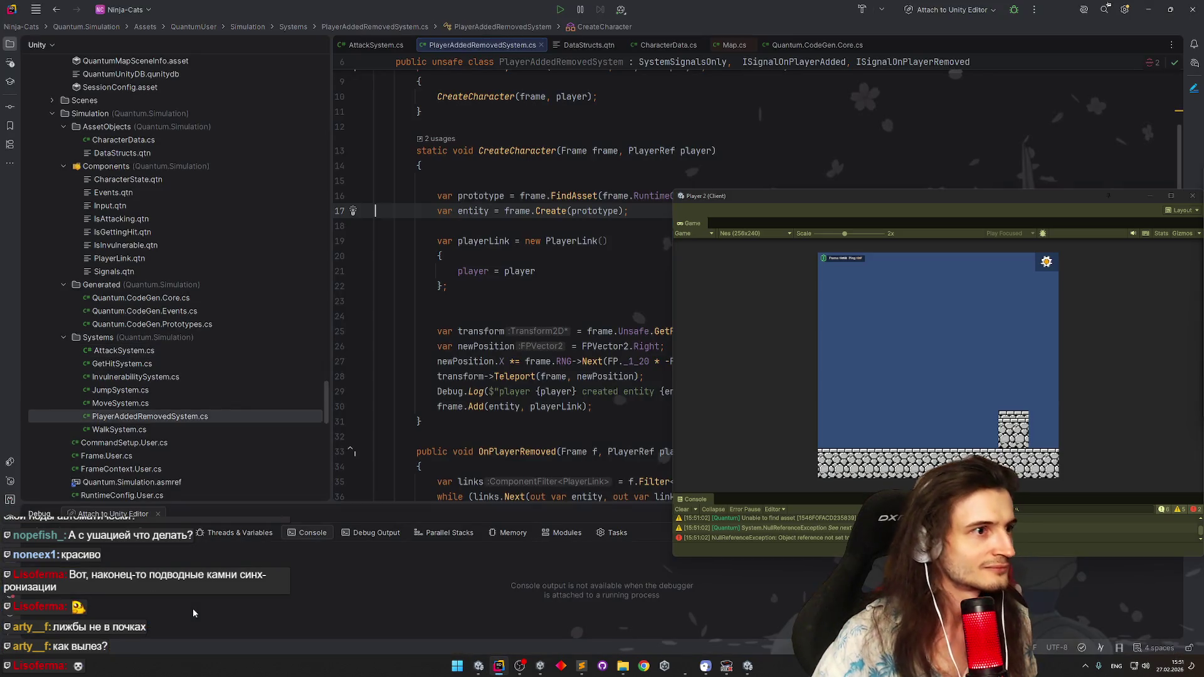
key("alt+Tab")
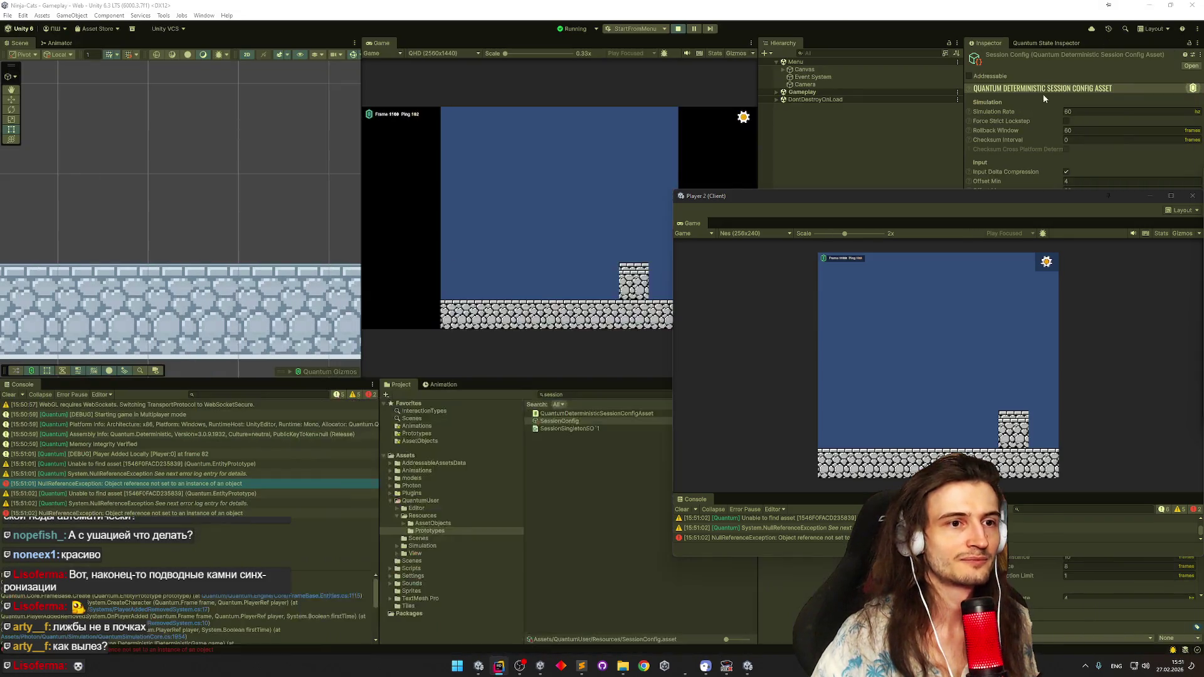
Close the Player 2 client window and stop the running game
left_click(1178, 198)
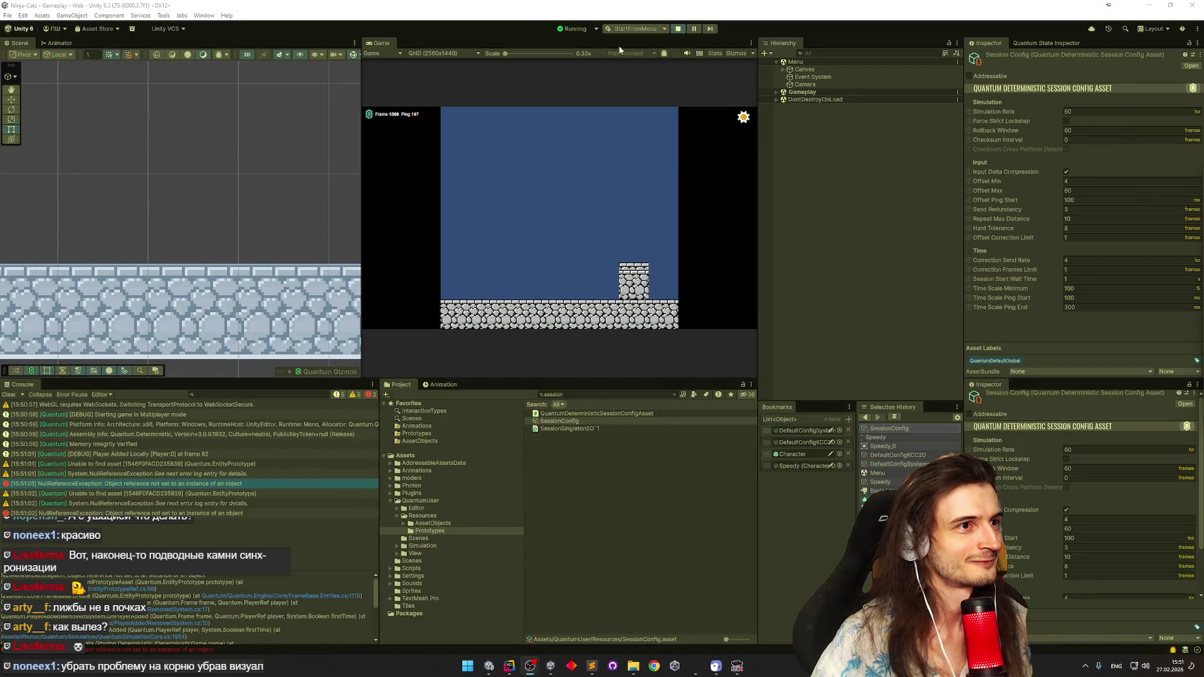
left_click(674, 29)
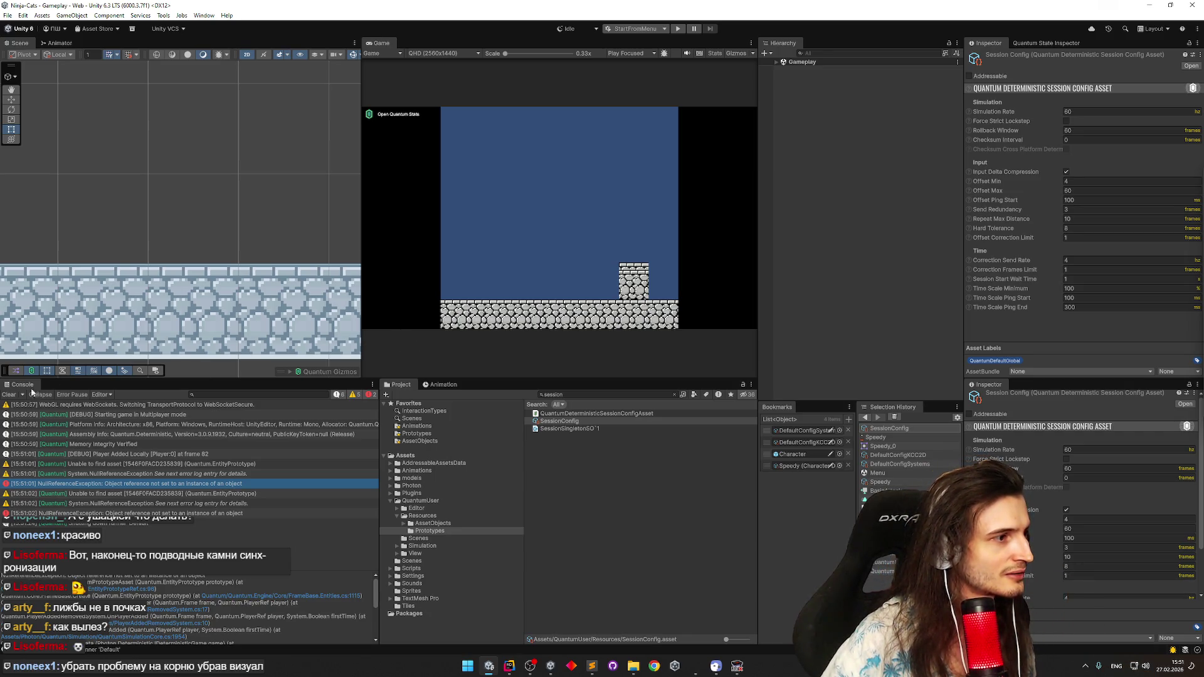
Select the bookmarked Character prefab and view its details in the Project files
left_click(10, 395)
left_click(821, 459)
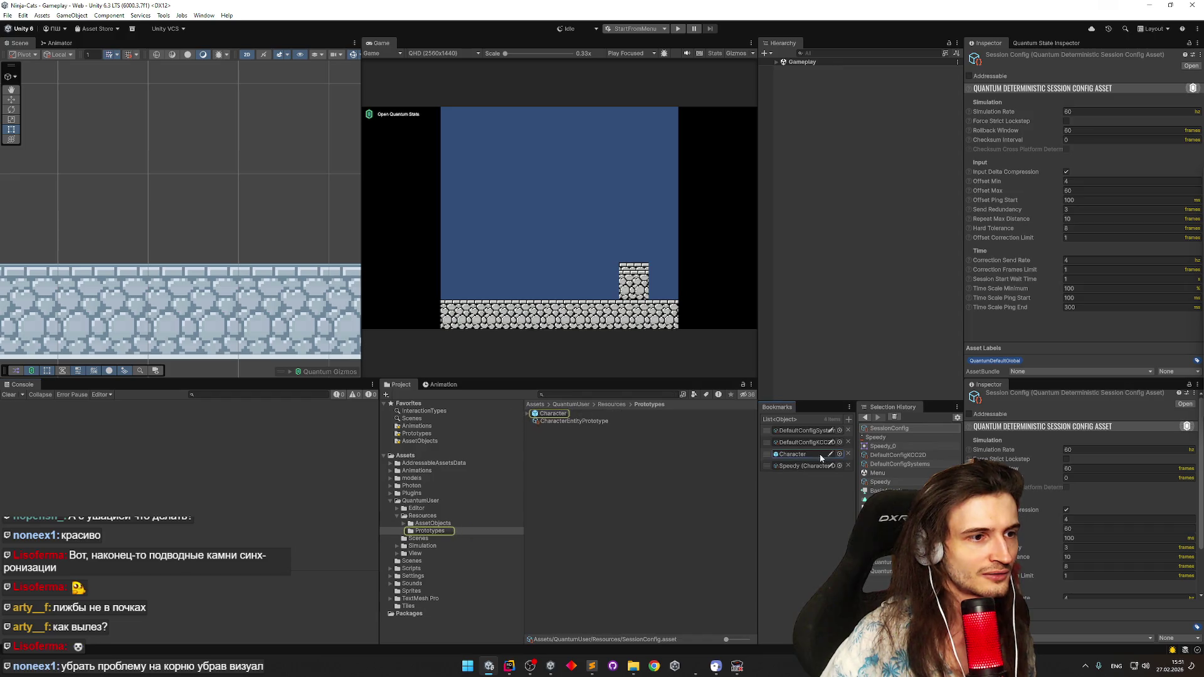
left_click(582, 412)
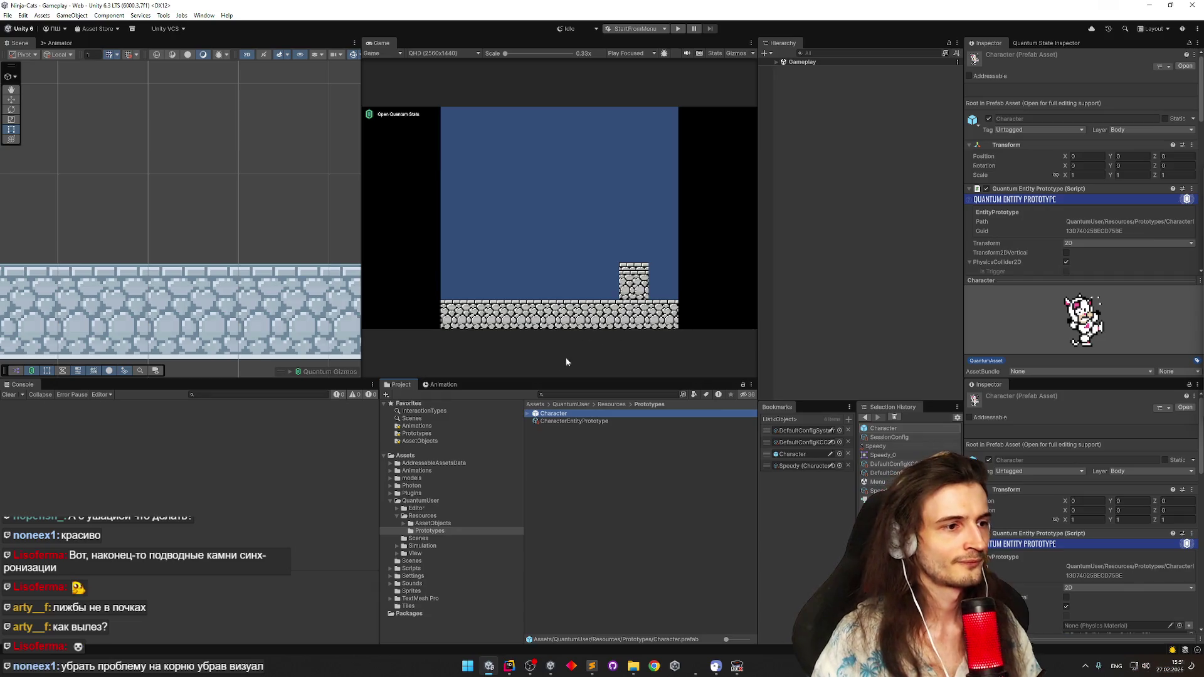
Load the Menu scene from the Scenes folder and select the QuantumMenu object
left_click(414, 561)
double_click(571, 420)
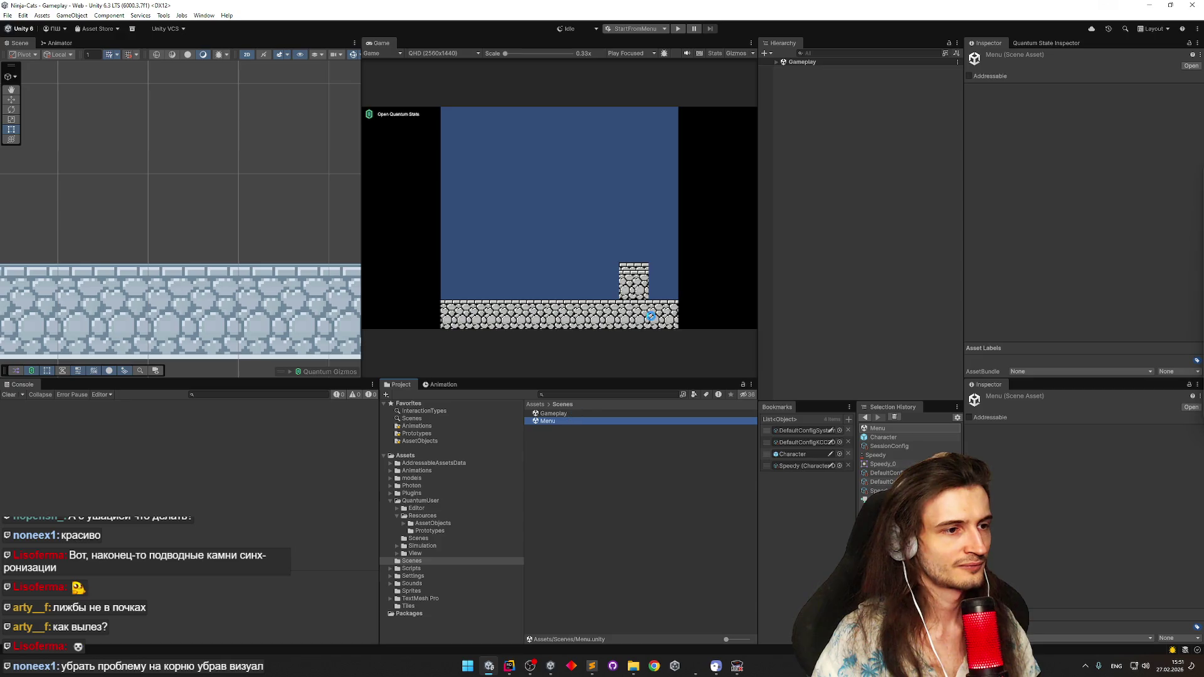
left_click(785, 69)
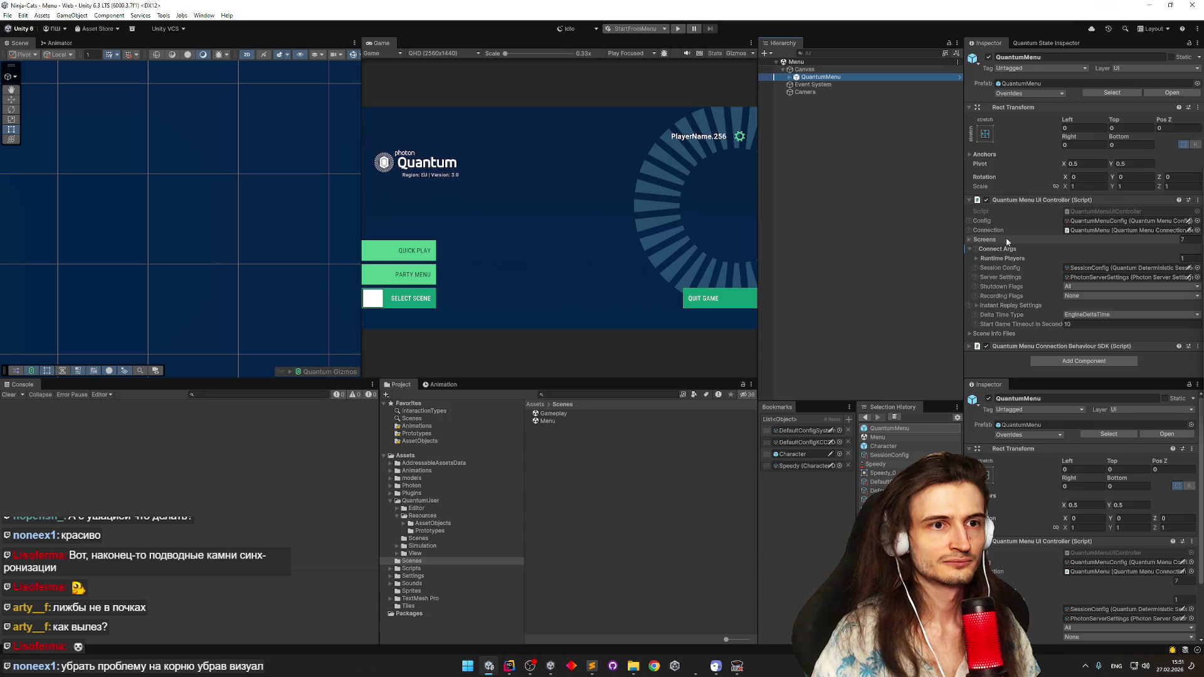
Expand and collapse the Runtime Players list and Screens settings of the QuantumMenu controller
left_click(1028, 259)
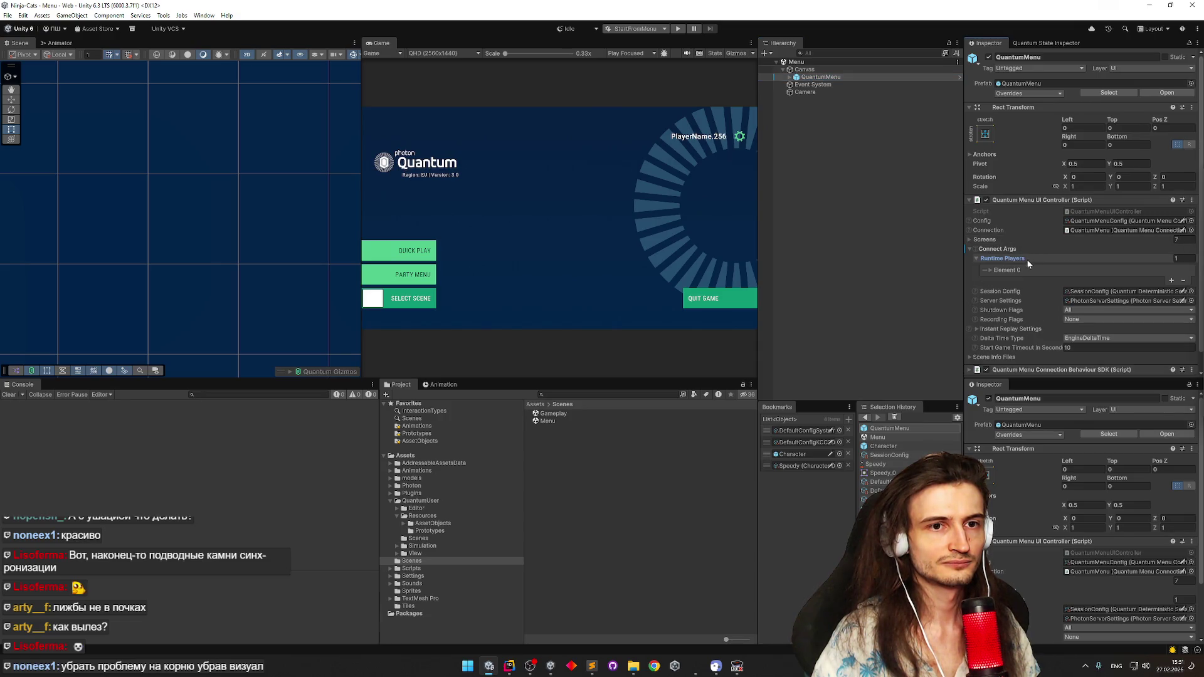
left_click(1023, 269)
left_click(1021, 260)
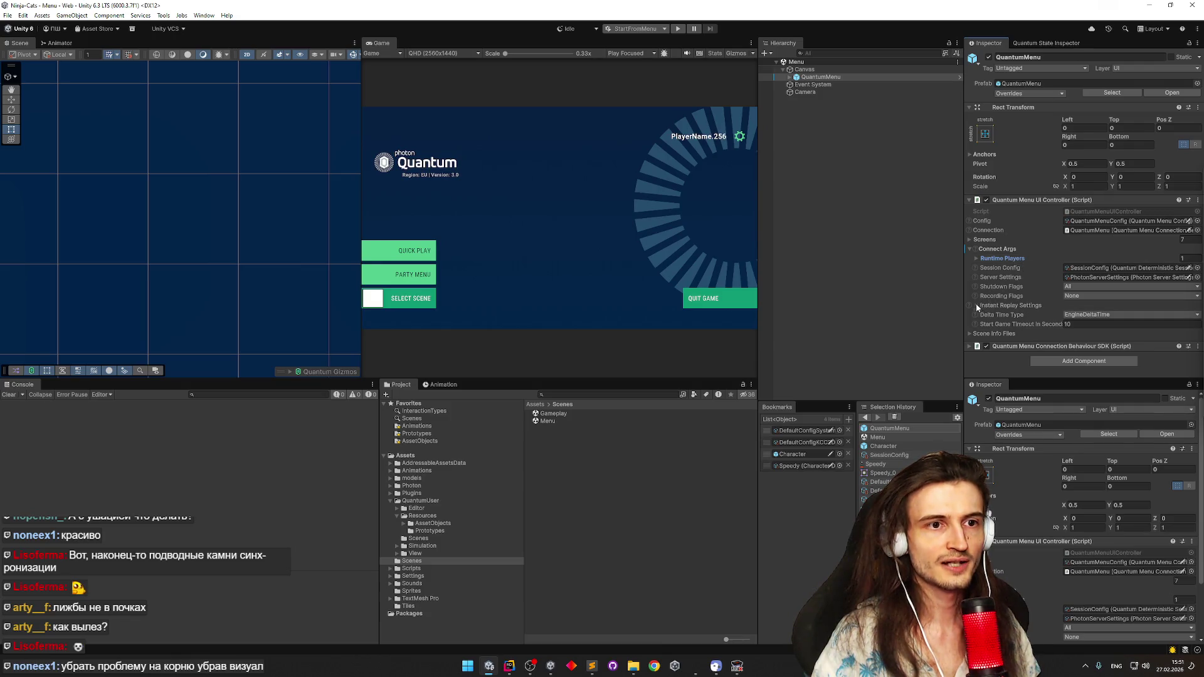
left_click(970, 242)
left_click(970, 242)
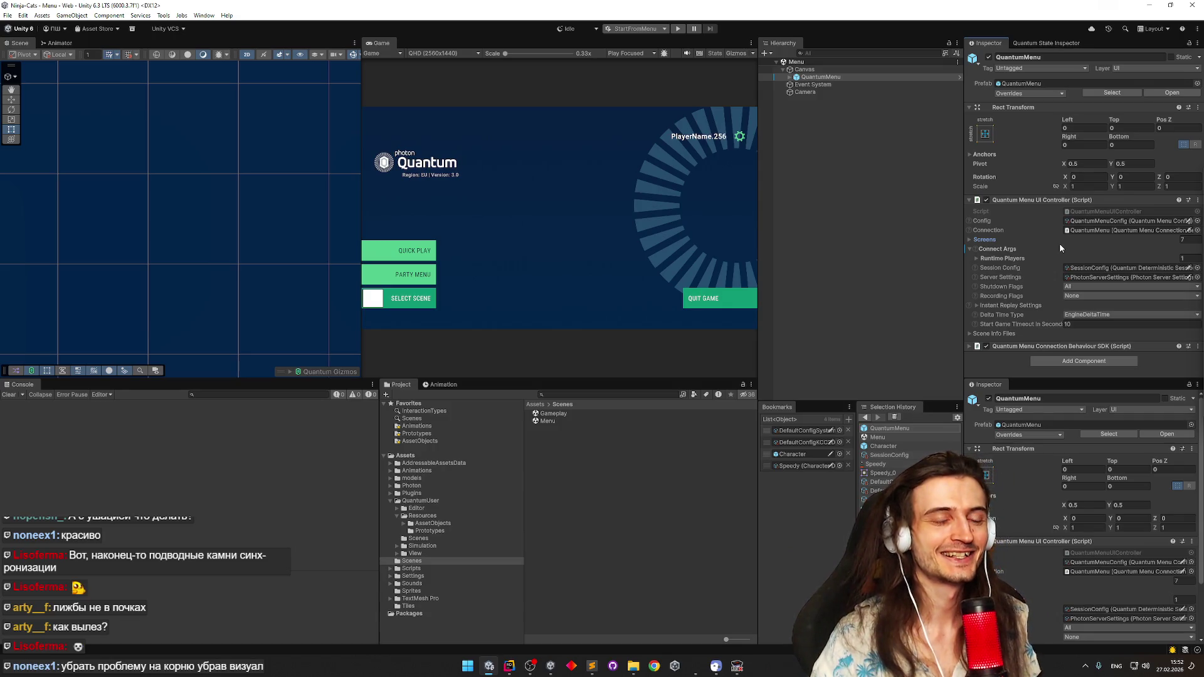
Peek at Instant Replay Settings, collapse Connect Args, and bring up the assigned SessionConfig asset
left_click(978, 305)
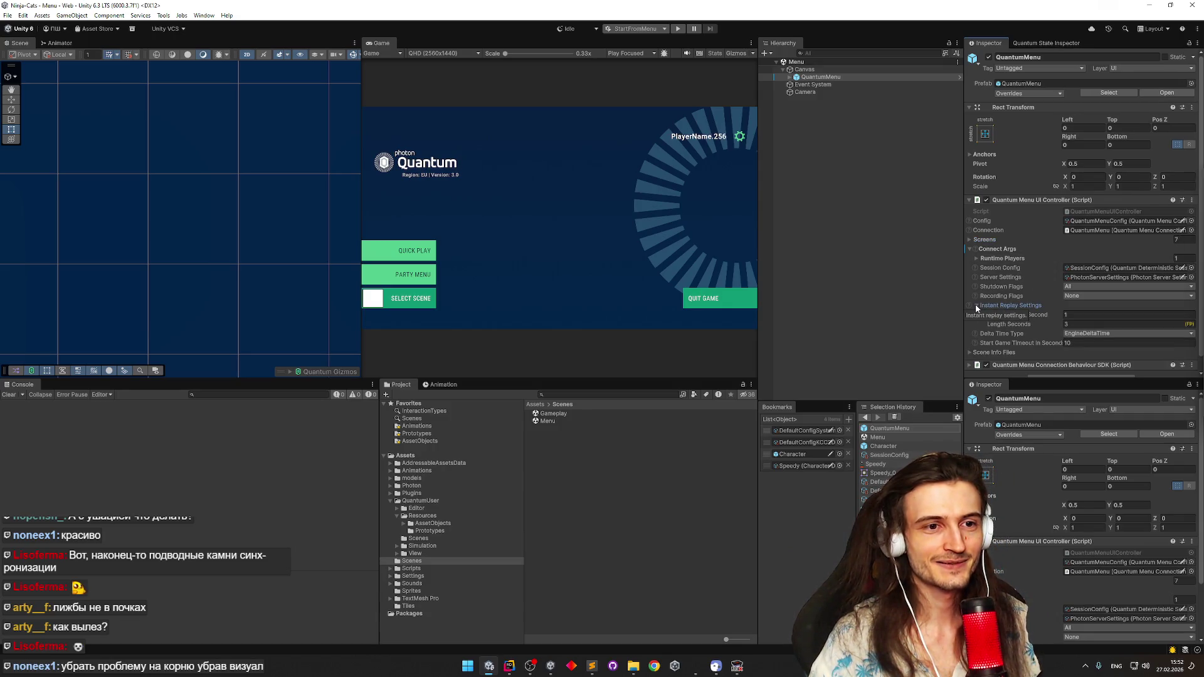
left_click(975, 303)
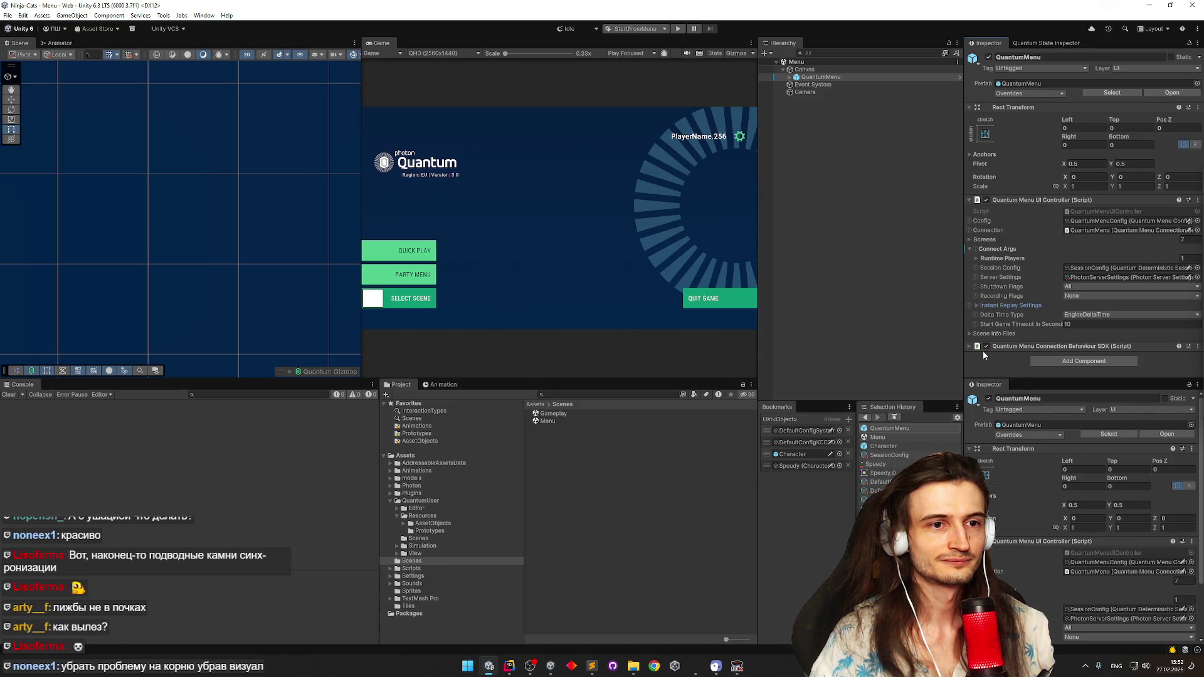
left_click(970, 248)
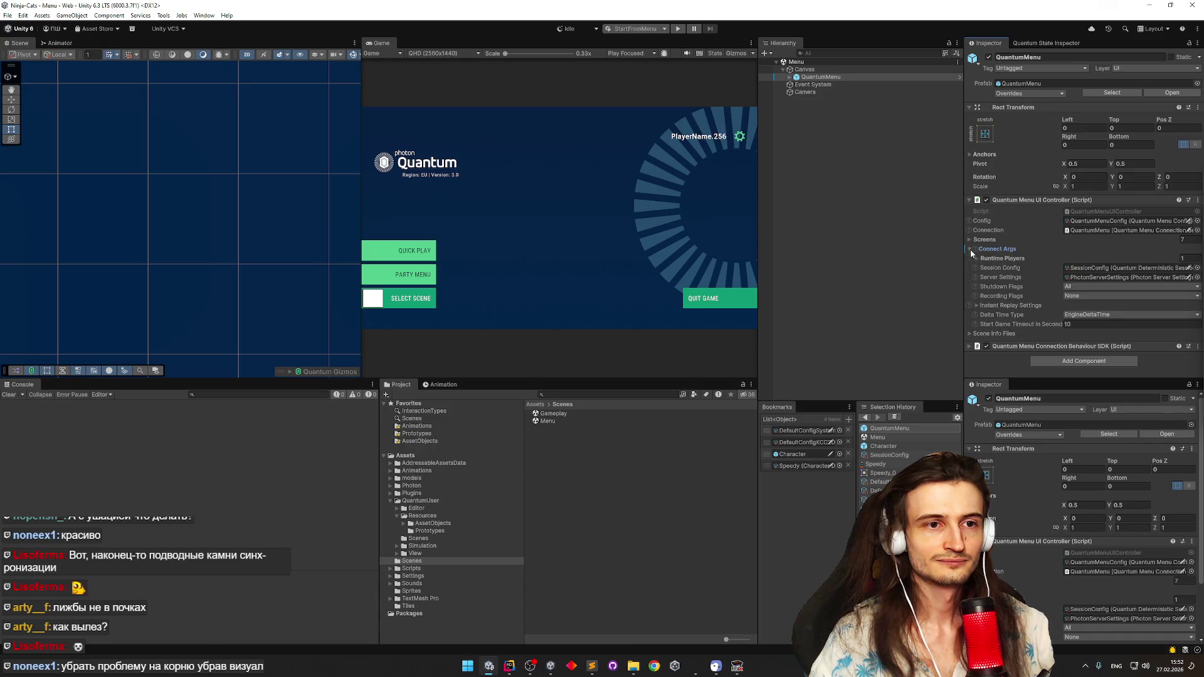
double_click(1075, 270)
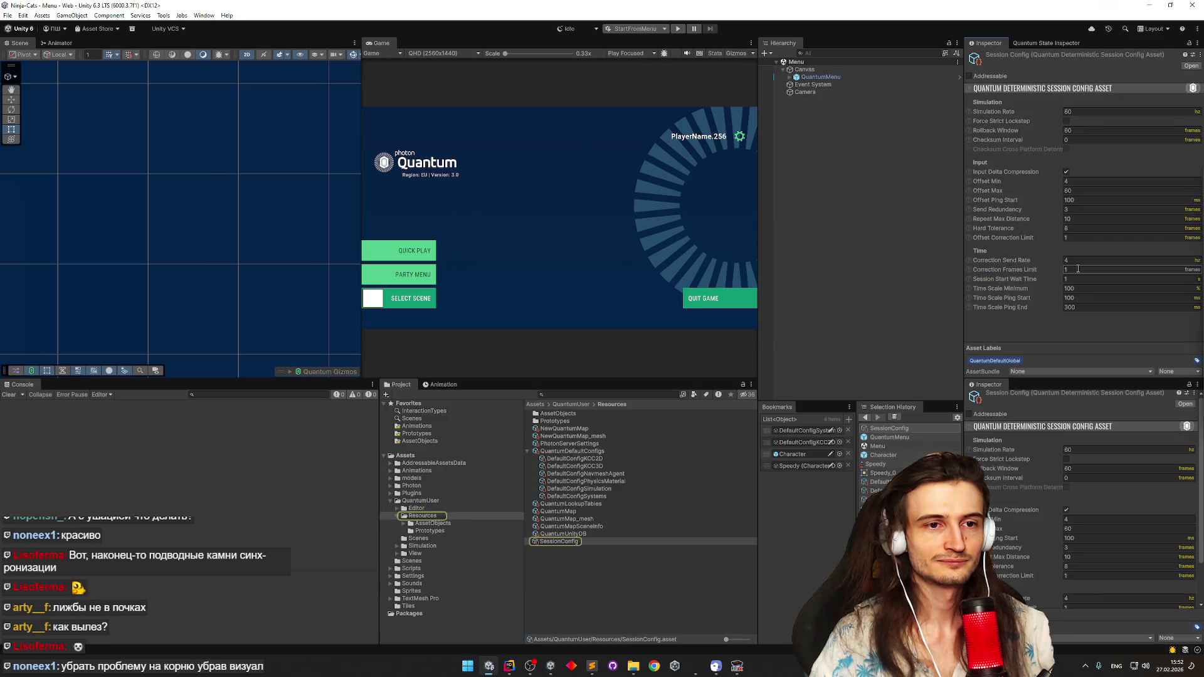
Return to QuantumMenu, open its QuantumMenuConfig asset and expand Available Scenes > Runtime Config
key("alt+Left")
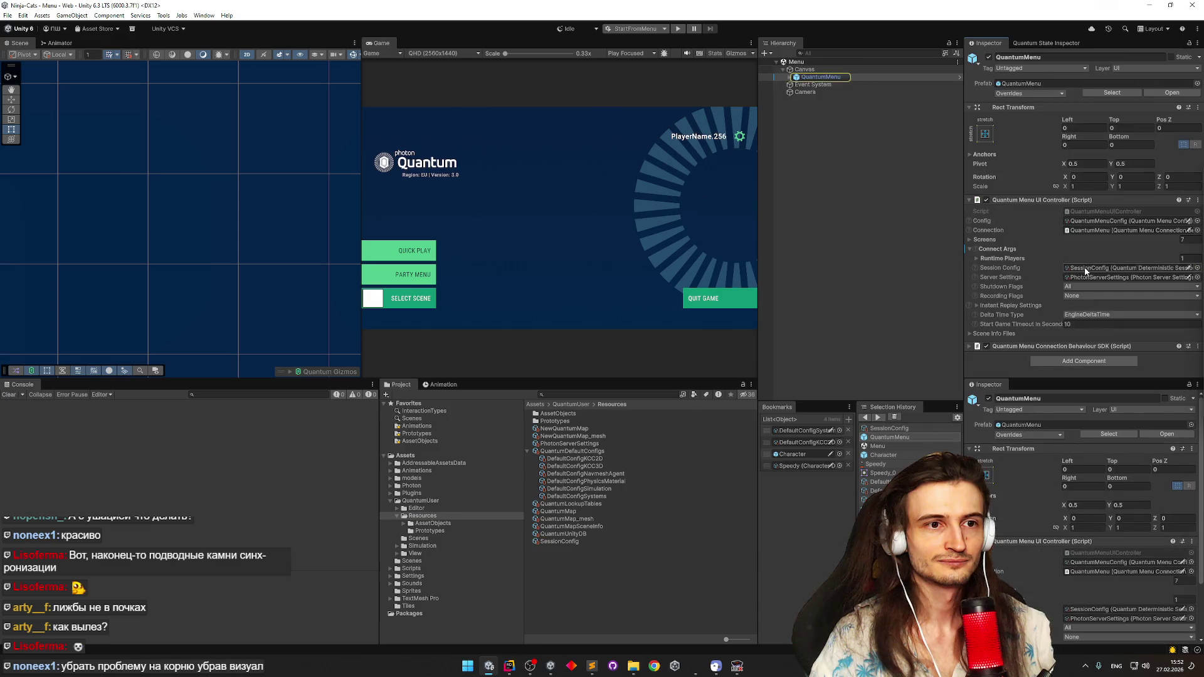
double_click(1079, 222)
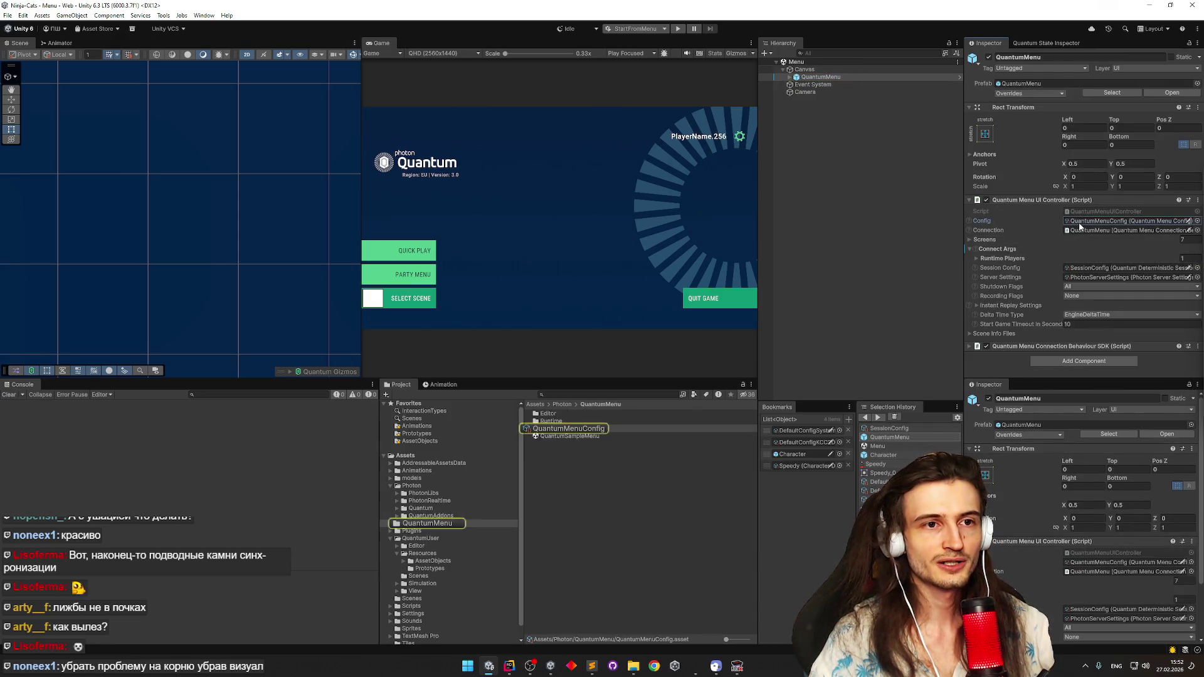
left_click(988, 141)
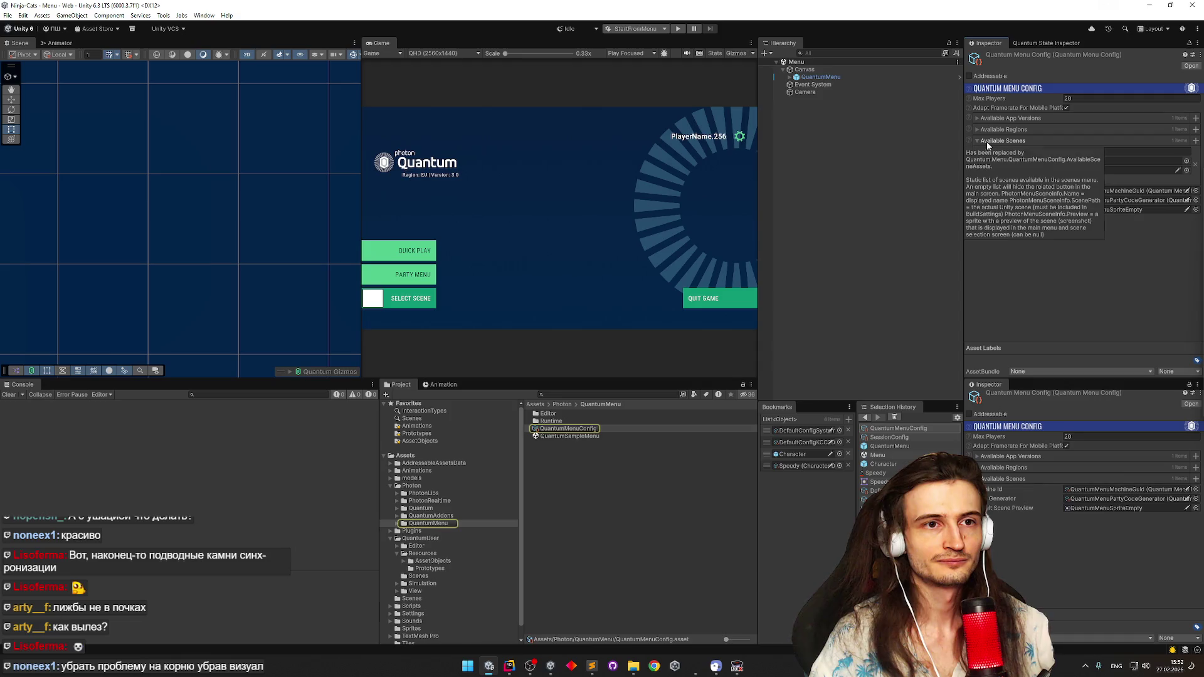
left_click(996, 180)
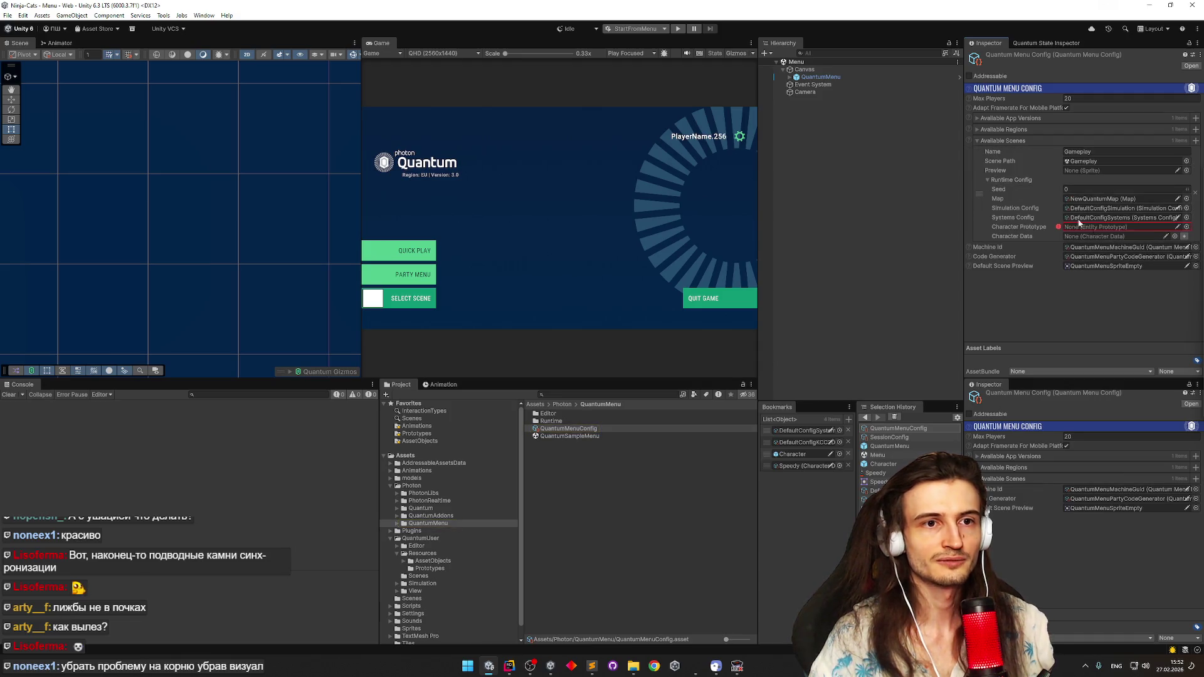
Set Character Prototype to CharacterEntityPrototype and Character Data to Speedy, then start Play mode
left_click(1186, 227)
left_click(657, 263)
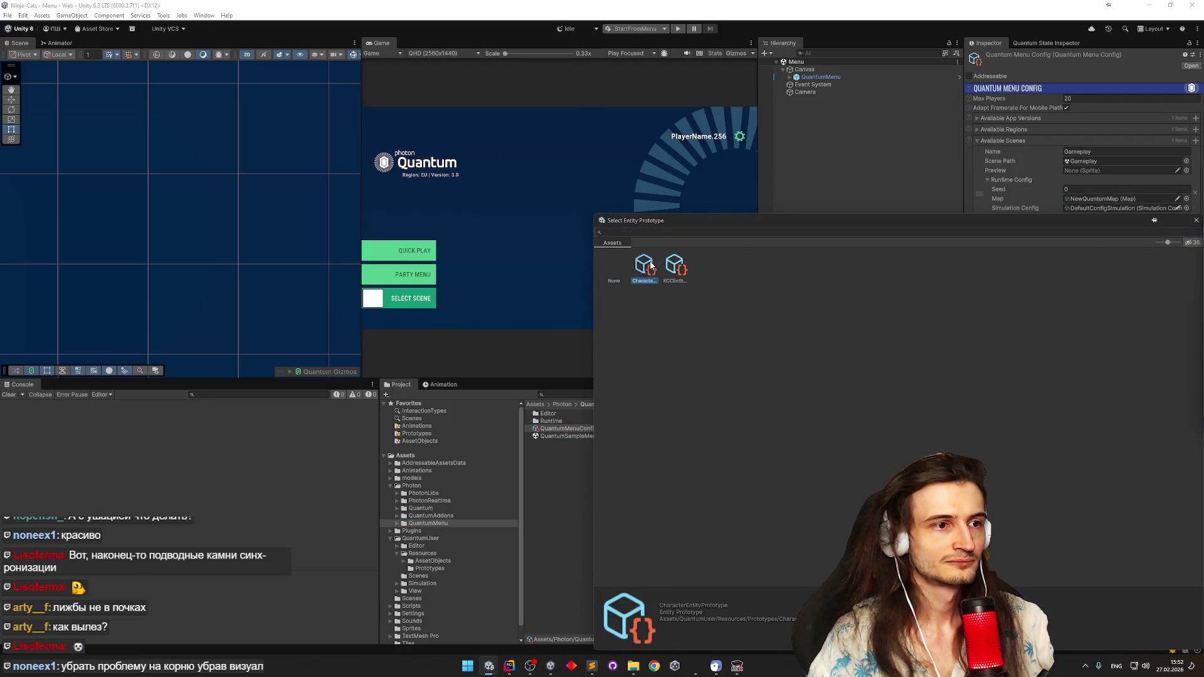
double_click(666, 267)
left_click(1174, 235)
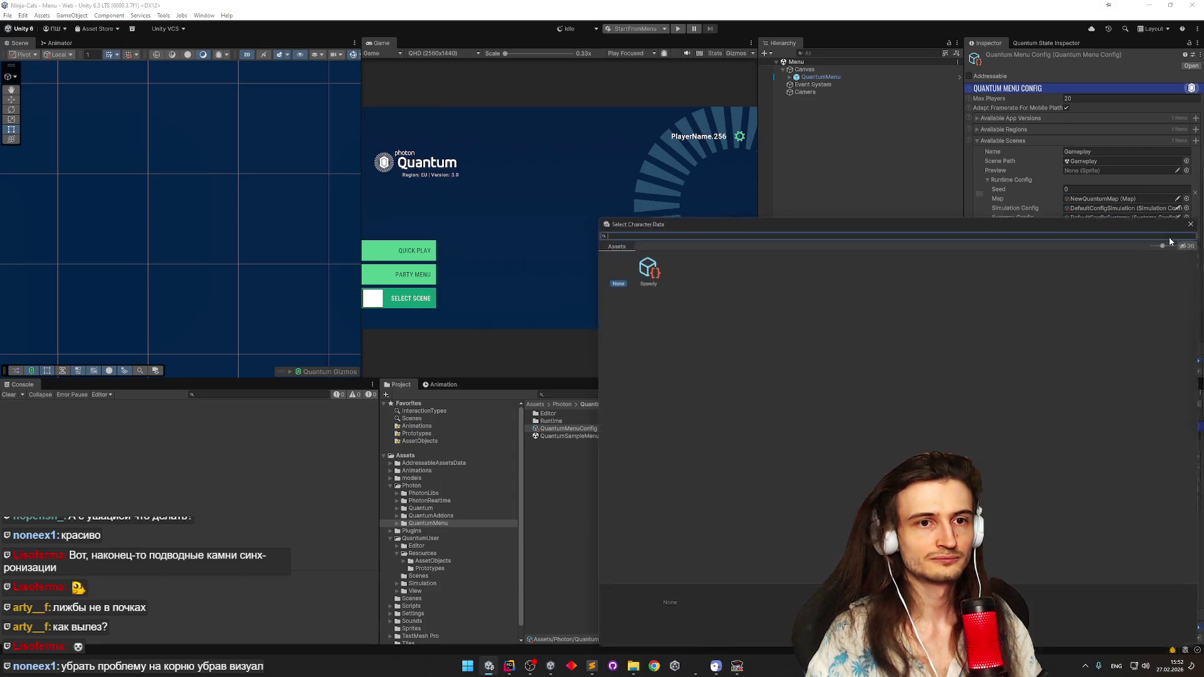
double_click(650, 261)
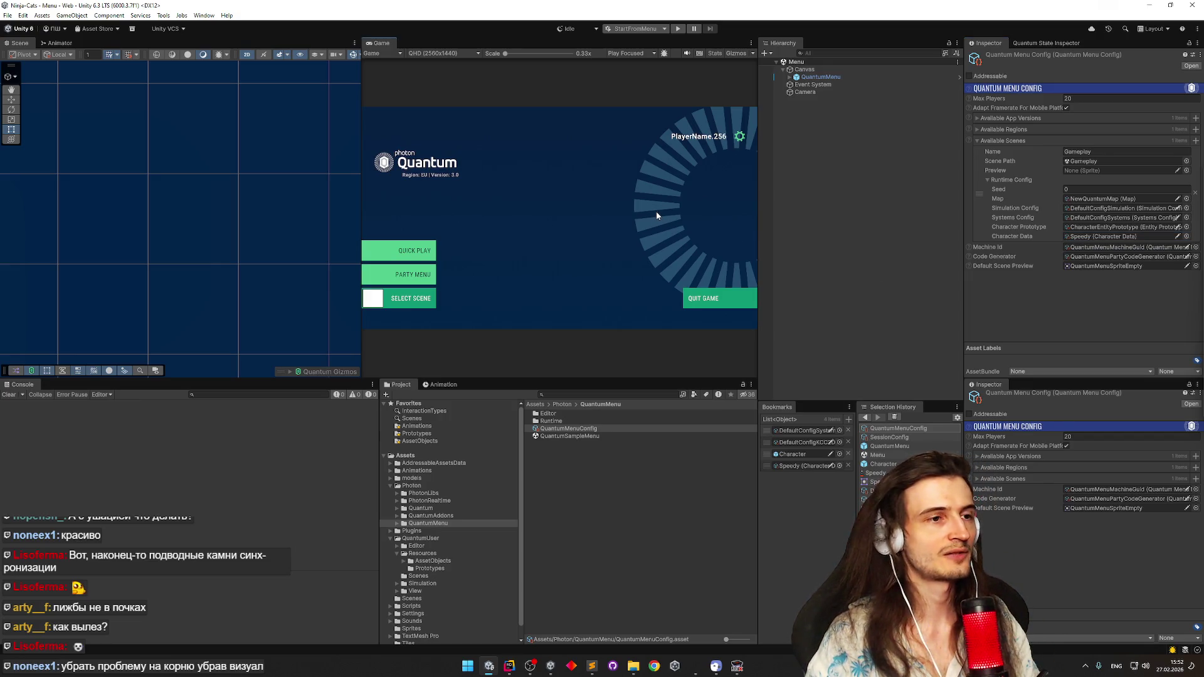
left_click(676, 28)
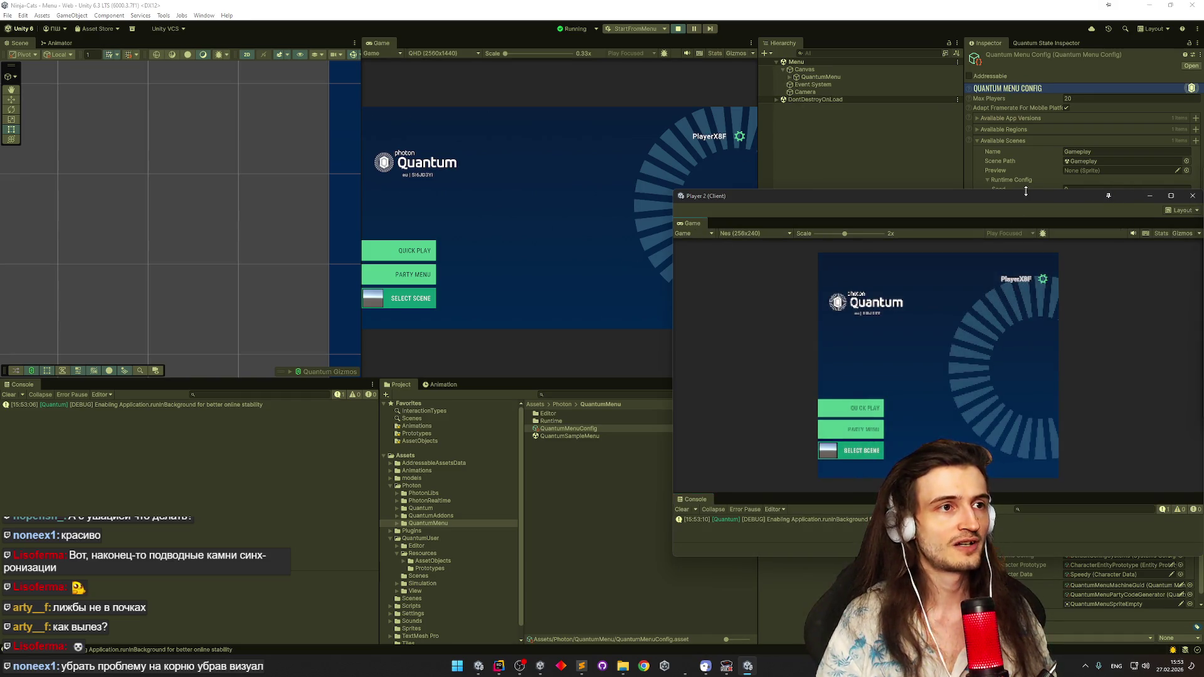
Reposition the Player 2 window and start Quick Play in both the host and the second client
left_click_drag(1026, 198, 905, 116)
left_click(414, 250)
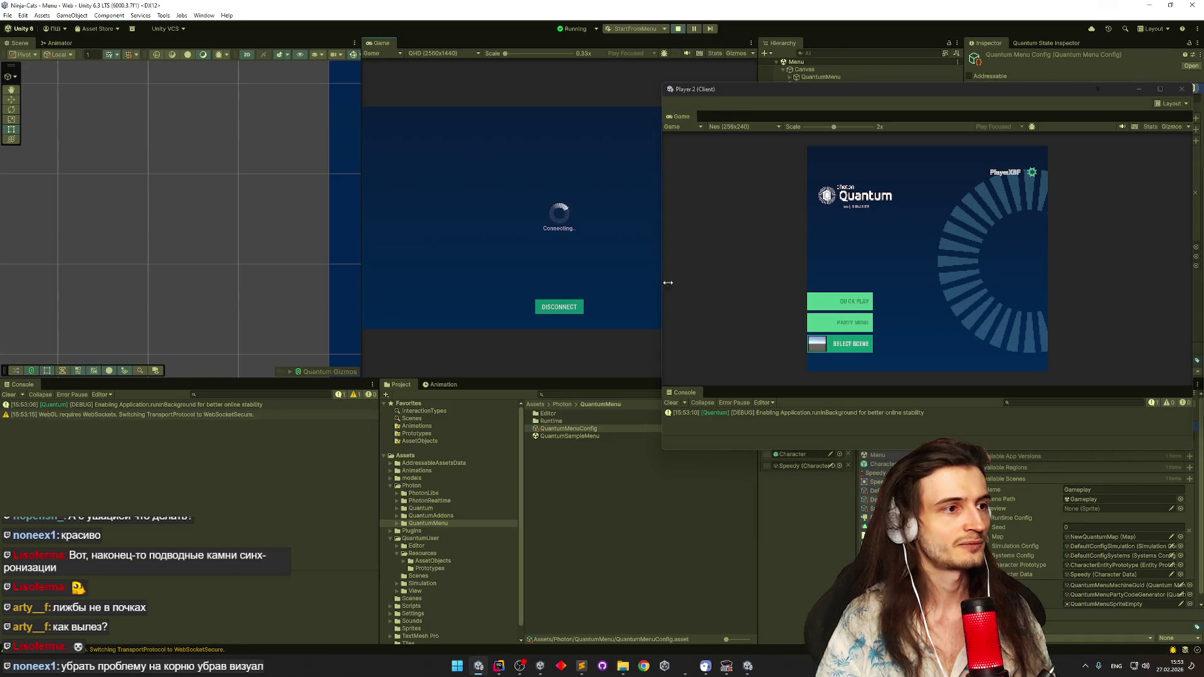
left_click(814, 300)
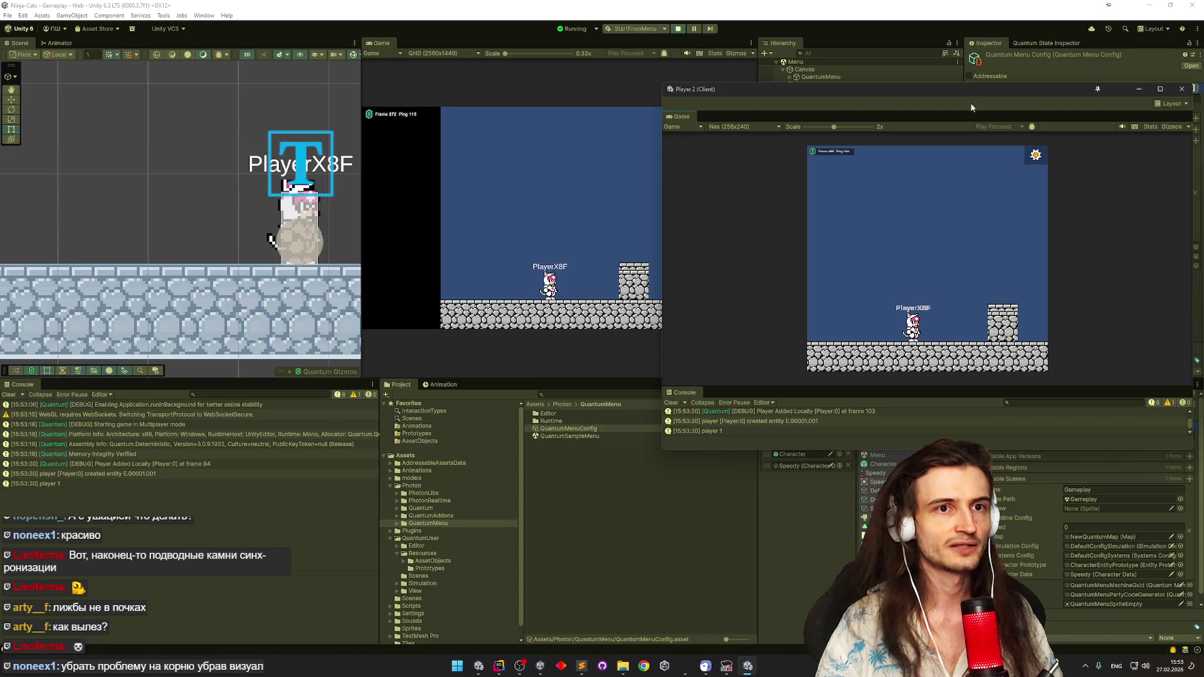
left_click_drag(1039, 88, 1064, 62)
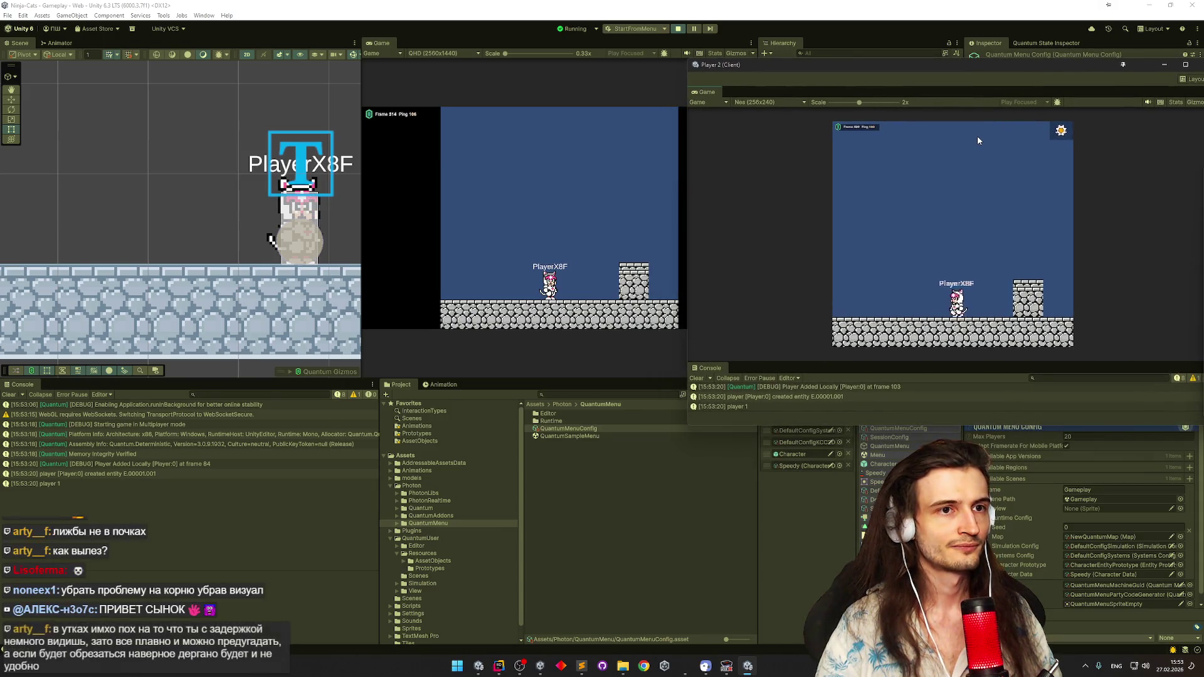
Disconnect the second player from the session and rejoin the multiplayer game
left_click(1061, 130)
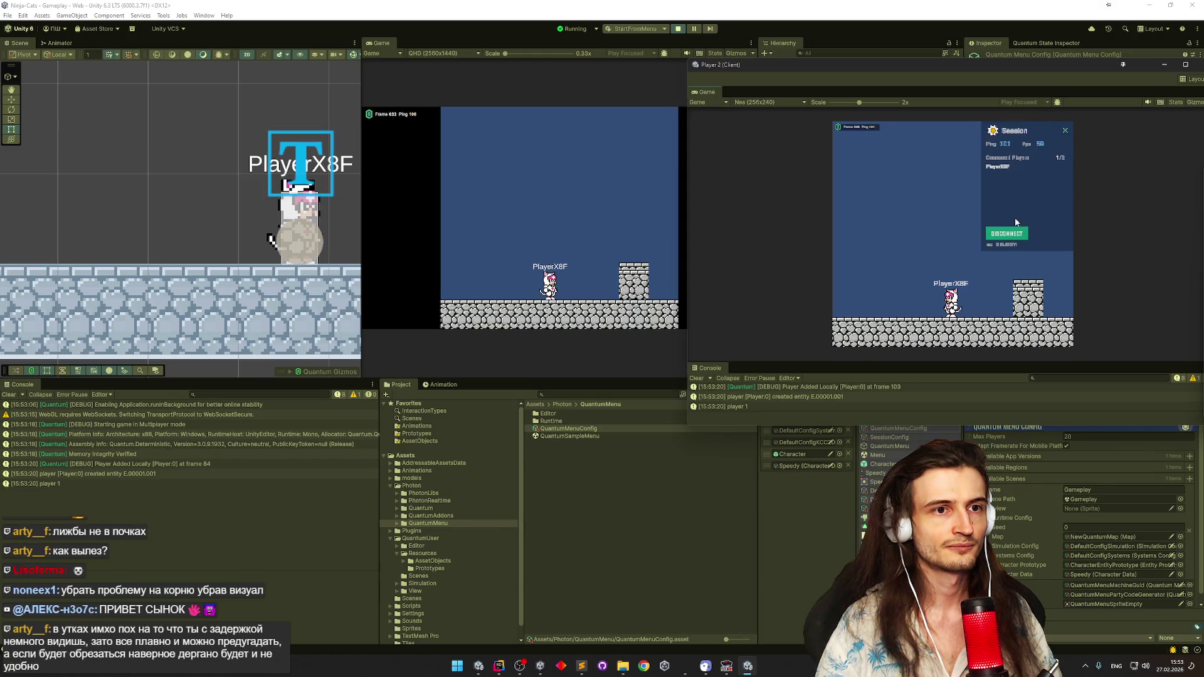
left_click(1015, 233)
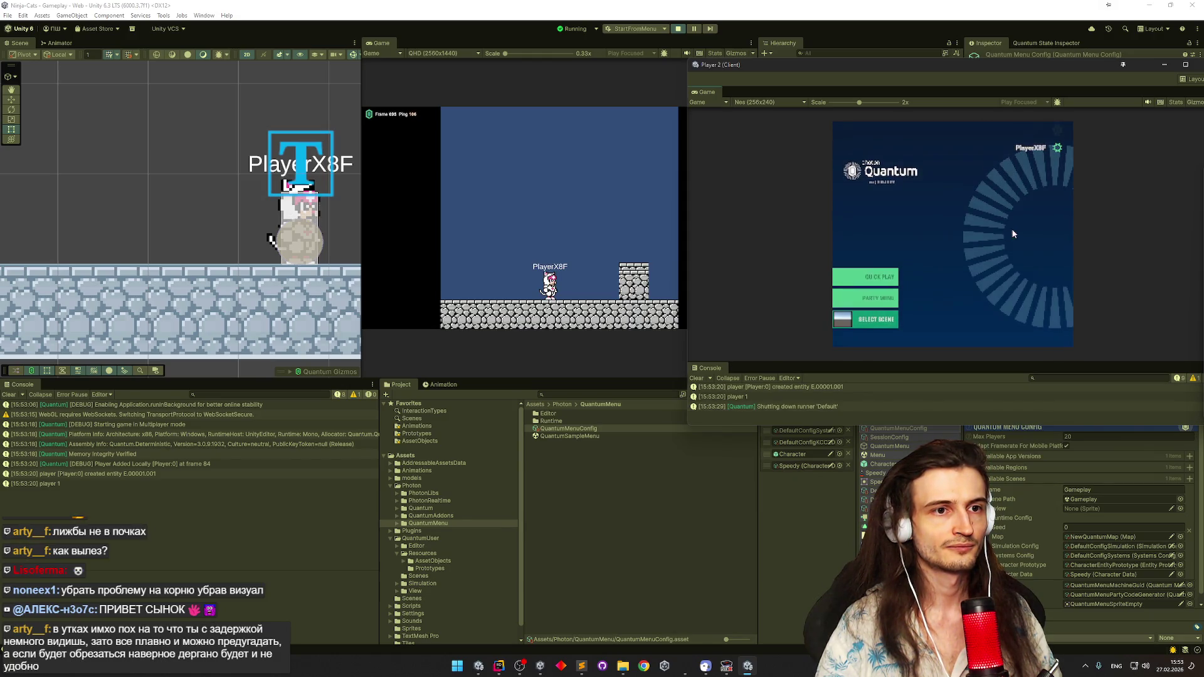
left_click(890, 282)
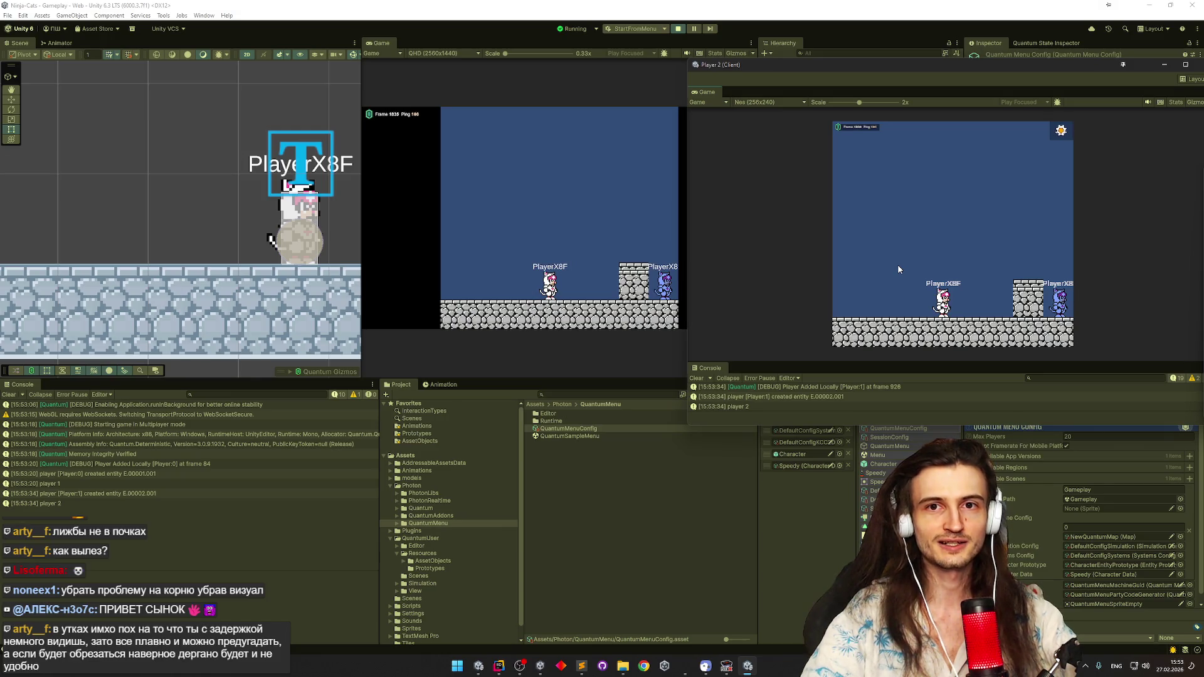
Jump the blue ninja cat onto the stone block and walk it back and forth near the white cat
key("space")
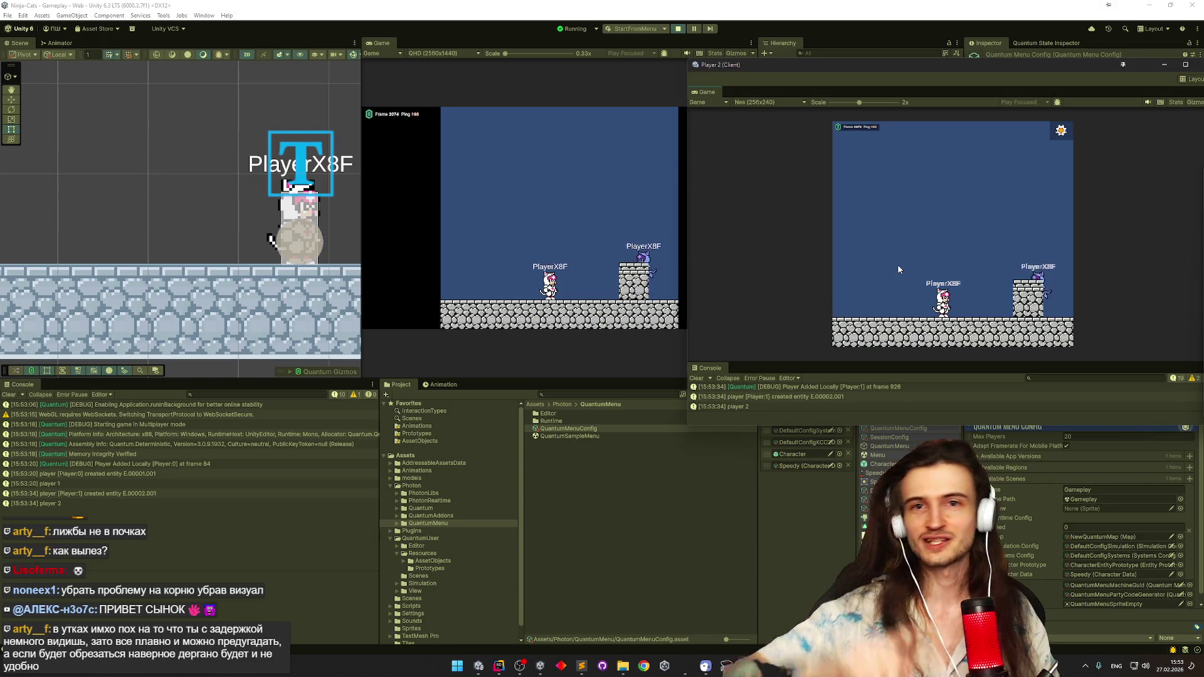
key("space")
key("a")
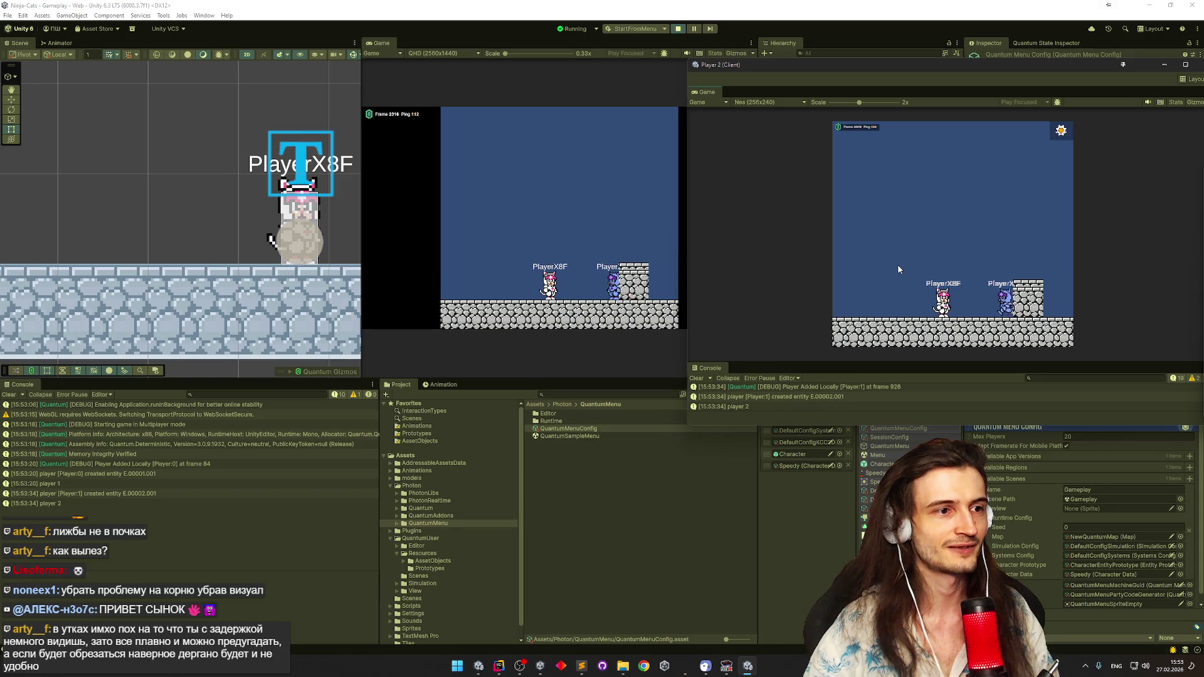
key("a")
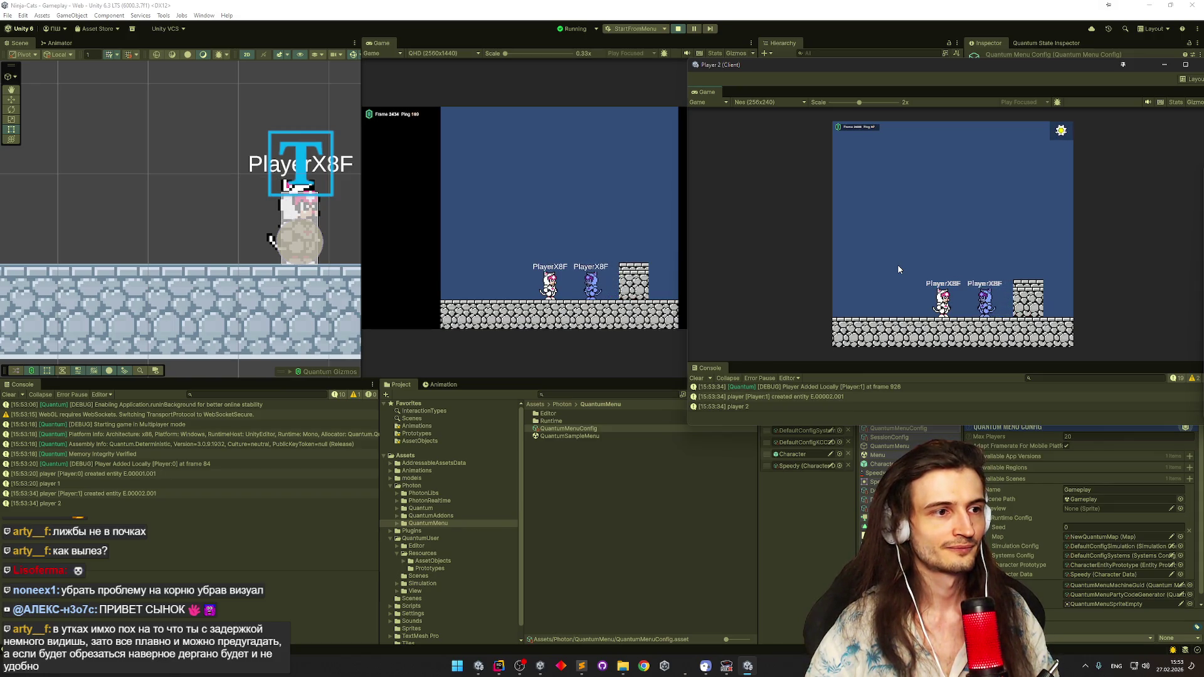
key("space")
key("space")
key("d")
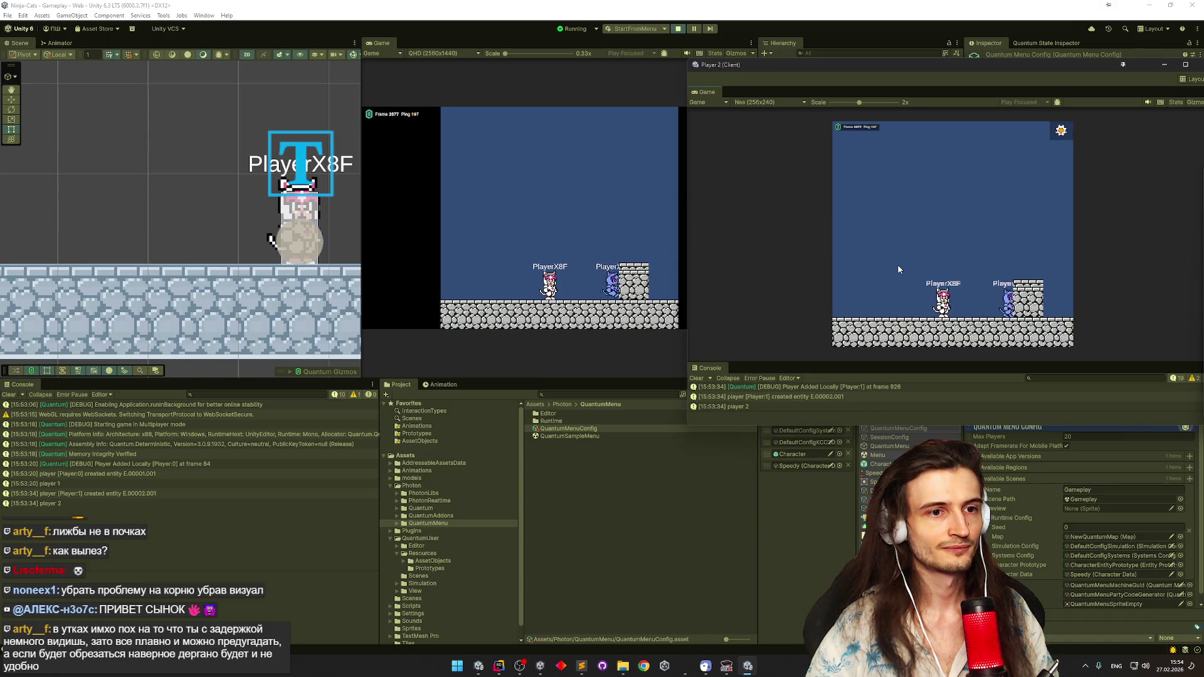
key("a")
key("space")
key("d")
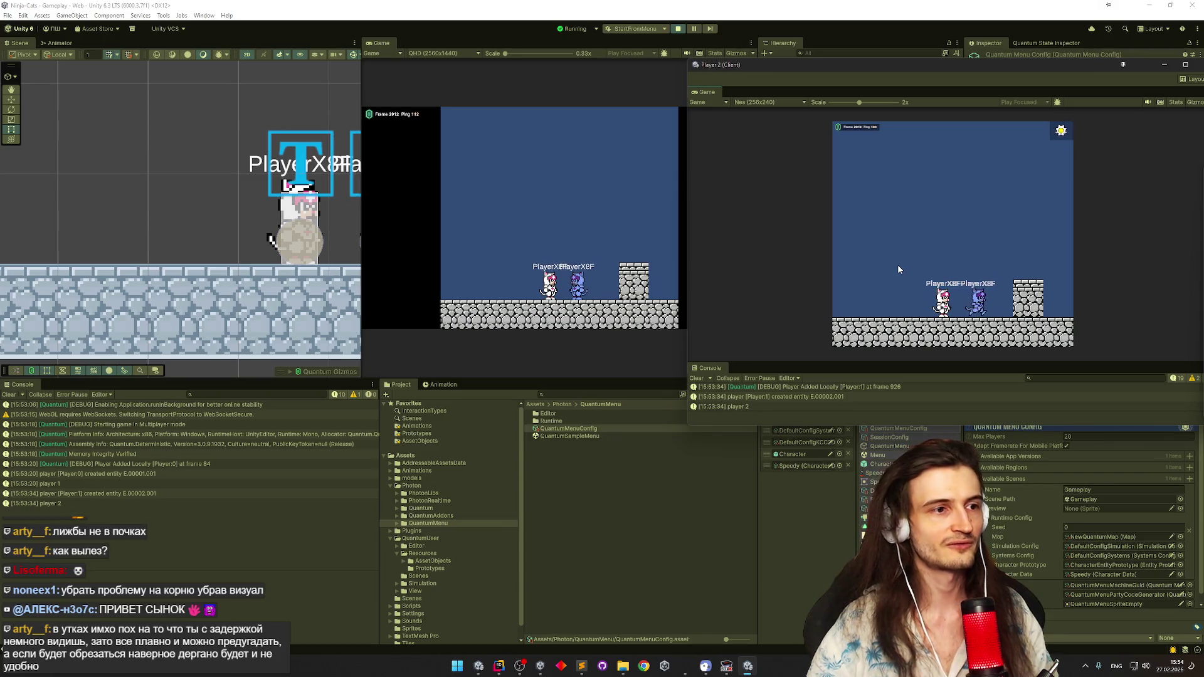
key("a")
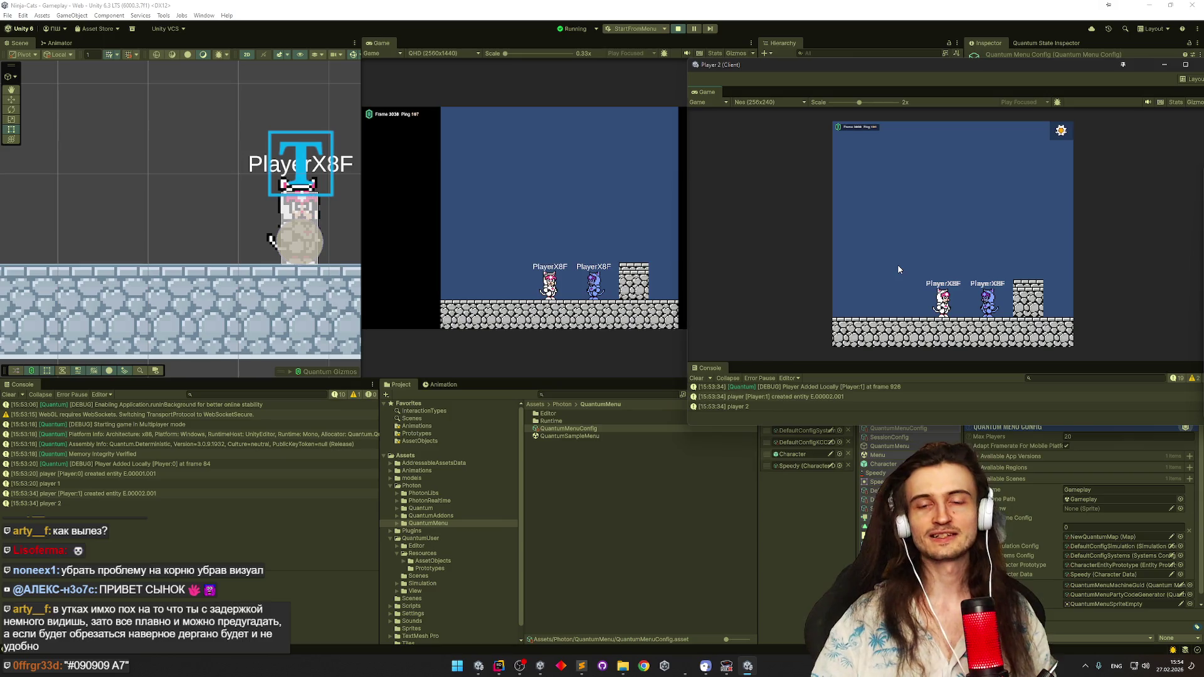
Jump and step the blue cat left until both cats move together across the level
key("space")
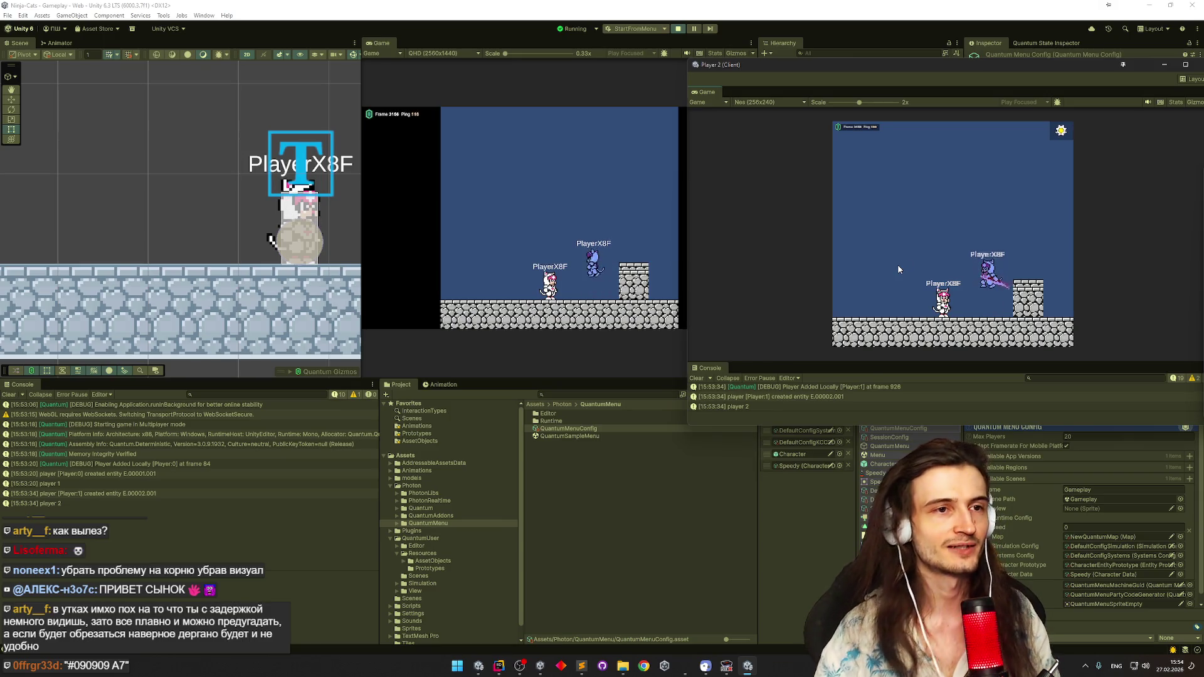
key("space")
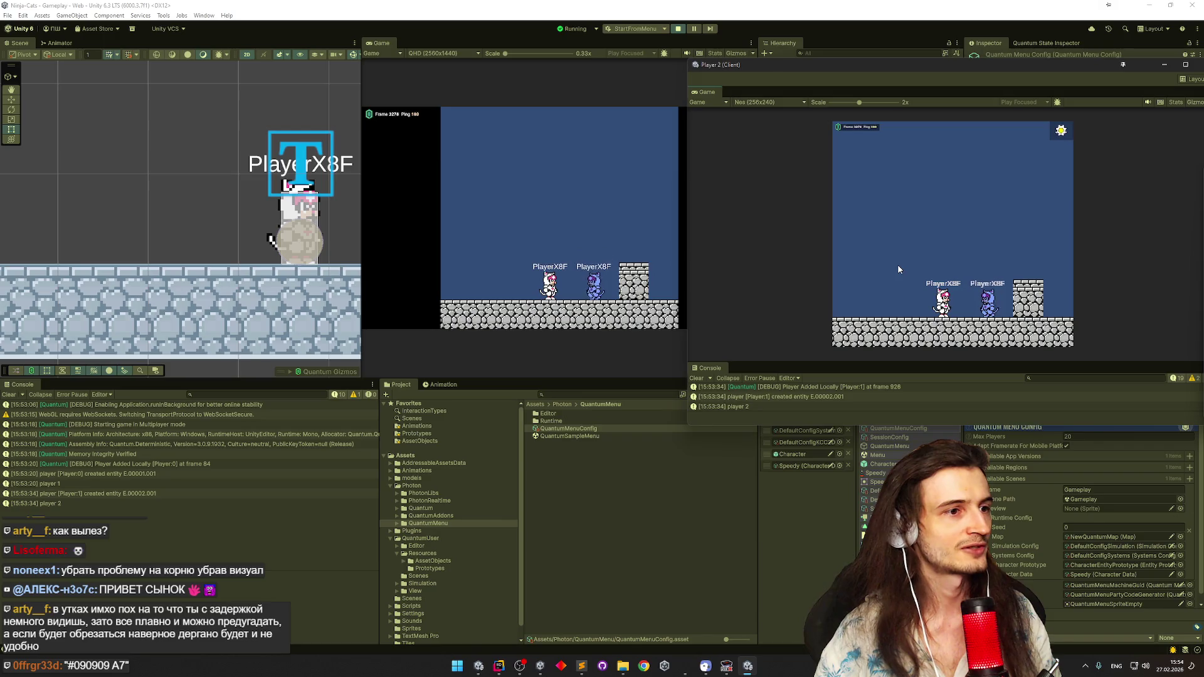
key("a")
key("a")
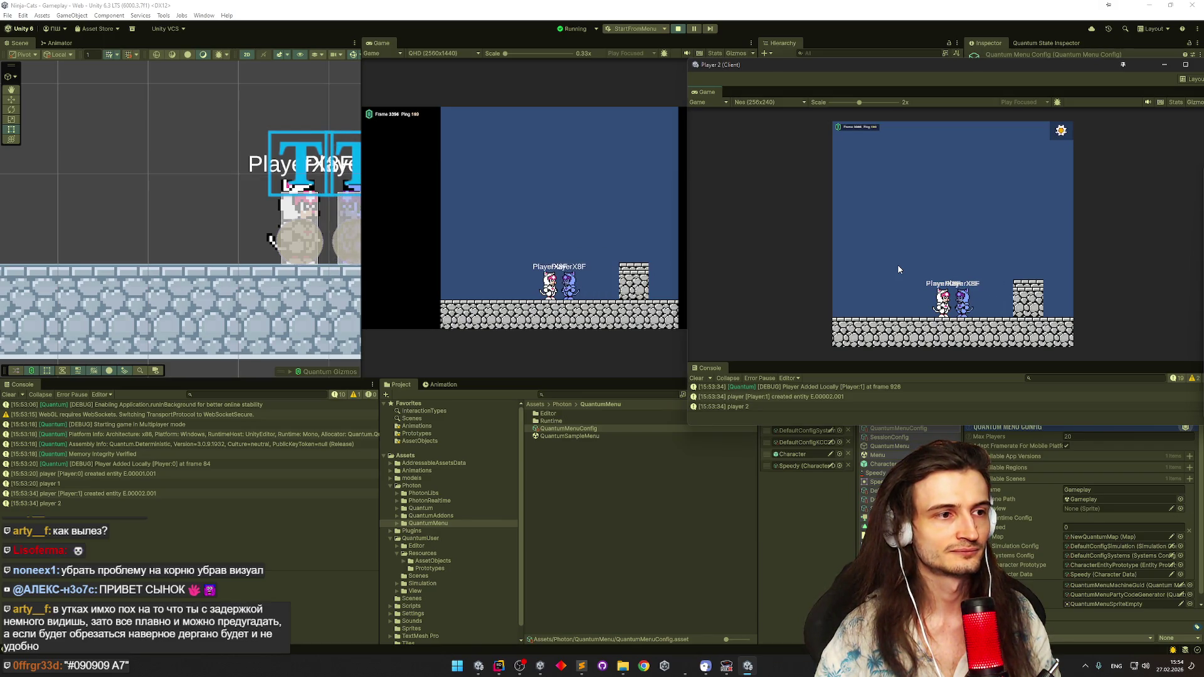
key("a")
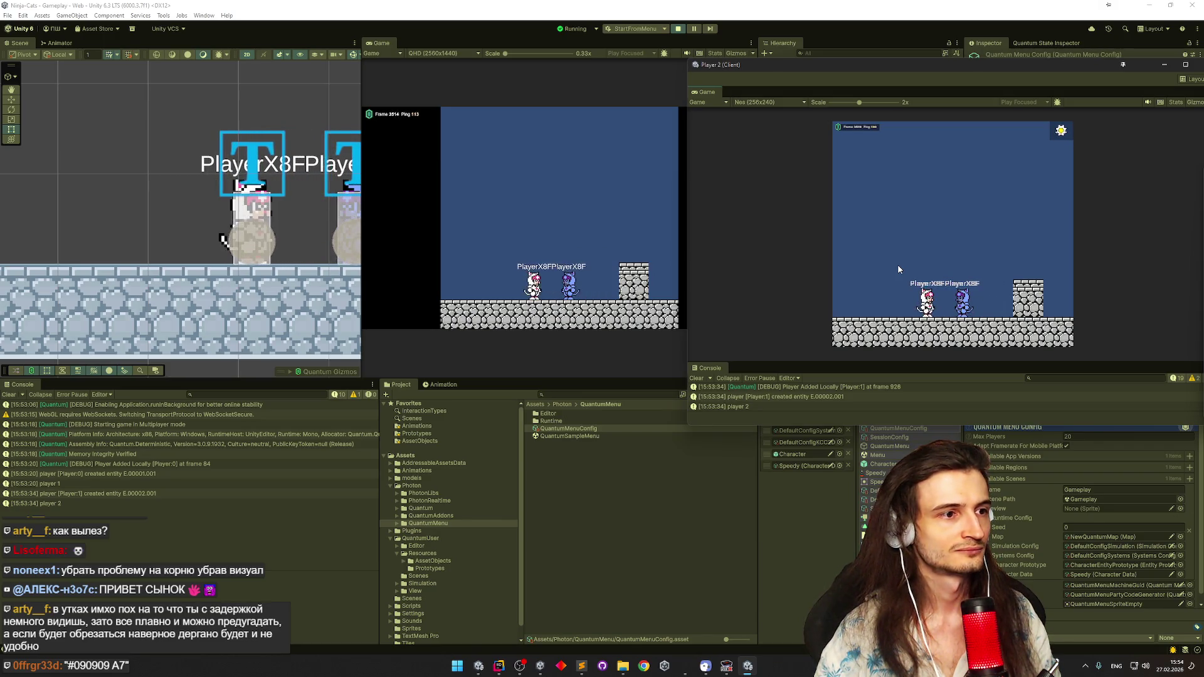
key("a")
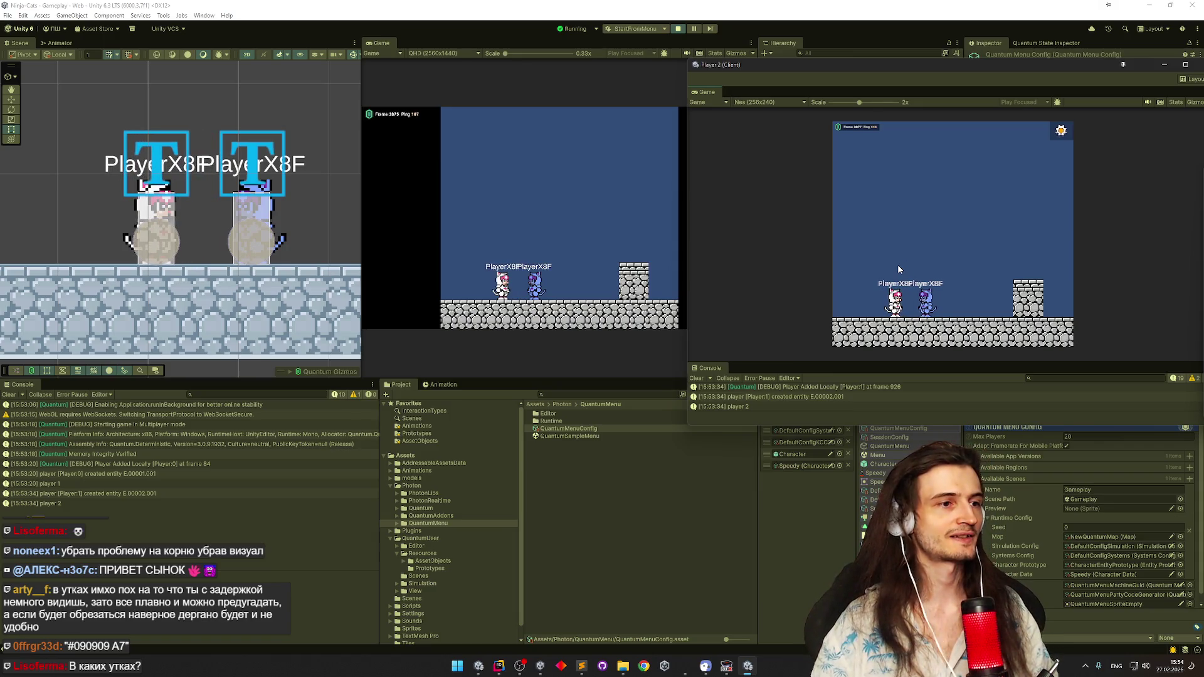
key("a")
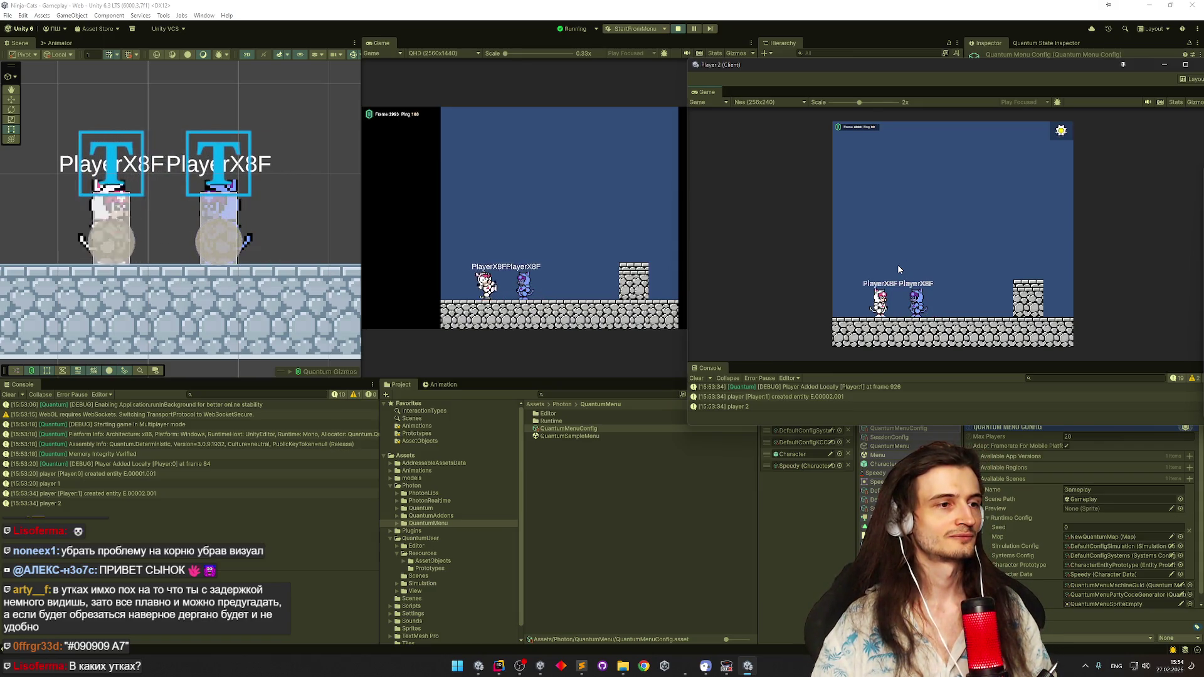
key("a")
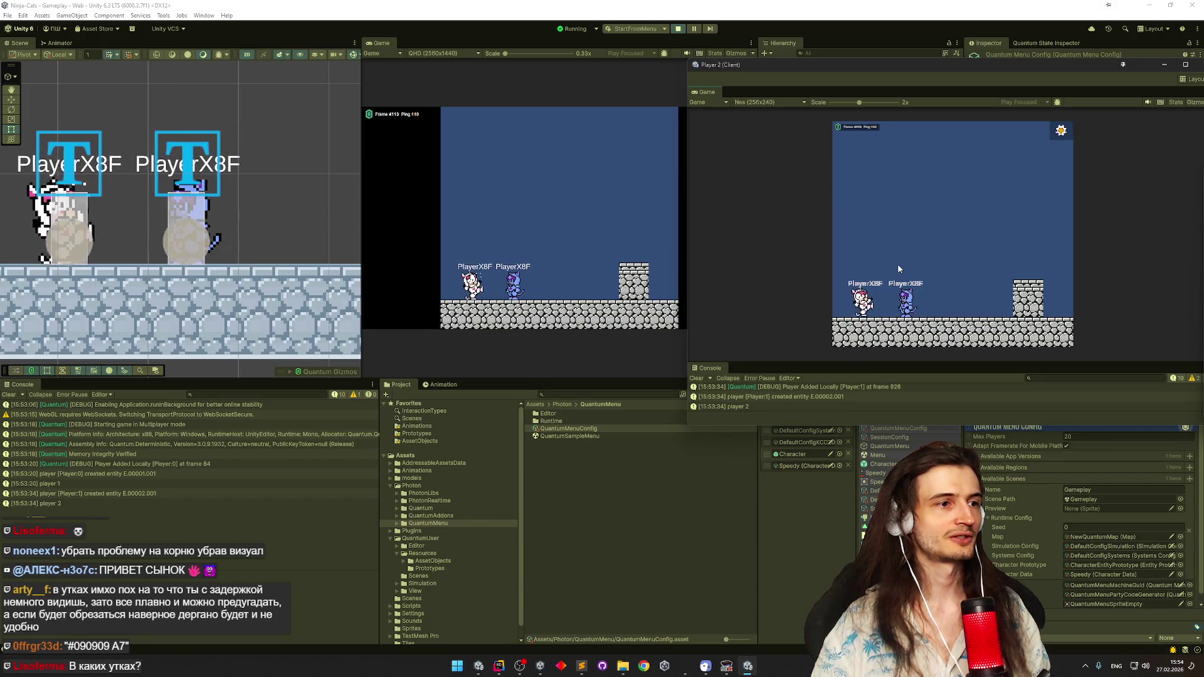
key("a")
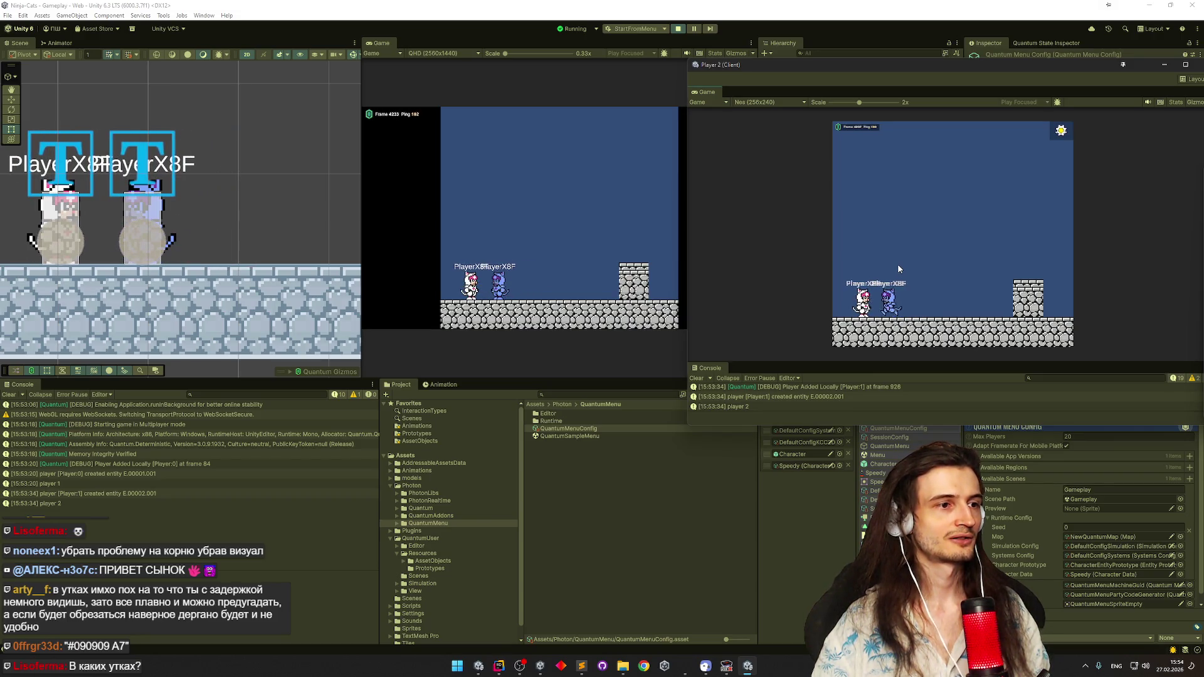
key("a")
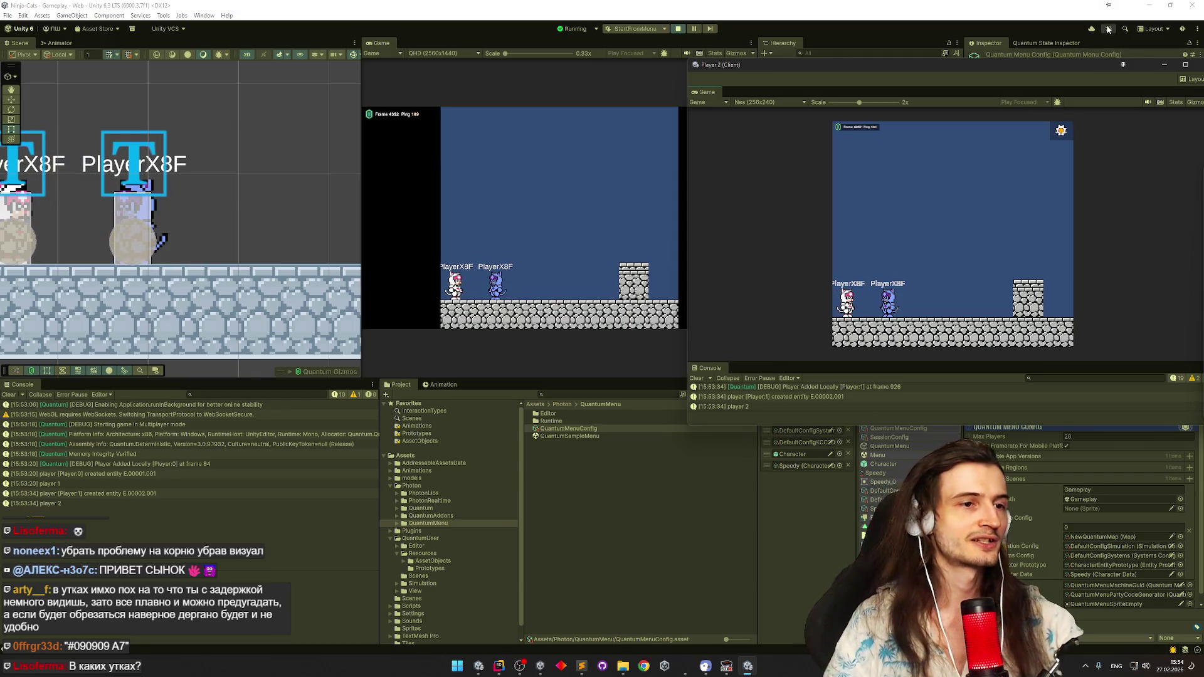
Move the Player 2 client window aside, close it, and stop Play mode
left_click_drag(1061, 66, 888, 72)
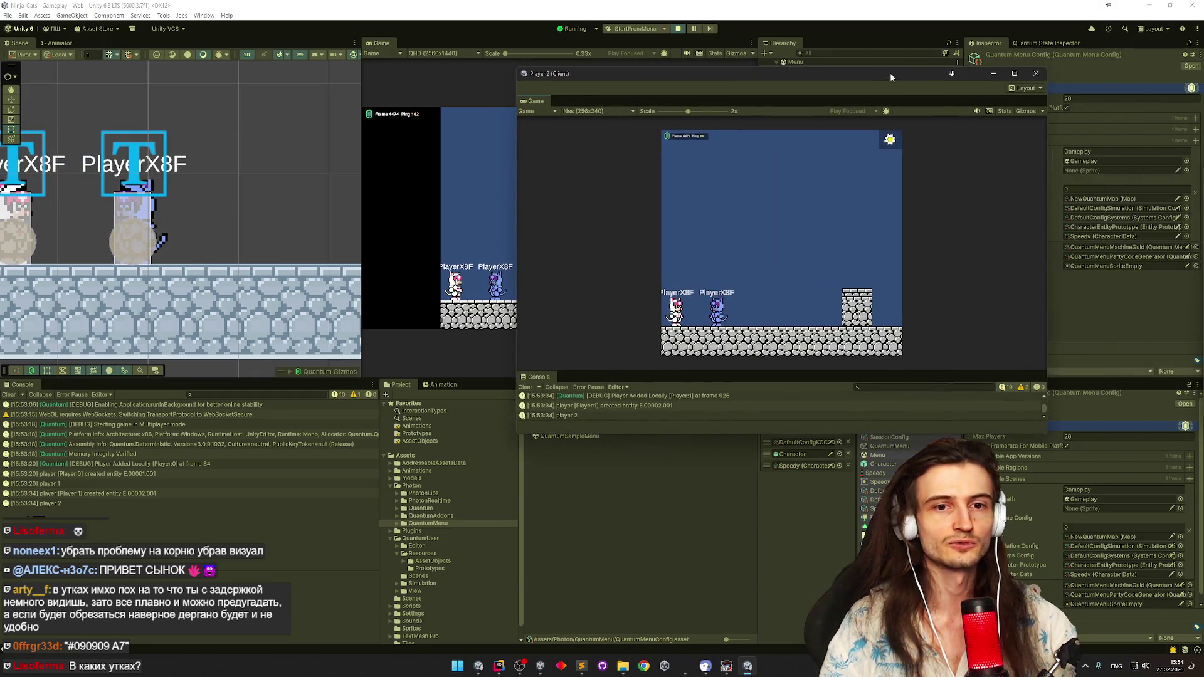
left_click(1036, 73)
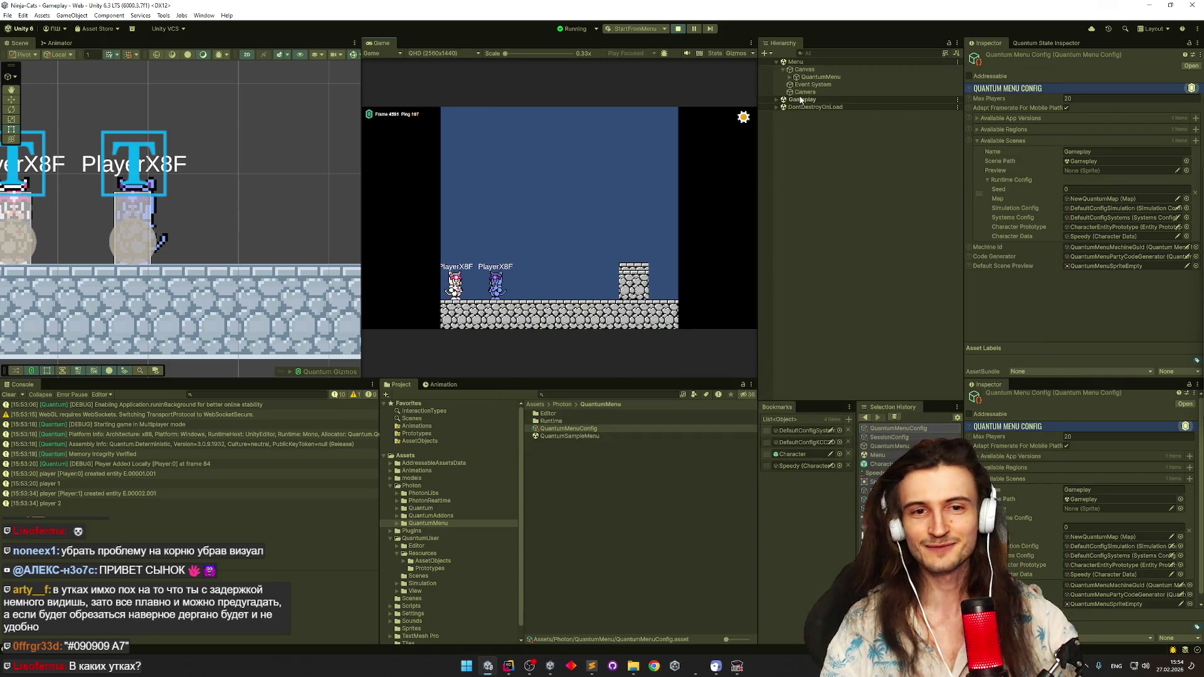
left_click(677, 28)
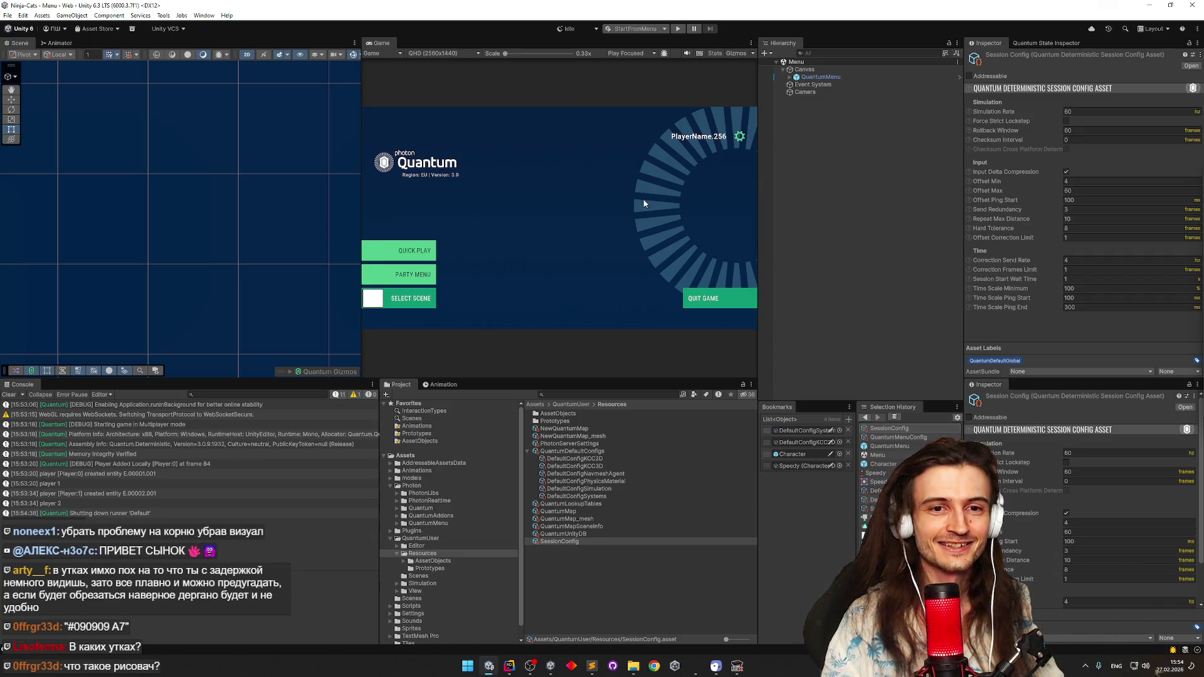
Bring up the stream spreadsheet in Chrome and switch to the Рисовач pixel-art sheet
left_click(654, 666)
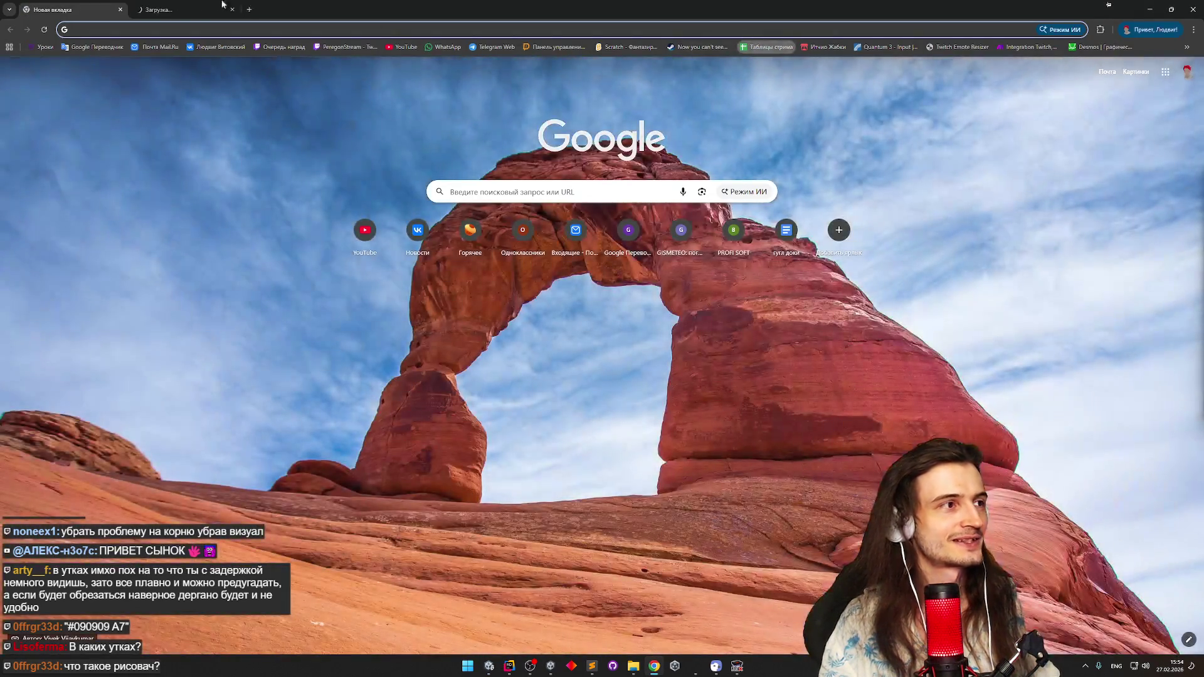
left_click(766, 47)
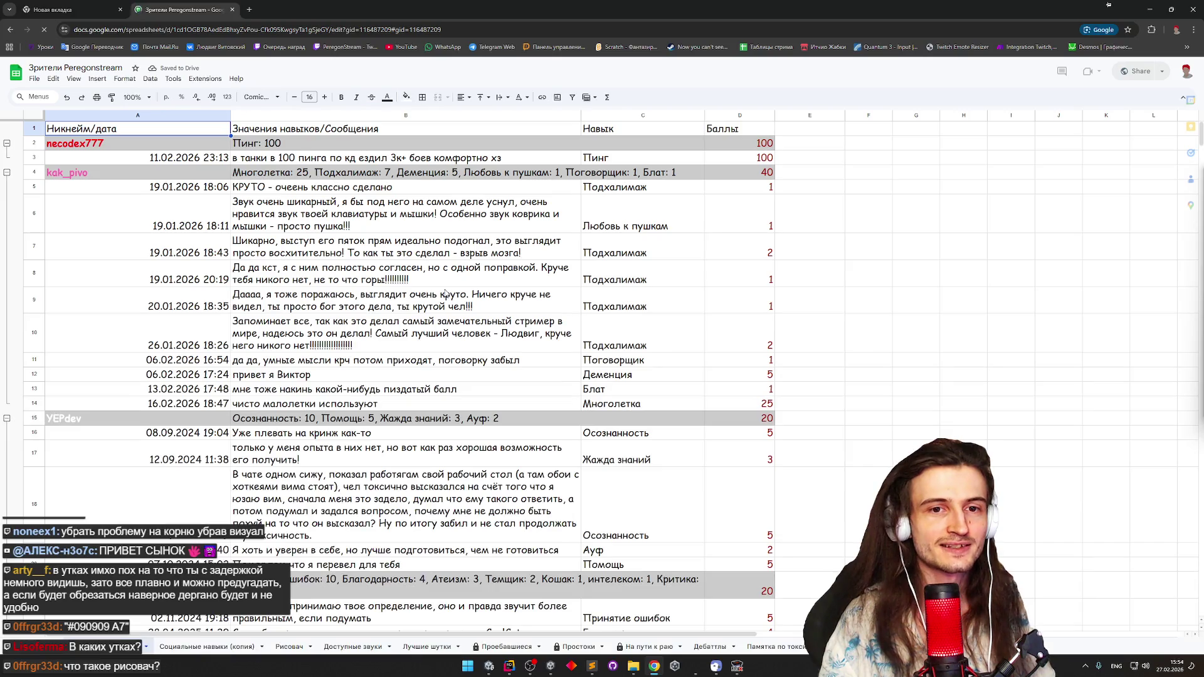
left_click(288, 646)
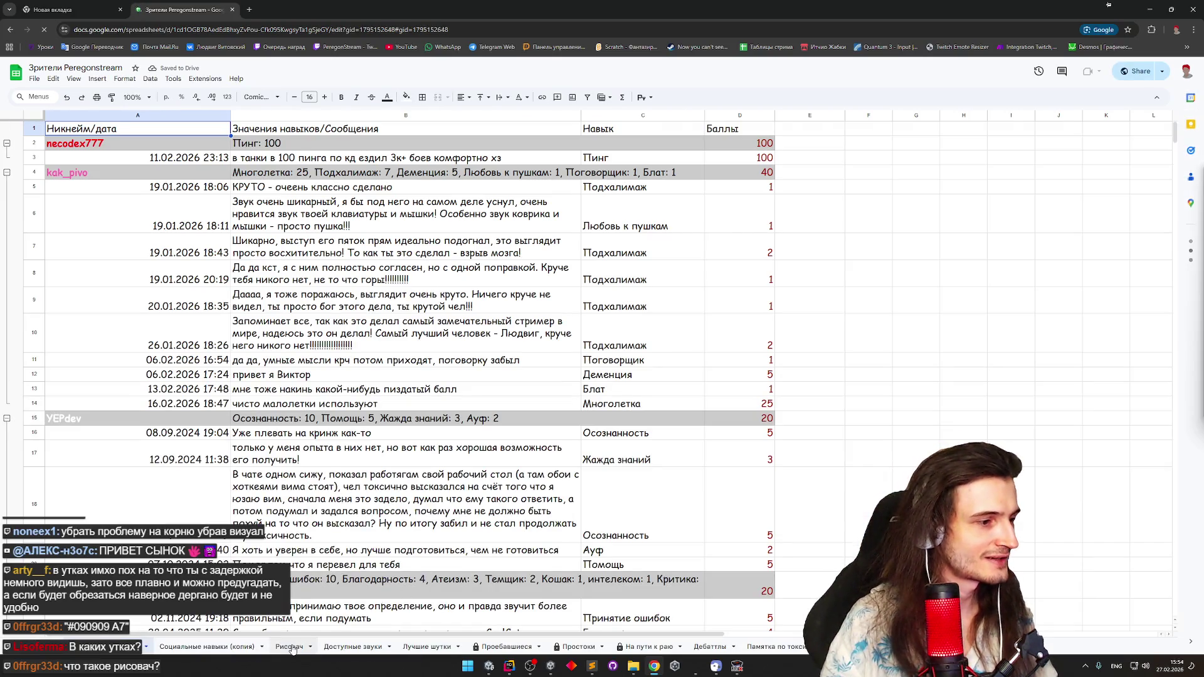
Look over cells A7, J20 and AM5:AM8 of the drawing, then close the tab and return to Unity
left_click(27, 185)
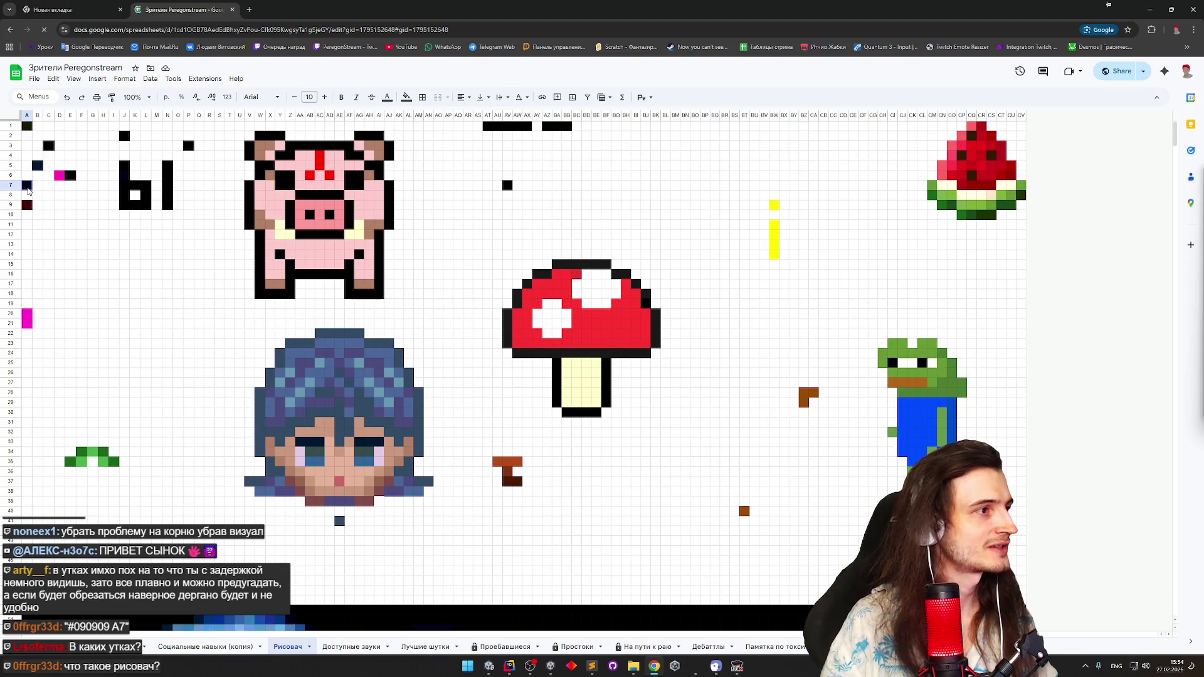
left_click(125, 316)
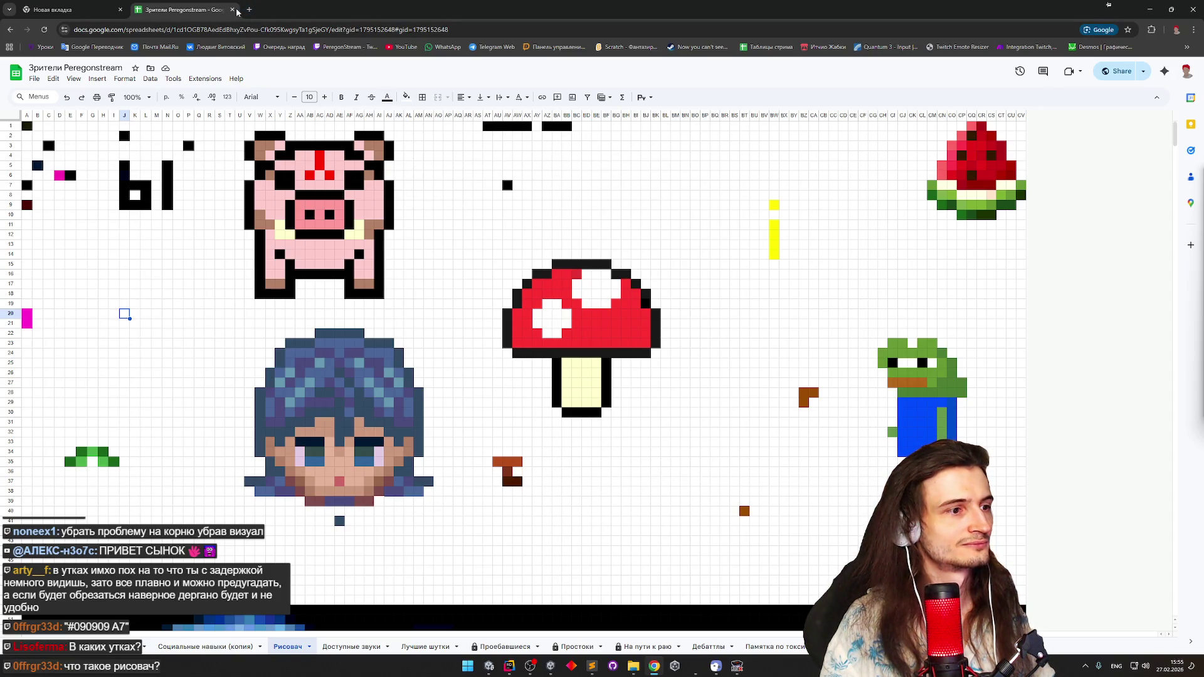
left_click_drag(427, 166, 433, 200)
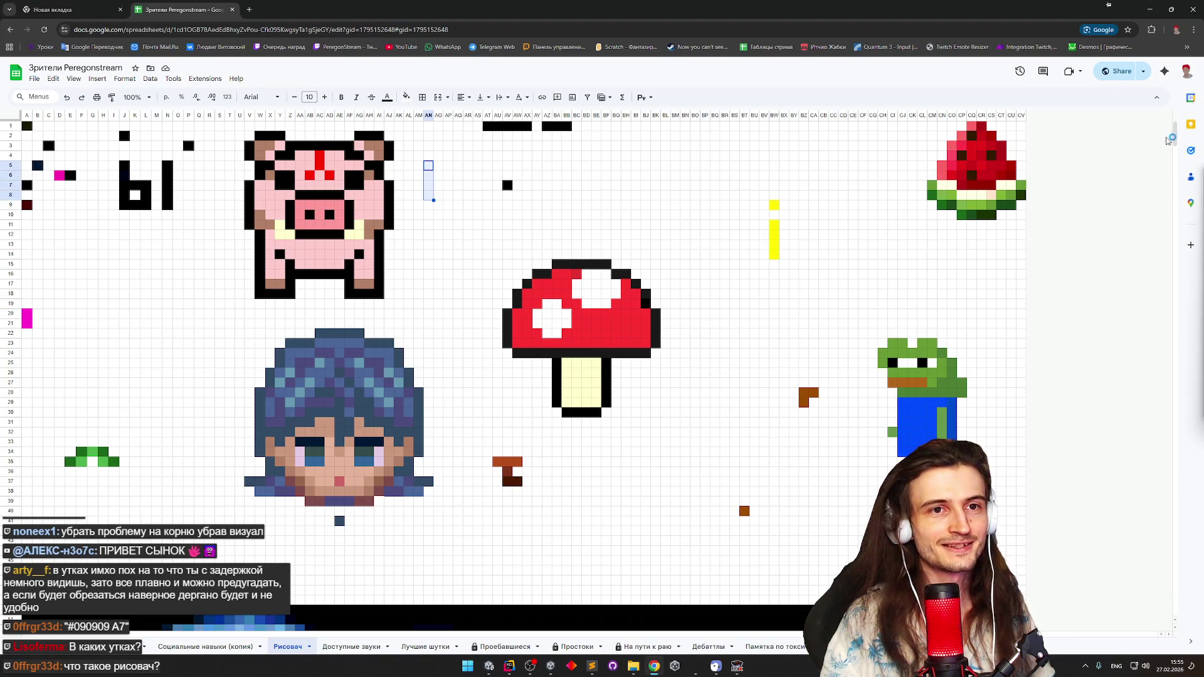
left_click_drag(1170, 138, 1175, 161)
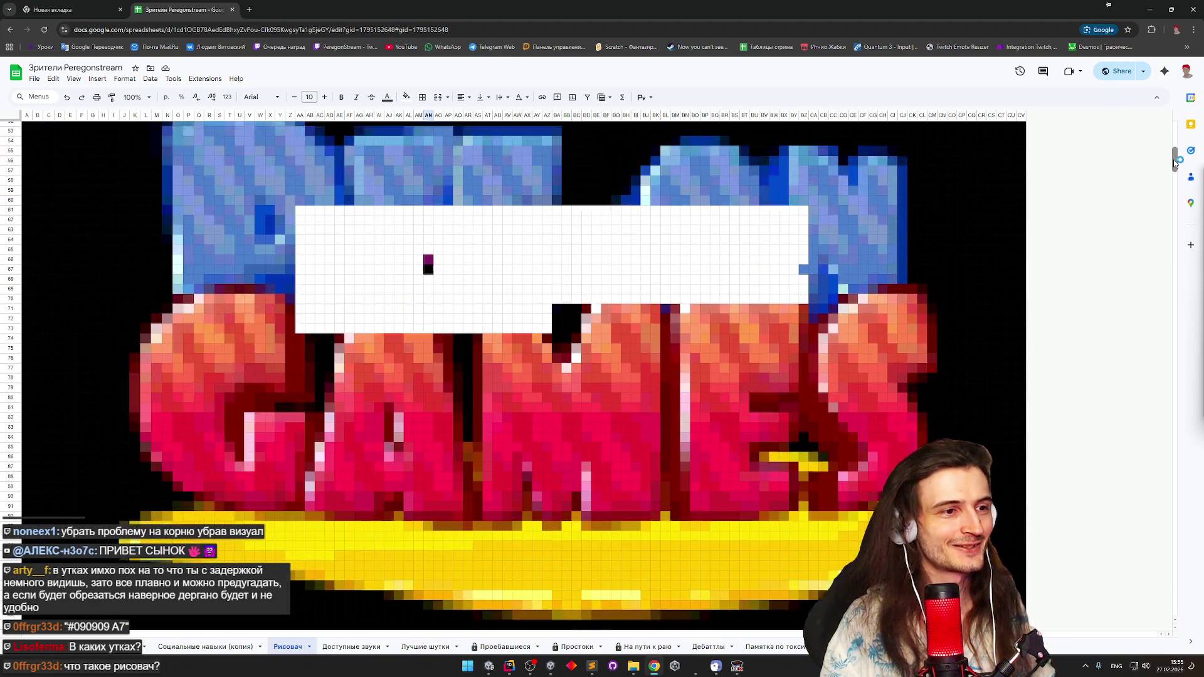
left_click_drag(1175, 162, 1165, 190)
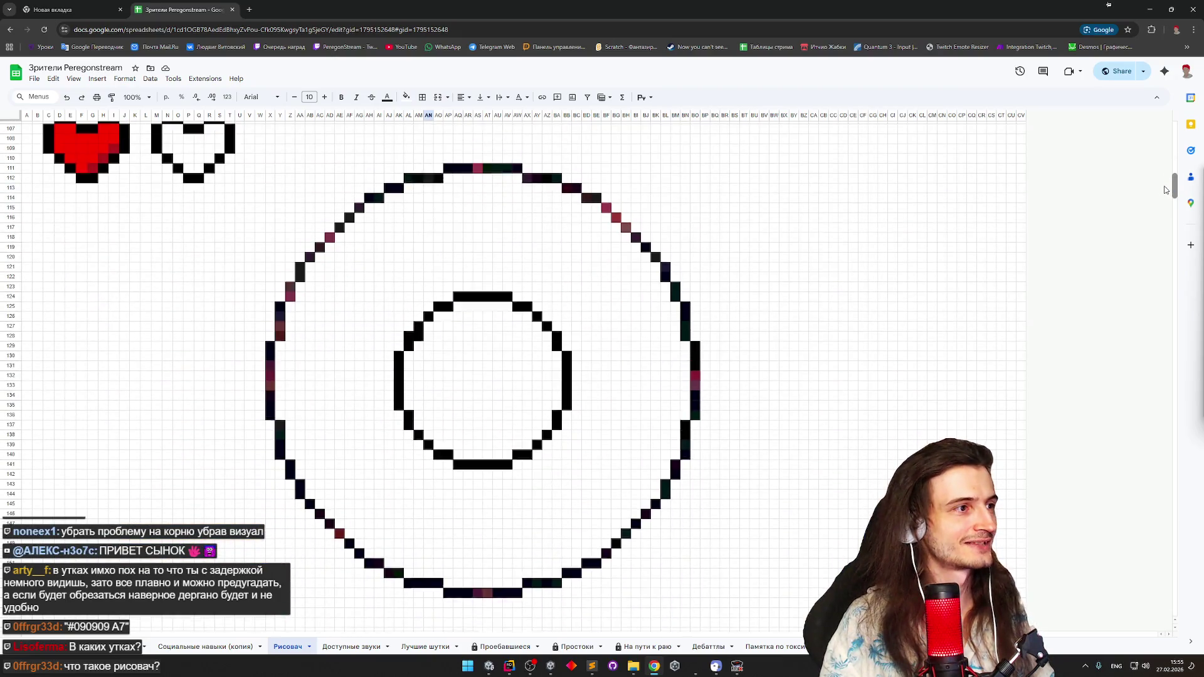
scroll(1165, 191, "up", 1)
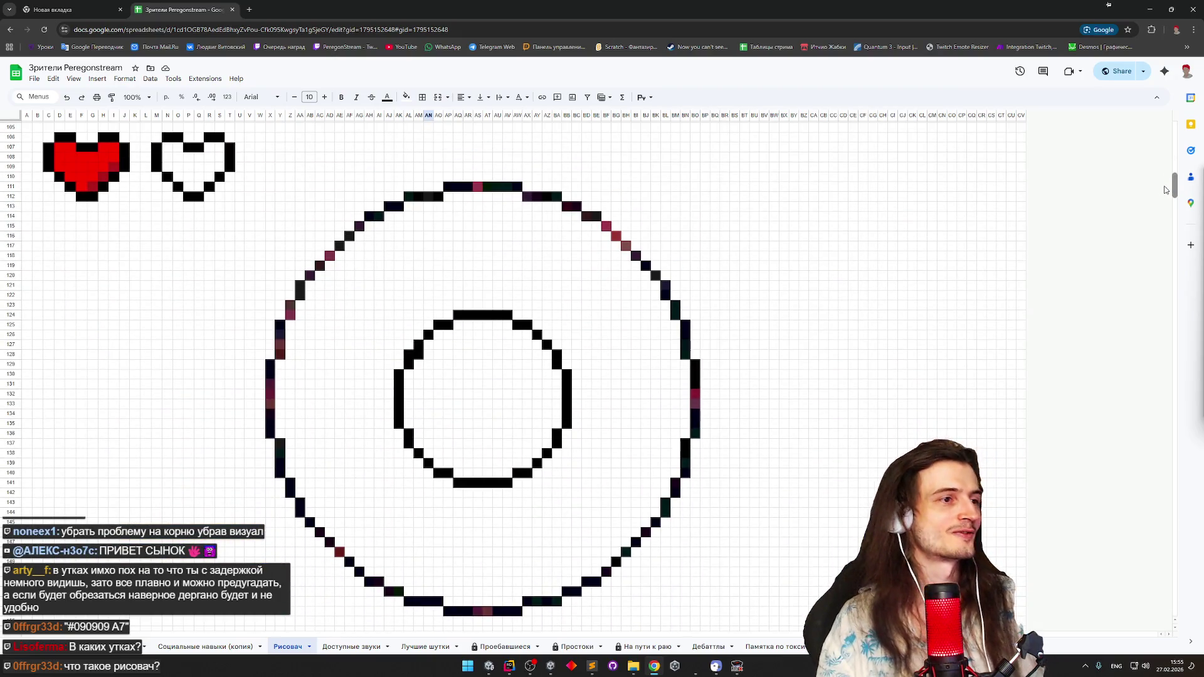
scroll(1165, 190, "down", 3)
scroll(1165, 190, "down", 5)
scroll(1165, 190, "up", 8)
scroll(1164, 187, "up", 2)
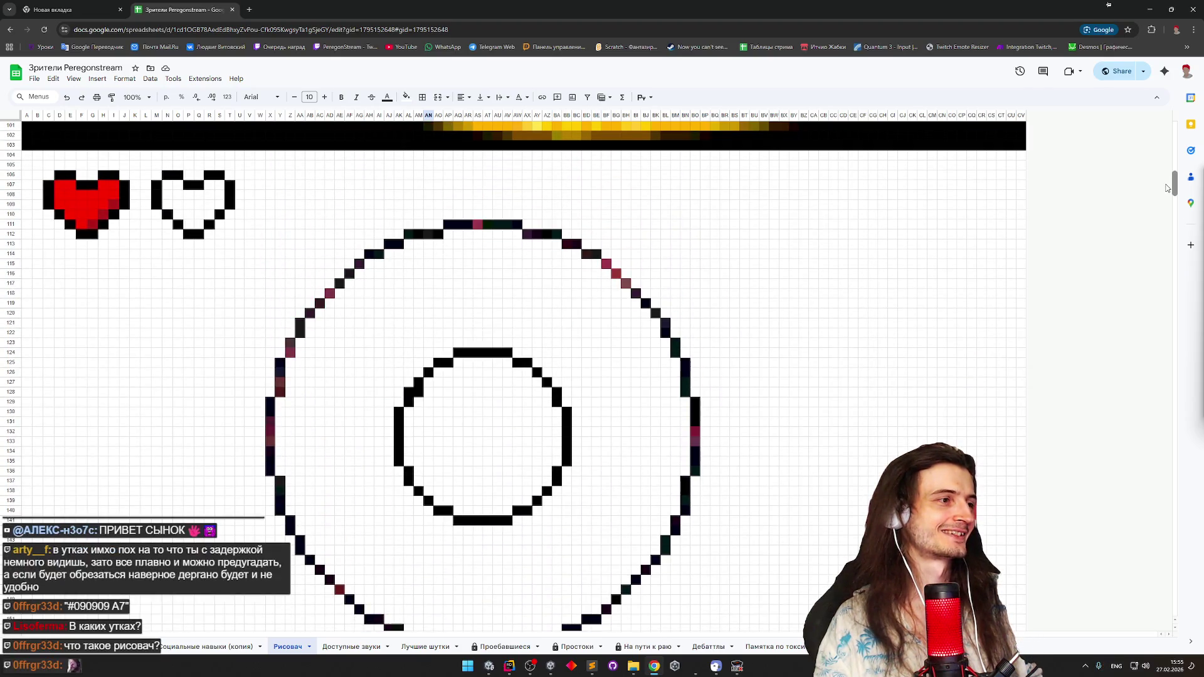
scroll(1165, 187, "down", 3)
scroll(1167, 190, "up", 1)
left_click_drag(1167, 191, 1157, 120)
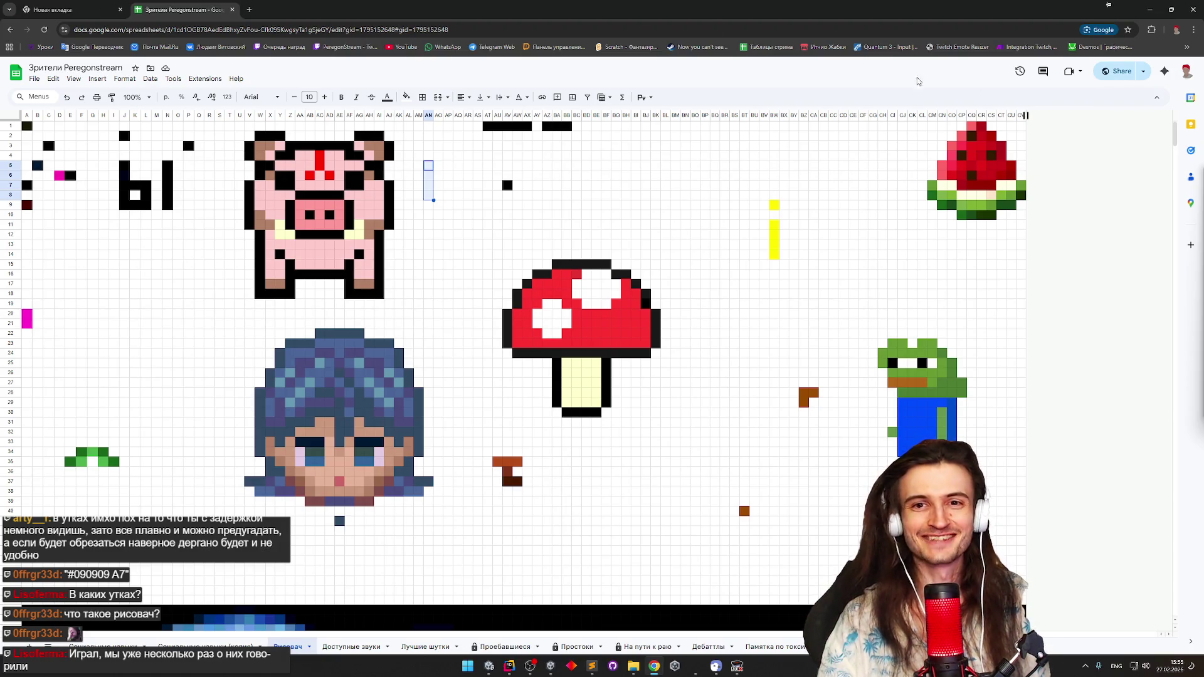
left_click(232, 13)
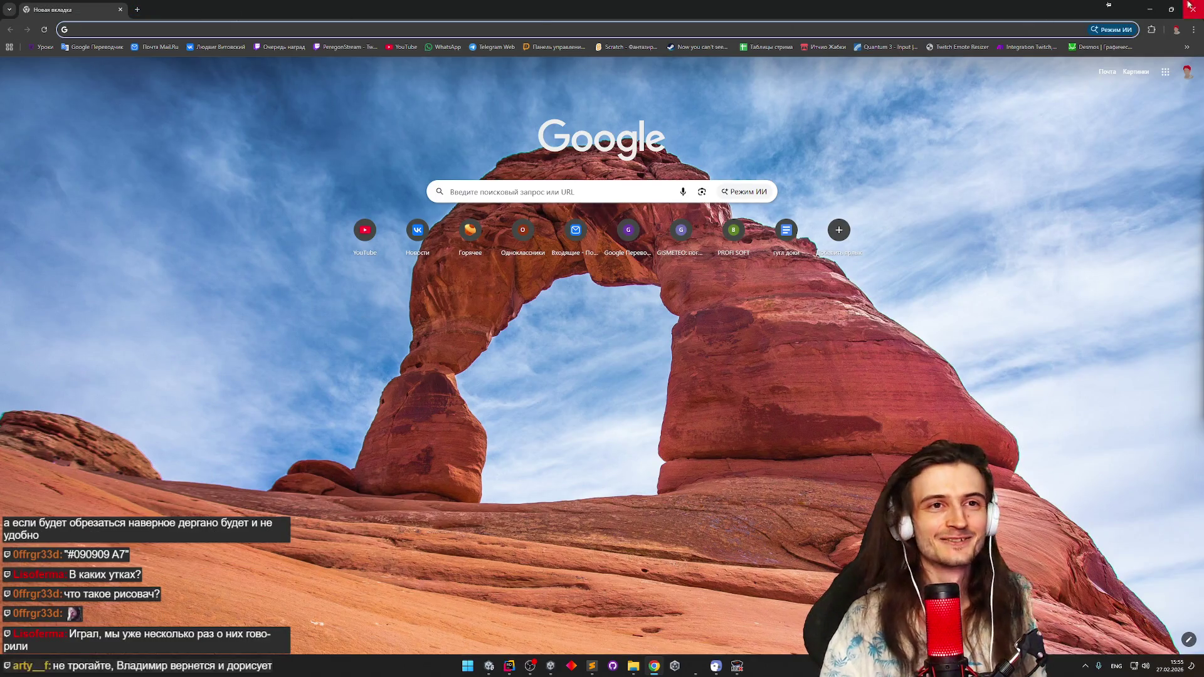
left_click(1149, 8)
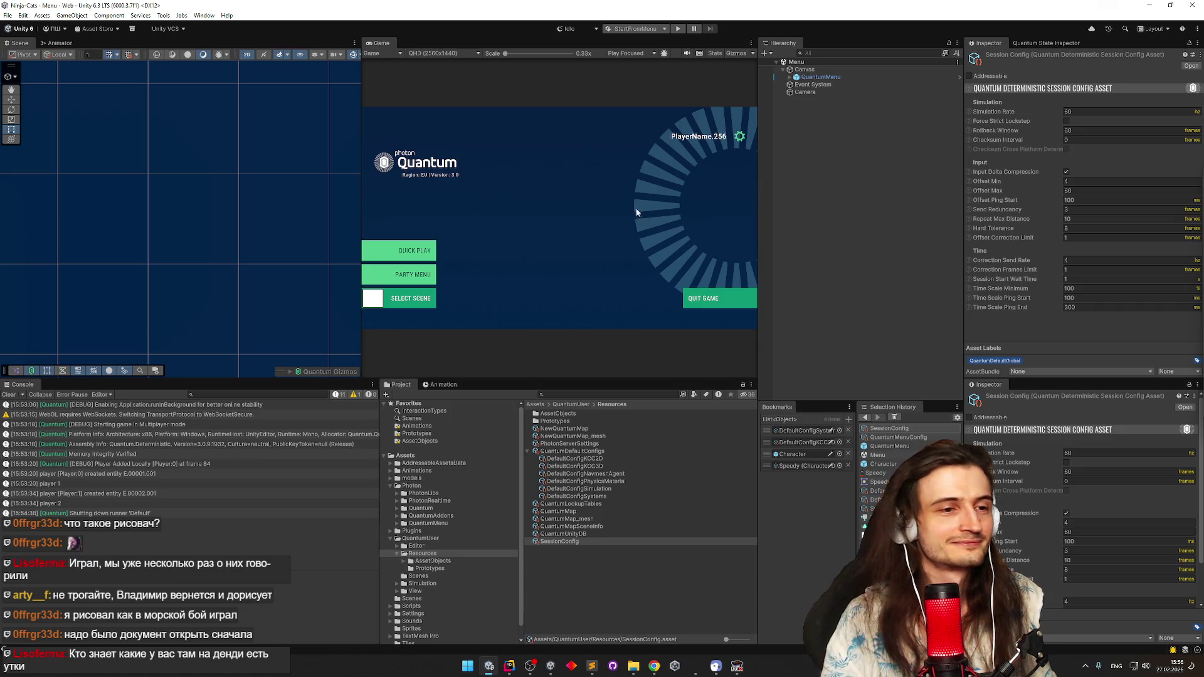
Clear the Console log and bring the tasks.todo list up in Sublime Text
left_click(12, 393)
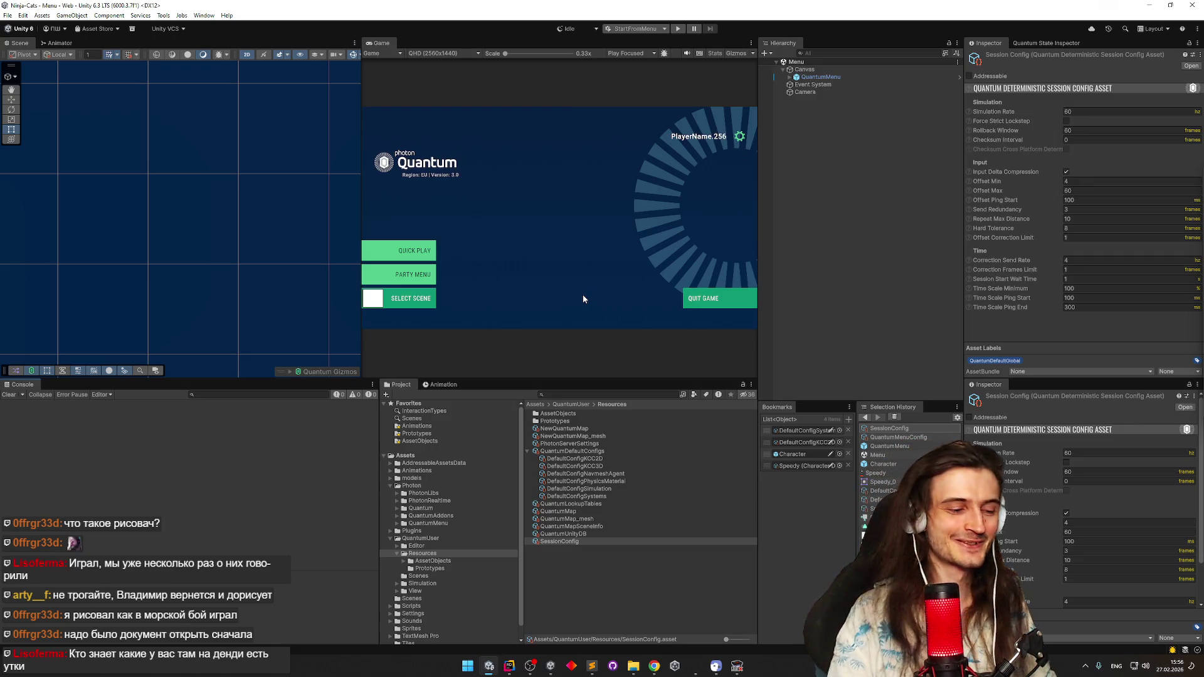
key("alt+Tab")
left_click(653, 666)
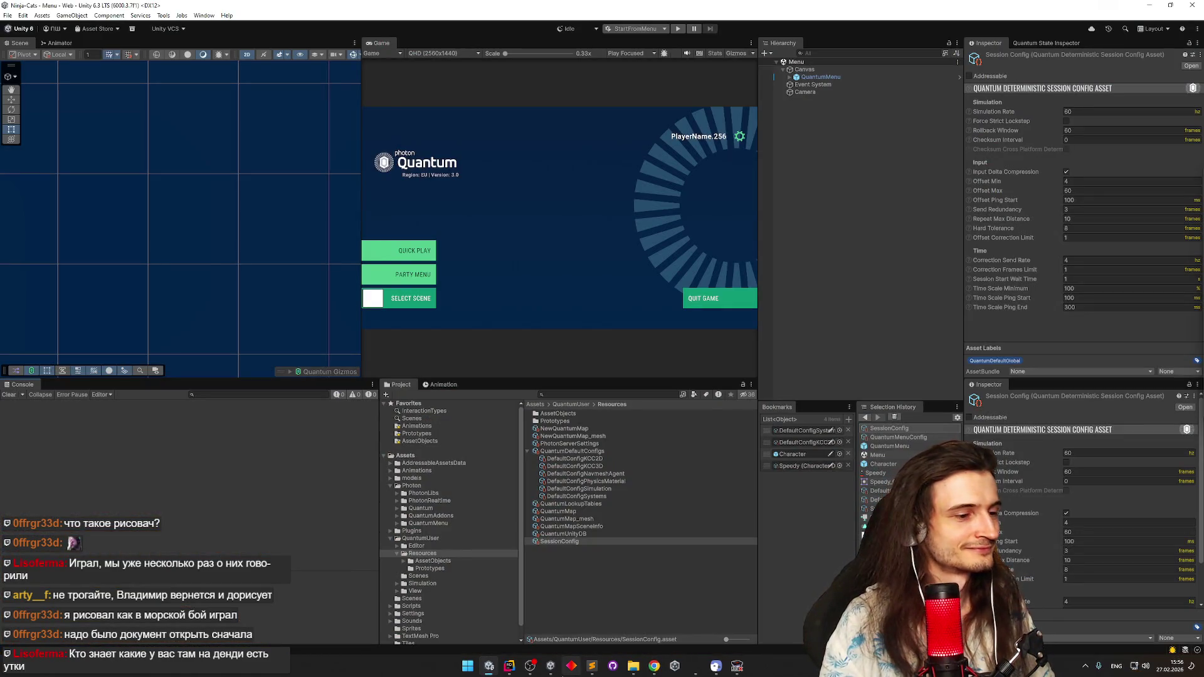
left_click(591, 666)
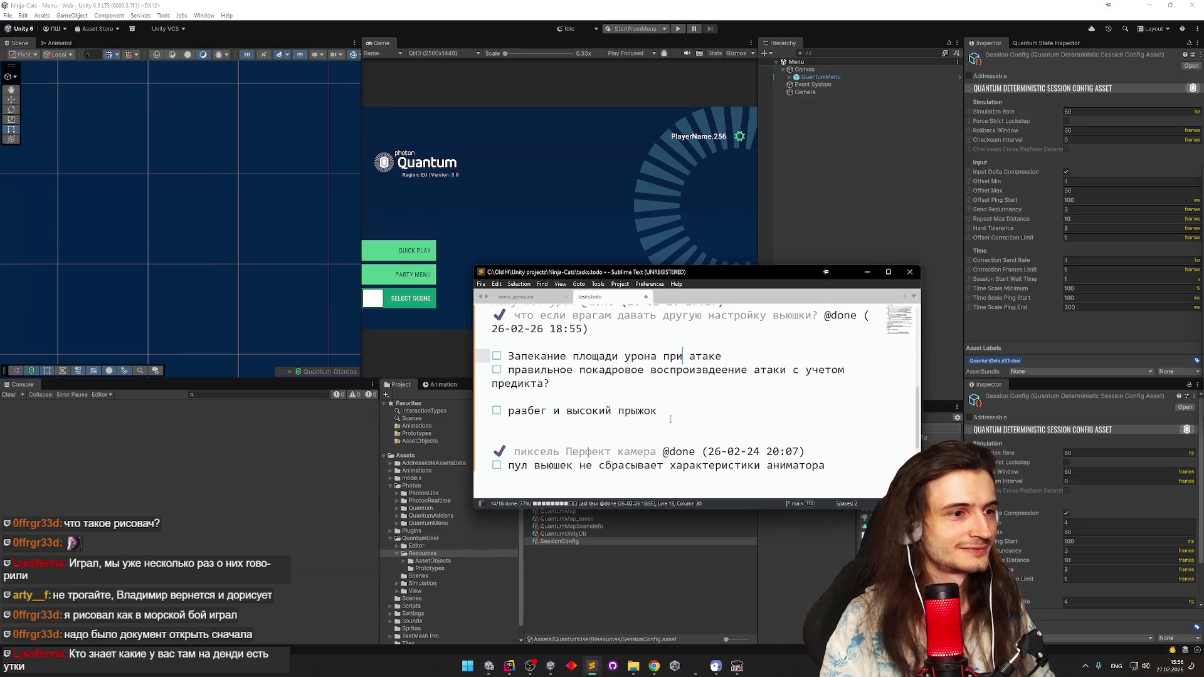
Check off the damage-area baking and frame-accurate attack playback tasks, then minimize the list
key("ctrl+d")
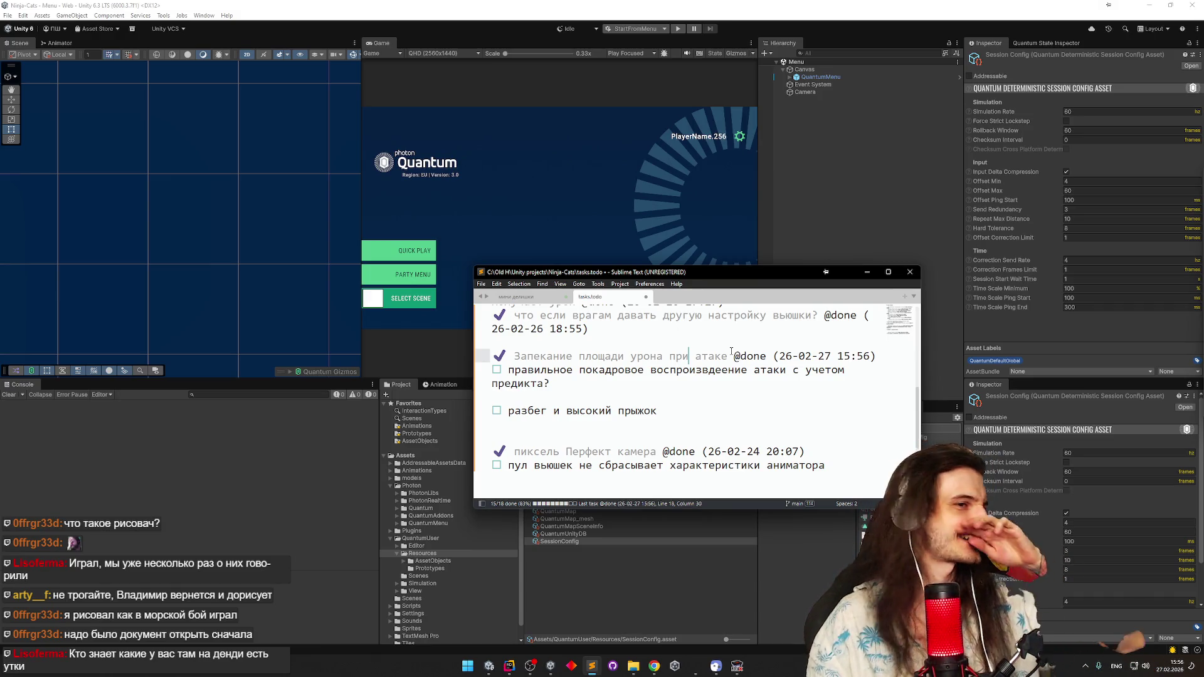
key("Down")
key("ctrl+d")
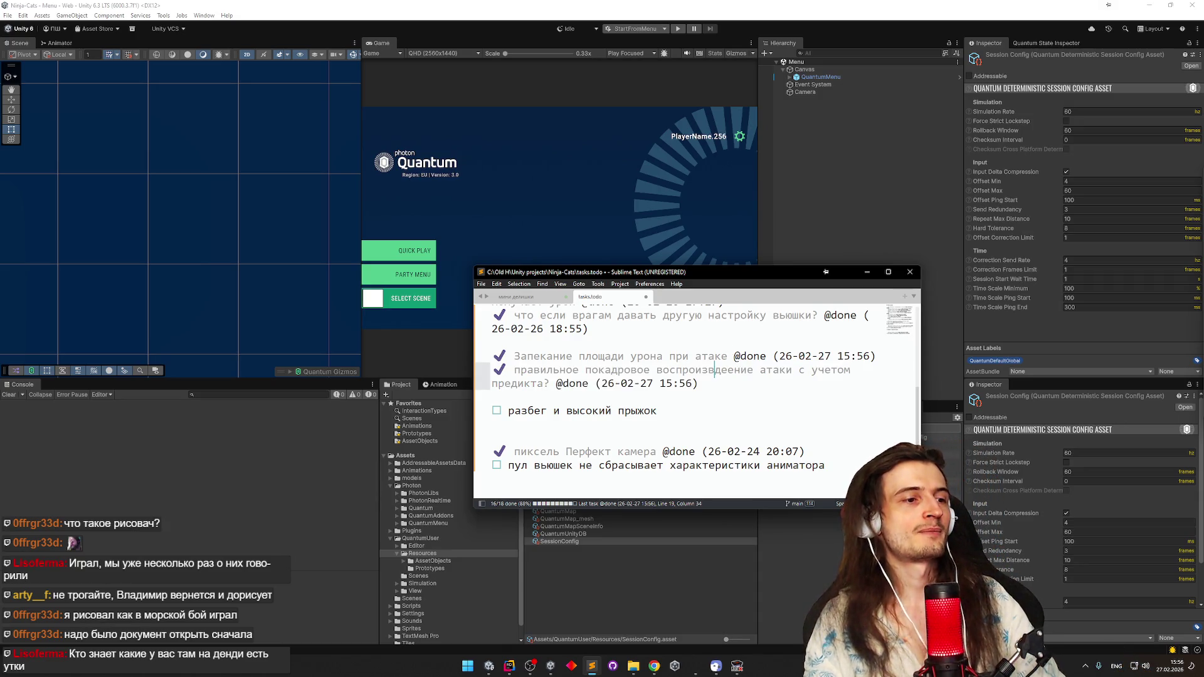
left_click(865, 273)
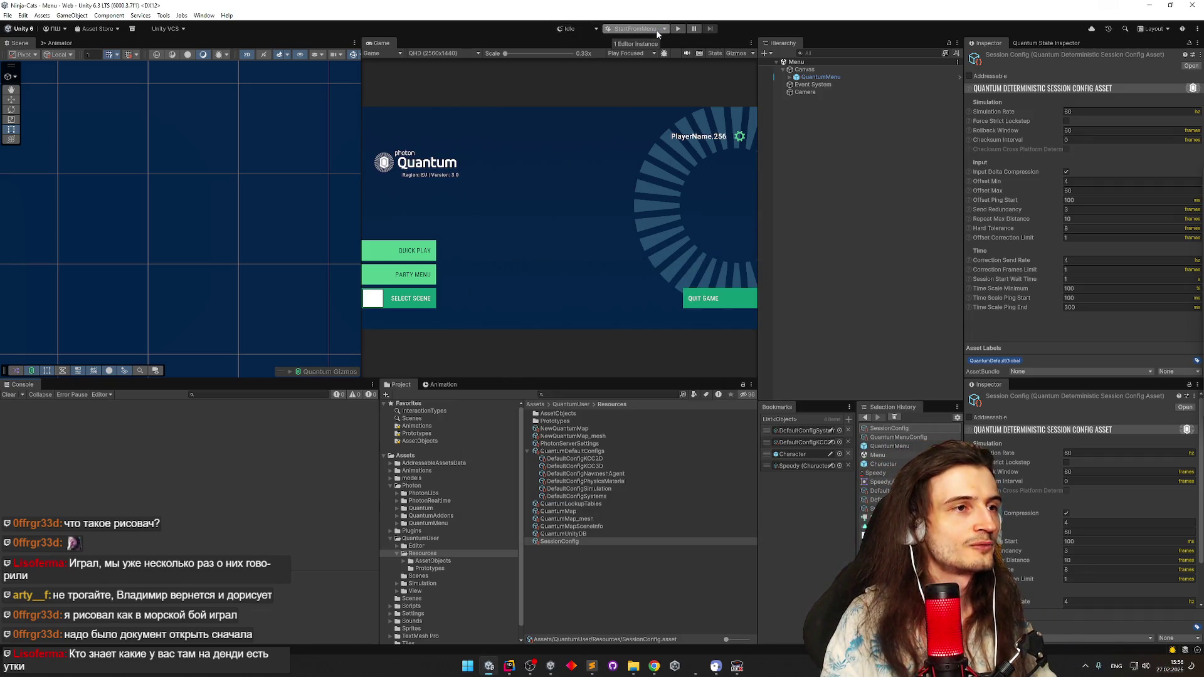
Enter play mode, set the Player 2 client window aside and start a Quick Play match
left_click(677, 29)
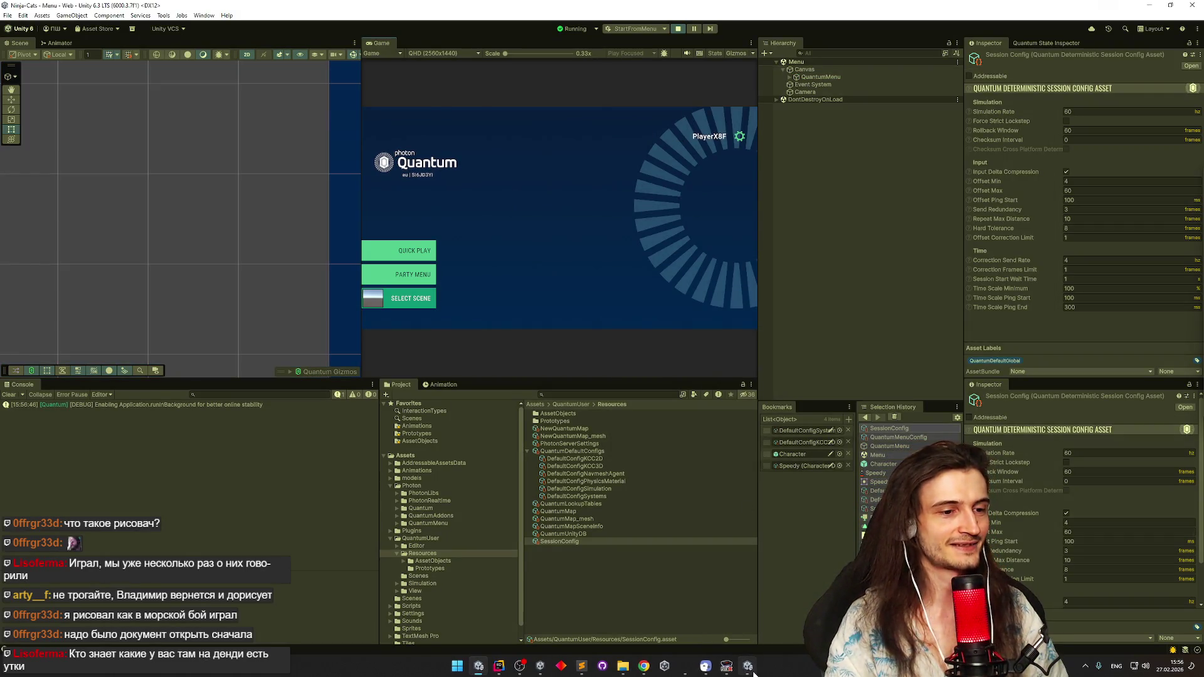
left_click(754, 643)
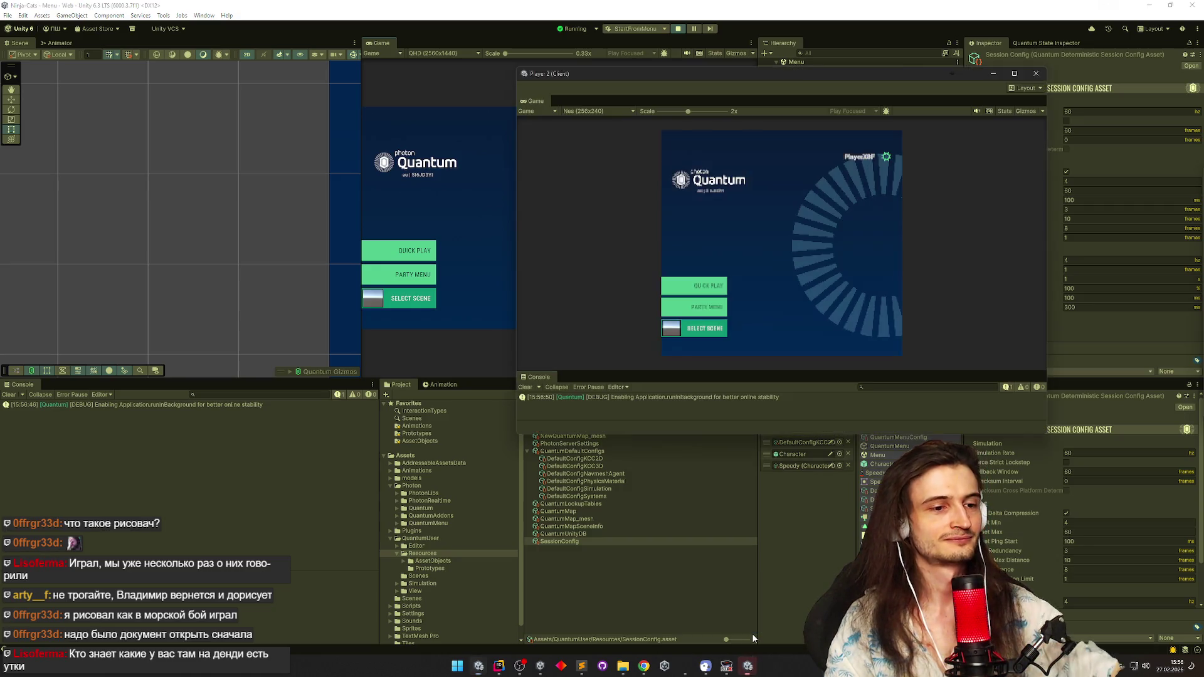
left_click_drag(695, 85, 810, 131)
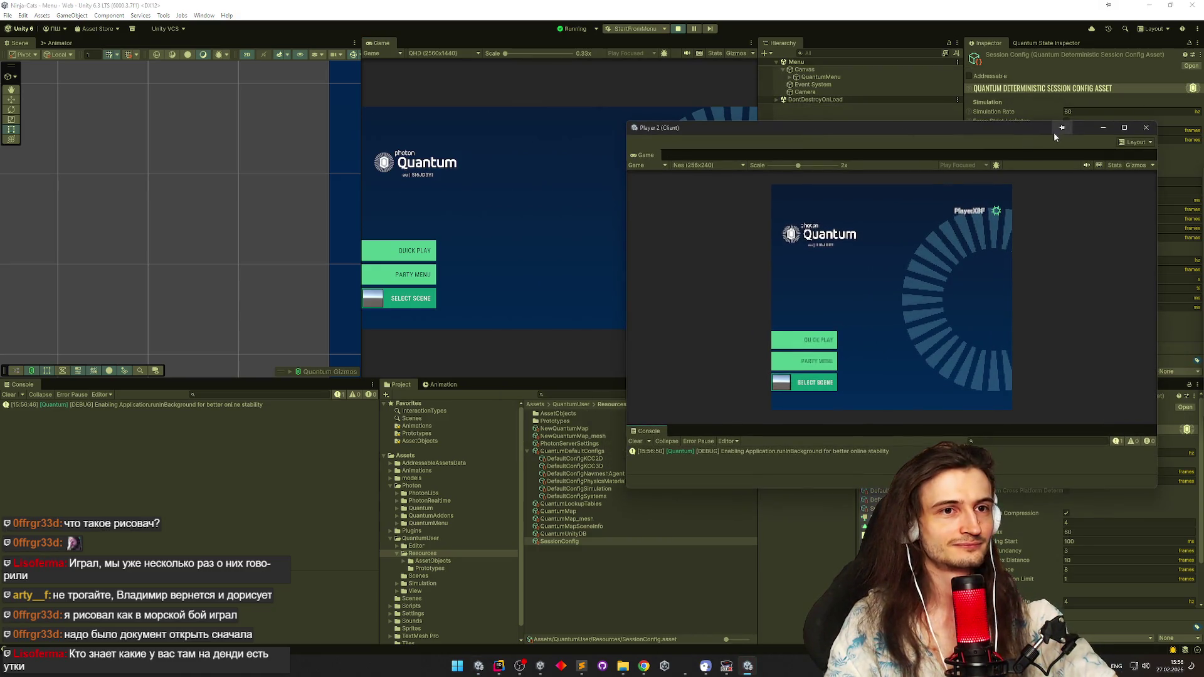
left_click(425, 252)
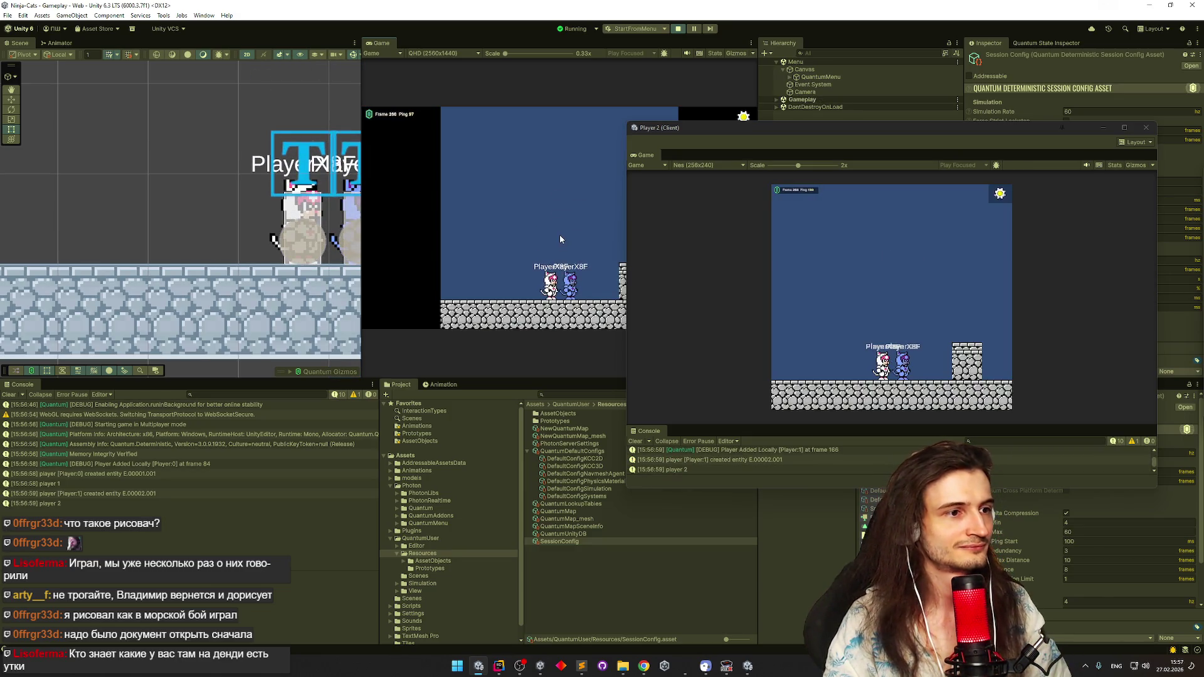
Walk the white ninja cat up to the blue one, swing the sword and jump back
key("Right")
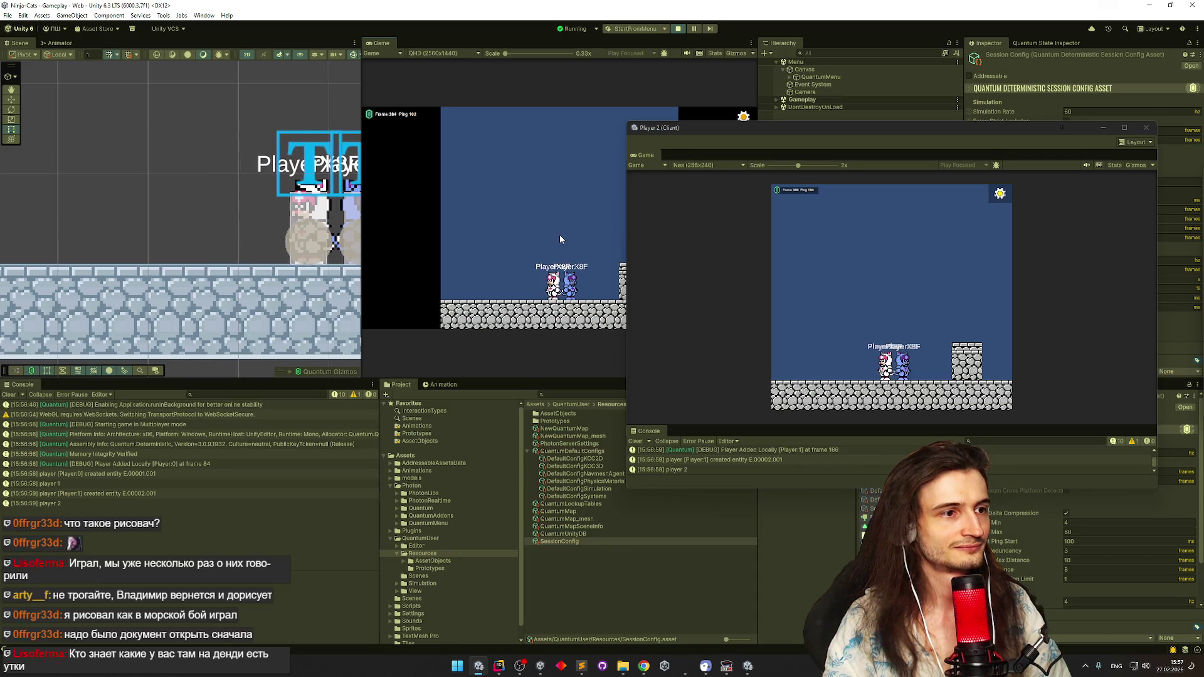
key("Right")
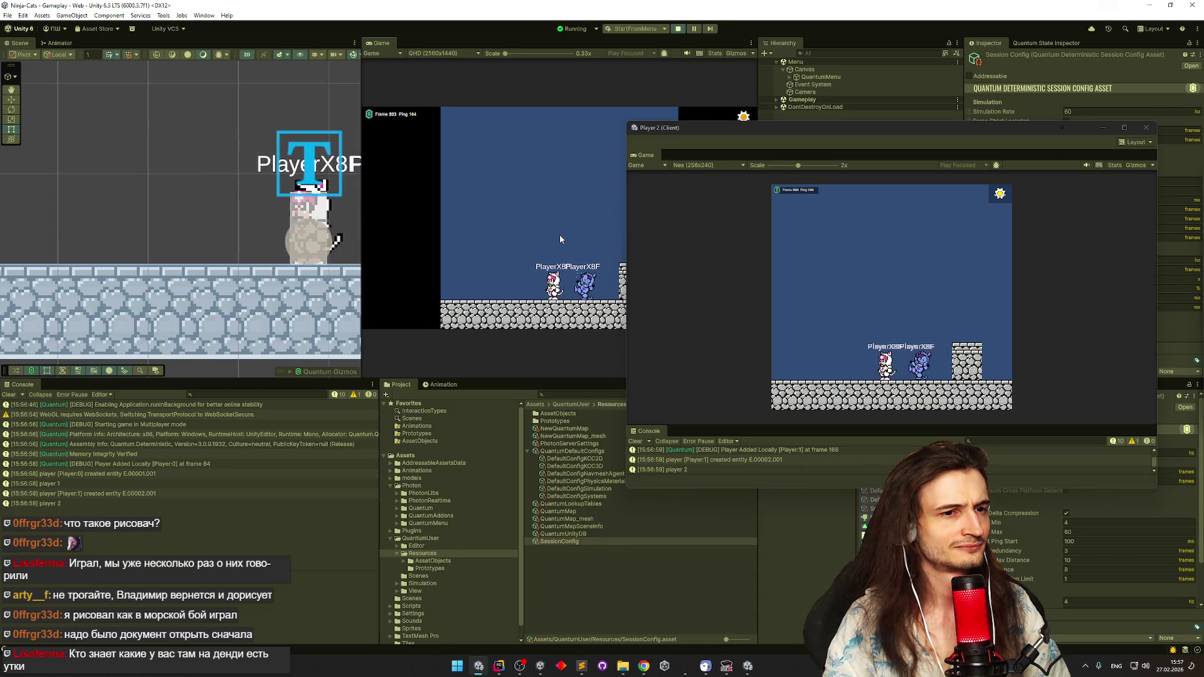
key("Right")
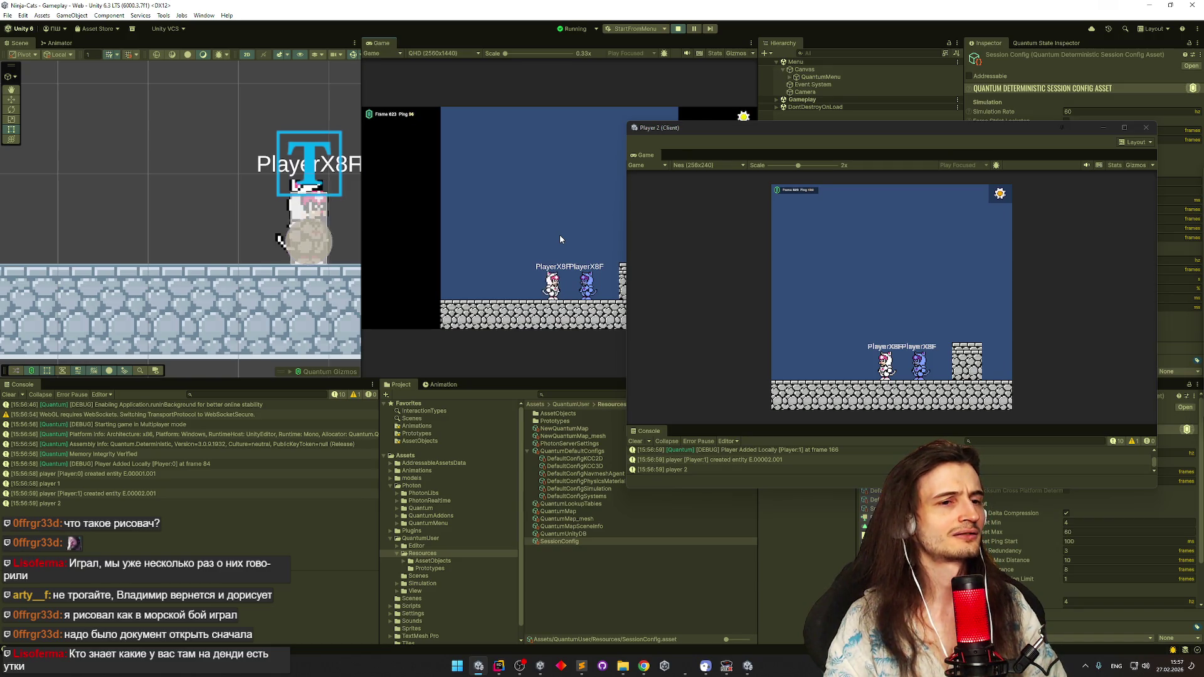
key("Left")
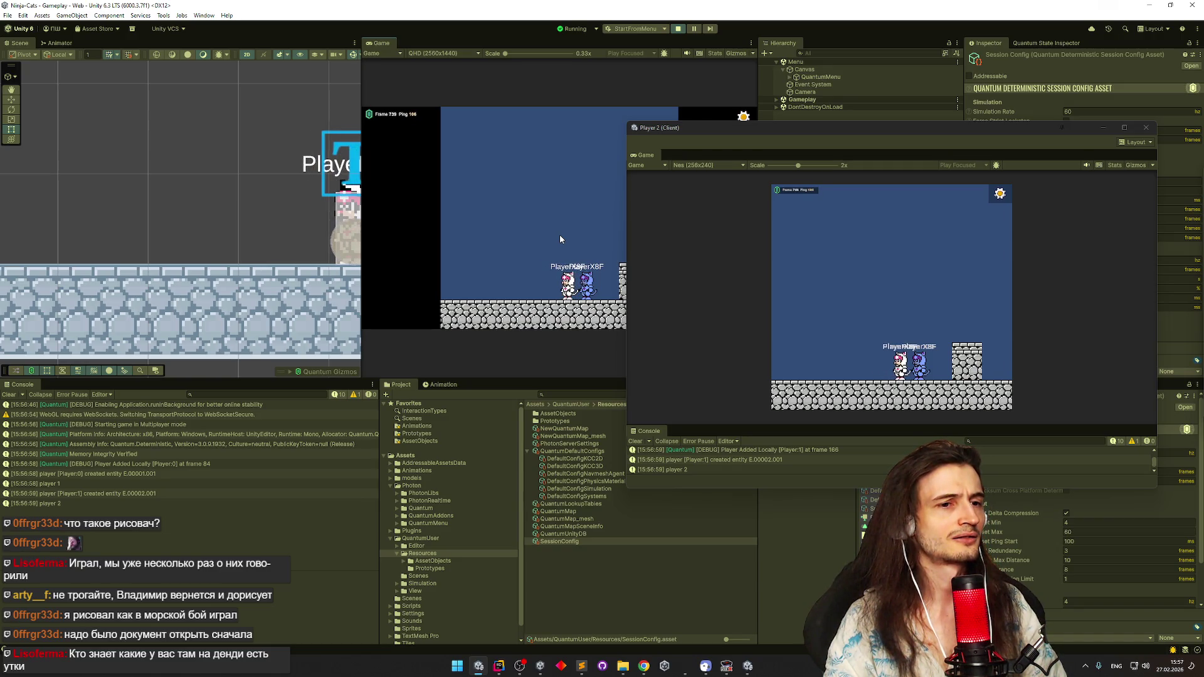
key("x")
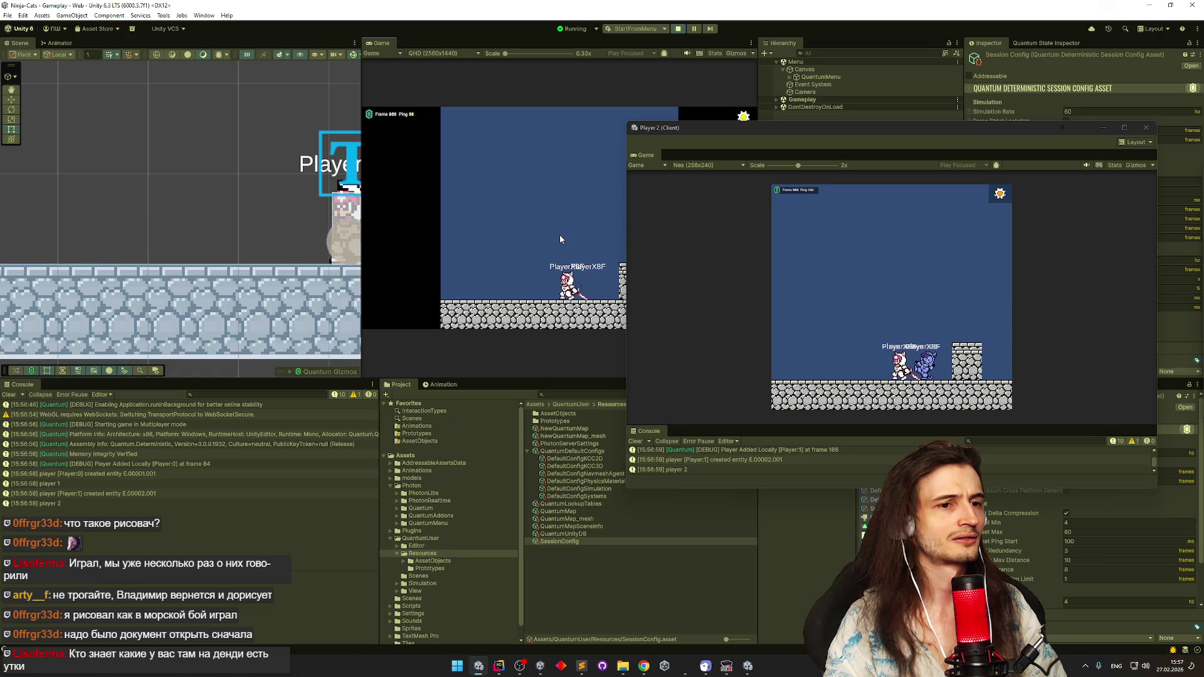
key("Right")
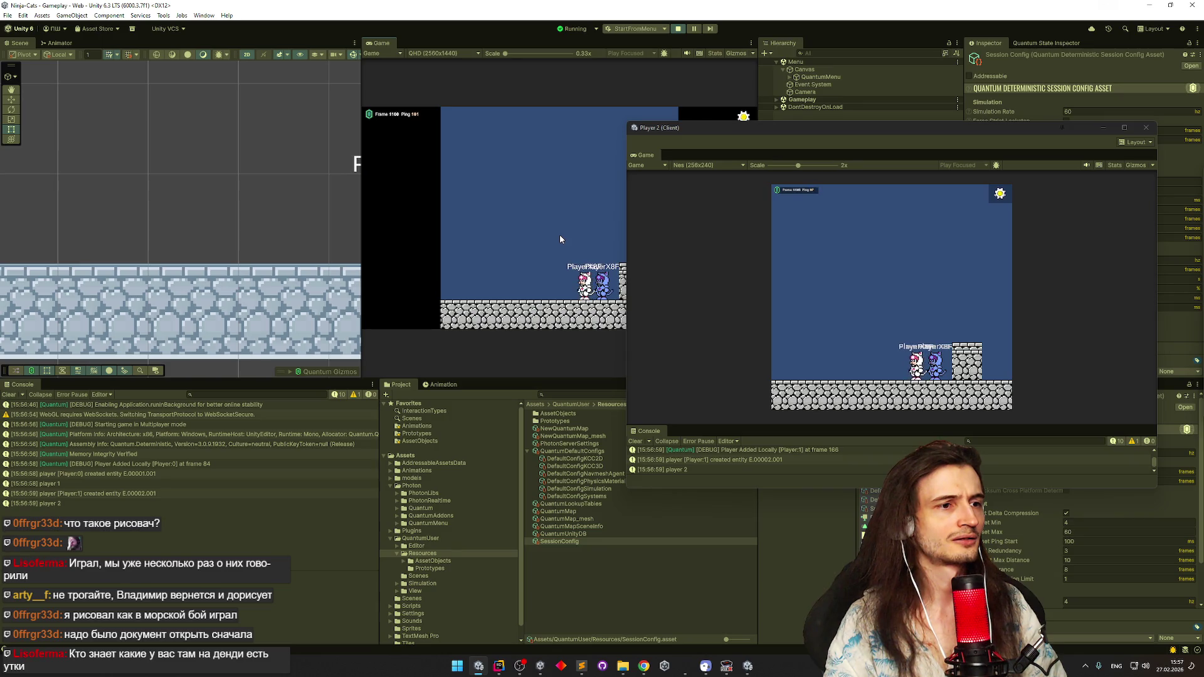
key("Right")
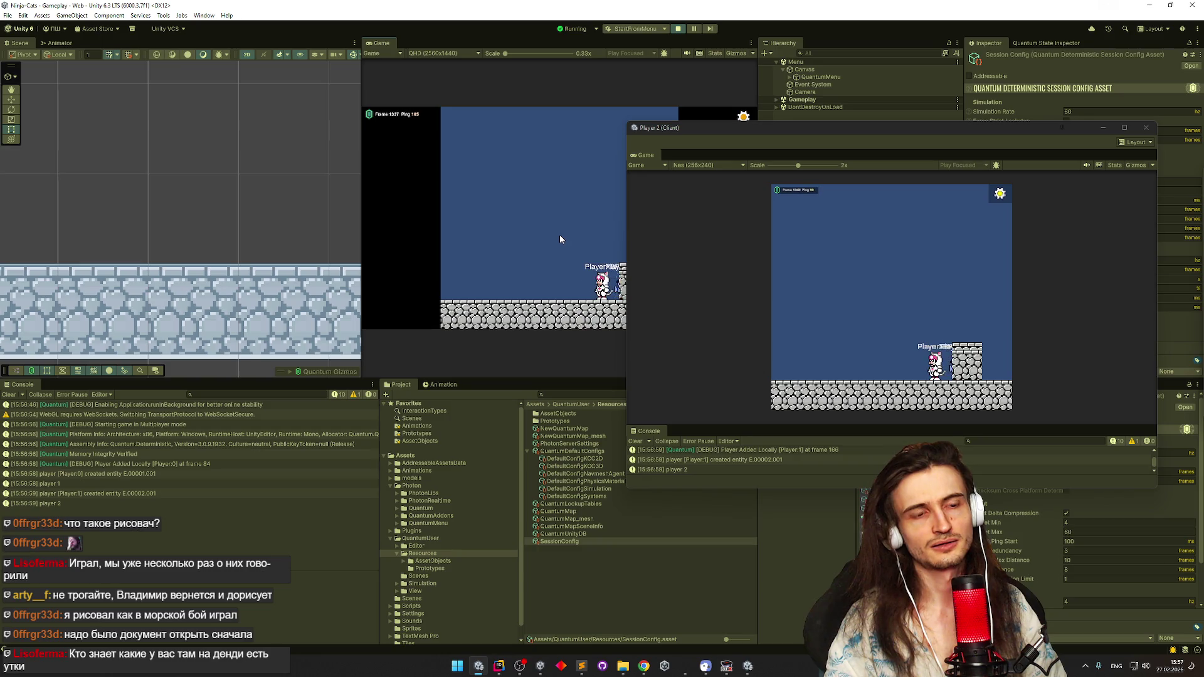
key("Left")
key("space")
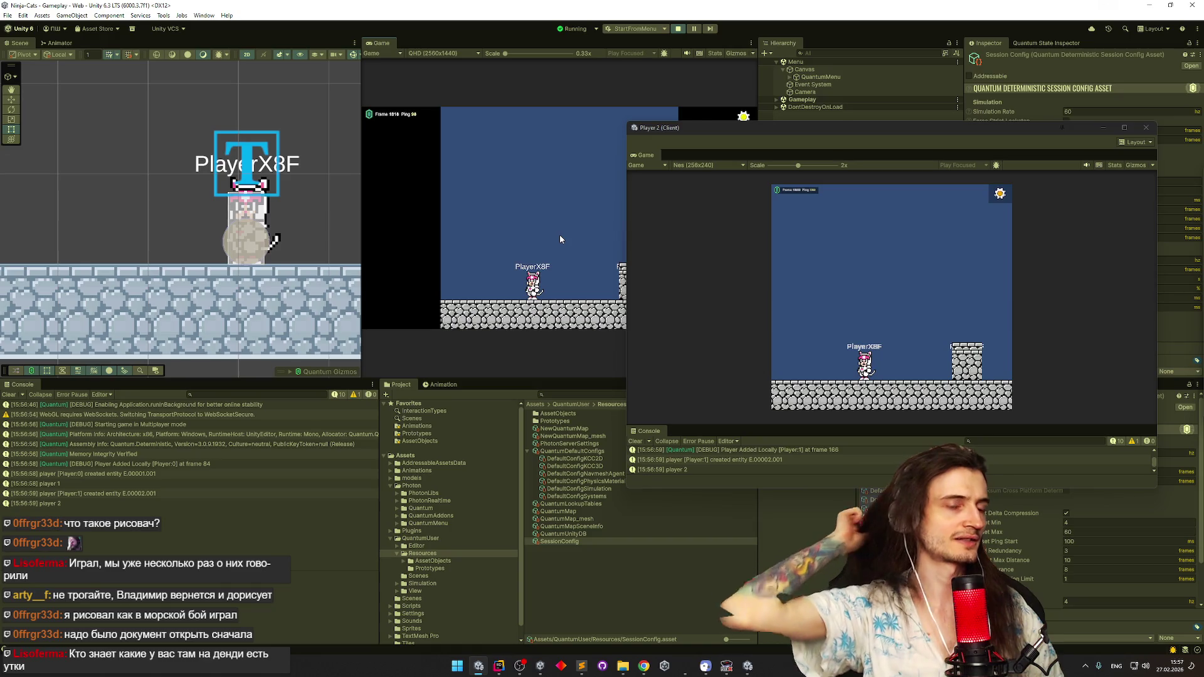
Try jumping and a chain of sword slashes, then close the Player 2 client window
key("space")
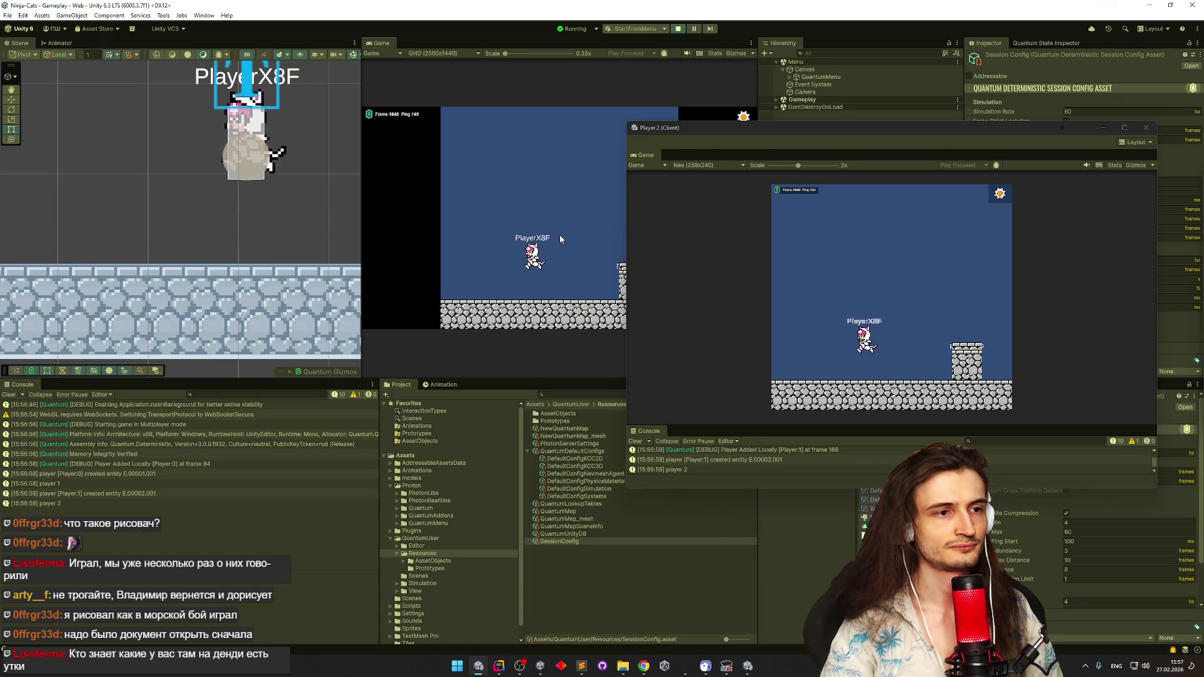
key("space")
key("Right")
key("Left")
key("Left")
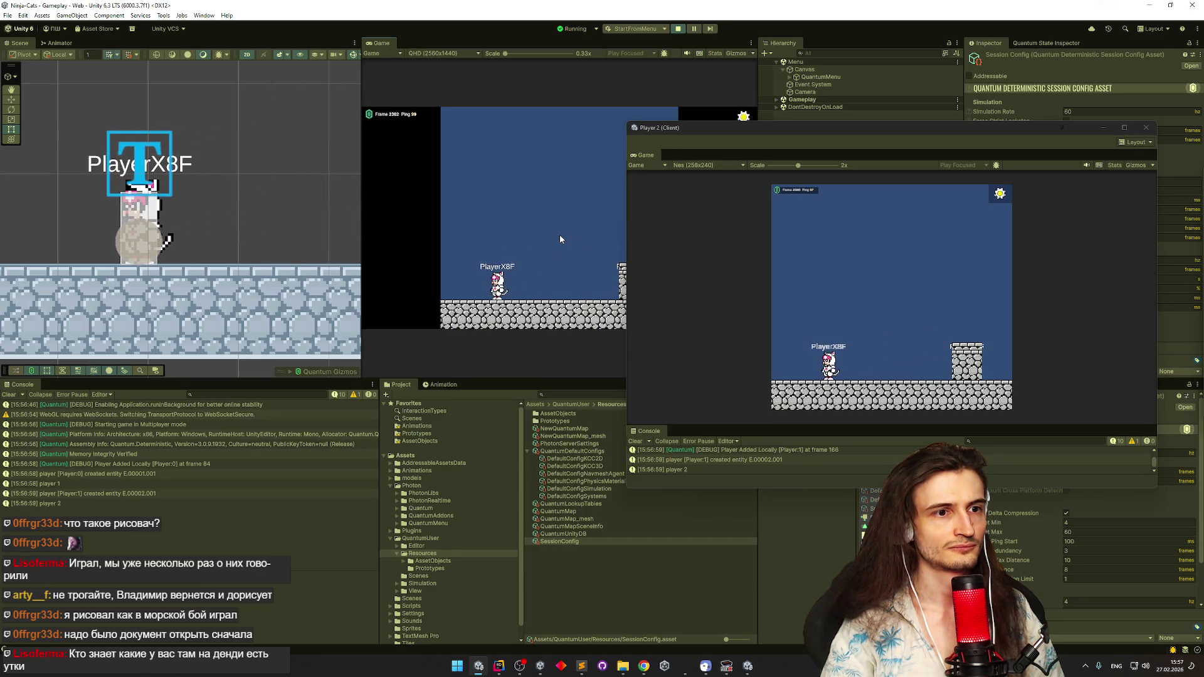
key("space")
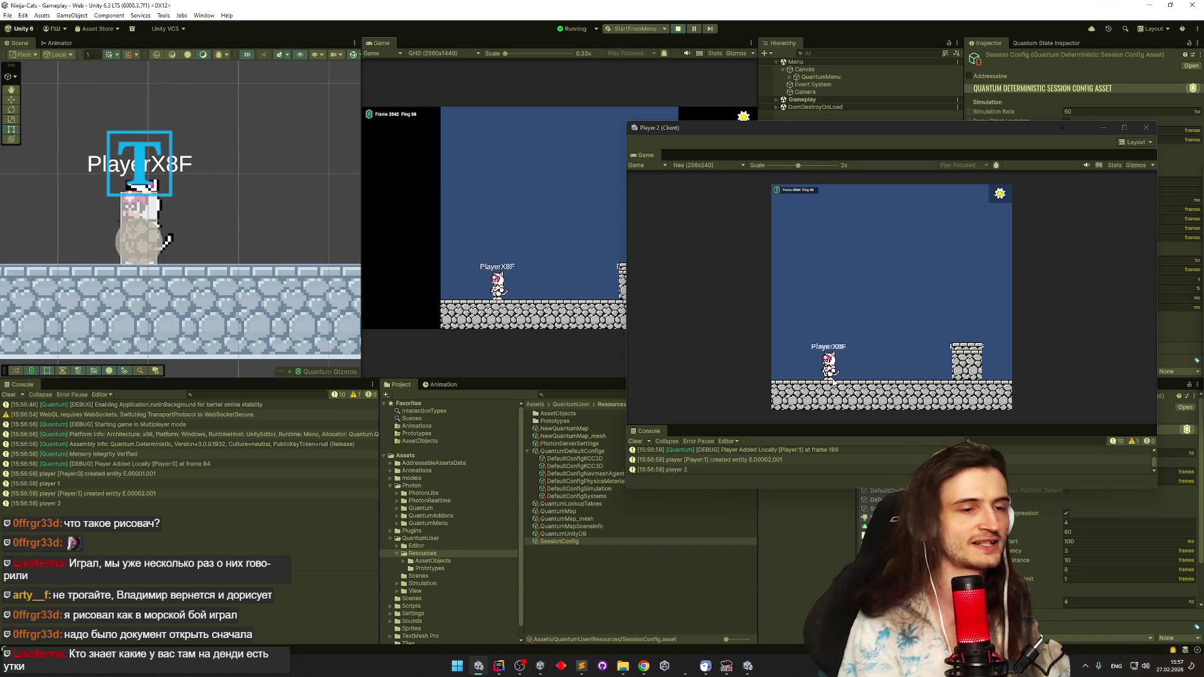
key("x")
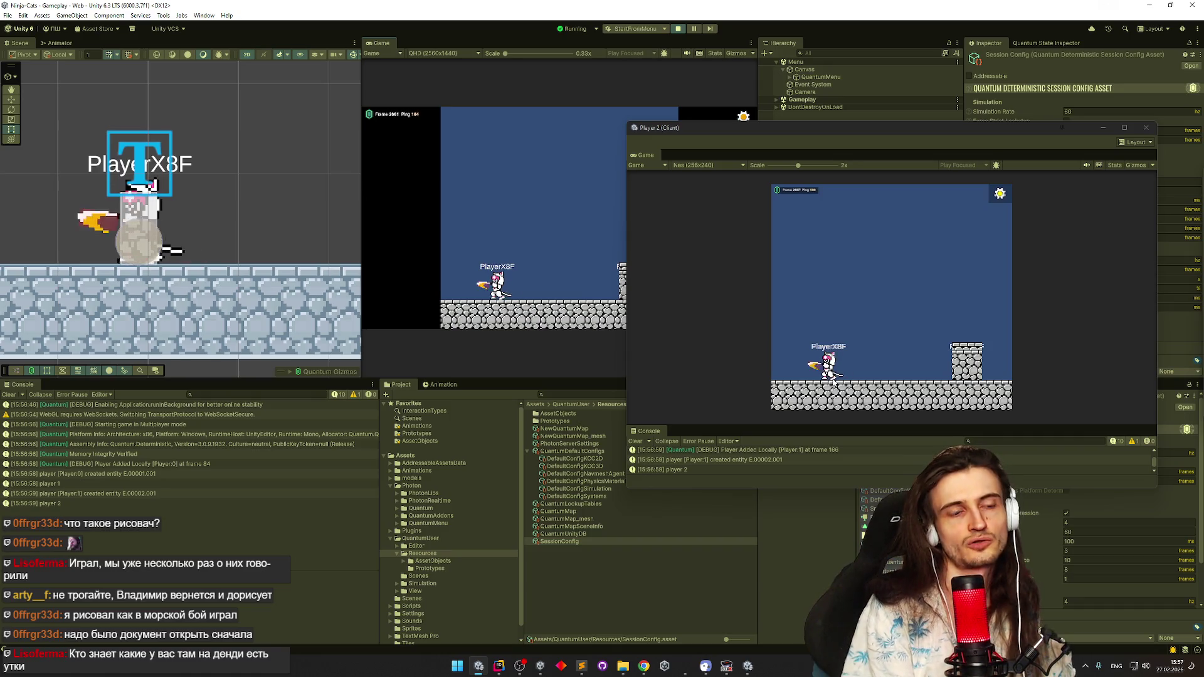
key("x")
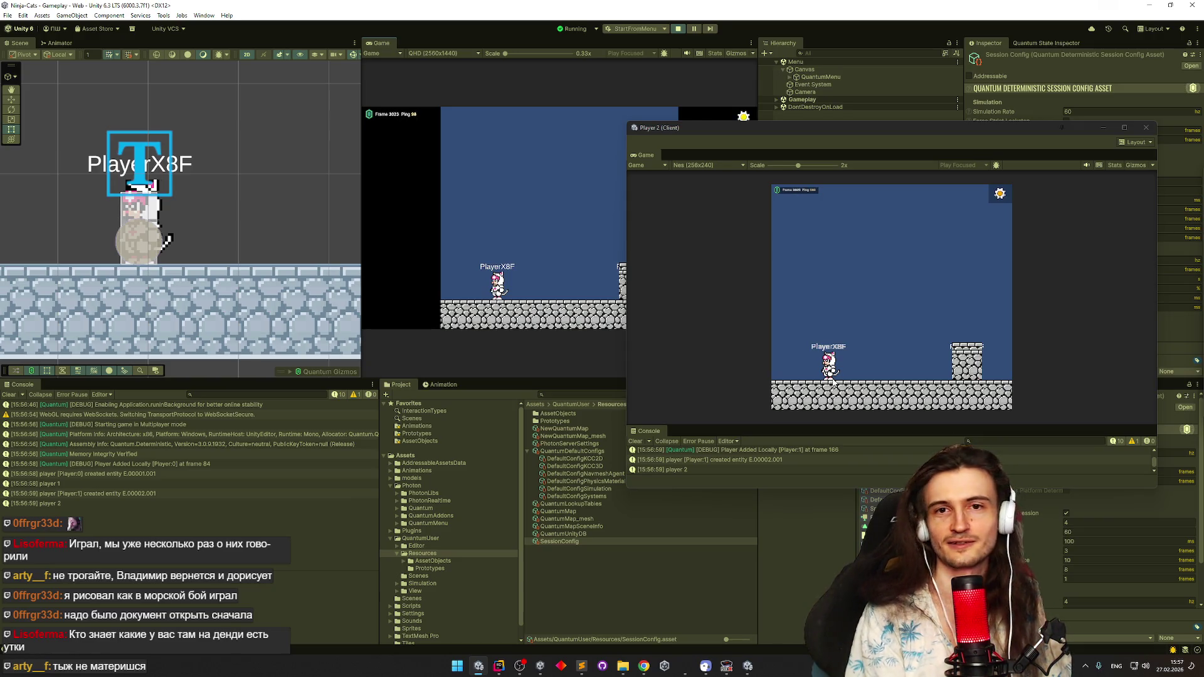
key("x")
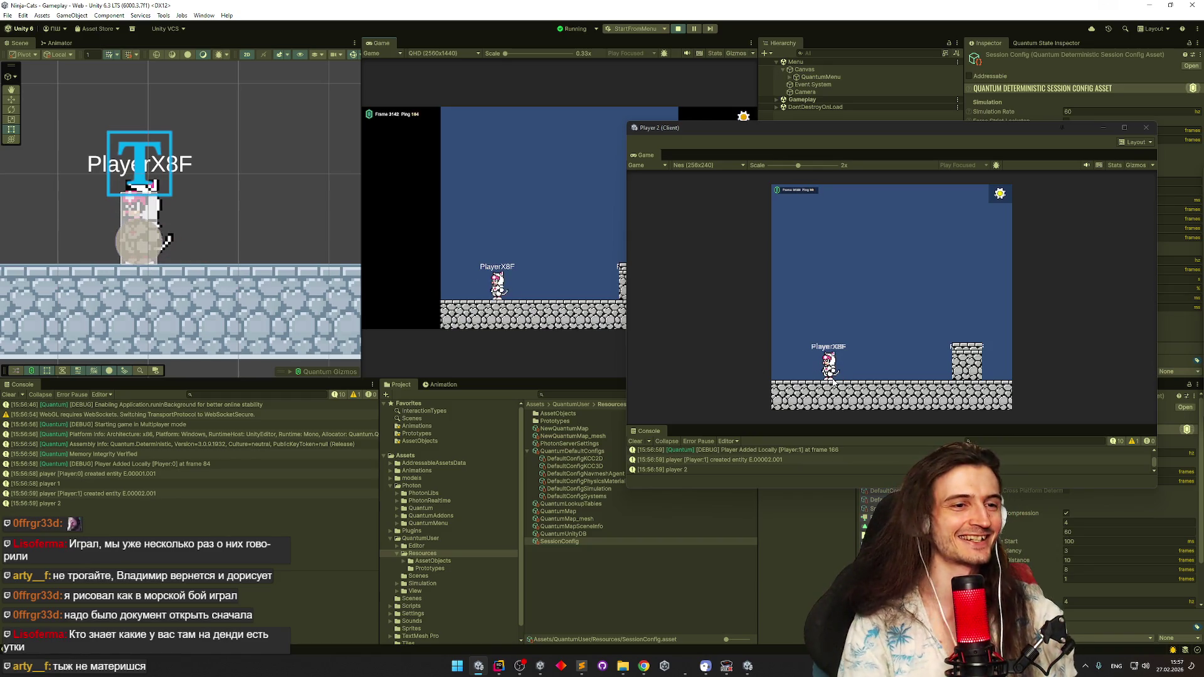
key("x")
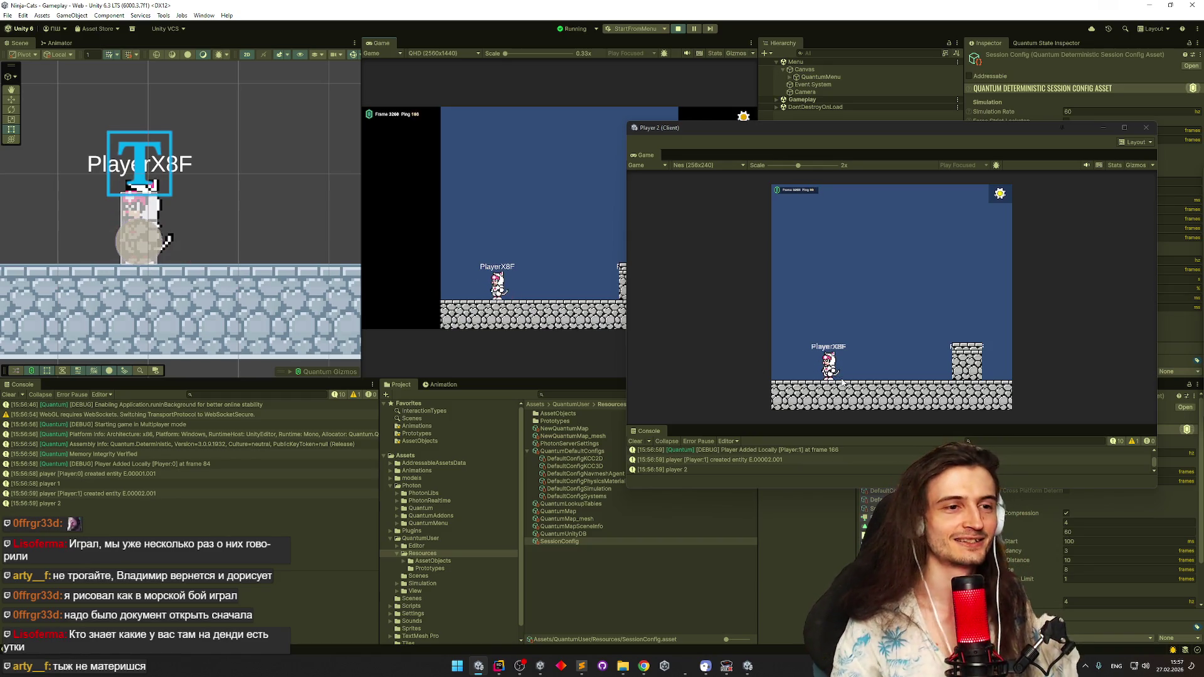
key("x")
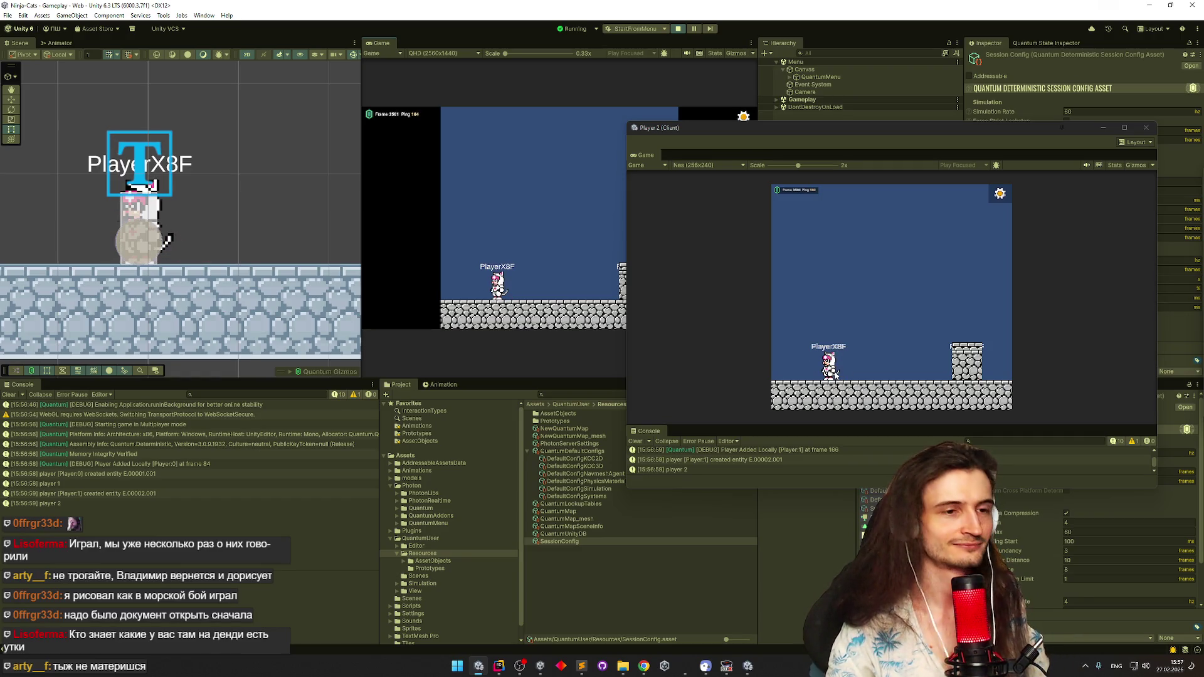
key("x")
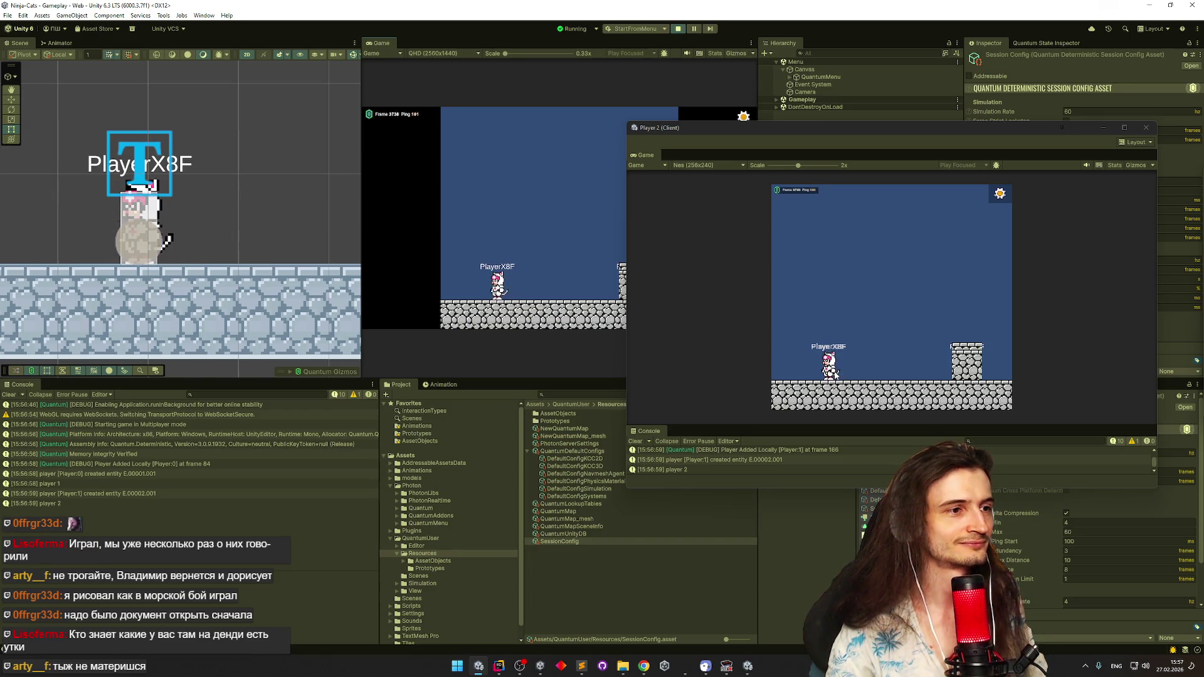
key("x")
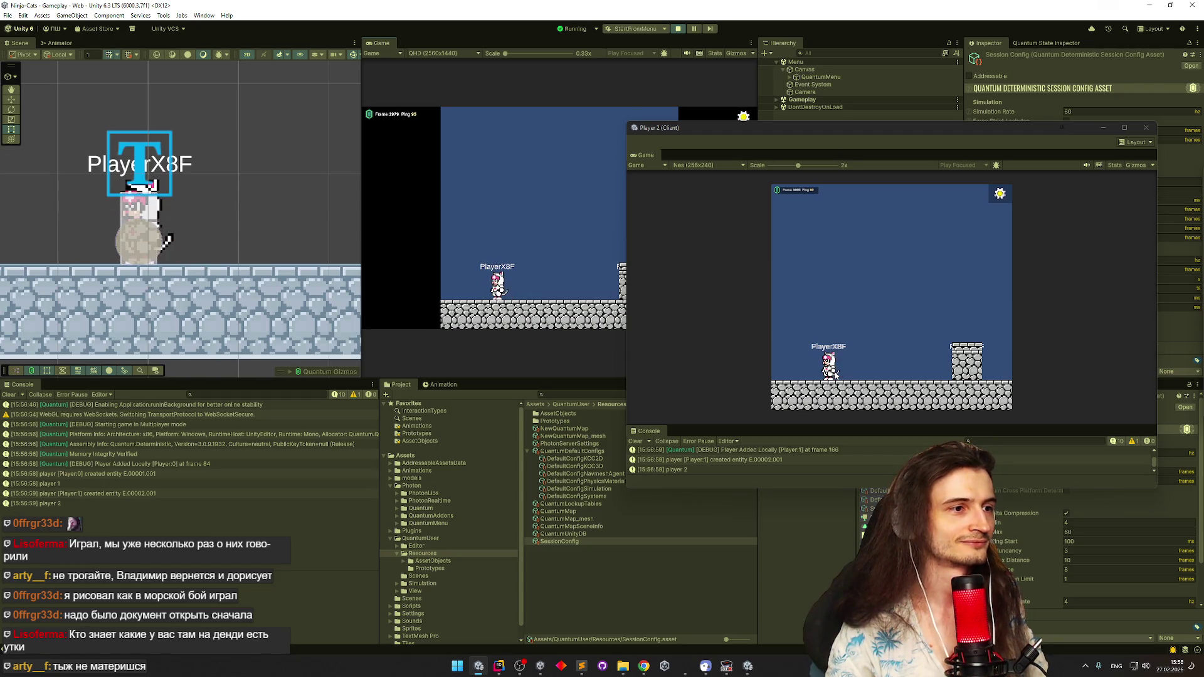
key("x")
key("x")
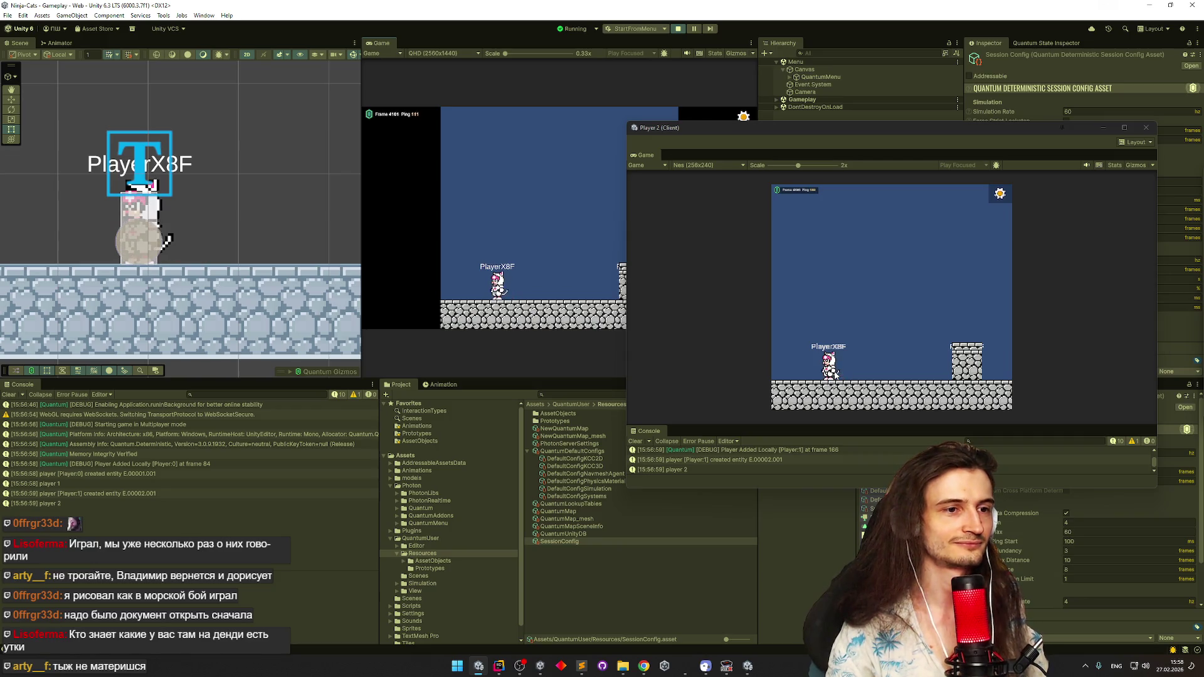
key("x")
key("x")
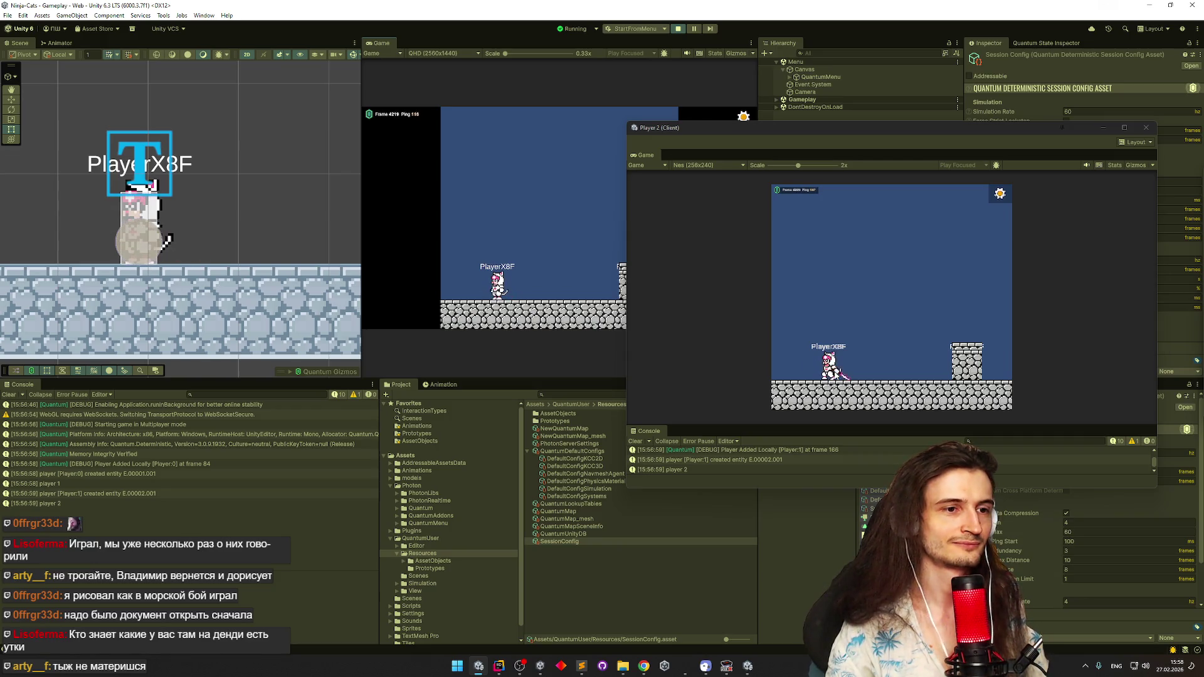
key("x")
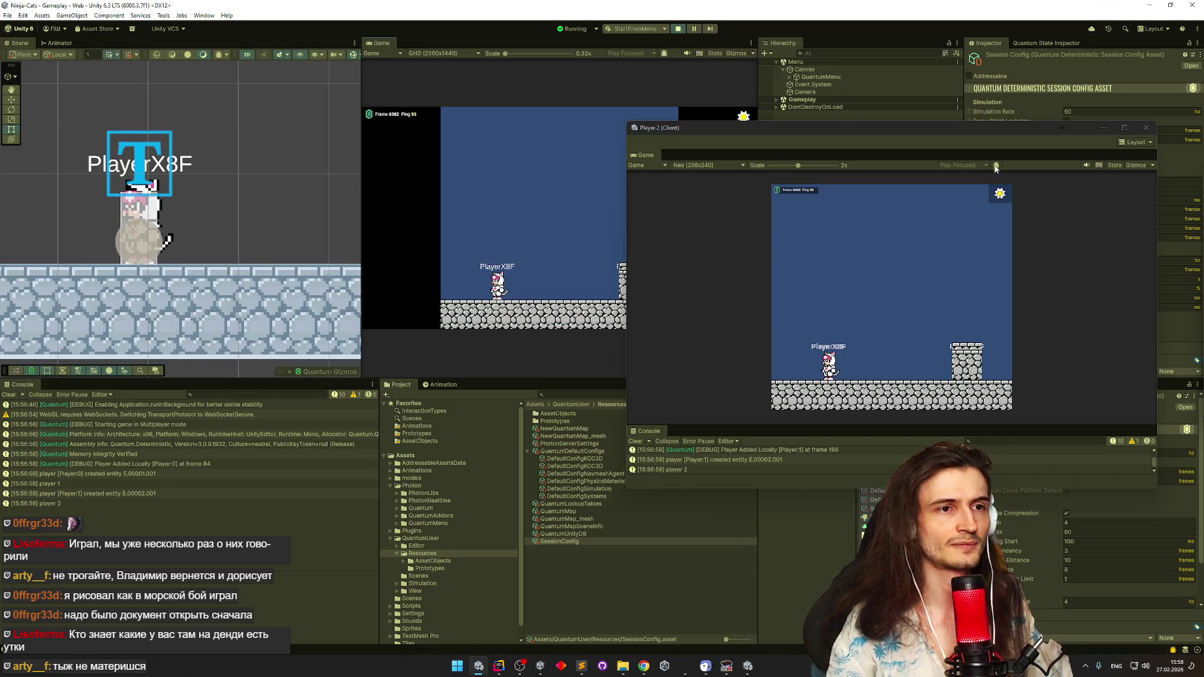
left_click(1148, 129)
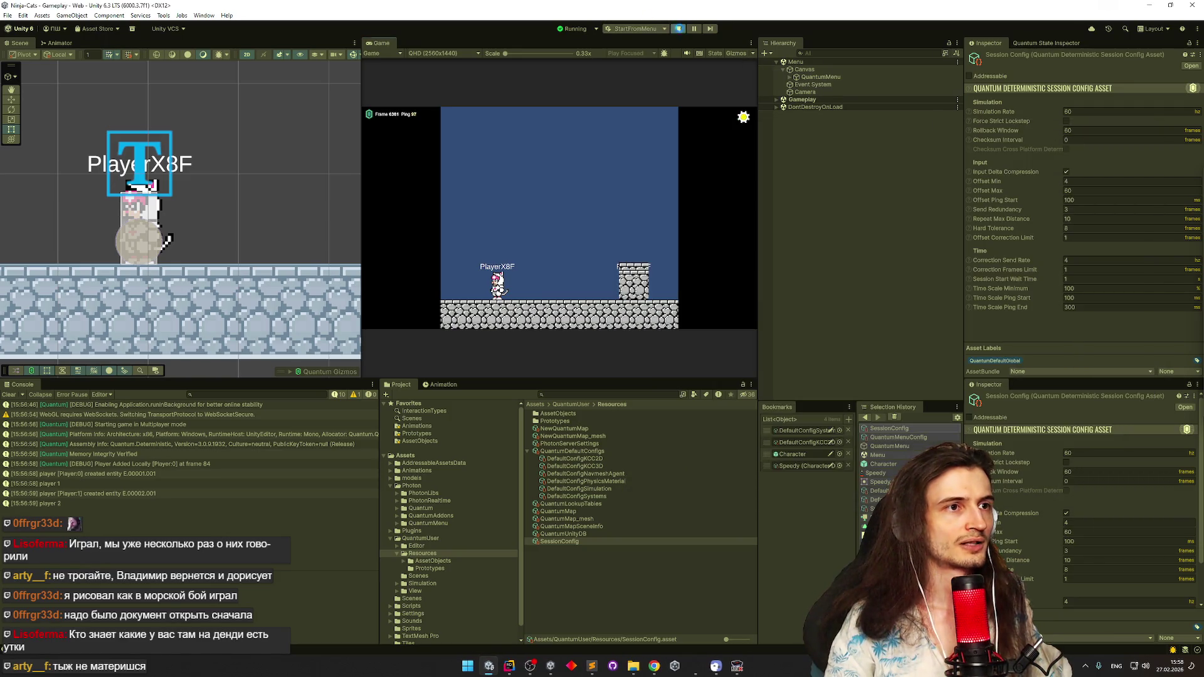
In the todo list, cut the view-pool animator task and paste it above 'разбег и высокий прыжок'
left_click(592, 667)
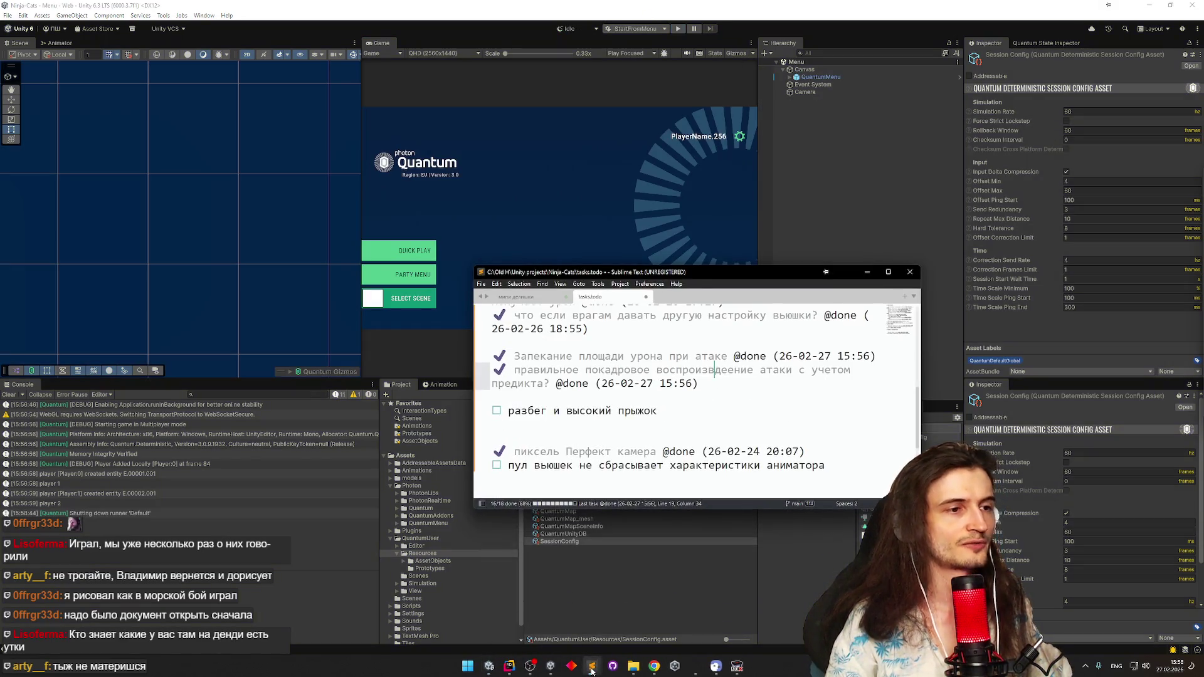
left_click(611, 410)
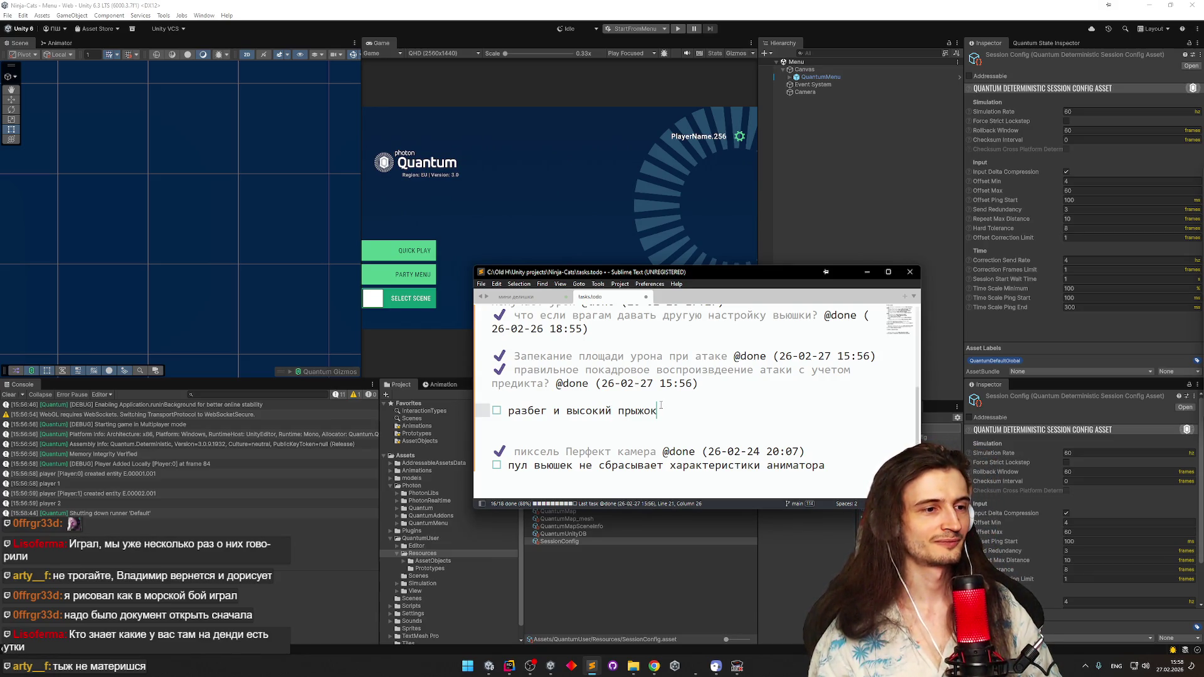
left_click(852, 468)
key("ctrl+x")
key("ctrl+z")
key("ctrl+x")
key("ctrl+v")
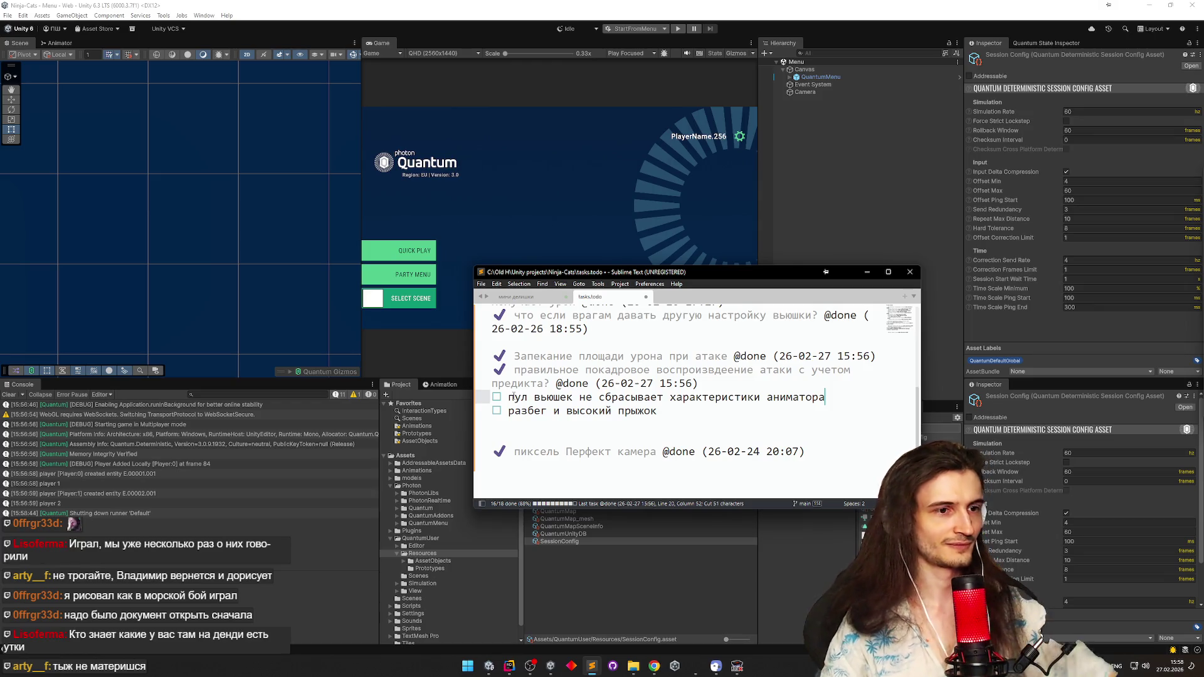
Return to Unity and open the Character prefab for editing
left_click(489, 666)
double_click(790, 454)
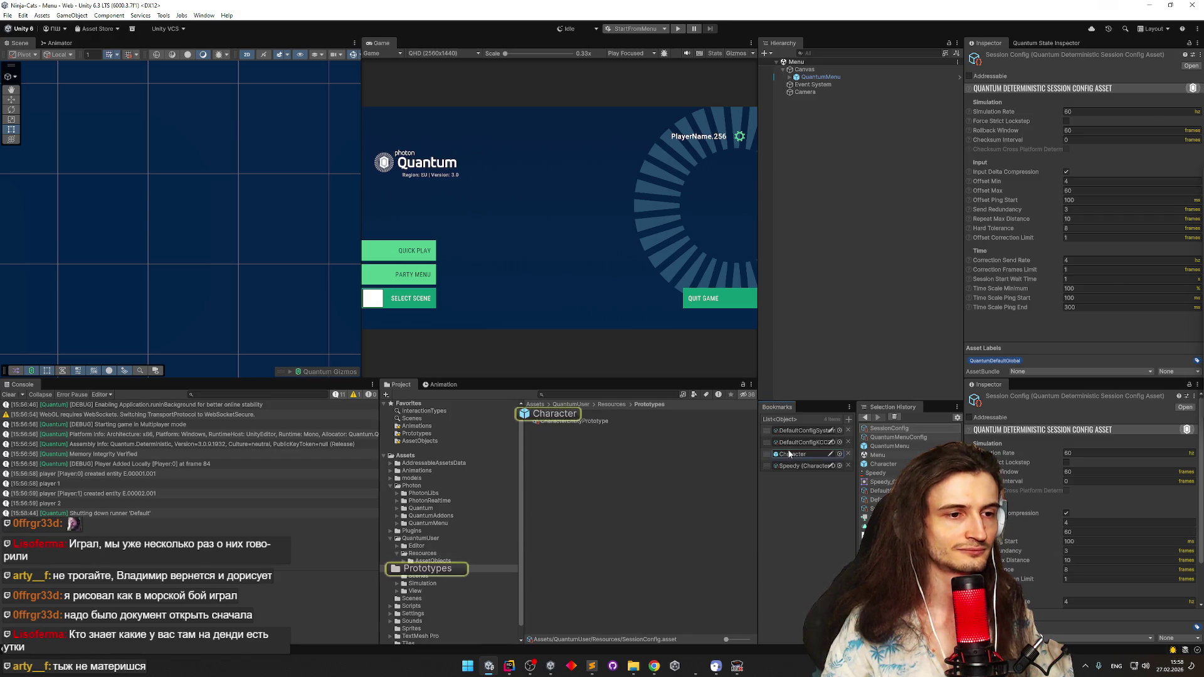
Select the Animator object and open its AnimatorView script via Edit Script
left_click(879, 104)
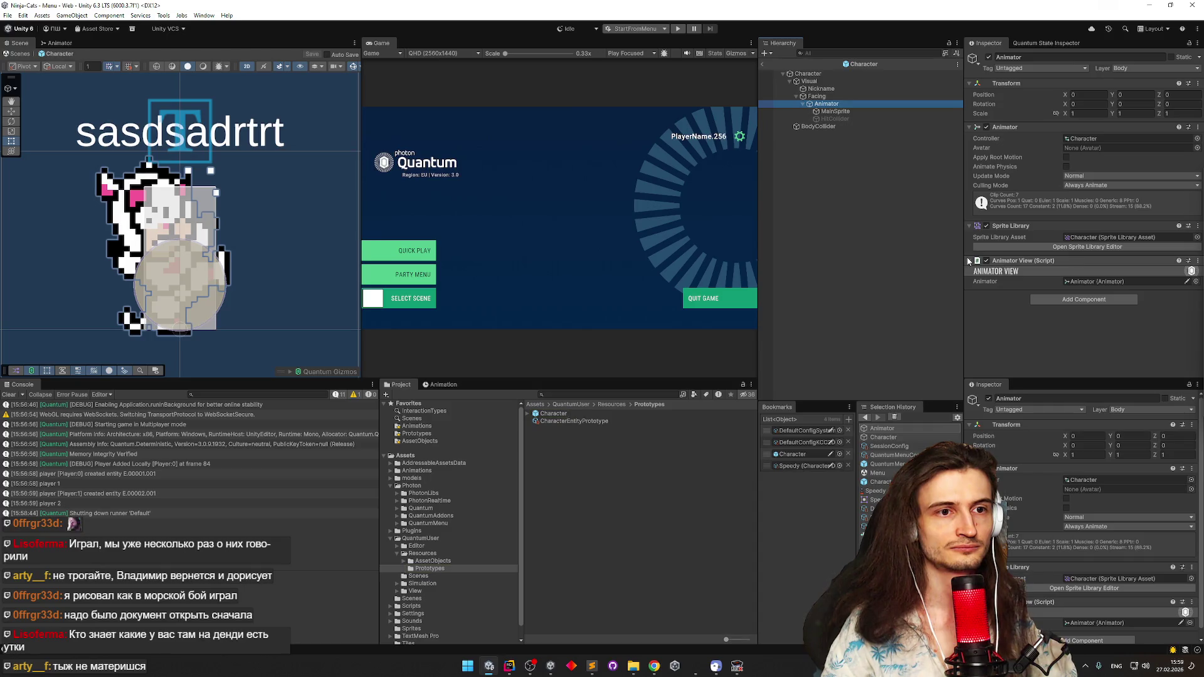
left_click(1189, 262)
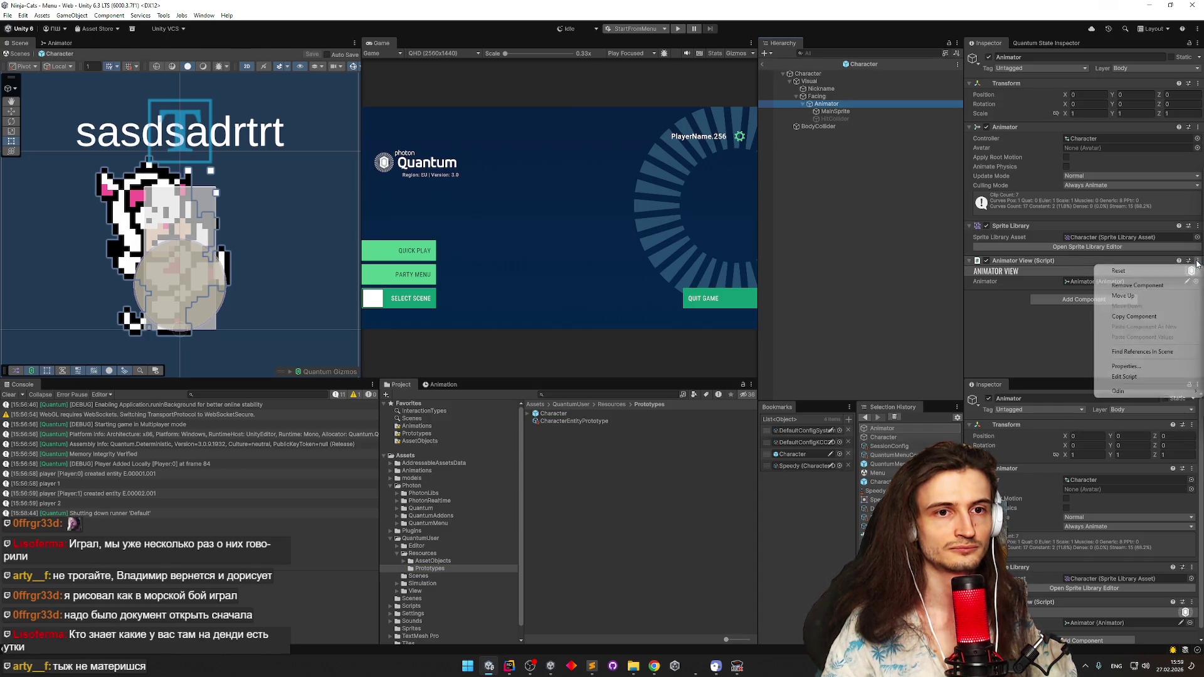
left_click(1111, 375)
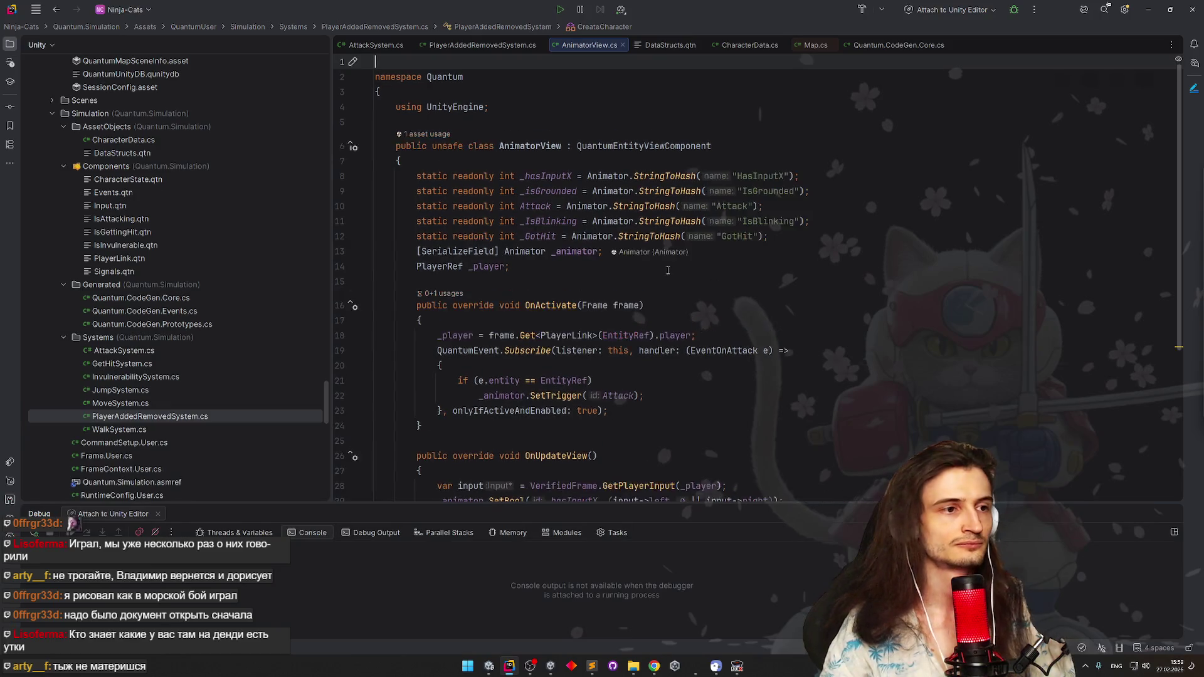
scroll(693, 284, "down", 3)
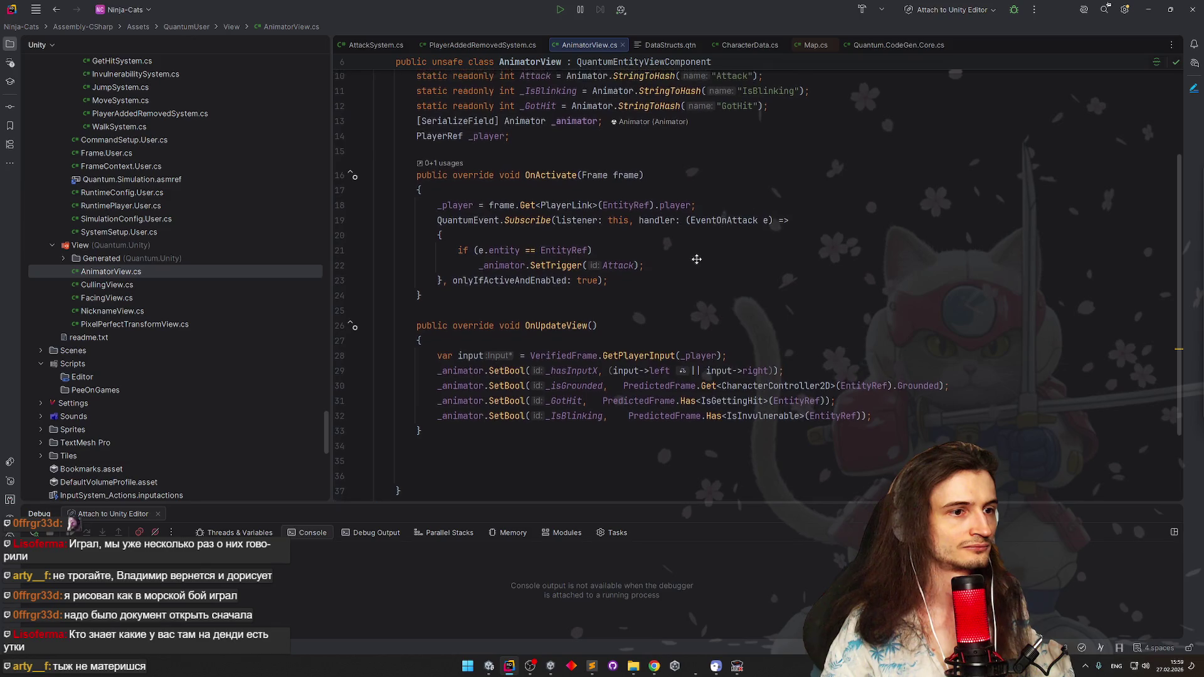
scroll(696, 253, "up", 1)
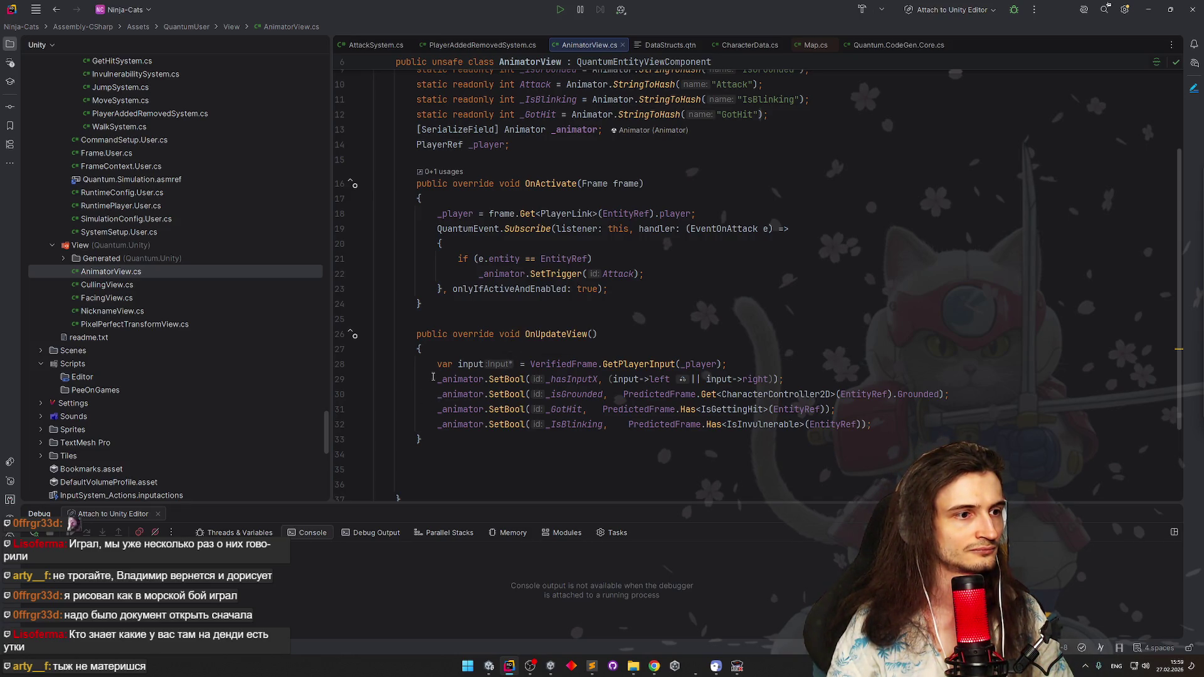
Inspect the _animator usages around line 29 of OnUpdateView, then switch back to Unity
left_click(432, 377)
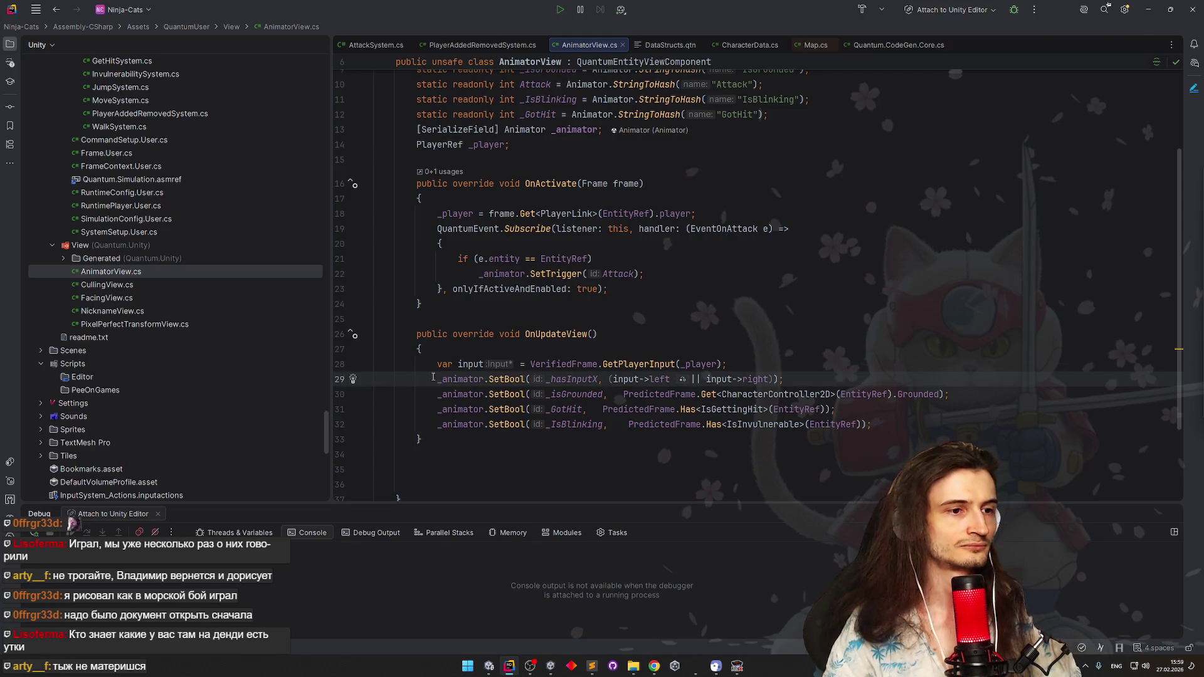
left_click(434, 378)
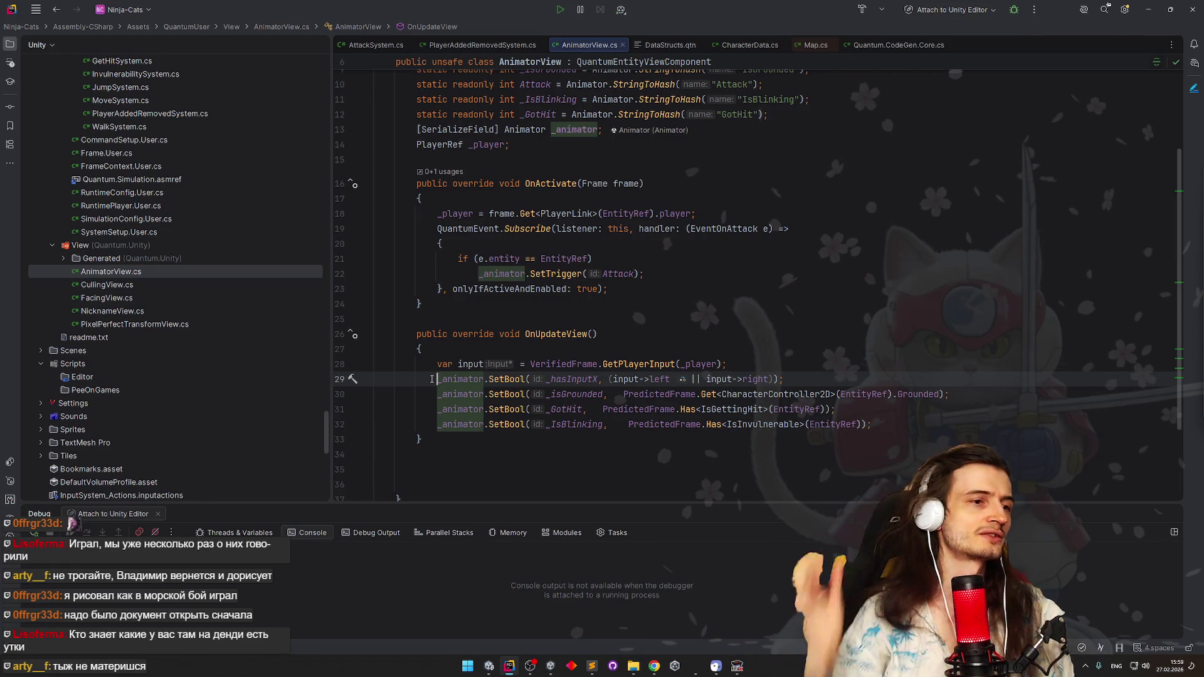
left_click(1190, 8)
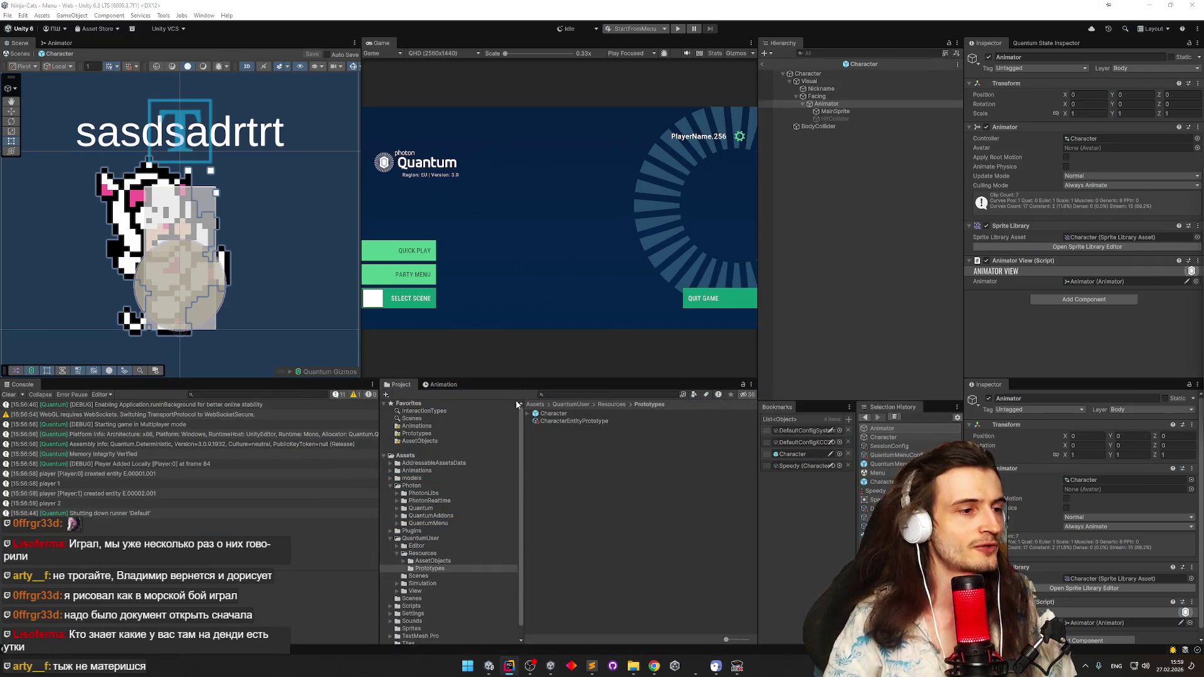
Create a new NotBlink animation clip saved in Assets/Animations/Character
left_click(444, 385)
left_click(400, 404)
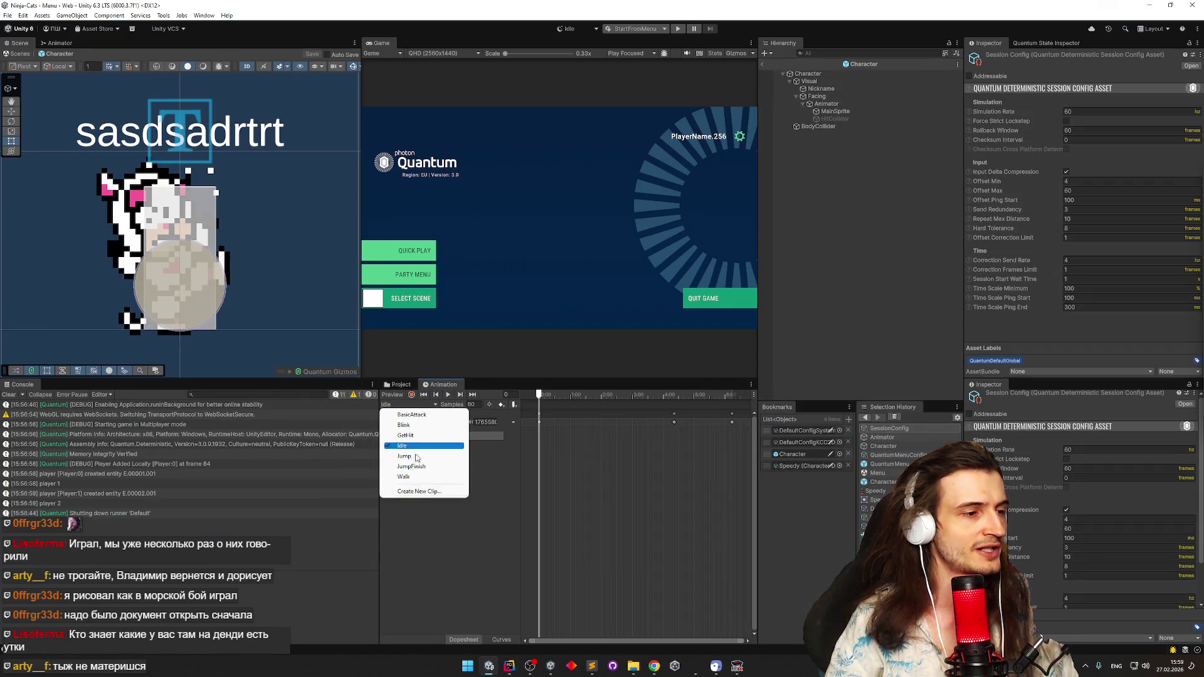
left_click(416, 493)
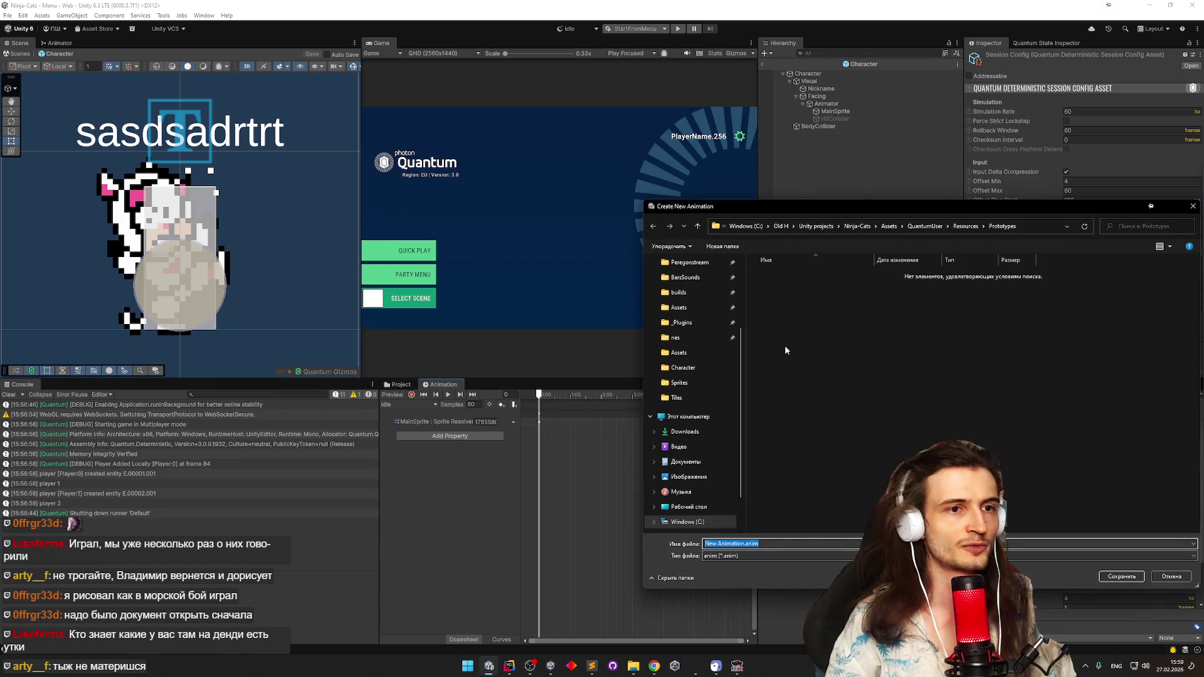
left_click(888, 226)
left_click(803, 291)
double_click(804, 289)
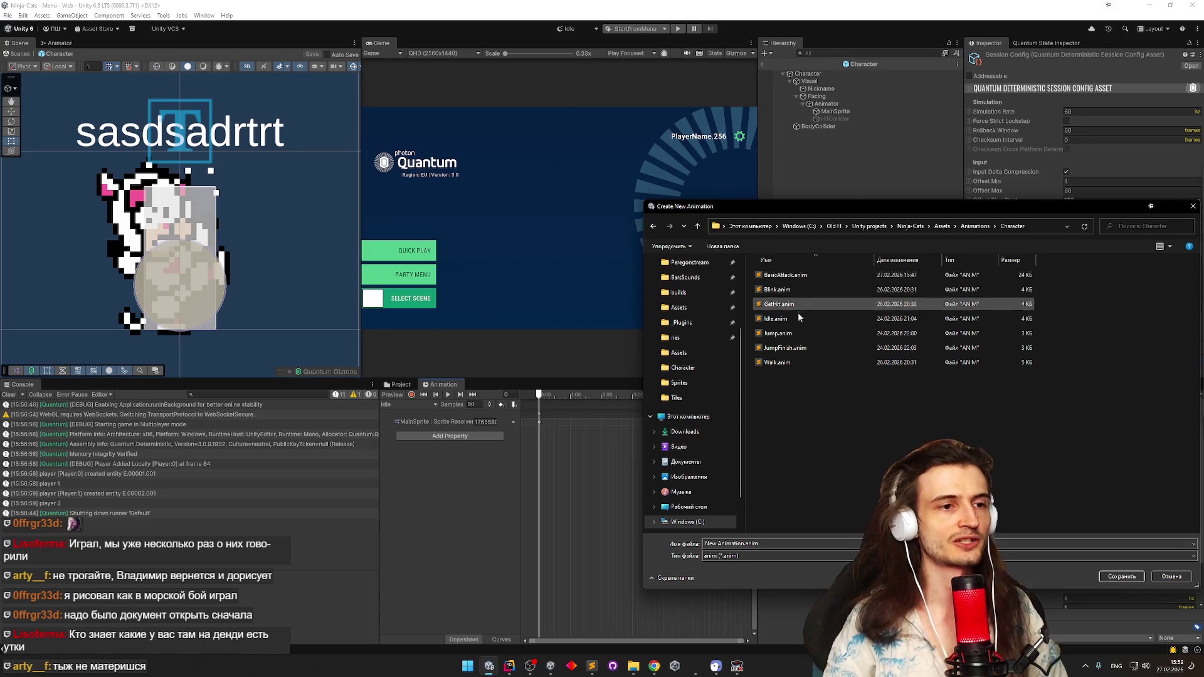
type("NetBlink")
key("Return")
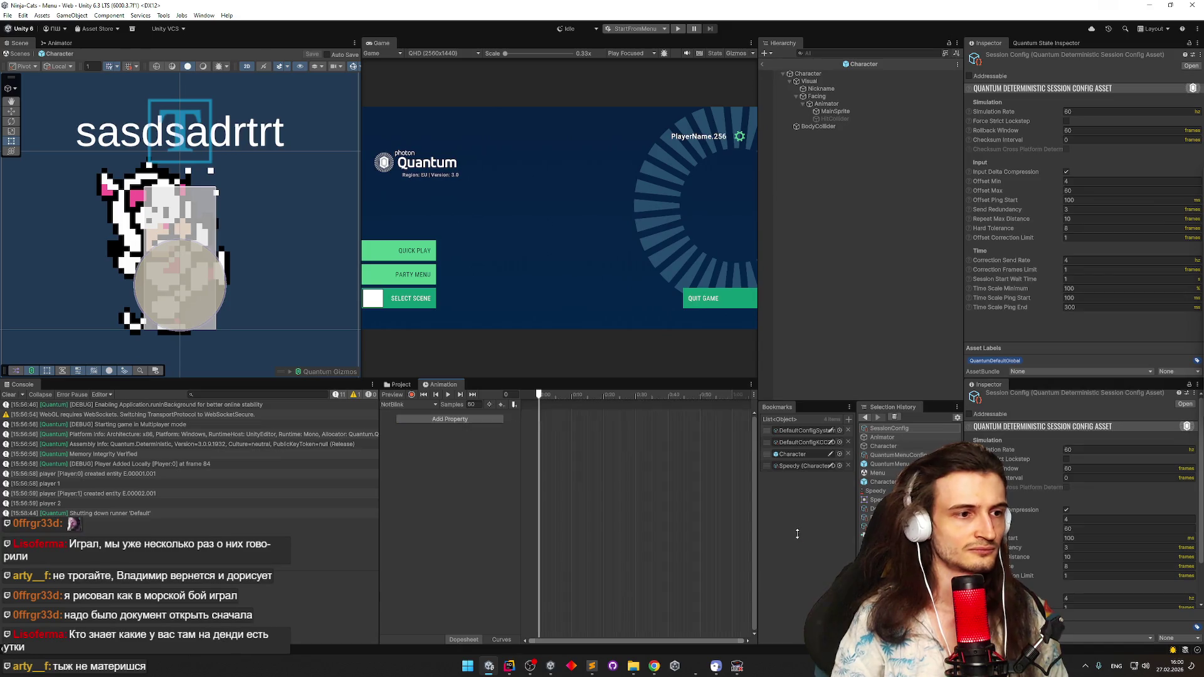
Scrub through the Blink clip, reselect NotBlink, and switch to the Animator state graph
left_click(405, 404)
left_click(404, 422)
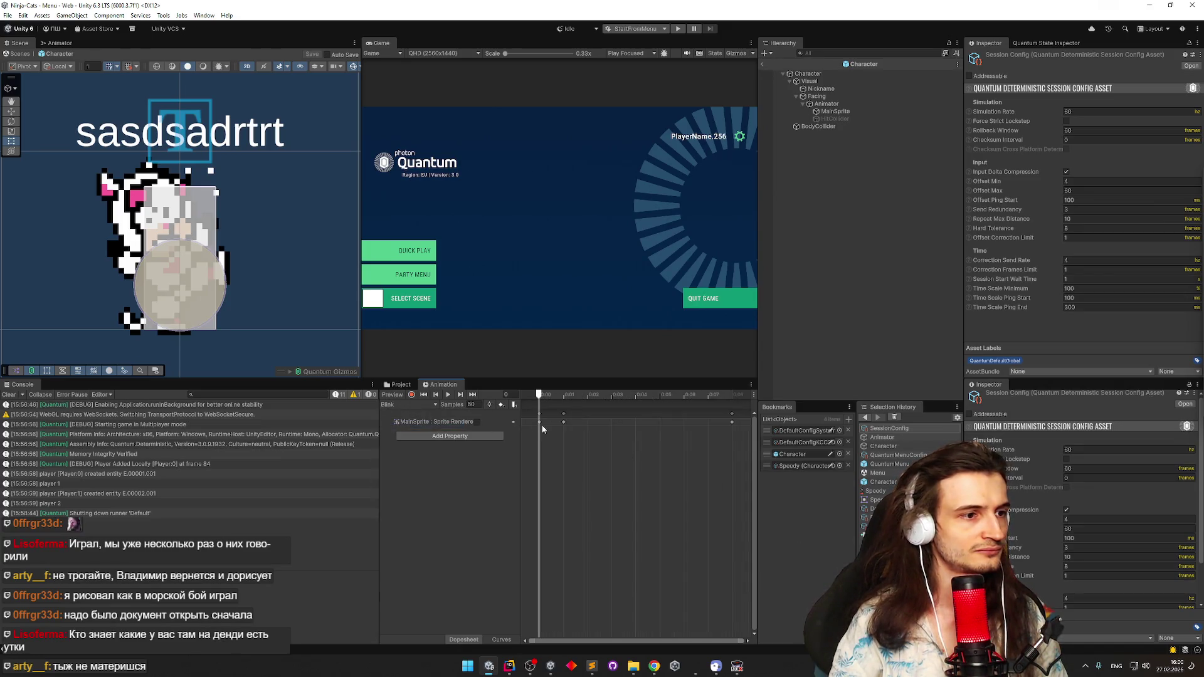
left_click_drag(541, 396, 556, 396)
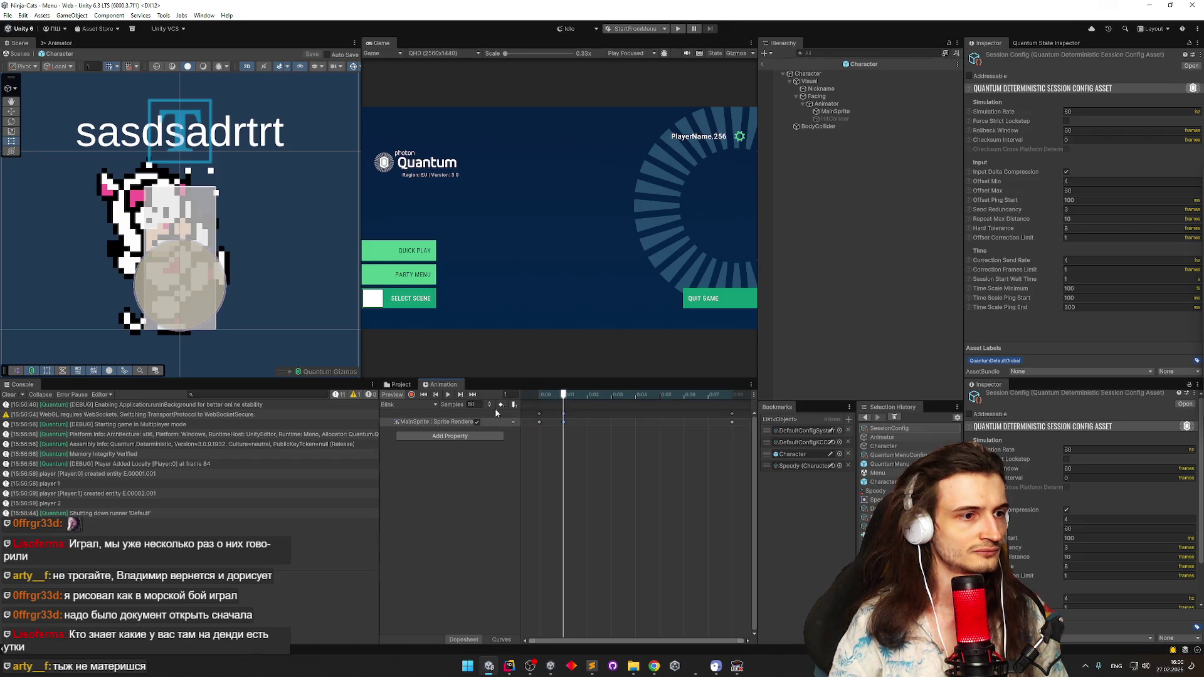
left_click(425, 405)
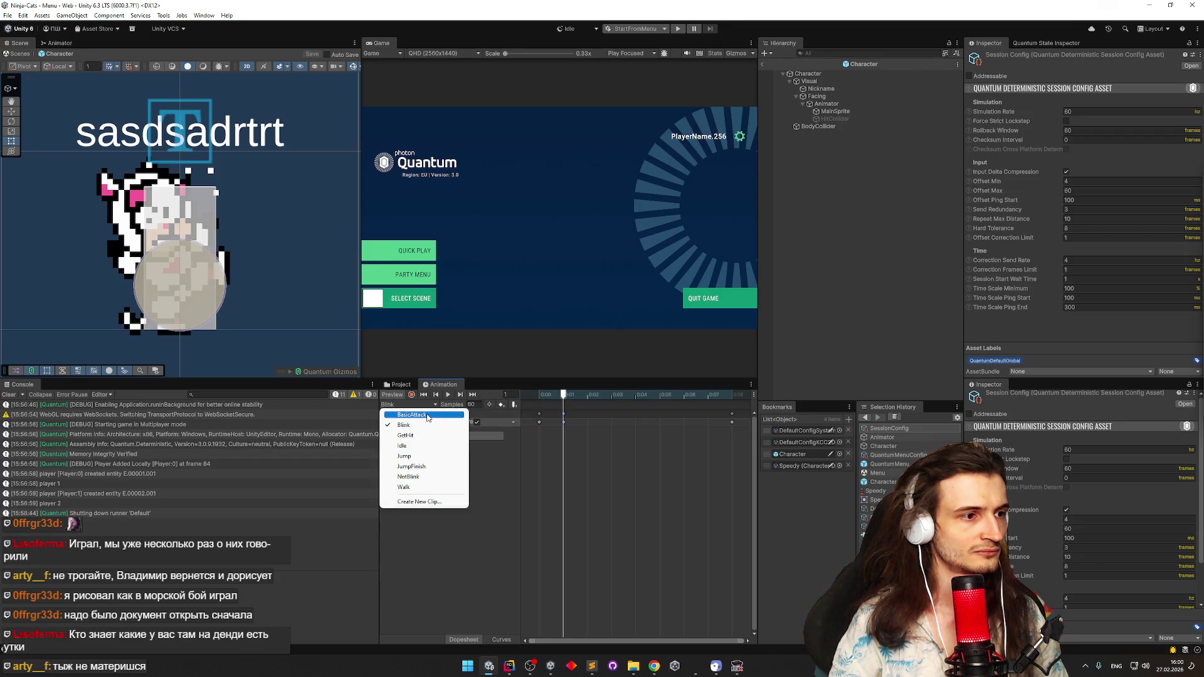
left_click(430, 477)
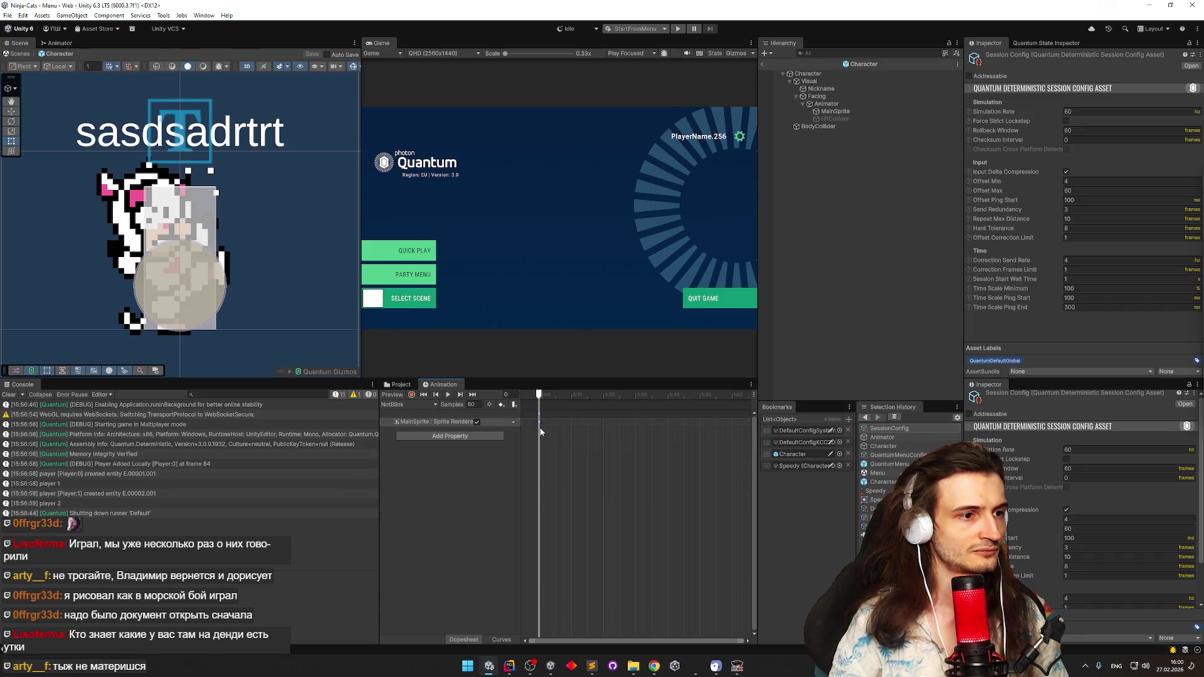
left_click(59, 43)
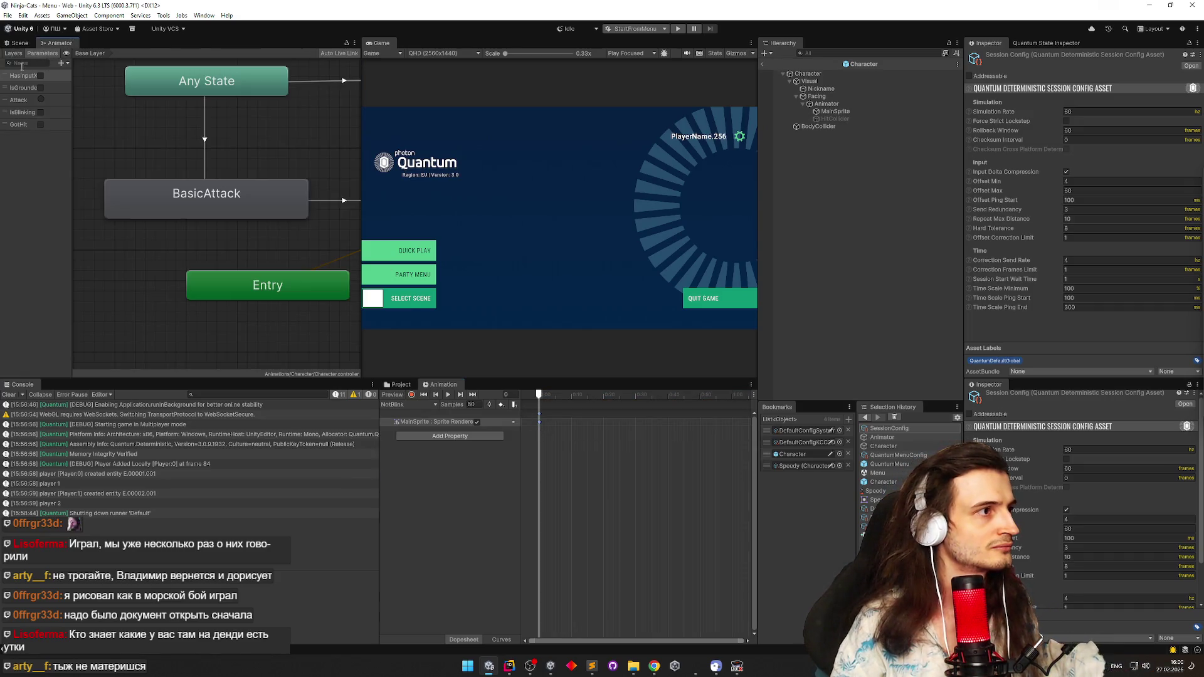
In the Blink layer, rename the NoBlink state to NotBlink
left_click(26, 97)
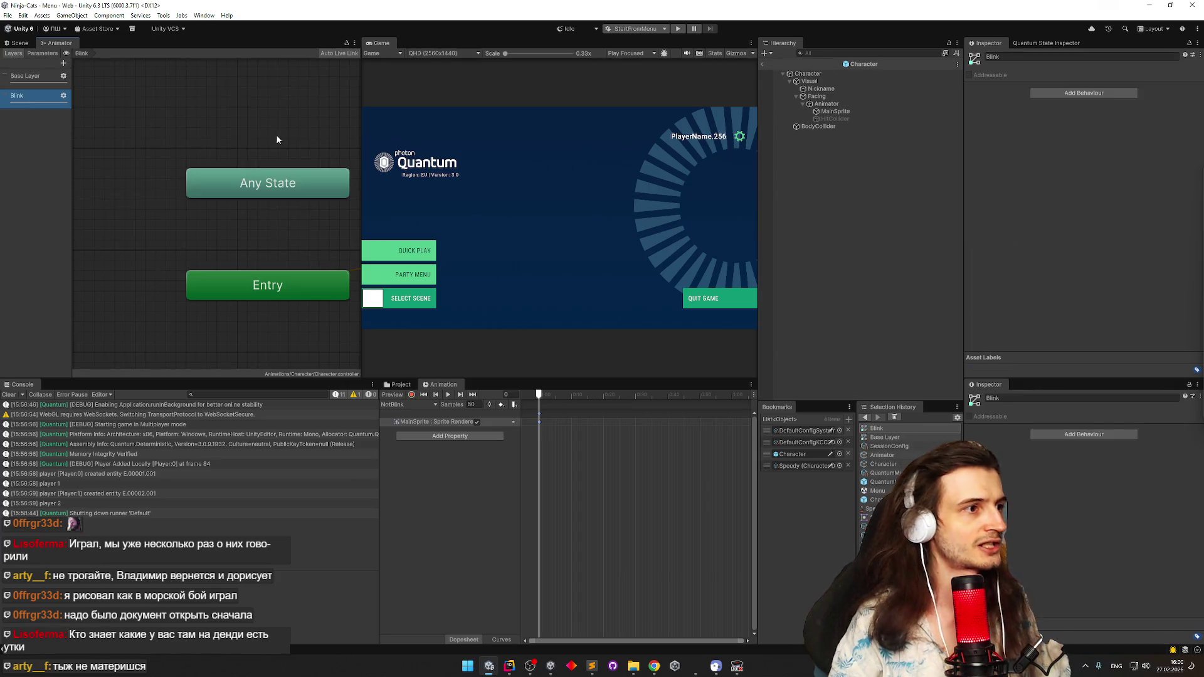
left_click(285, 248)
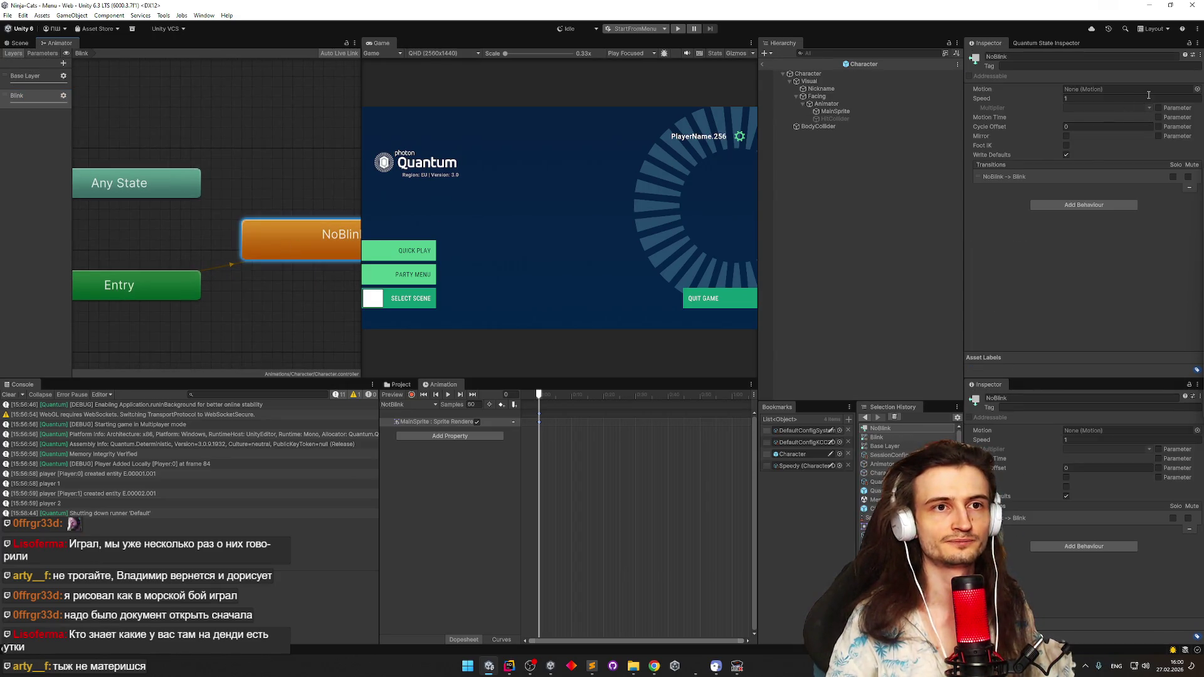
left_click_drag(286, 149, 234, 149)
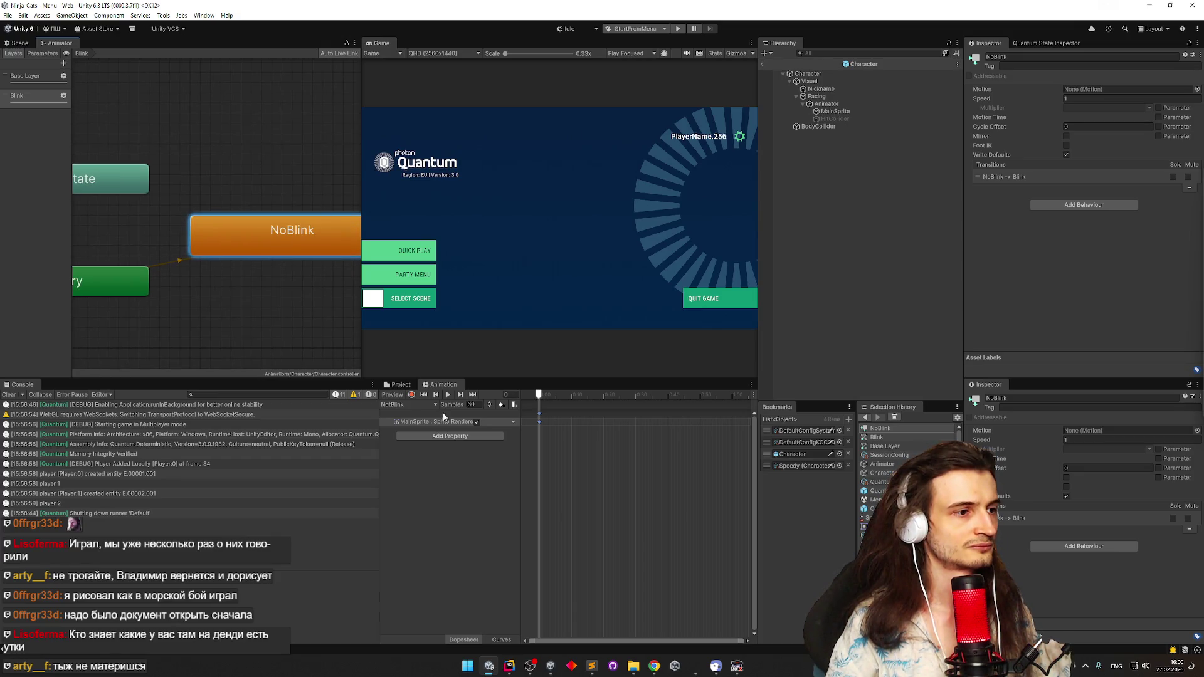
left_click(994, 57)
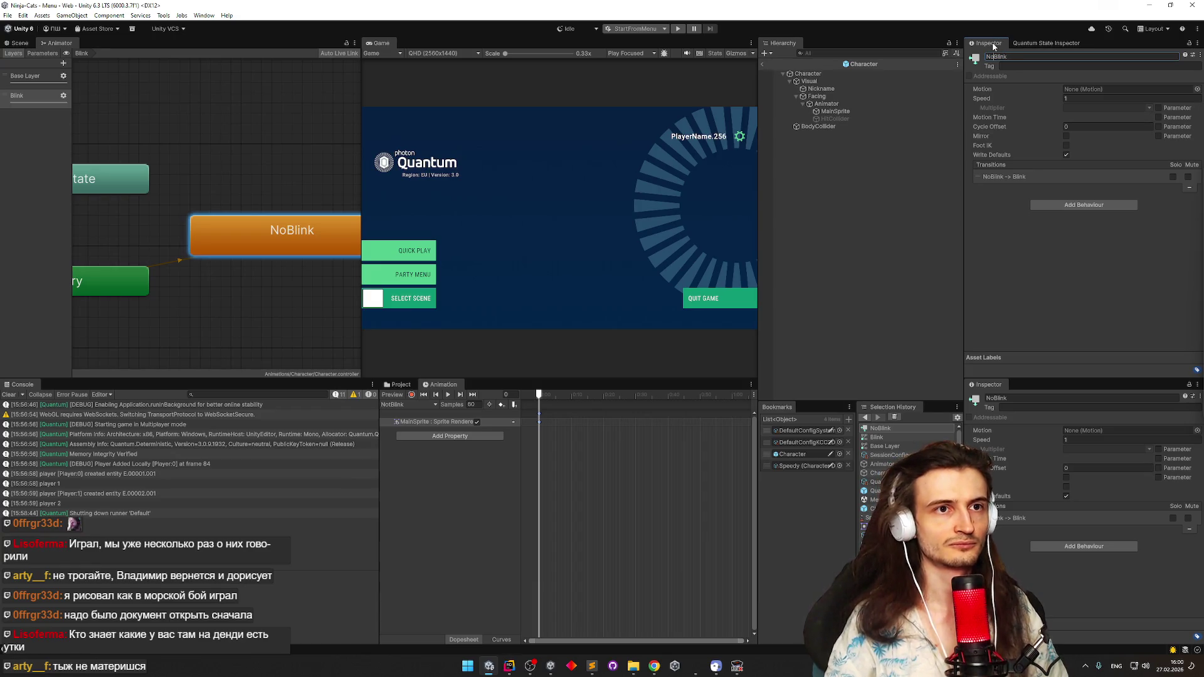
type("t")
key("Return")
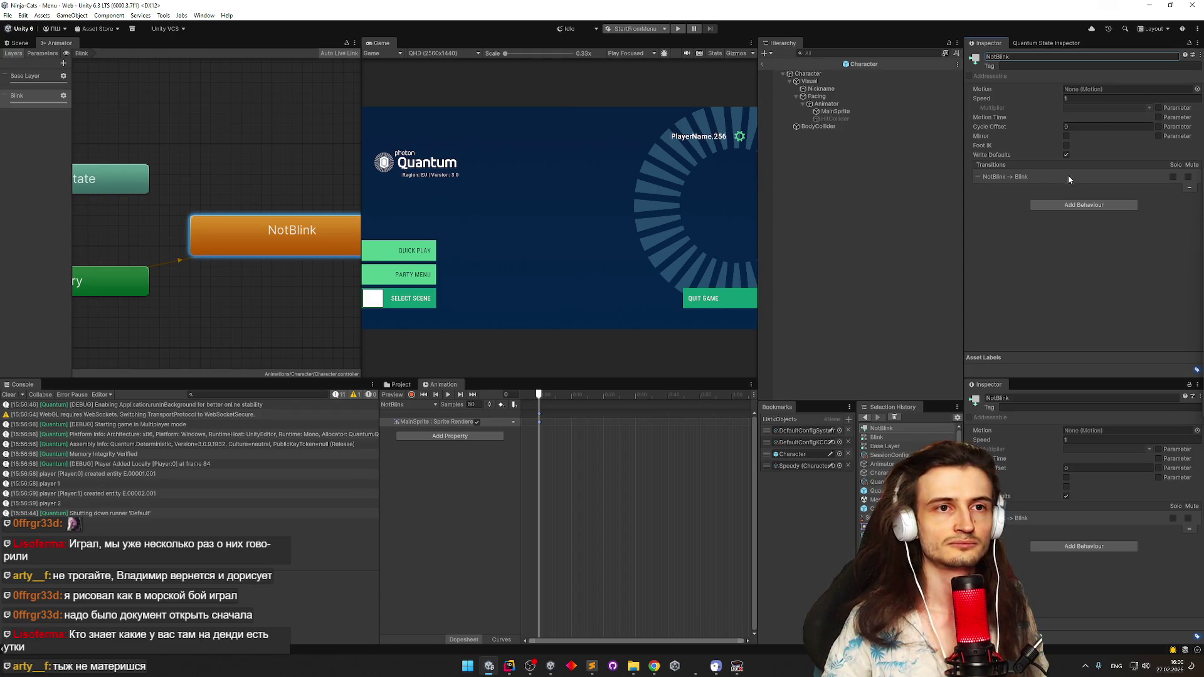
Assign the NotBlink clip as the NotBlink state's motion, then bring up the todo list
left_click(1194, 89)
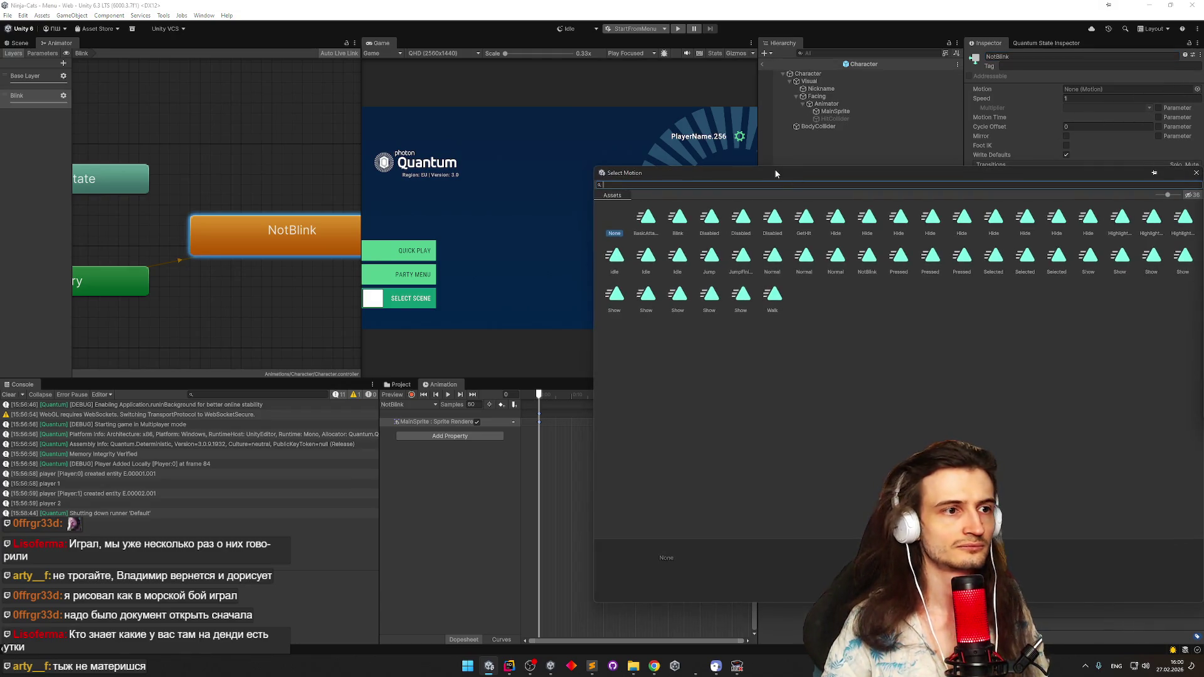
double_click(678, 218)
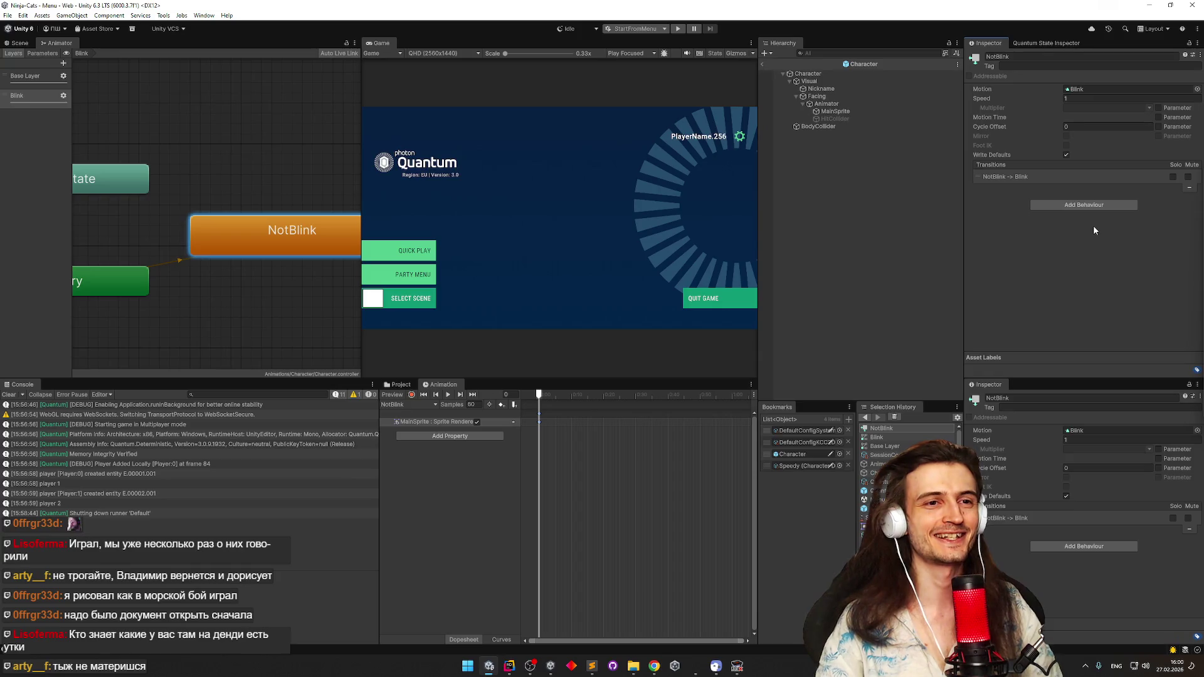
left_click(397, 384)
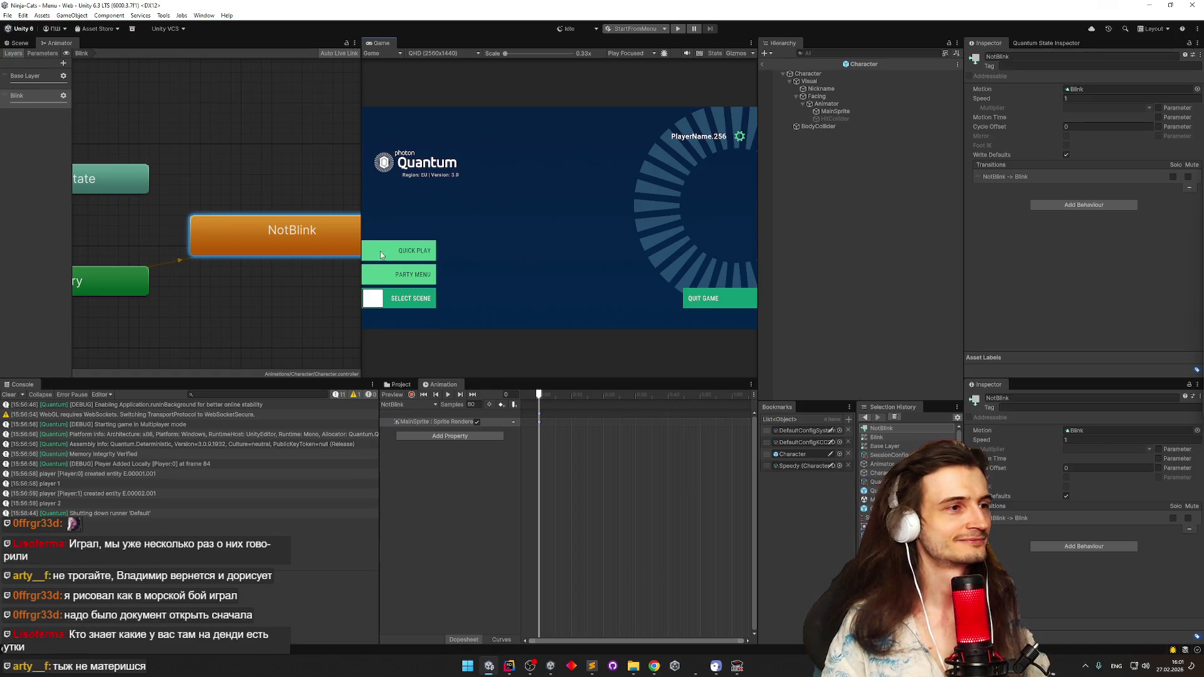
left_click(1196, 88)
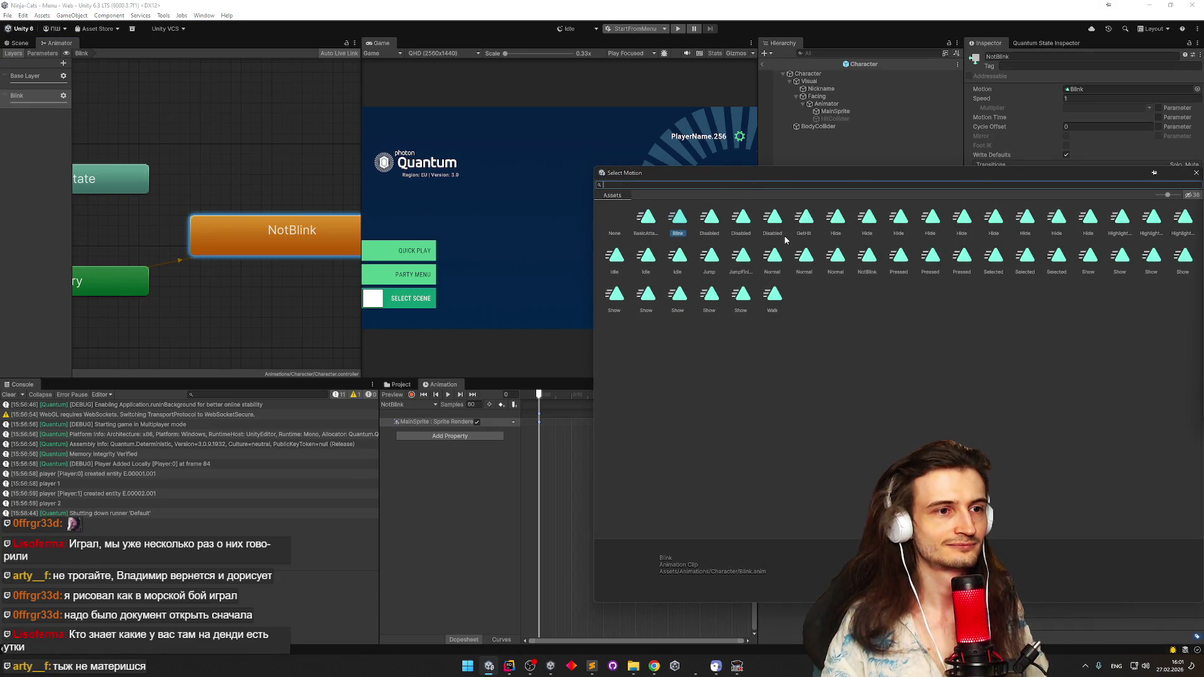
double_click(867, 254)
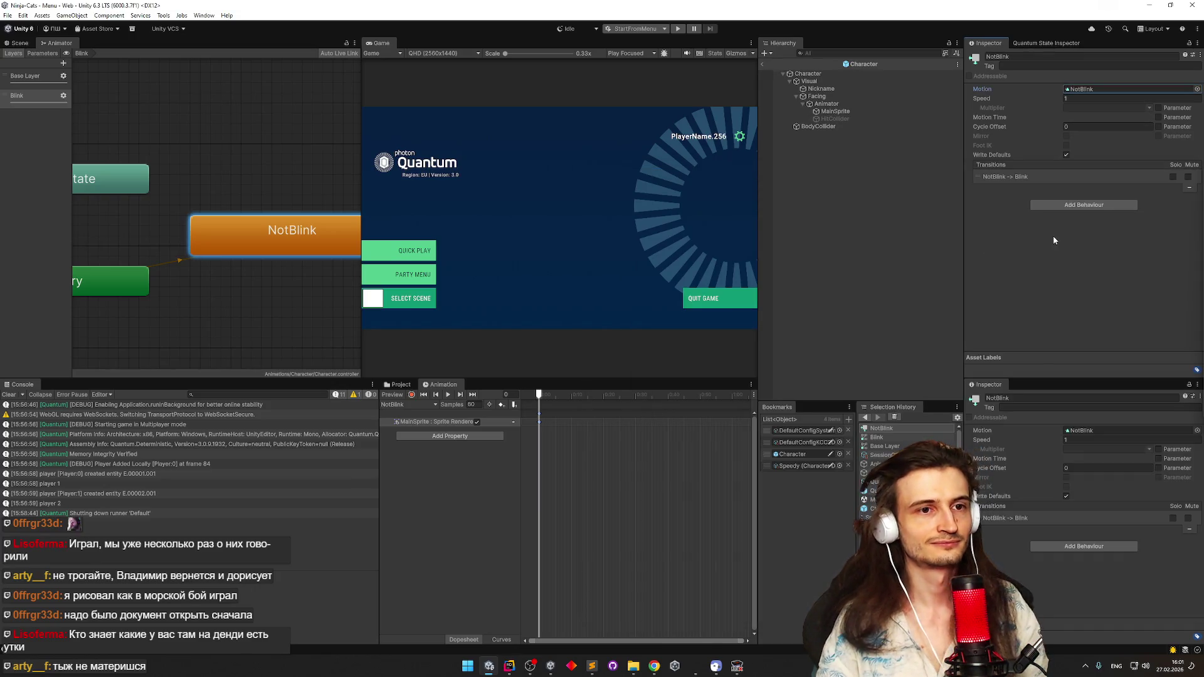
left_click(591, 666)
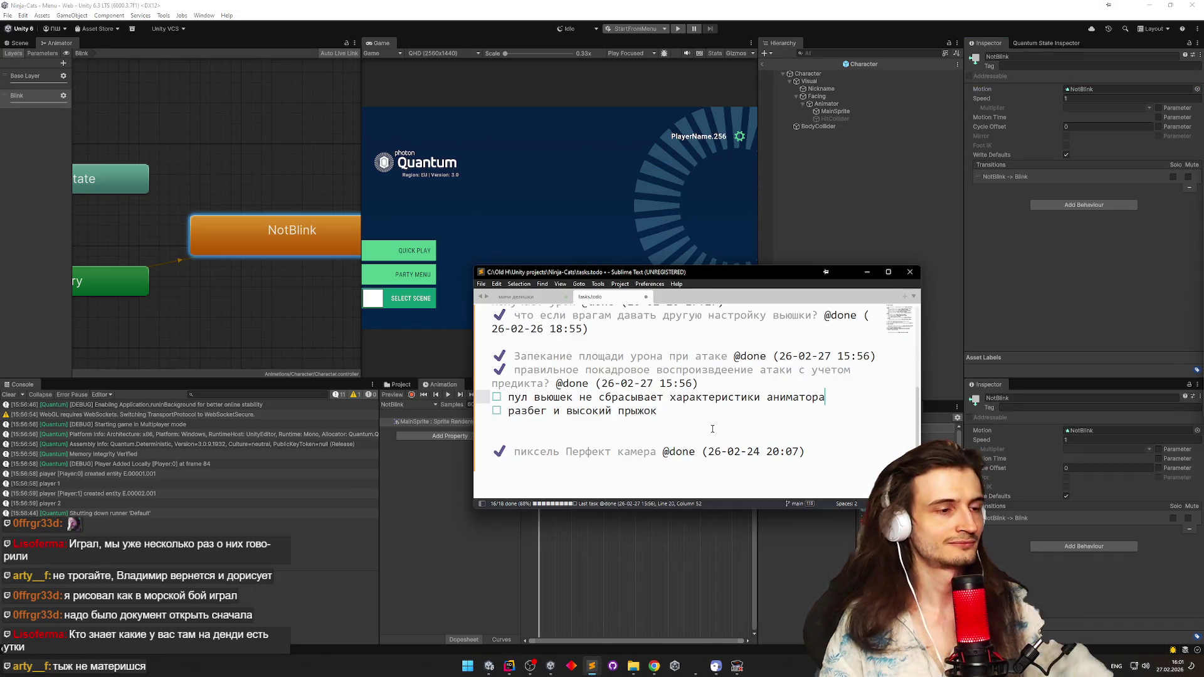
Glance at AnimatorView.cs, then look over the animator-reset task in the todo list
left_click(509, 667)
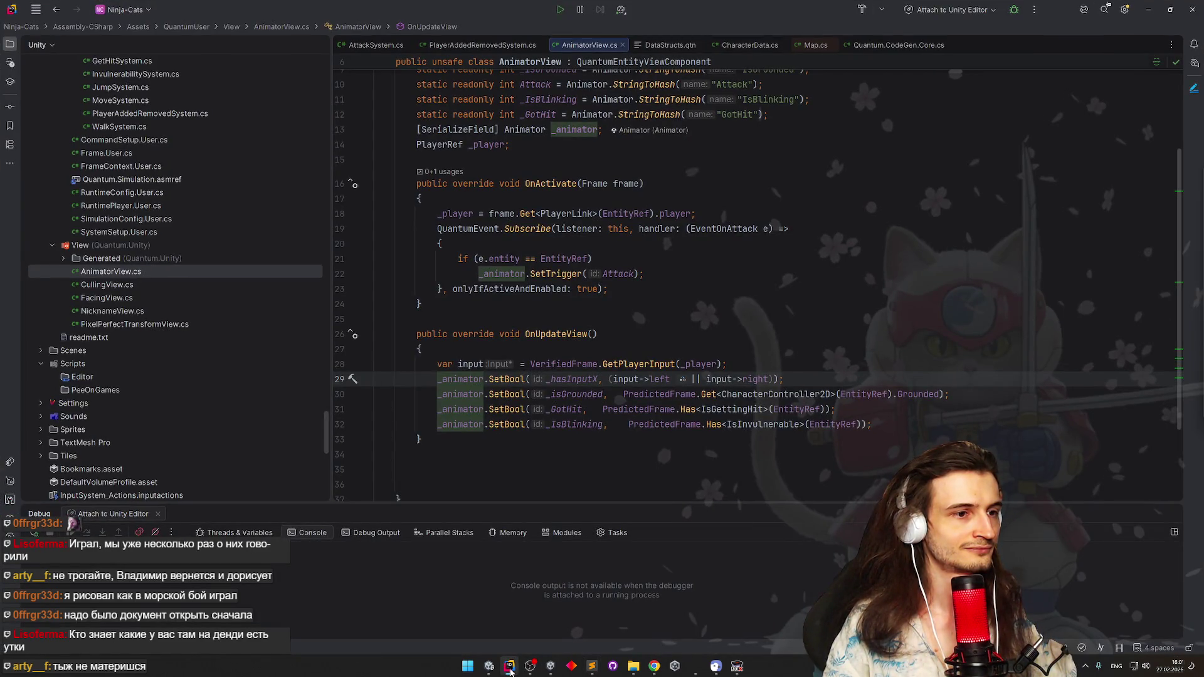
left_click(508, 666)
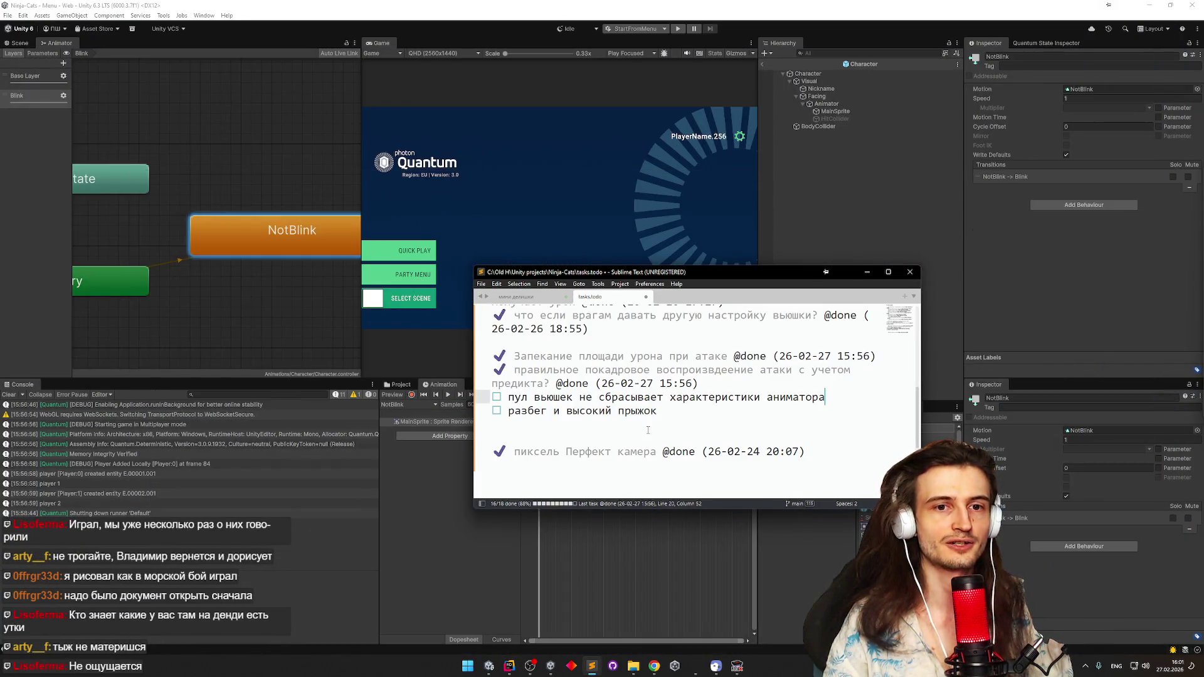
left_click(665, 408)
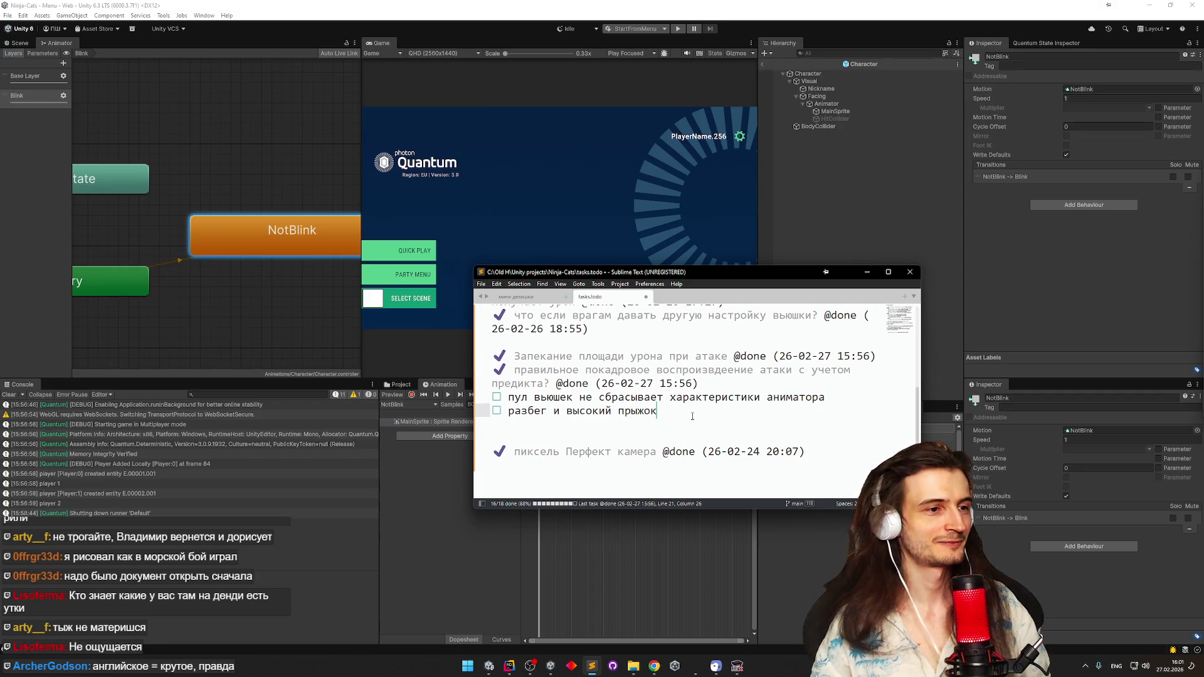
left_click(688, 397)
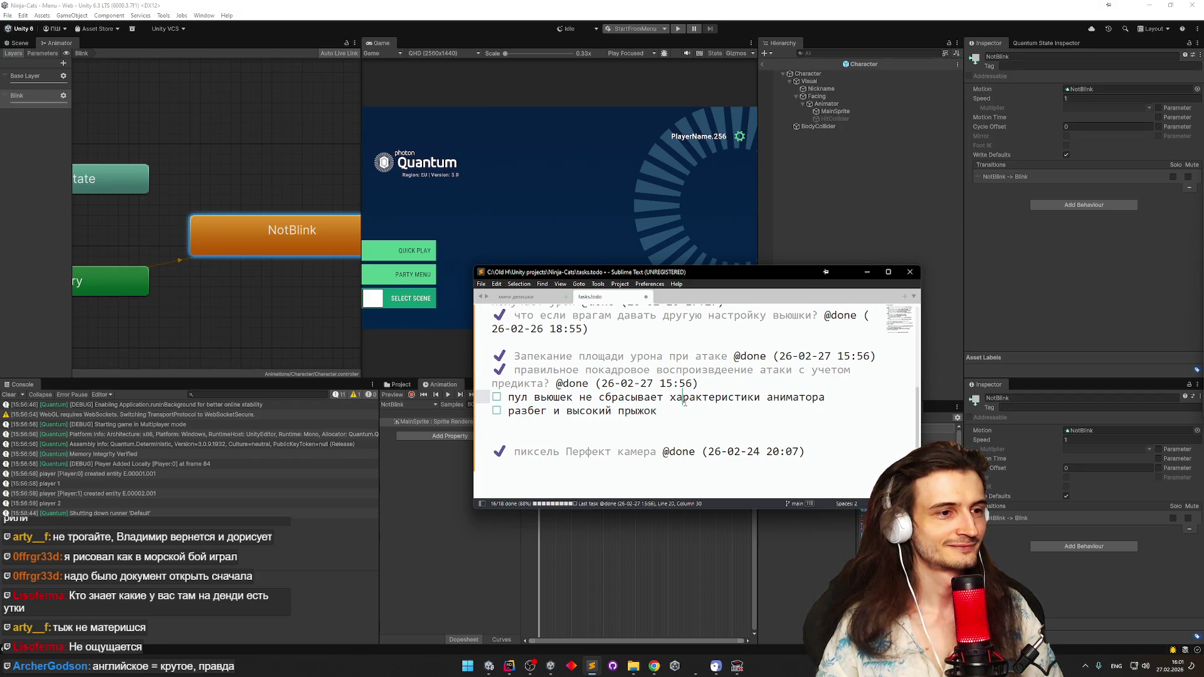
left_click_drag(689, 397, 703, 397)
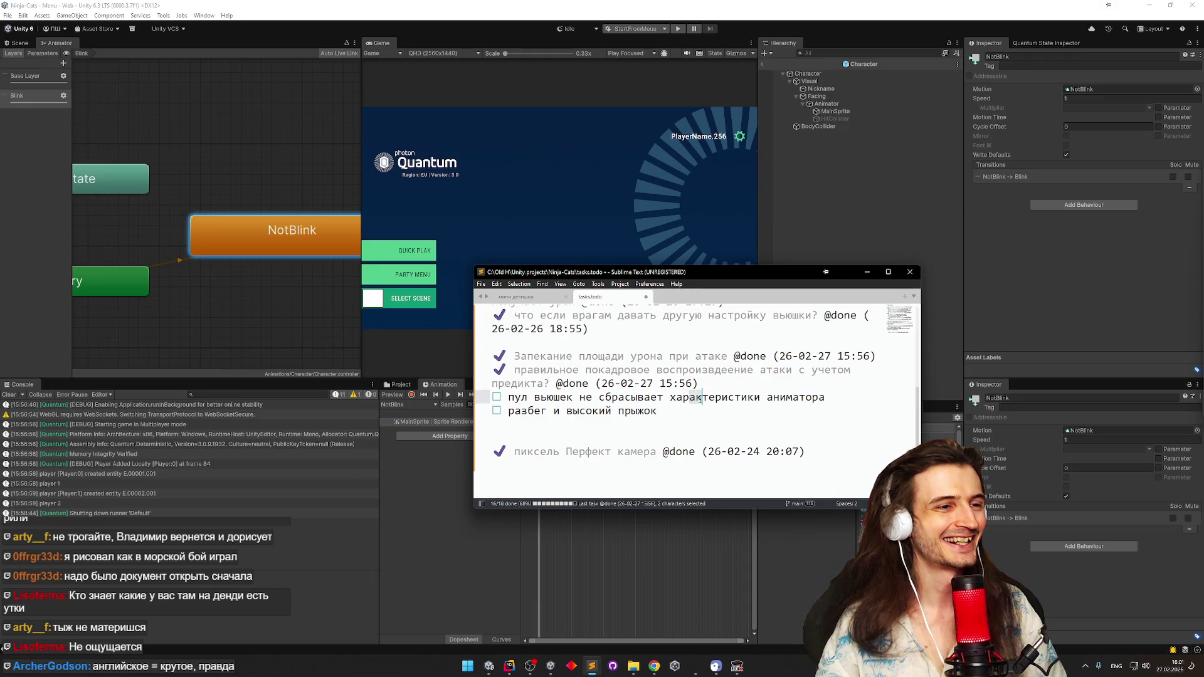
left_click(710, 414)
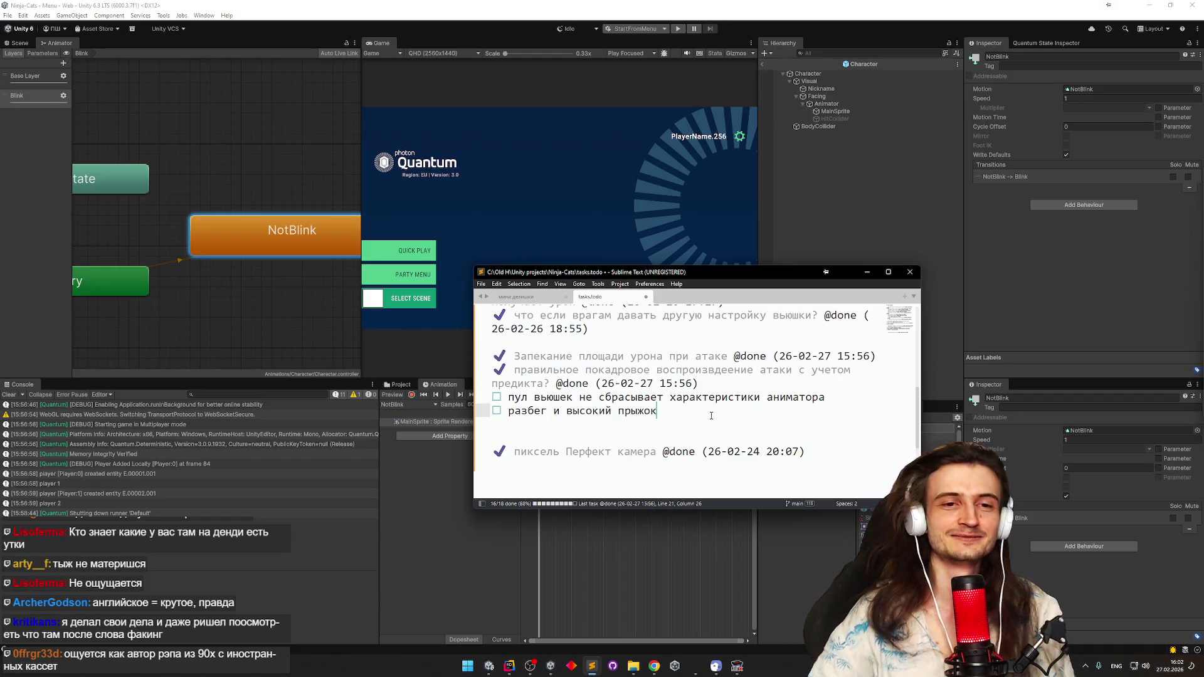
left_click(734, 397)
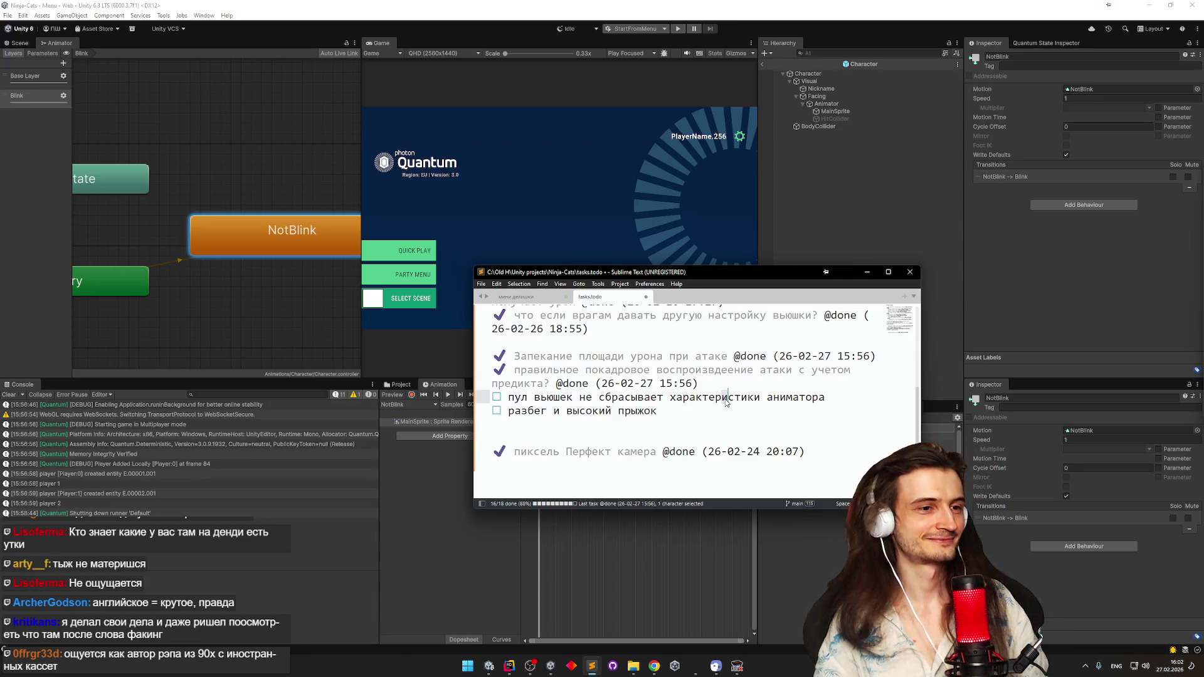
key("ctrl+d")
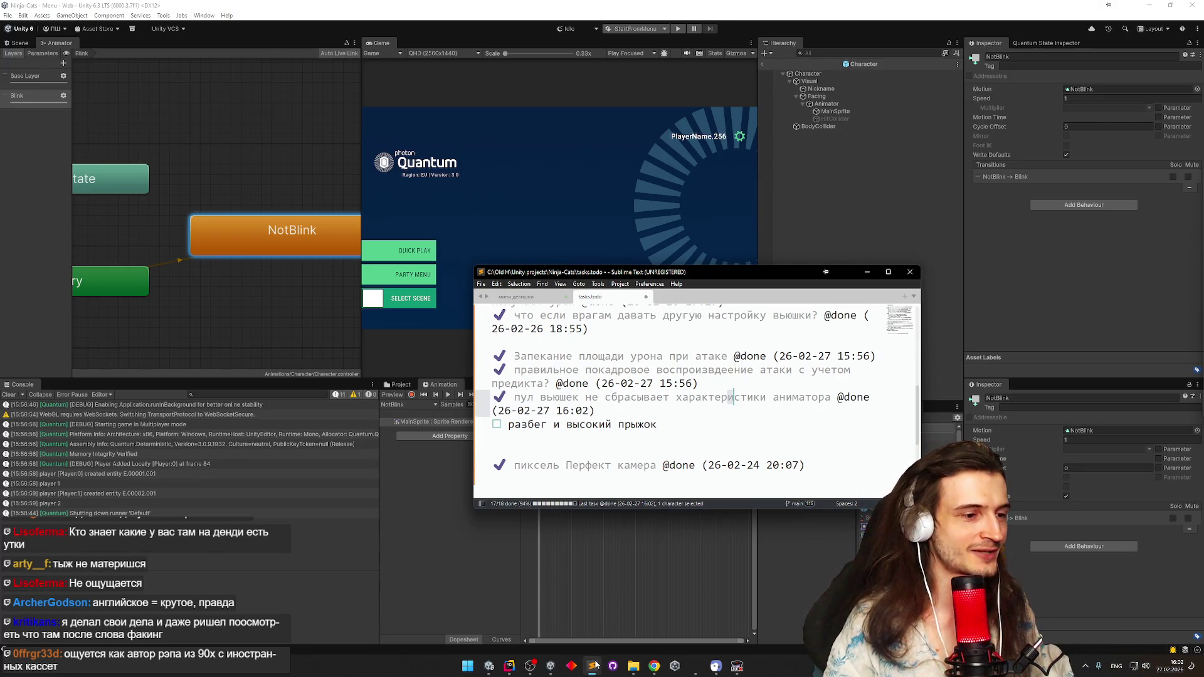
key("alt+Tab")
key("alt+Tab")
key("alt+Tab")
key("alt+Tab")
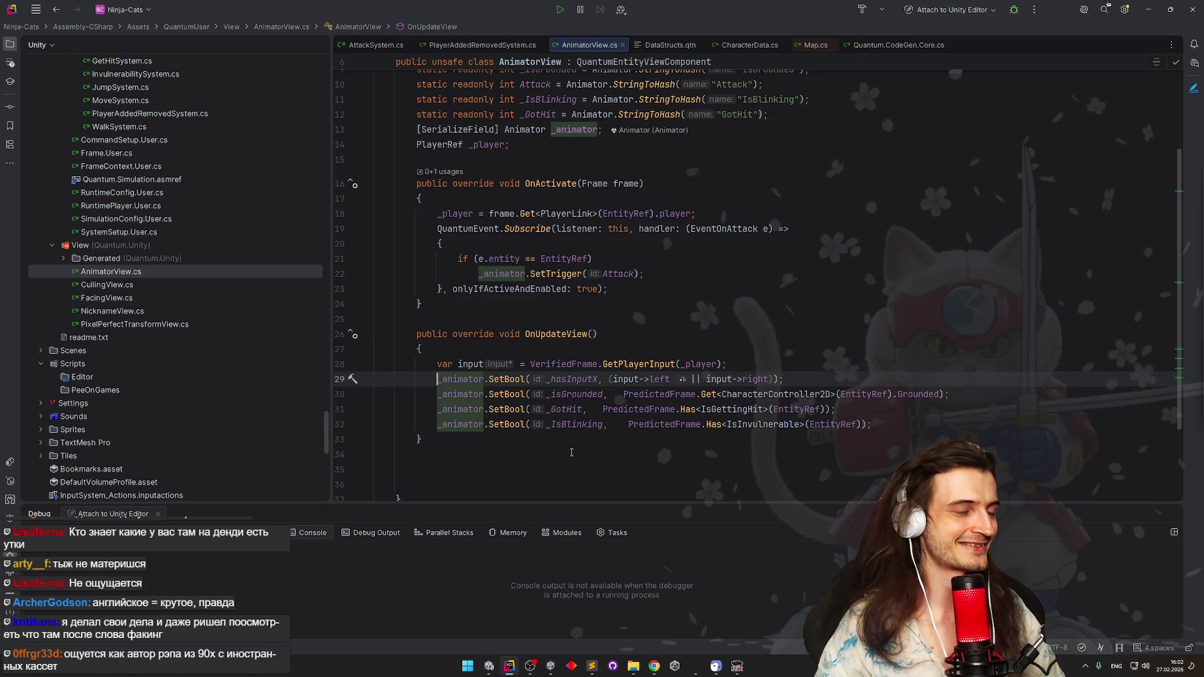
left_click(737, 666)
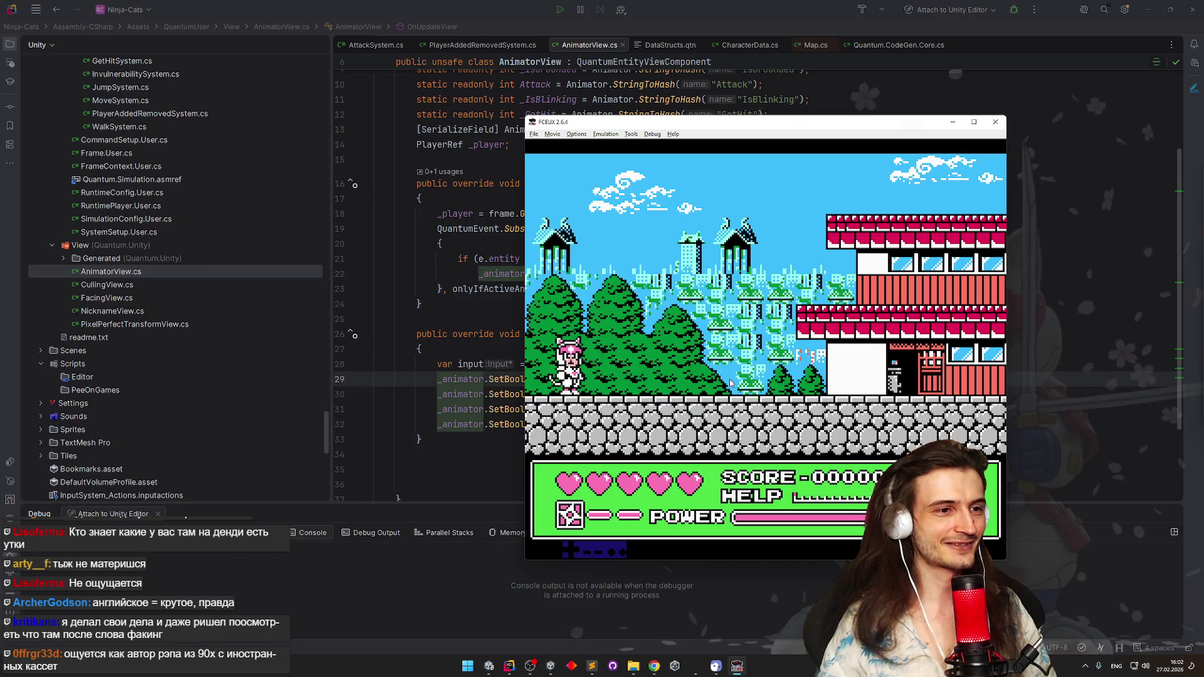
Walk the ninja back and forth along the street, then pause the game
key("Right")
key("Left")
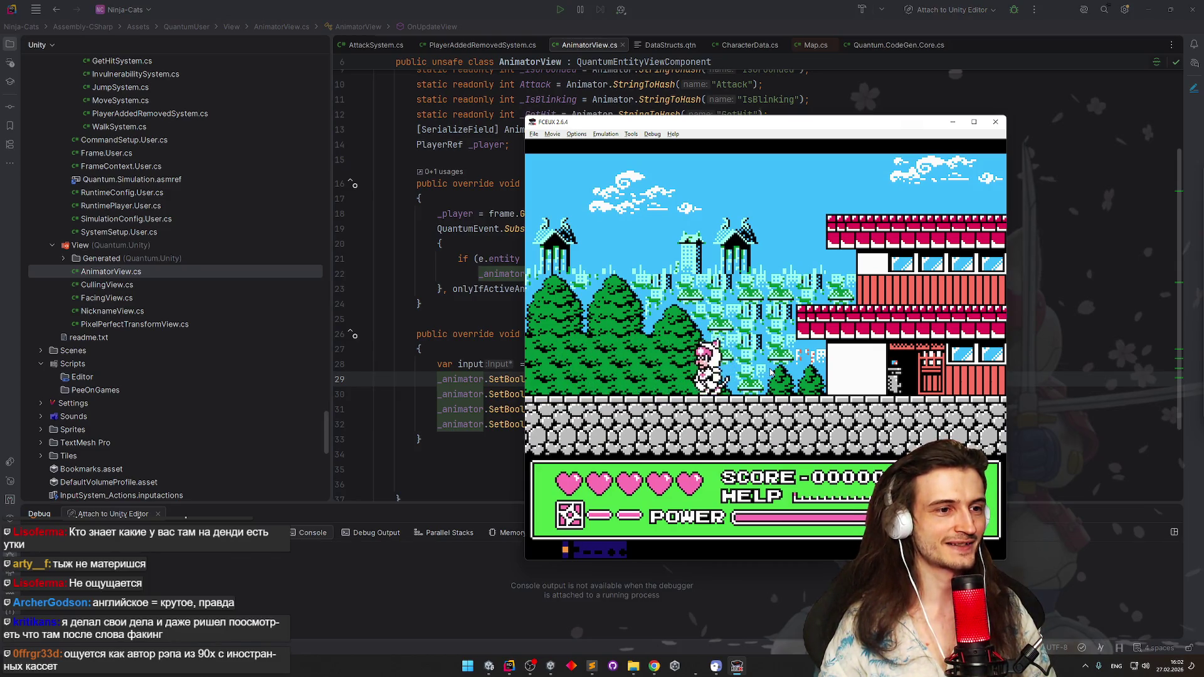
key("Right")
key("Right")
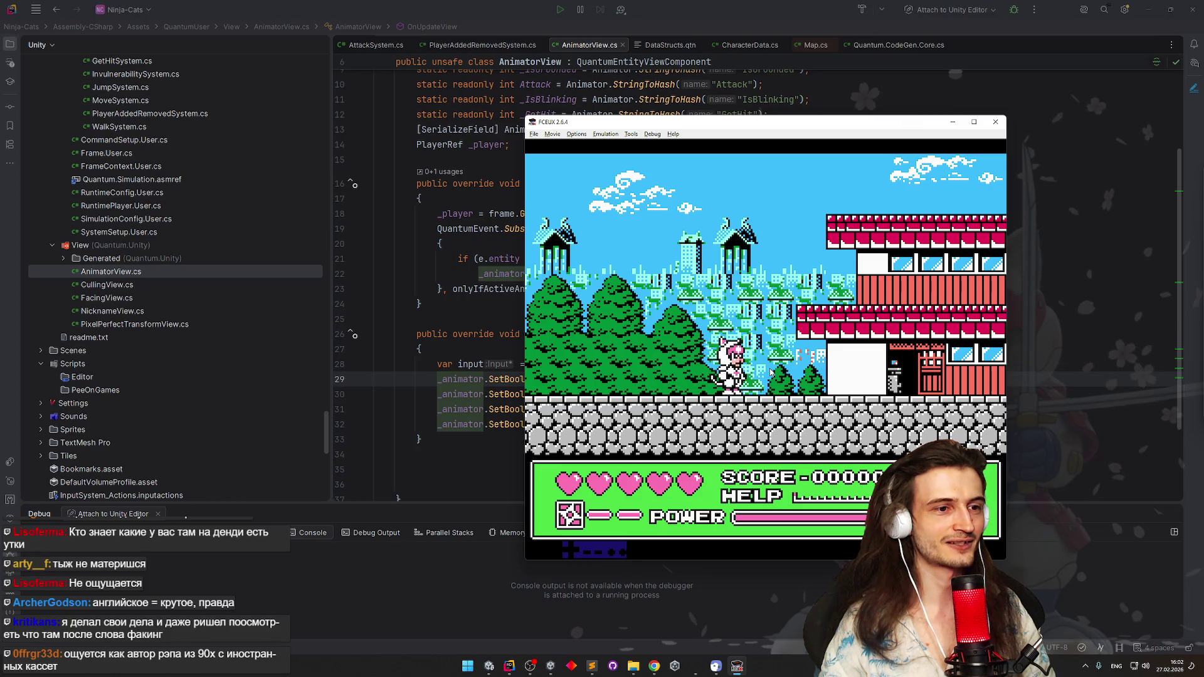
key("Left")
key("Right")
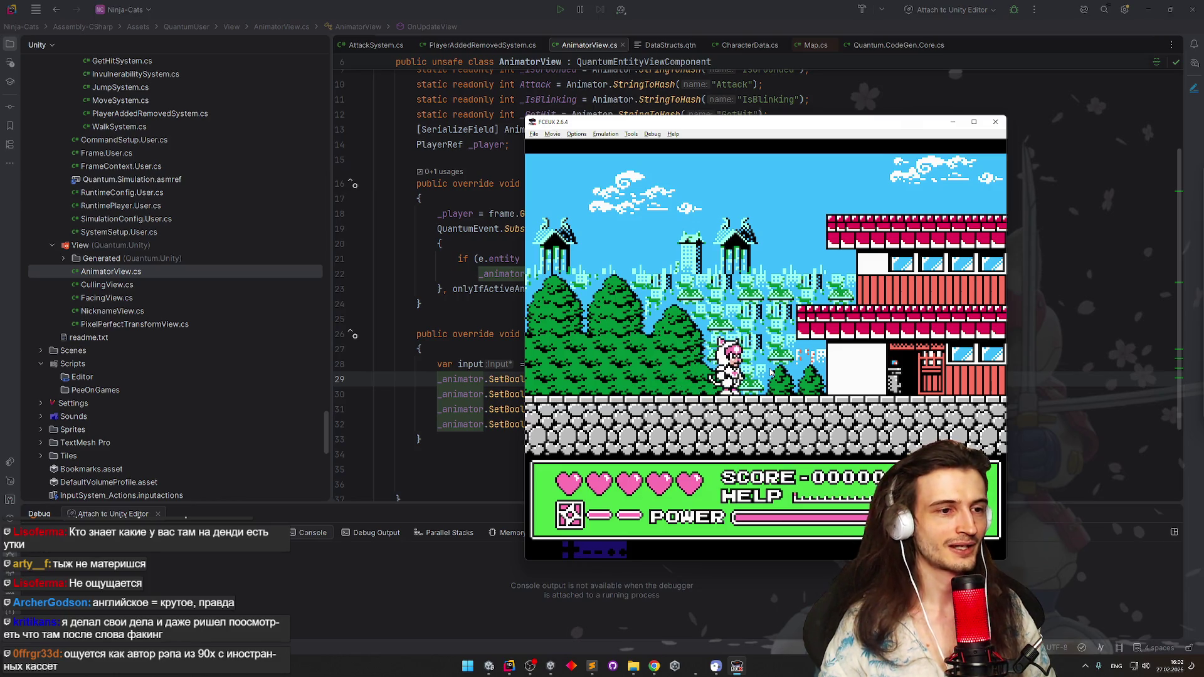
key("Left")
key("Return")
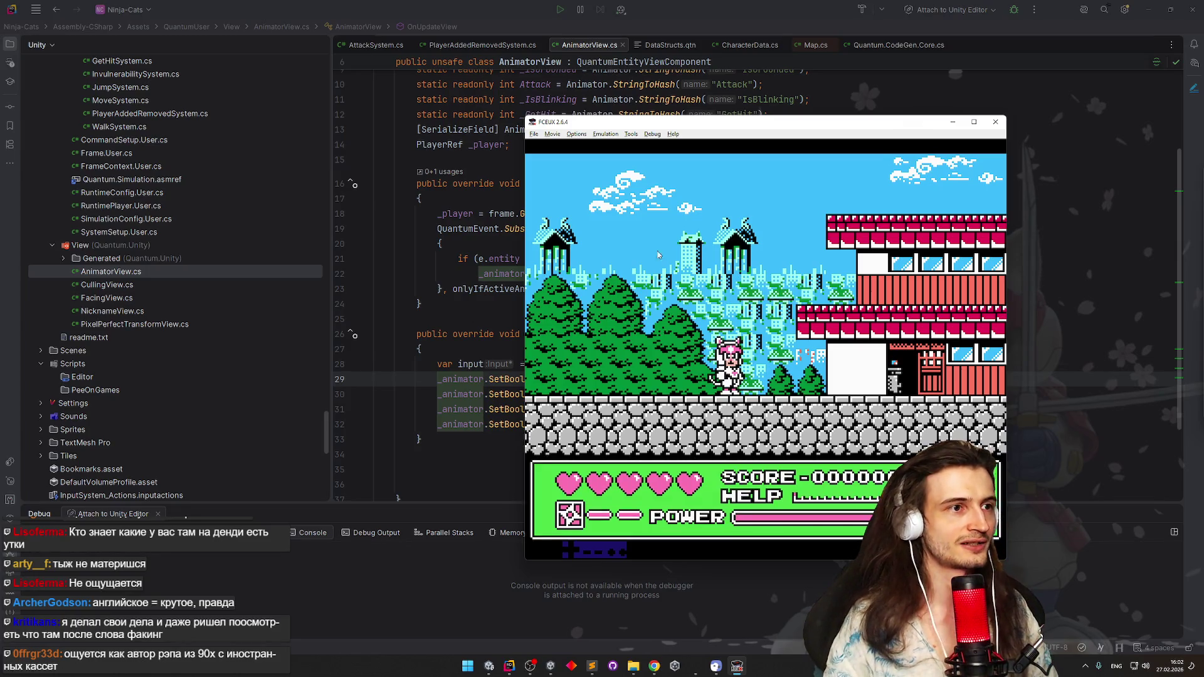
In Input Configuration, remap Port 1's A button to N and B to M, then close the dialogs
left_click(576, 134)
left_click(587, 146)
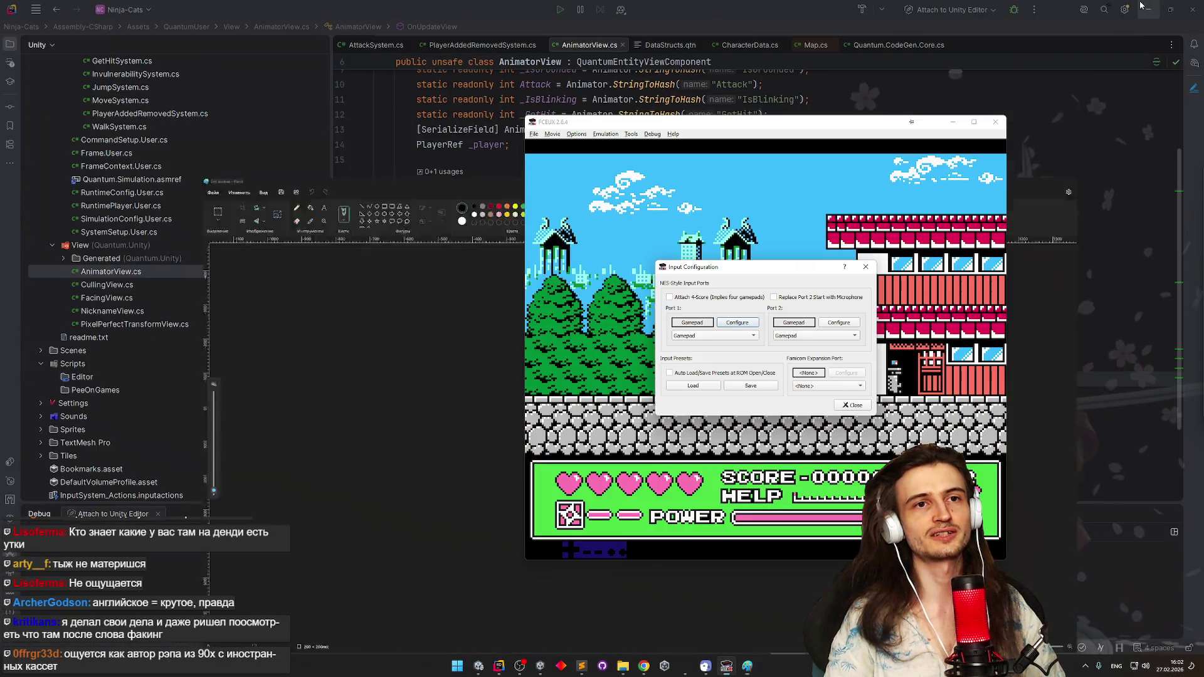
key("alt+Tab")
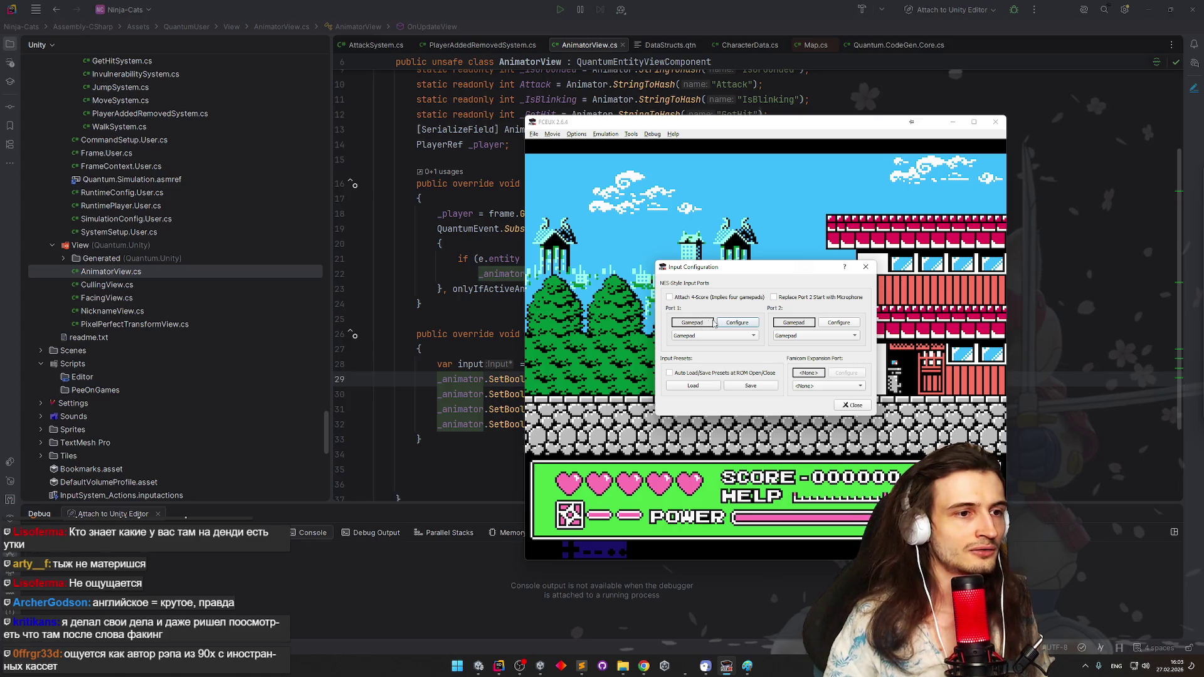
left_click(734, 323)
left_click(862, 295)
key("n")
key("m")
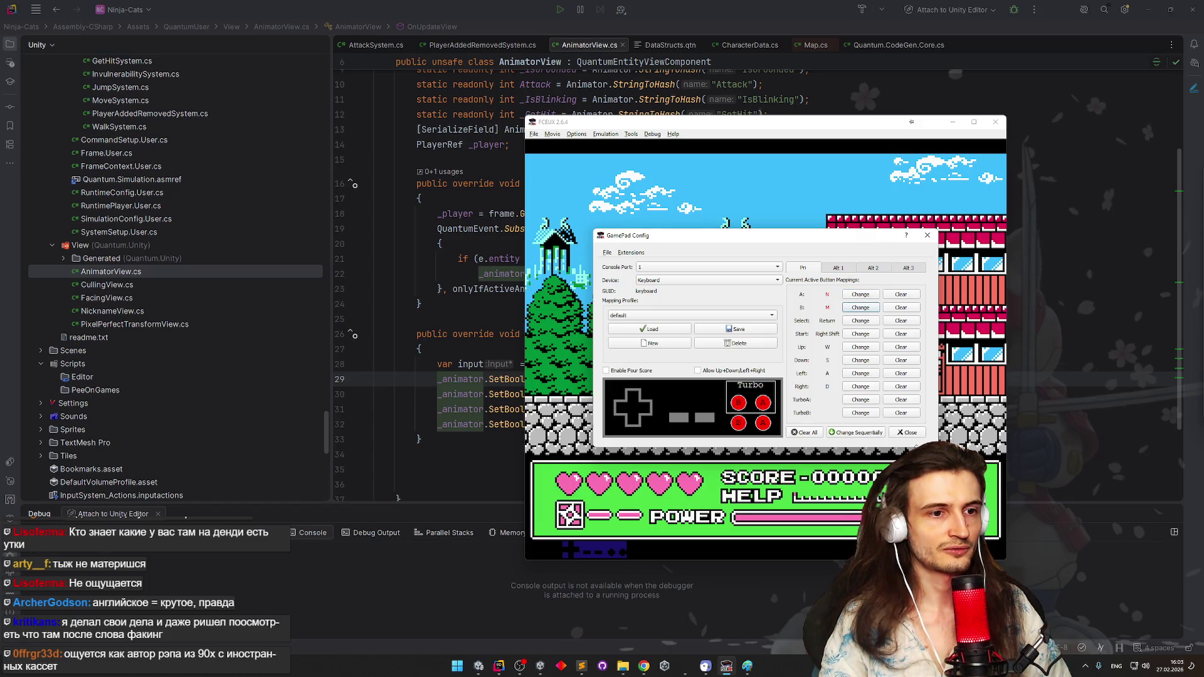
left_click(909, 433)
left_click(754, 355)
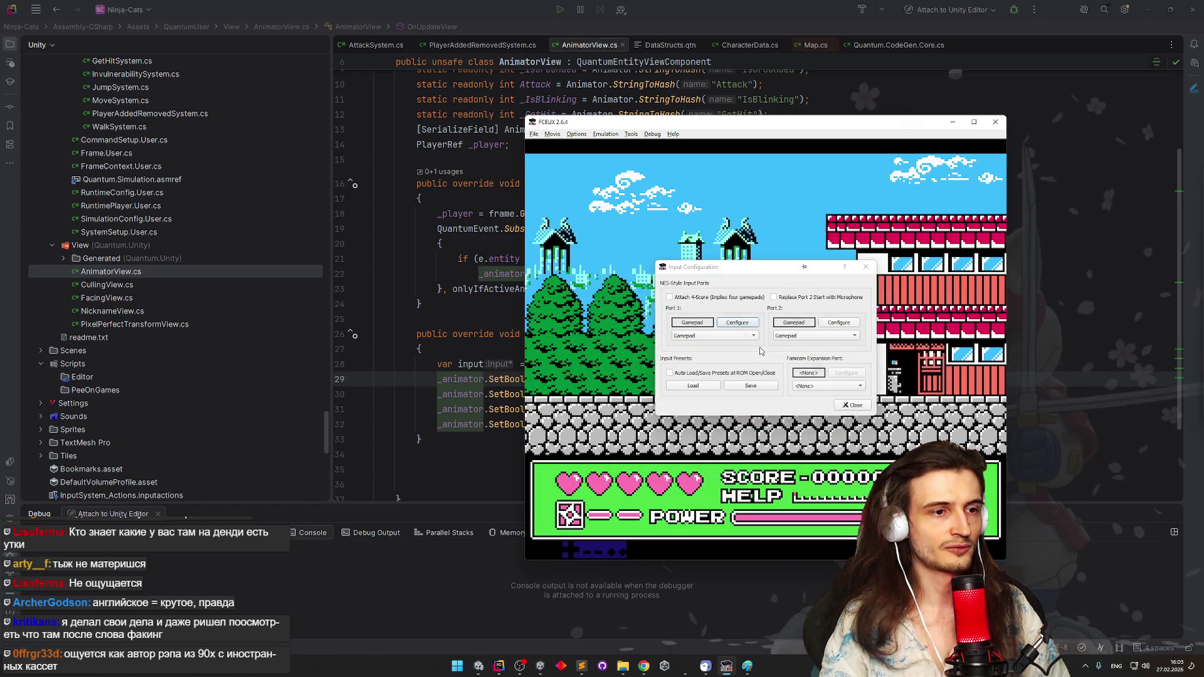
left_click(851, 424)
Make the ninja jump a few times with the new N key
key("n")
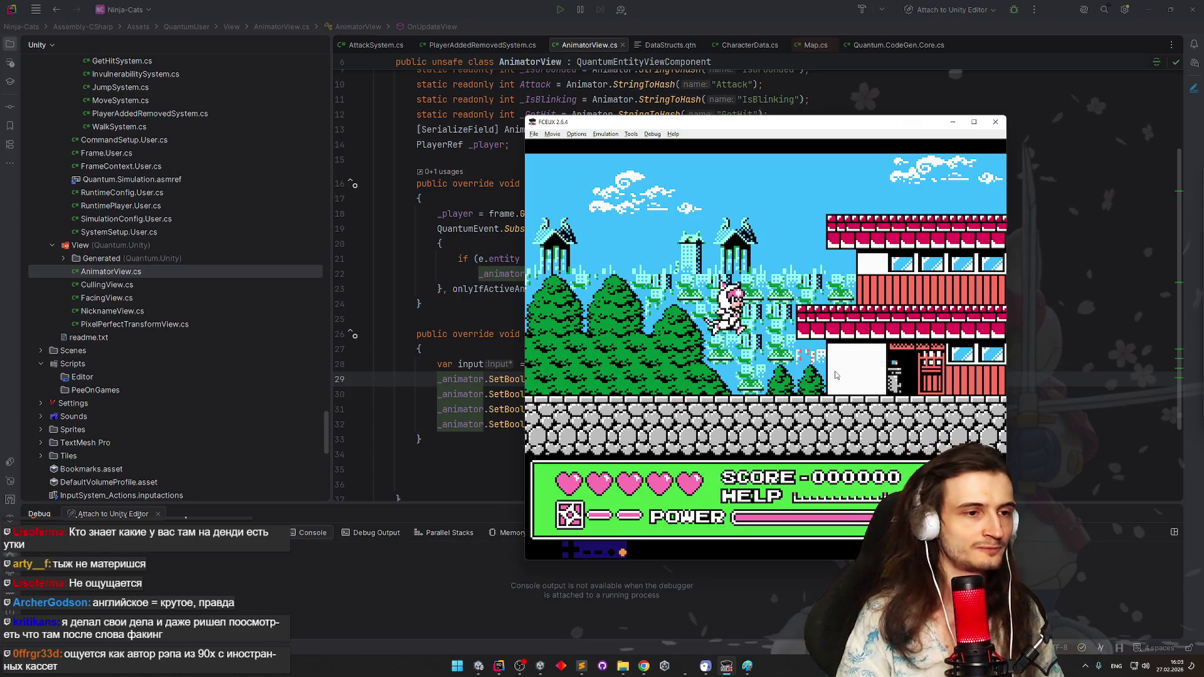
key("n")
key("n")
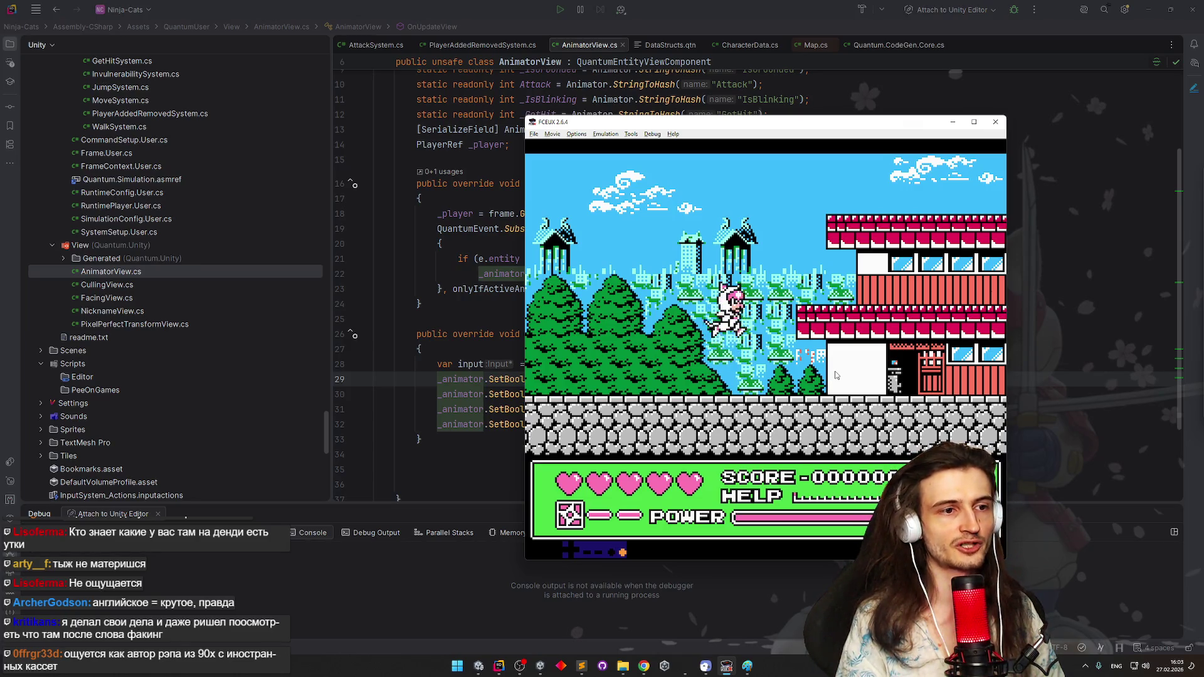
key("n")
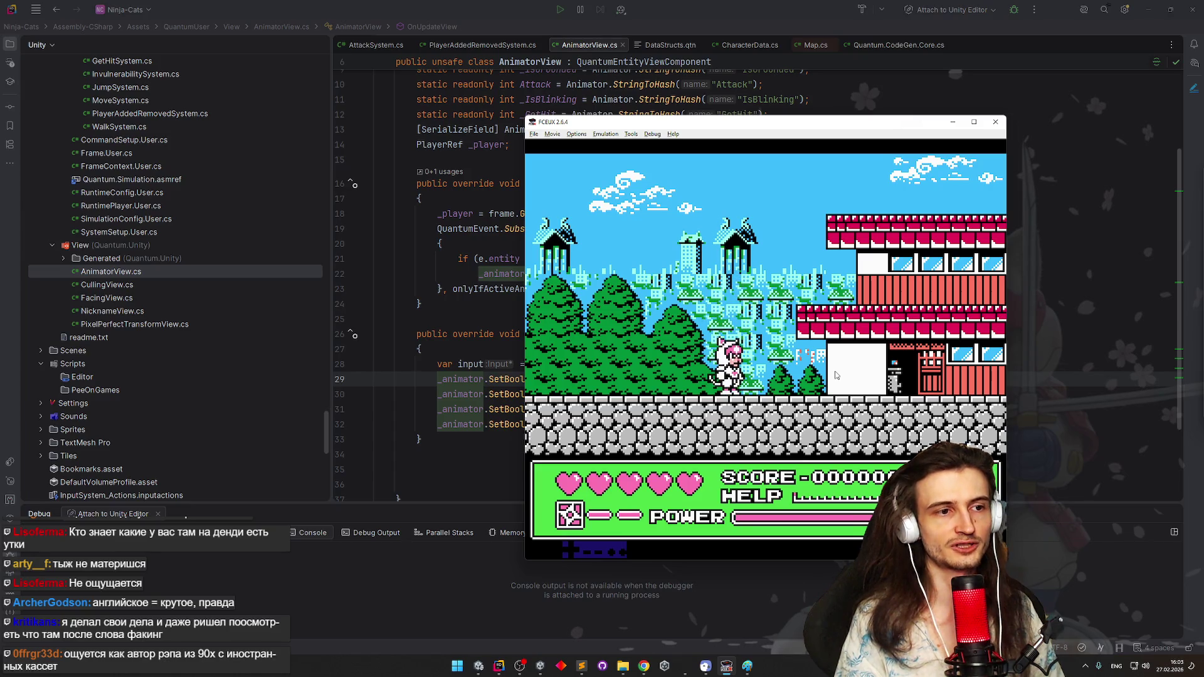
key("alt+Tab")
key("alt+Tab")
key("alt+Tab")
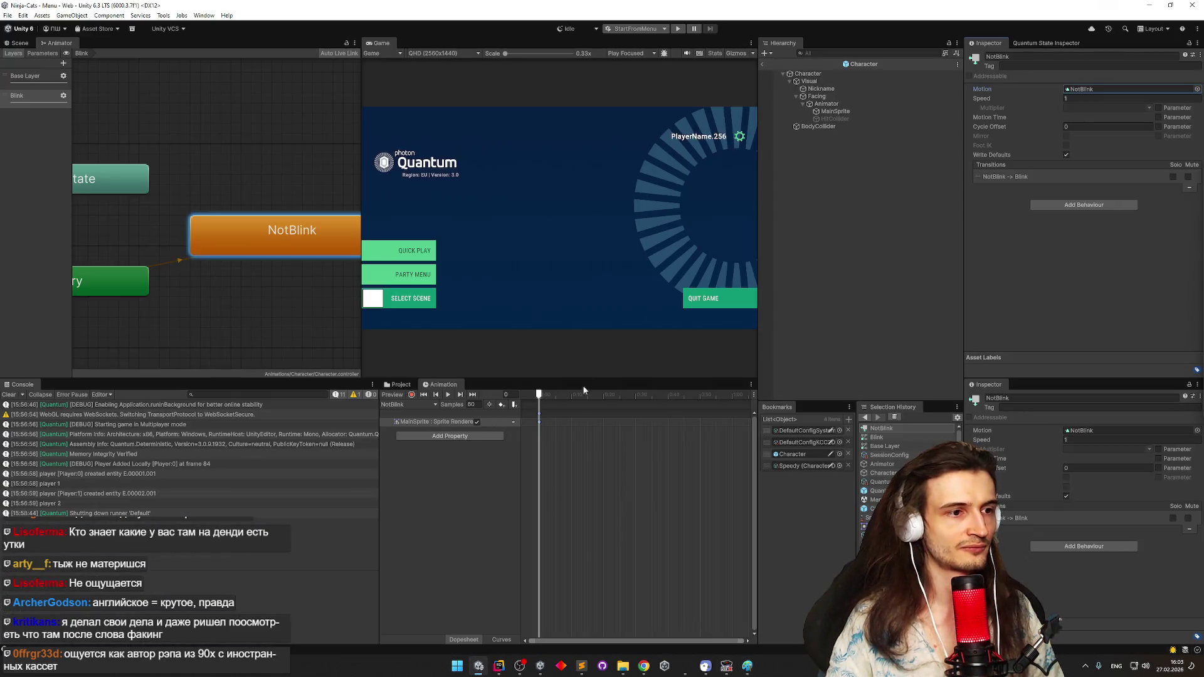
Attempt play mode with the Default scene setup, then clear the Project asset search
left_click(650, 29)
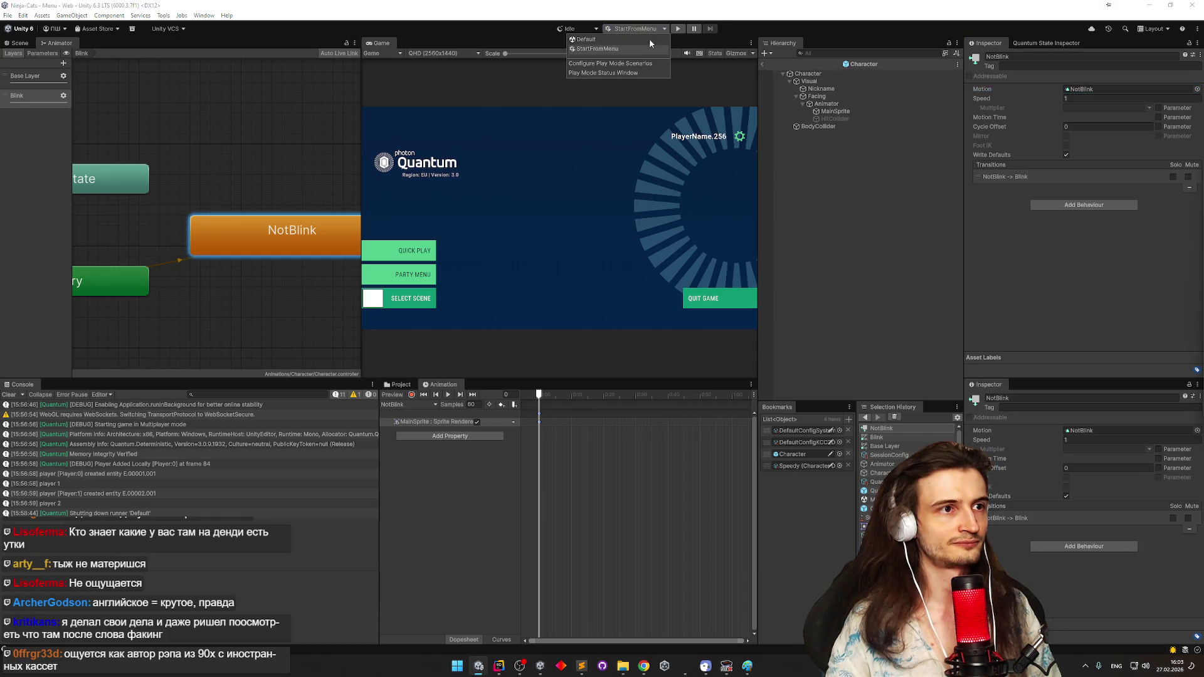
left_click(644, 31)
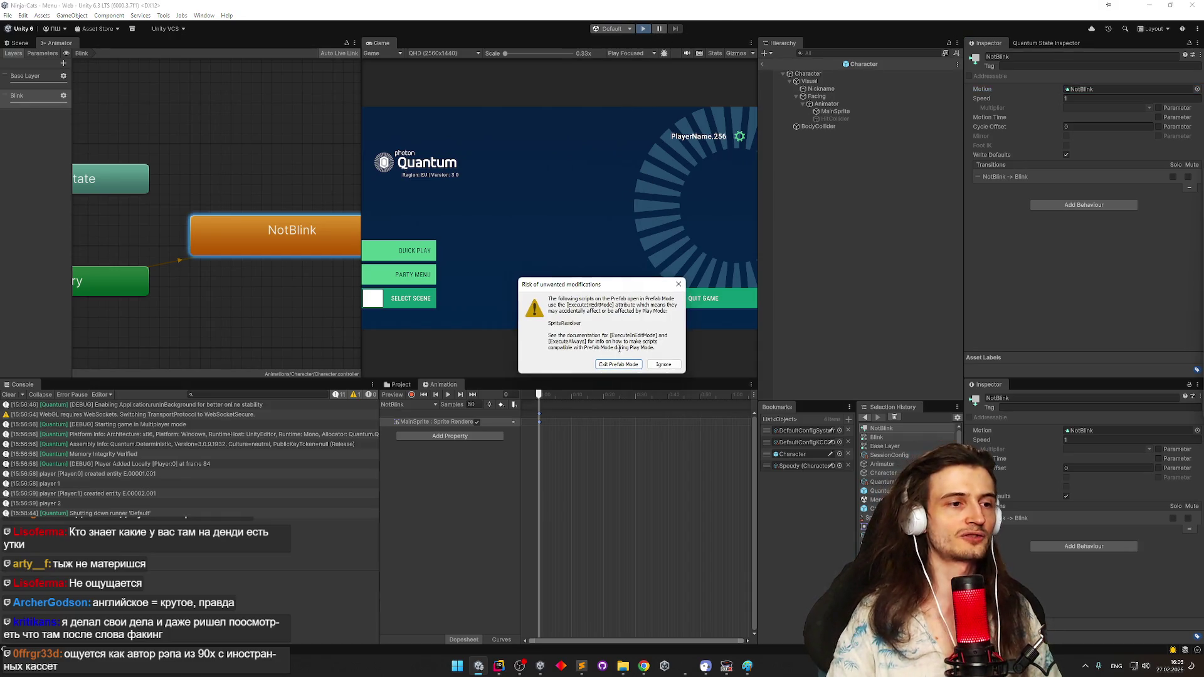
left_click(618, 368)
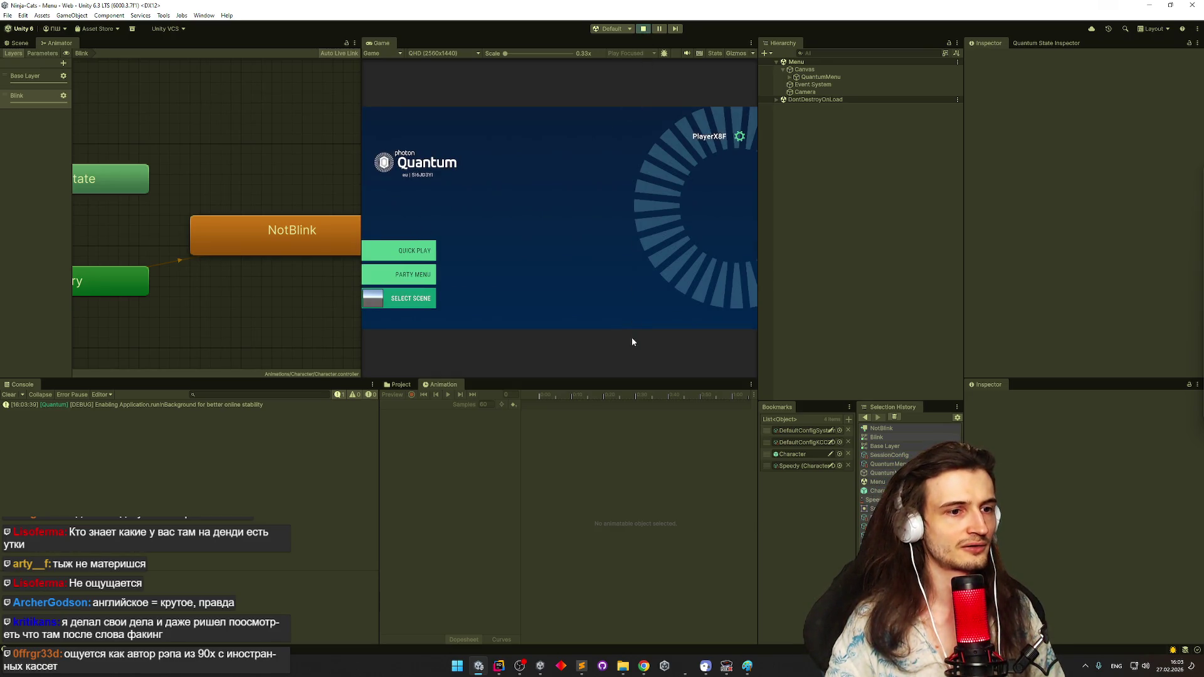
left_click(408, 384)
left_click(631, 393)
type("t")
key("BackSpace")
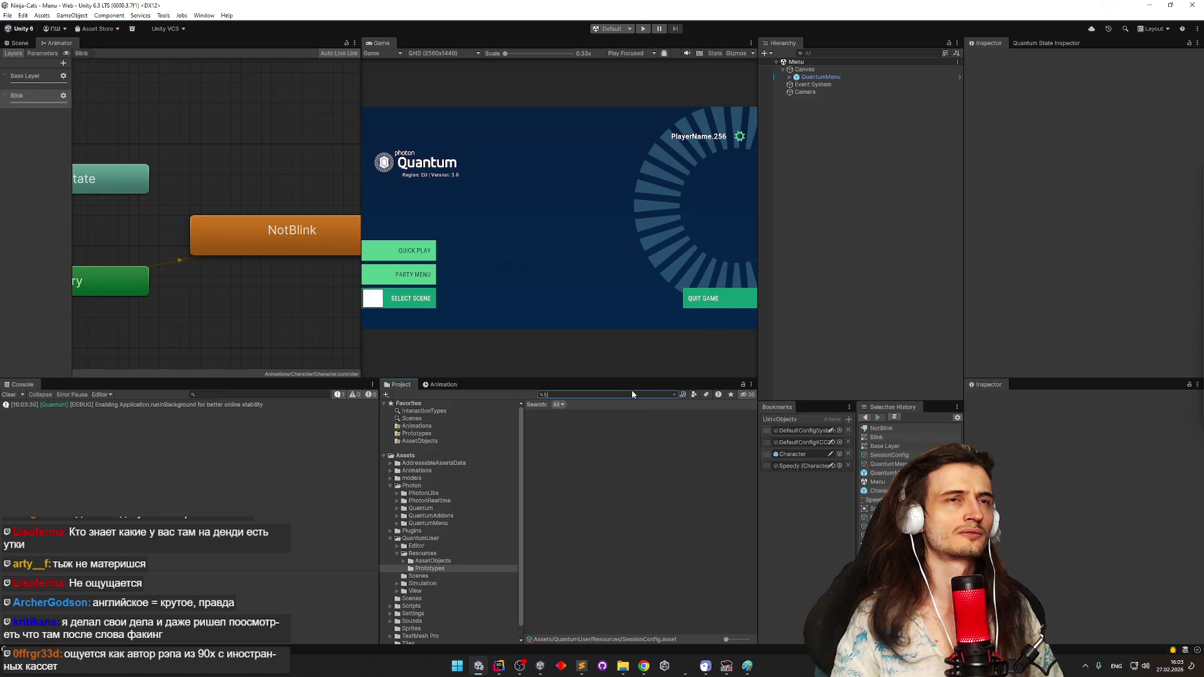
type("game")
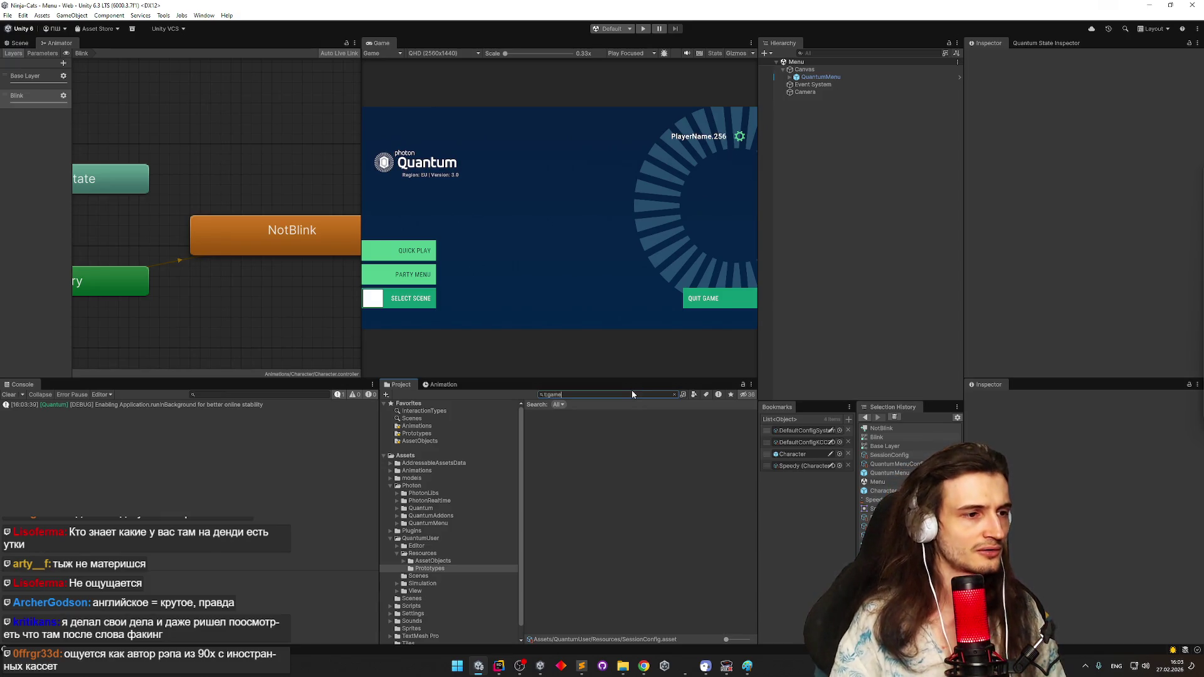
key("ctrl+a")
key("BackSpace")
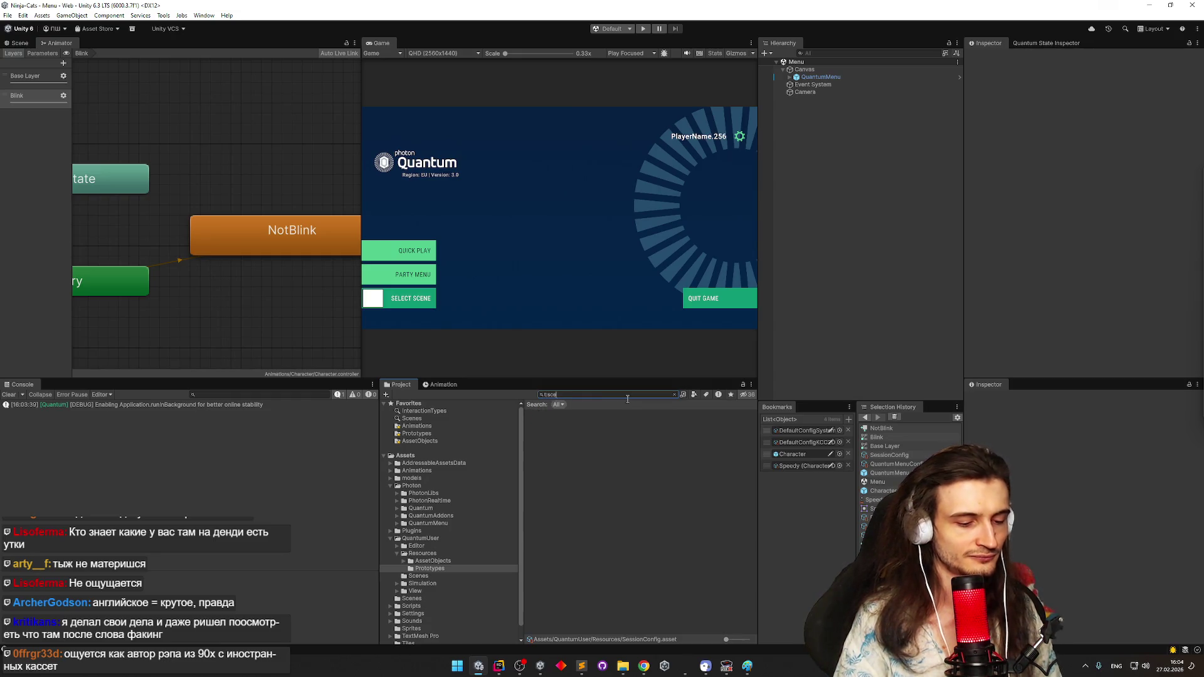
type("ne")
Open Gameplay.unity, start play mode with Ctrl+P, and bring up the Sprites folder in File Explorer
double_click(571, 413)
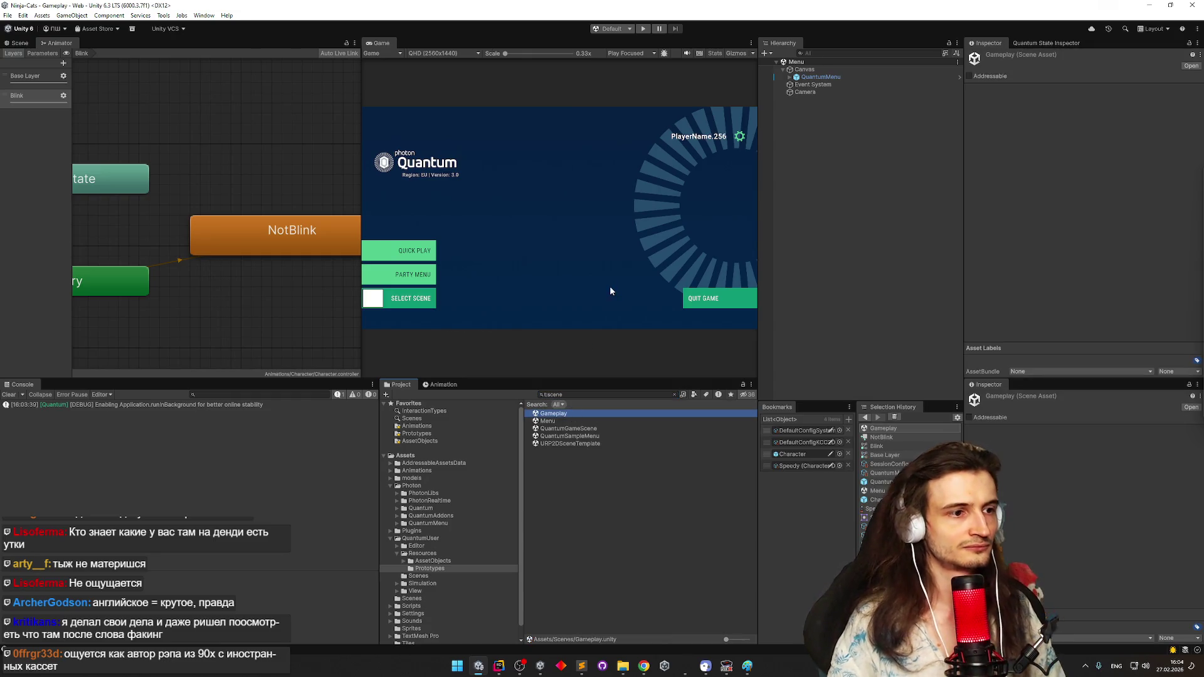
key("ctrl+p")
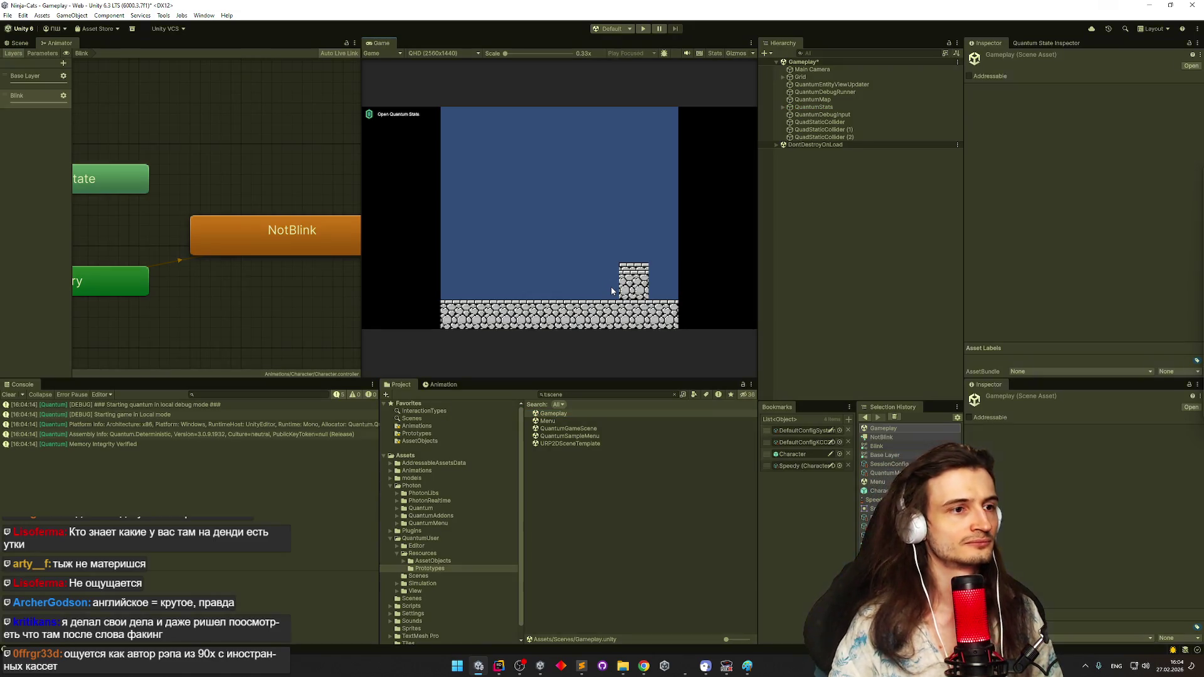
left_click(623, 666)
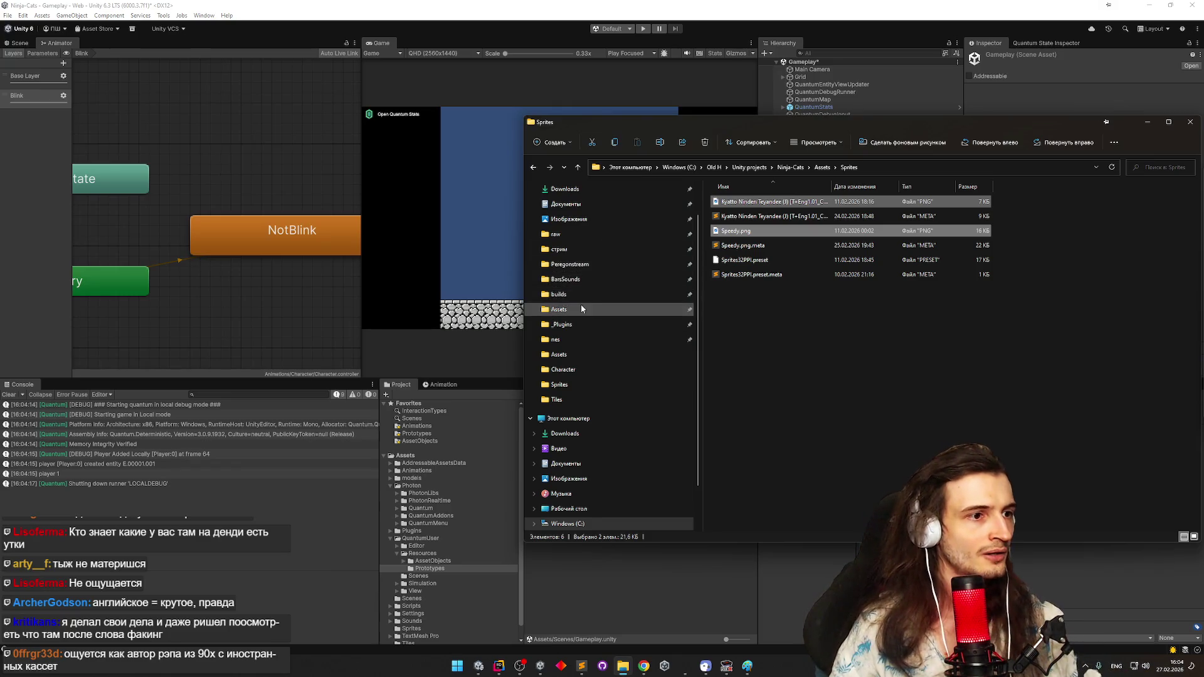
Browse the _Plugins folder and pick out the SceneSwitcher folder
left_click(578, 324)
key("r")
key("s")
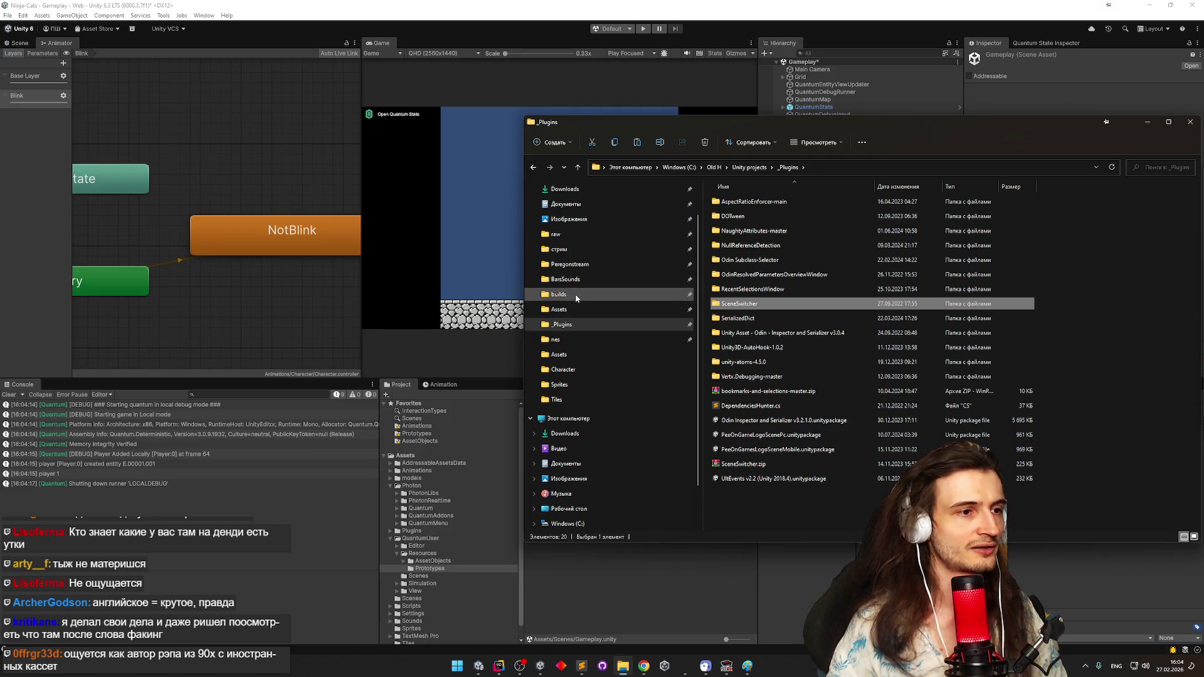
Browse the Ninja-Cats Assets Plugins folder, then return to Unity
left_click(560, 309)
left_click(746, 261)
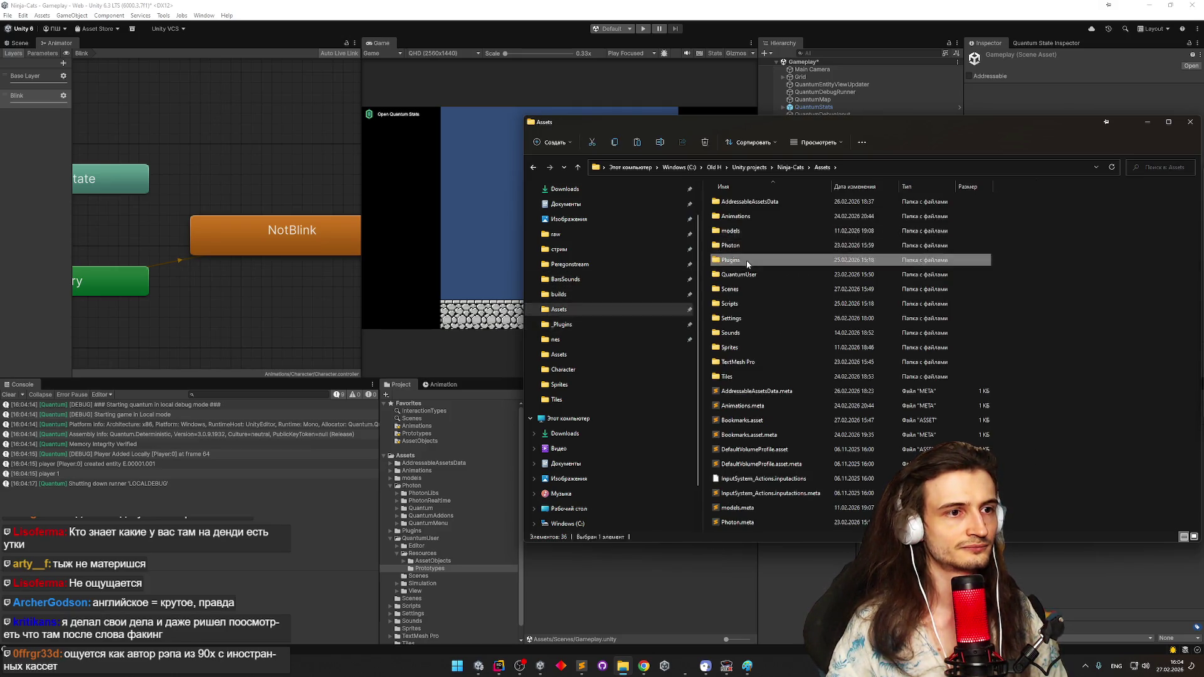
double_click(745, 260)
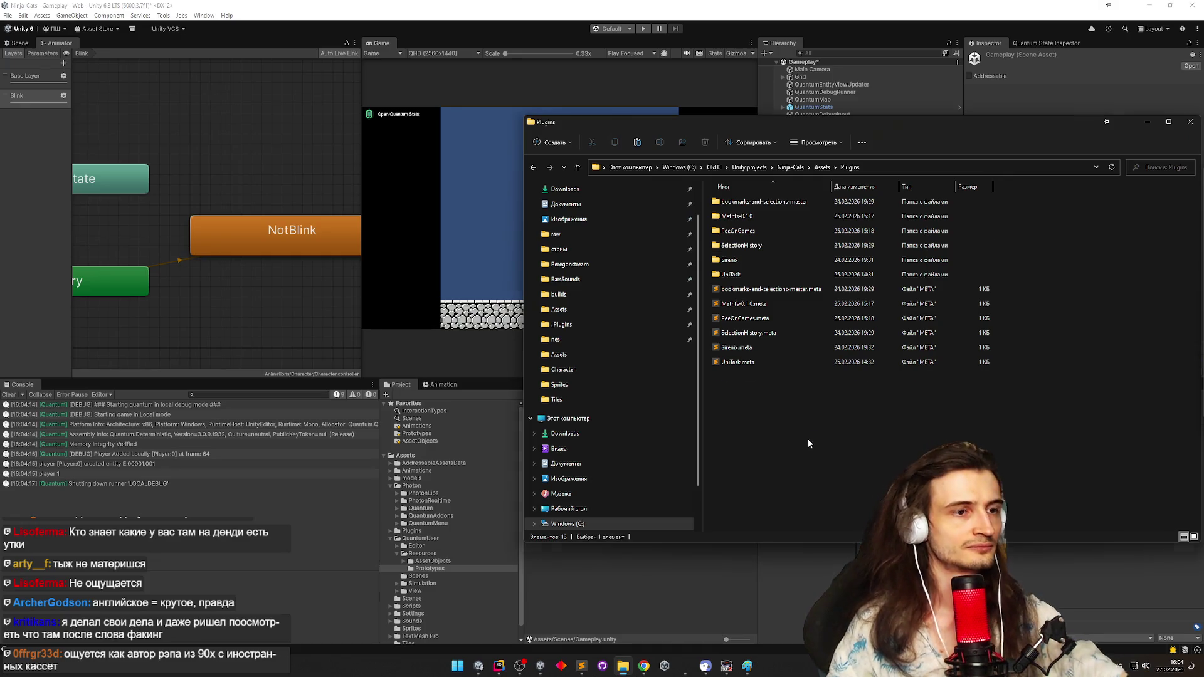
left_click(240, 117)
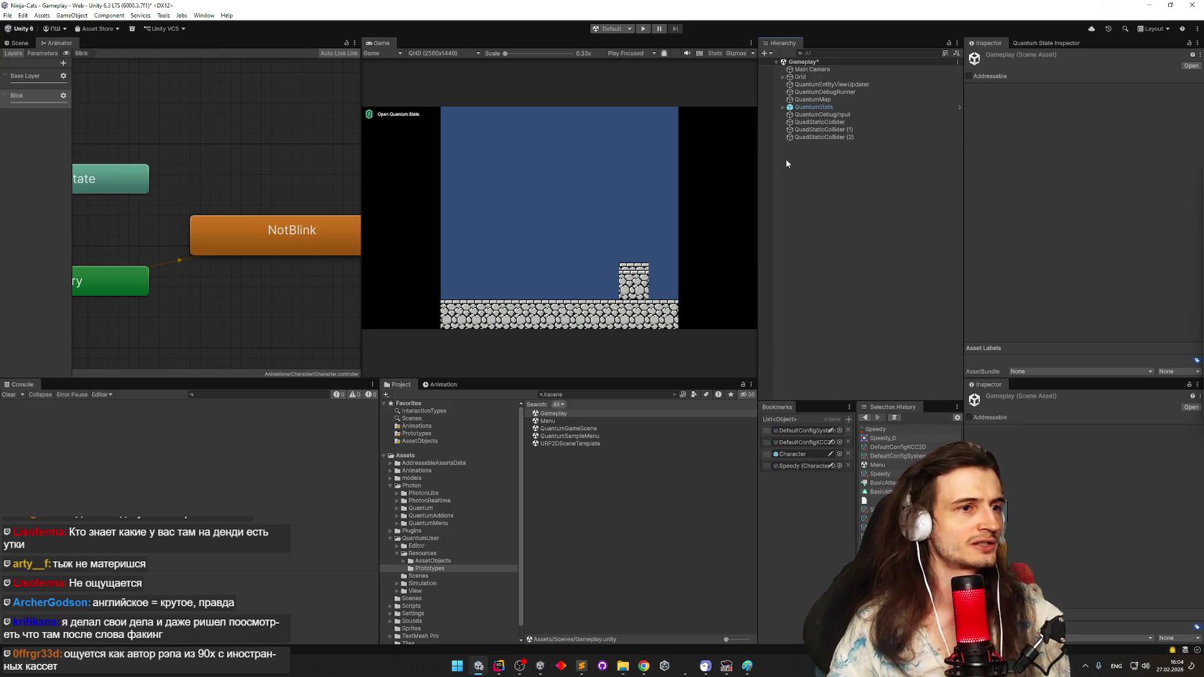
Inspect the QuadStaticCollider objects and bring up Tools > Scene Switcher
left_click(804, 122)
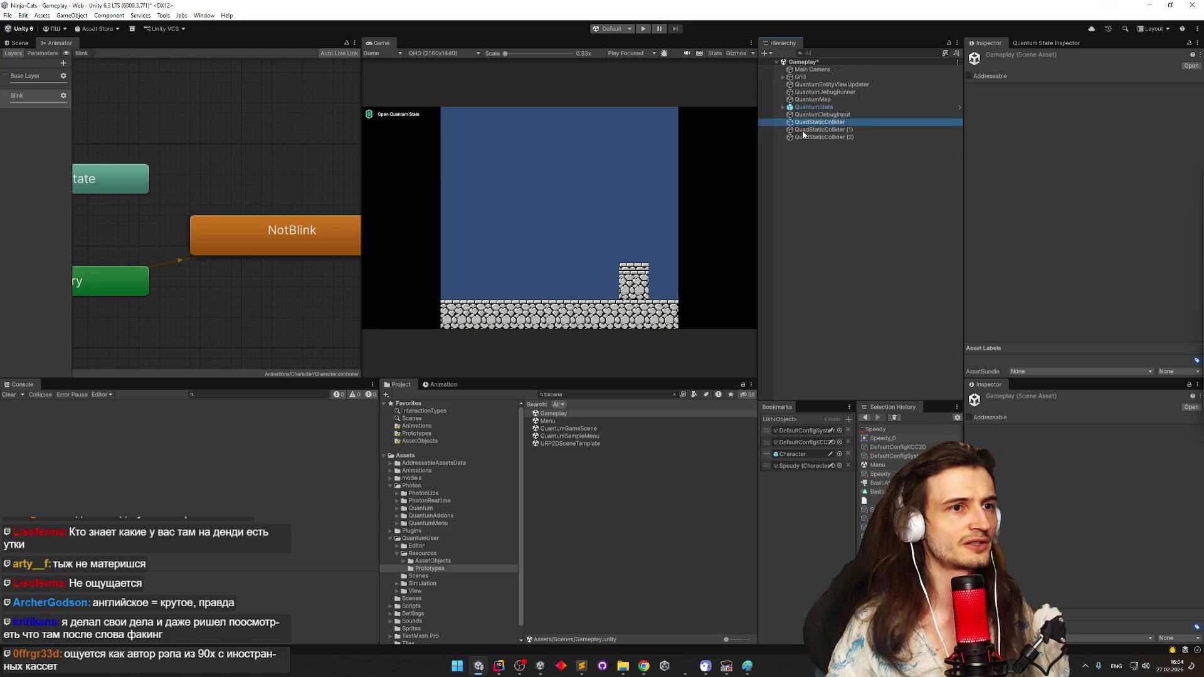
left_click(802, 137)
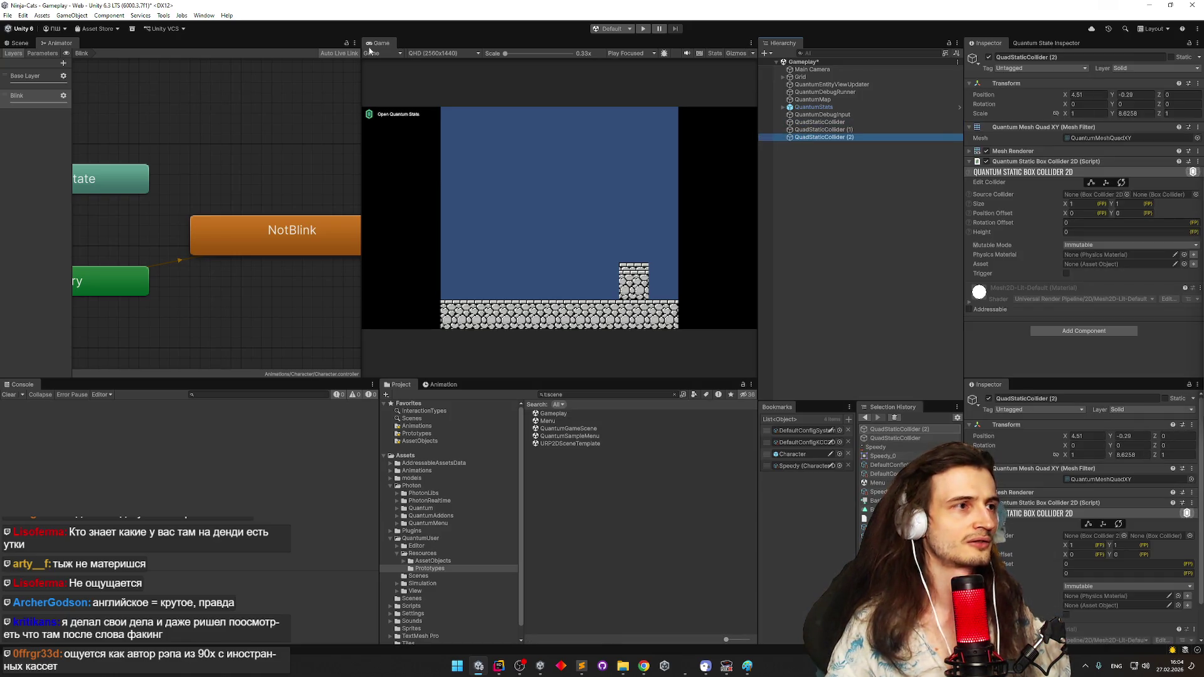
left_click(203, 15)
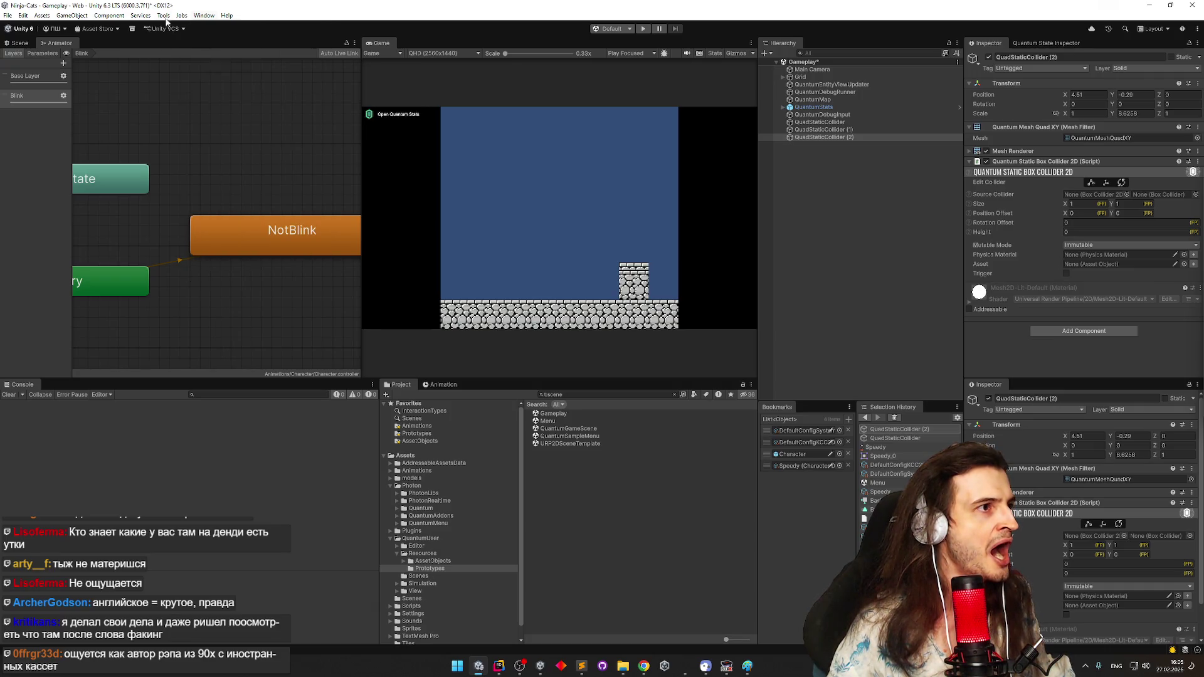
left_click(194, 62)
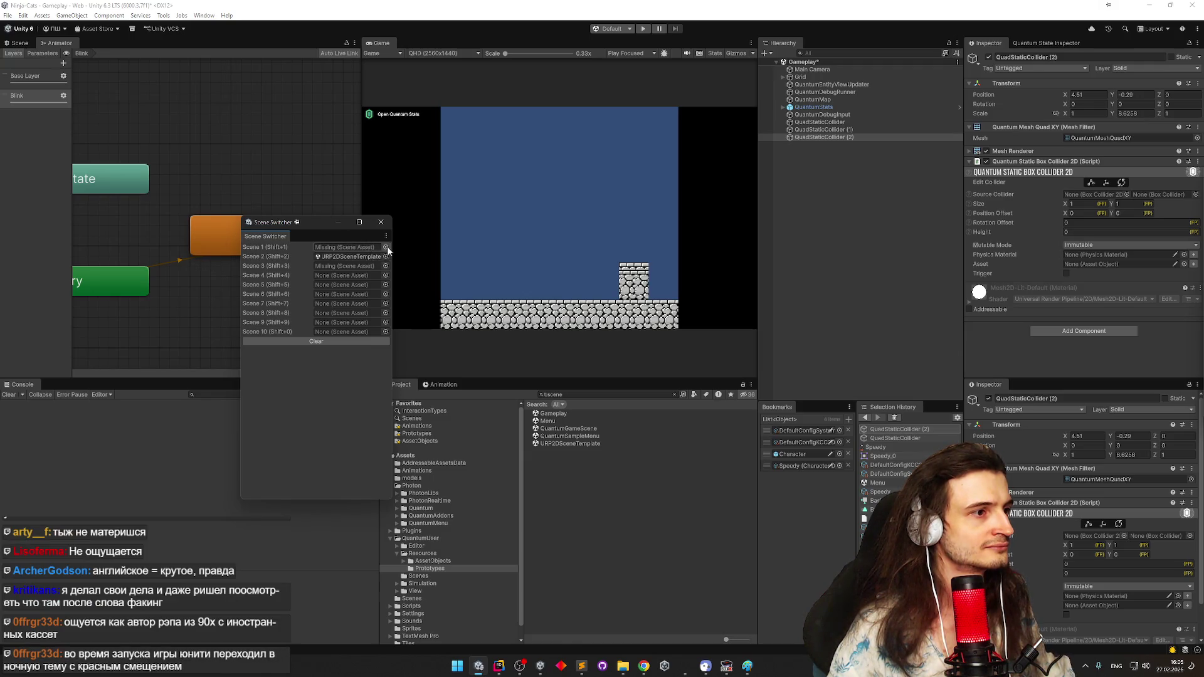
Assign Menu to slot 1 and Gameplay to slot 2, then switch scenes with Shift+1
left_click(385, 249)
double_click(419, 270)
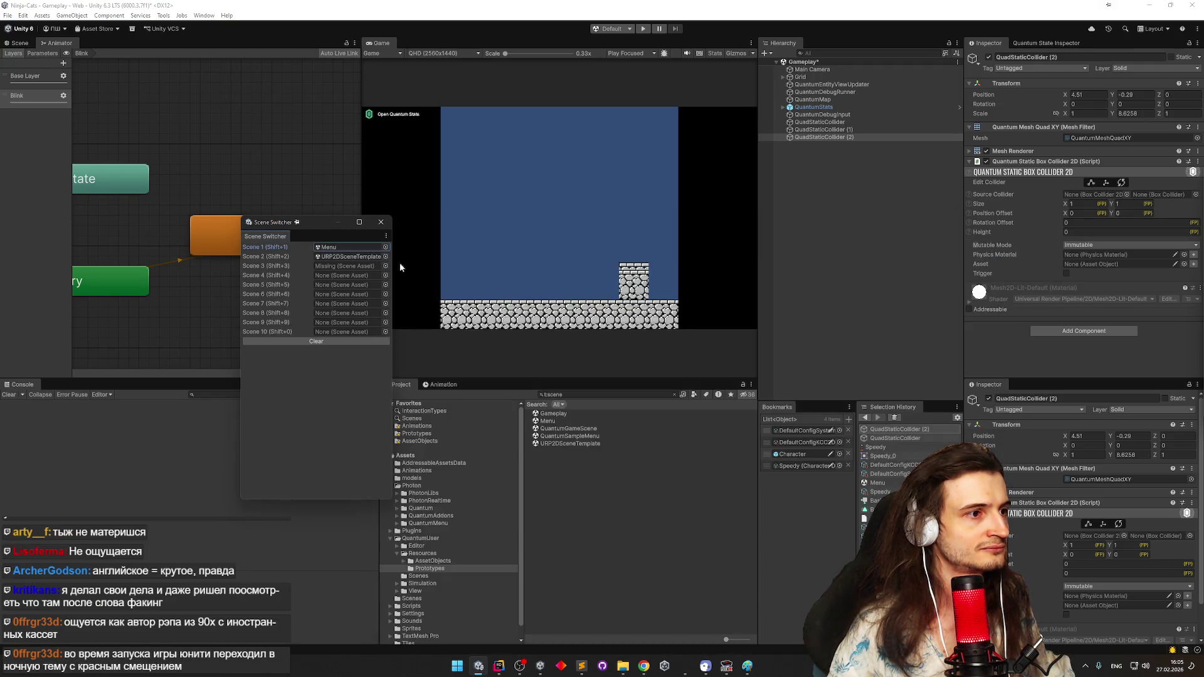
left_click(386, 256)
double_click(649, 257)
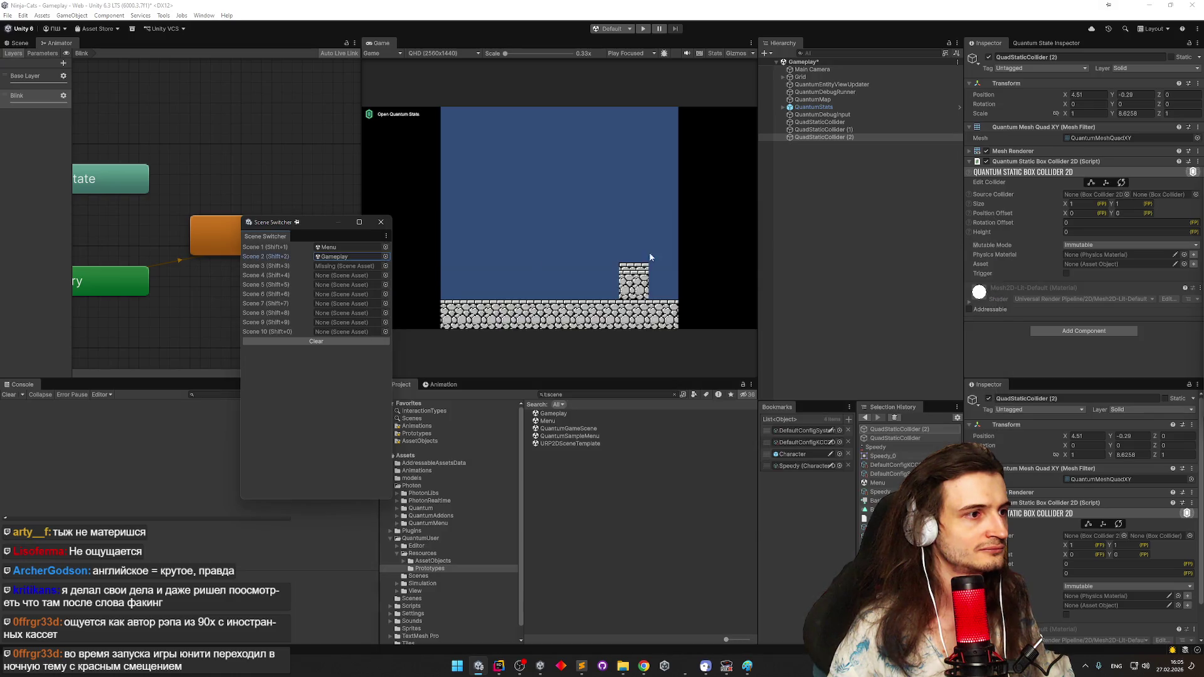
left_click(381, 222)
key("shift+1")
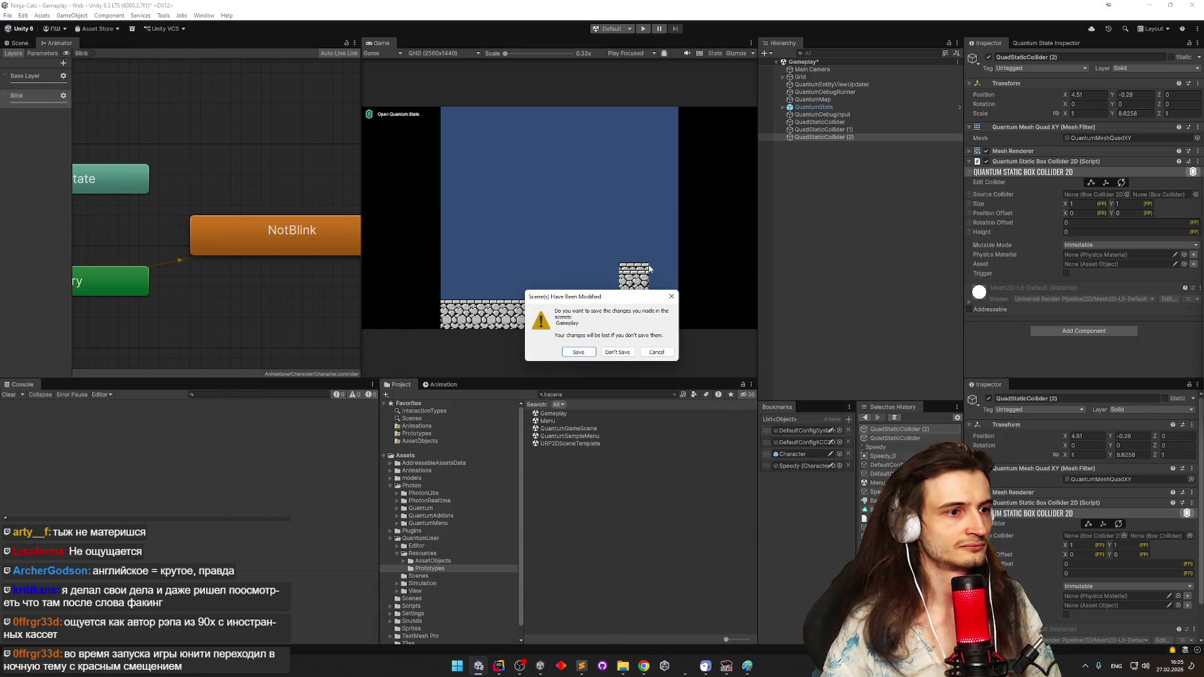
Save the Gameplay scene changes and play-test it once more
key("Return")
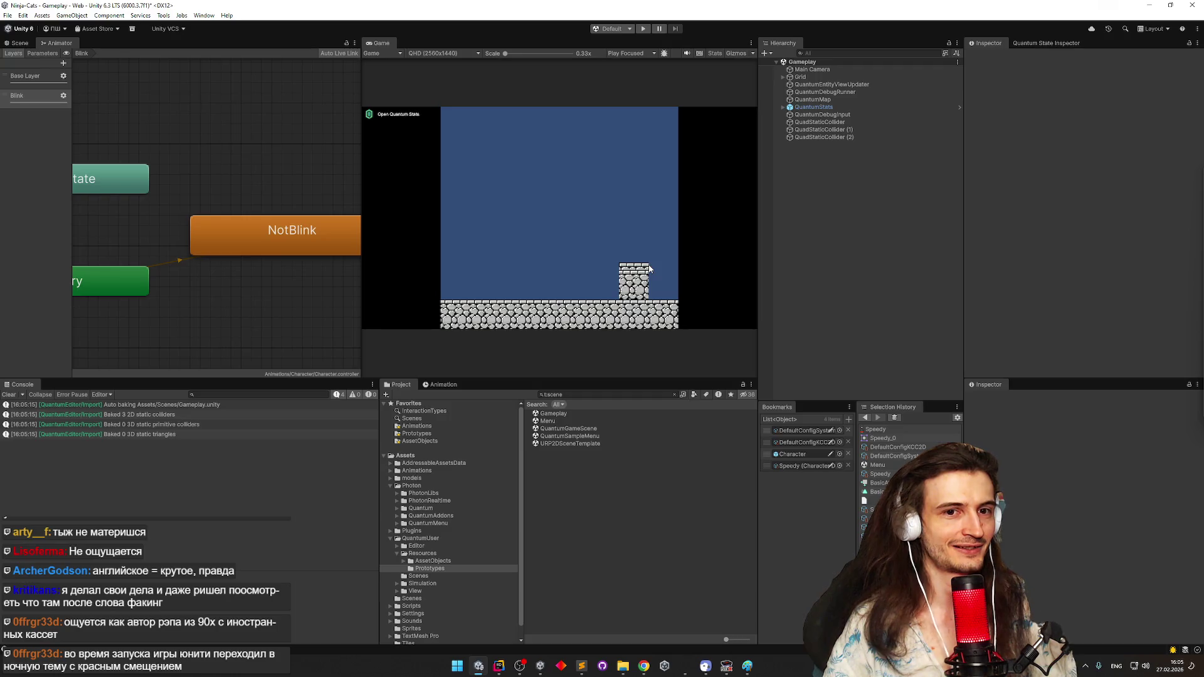
key("ctrl+p")
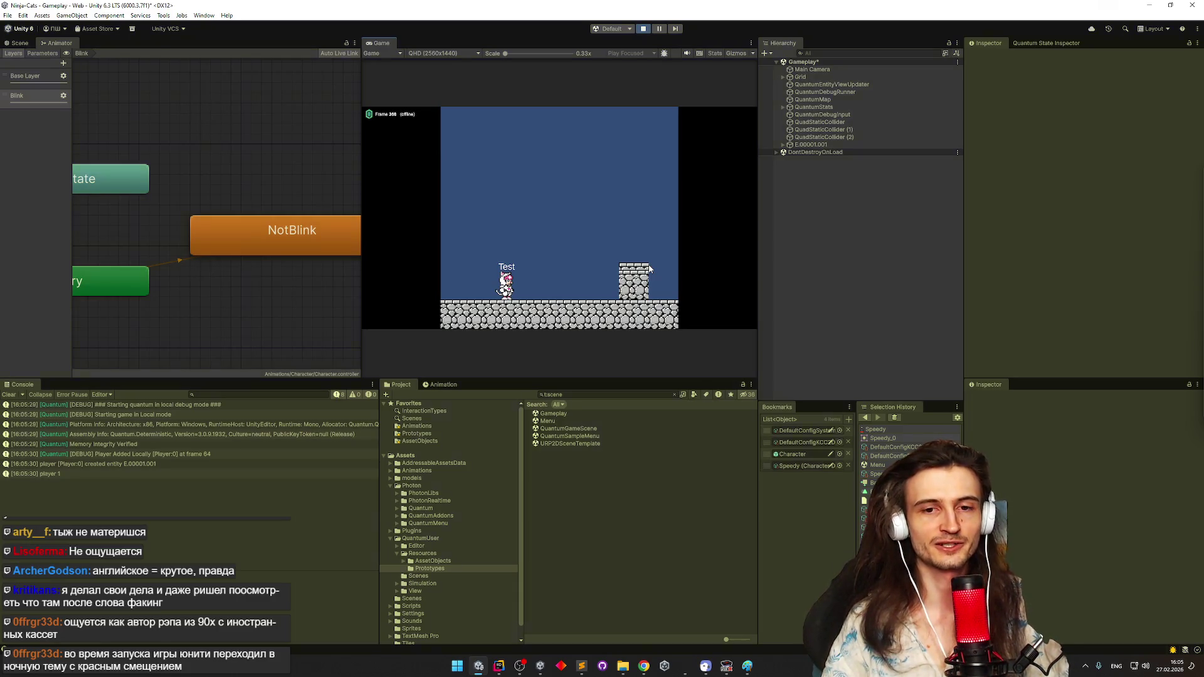
key("ctrl+p")
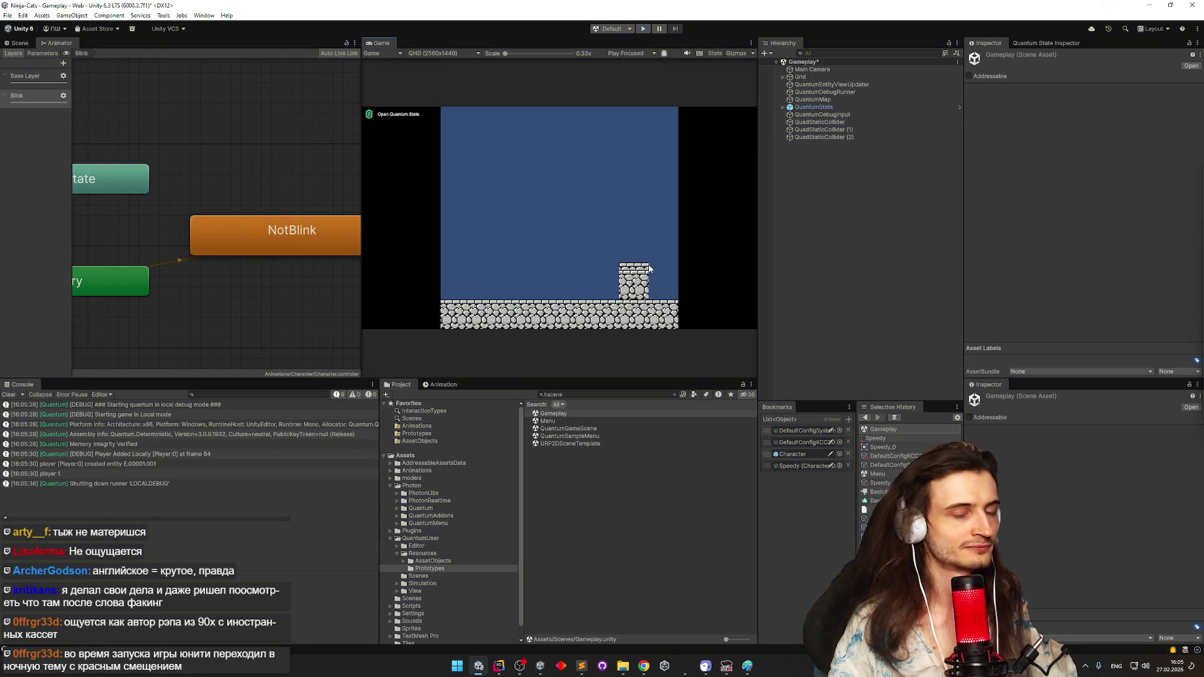
Glance at Rider, clear all console log entries and head for the Edit menu
left_click(499, 667)
left_click(500, 667)
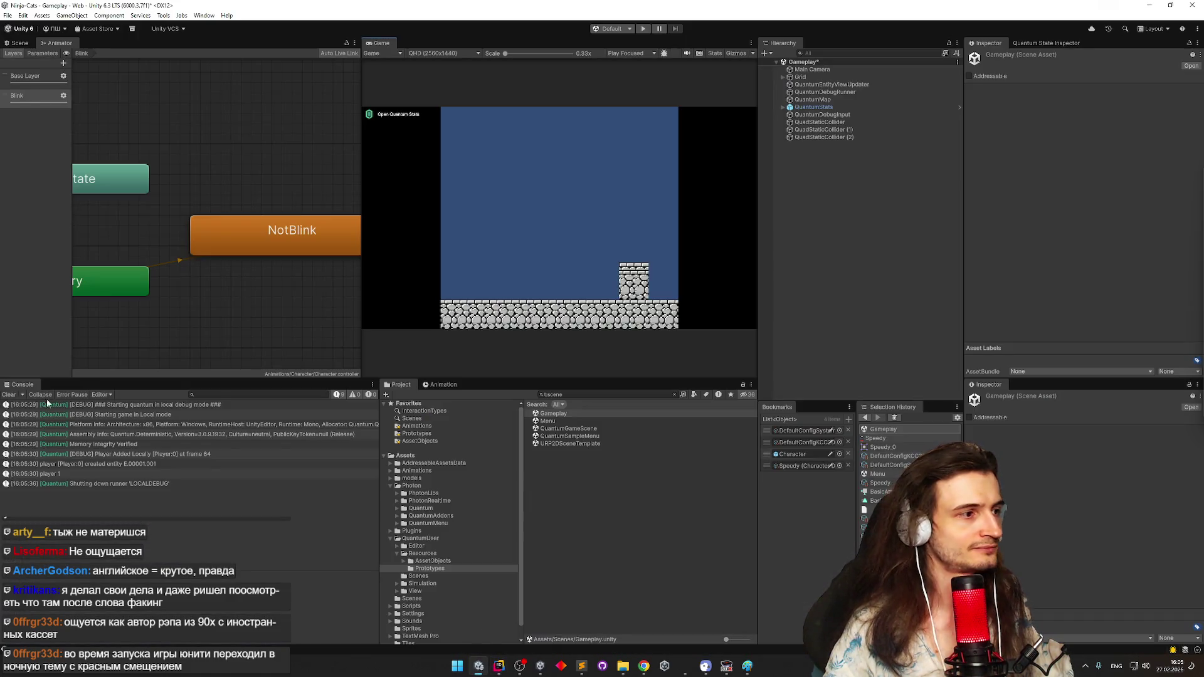
left_click(6, 394)
left_click(479, 666)
left_click(499, 667)
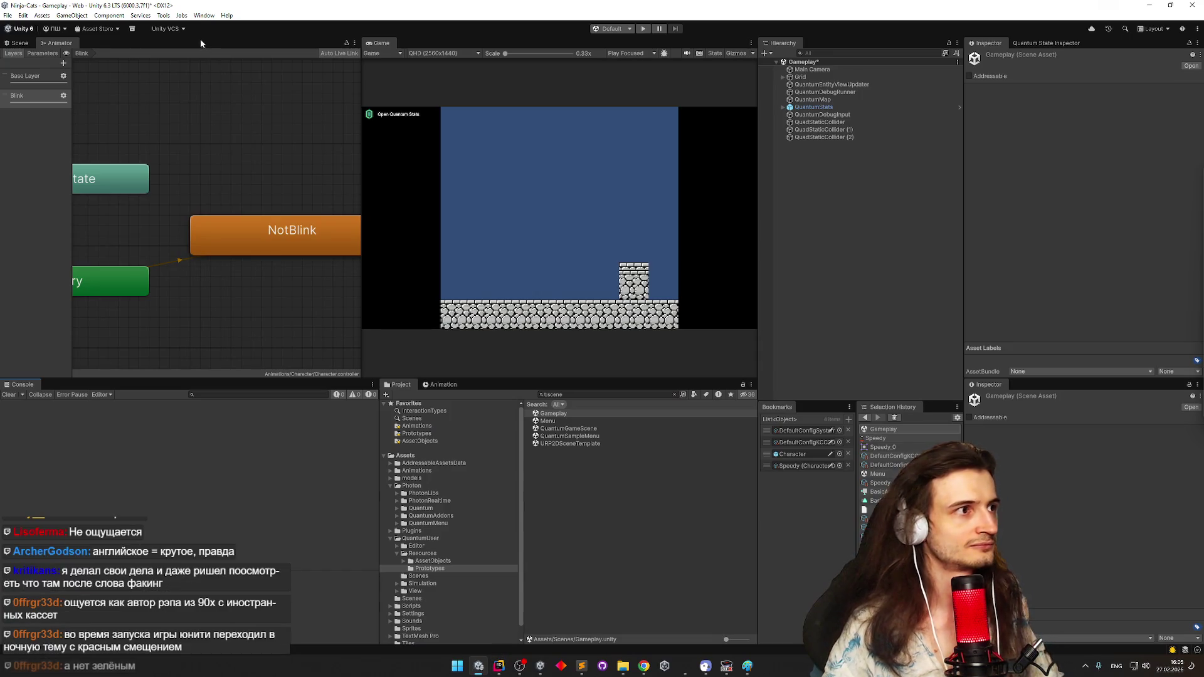
left_click(203, 18)
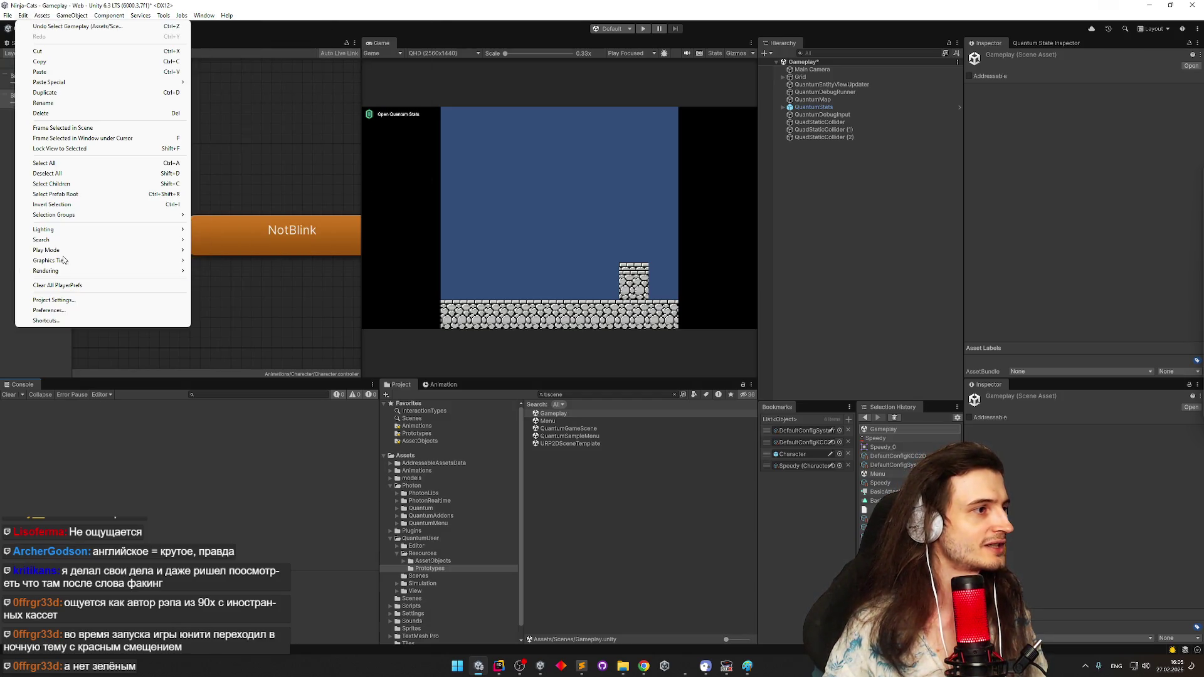
Browse the Colors page of the editor Preferences, scrolling its entries
left_click(62, 296)
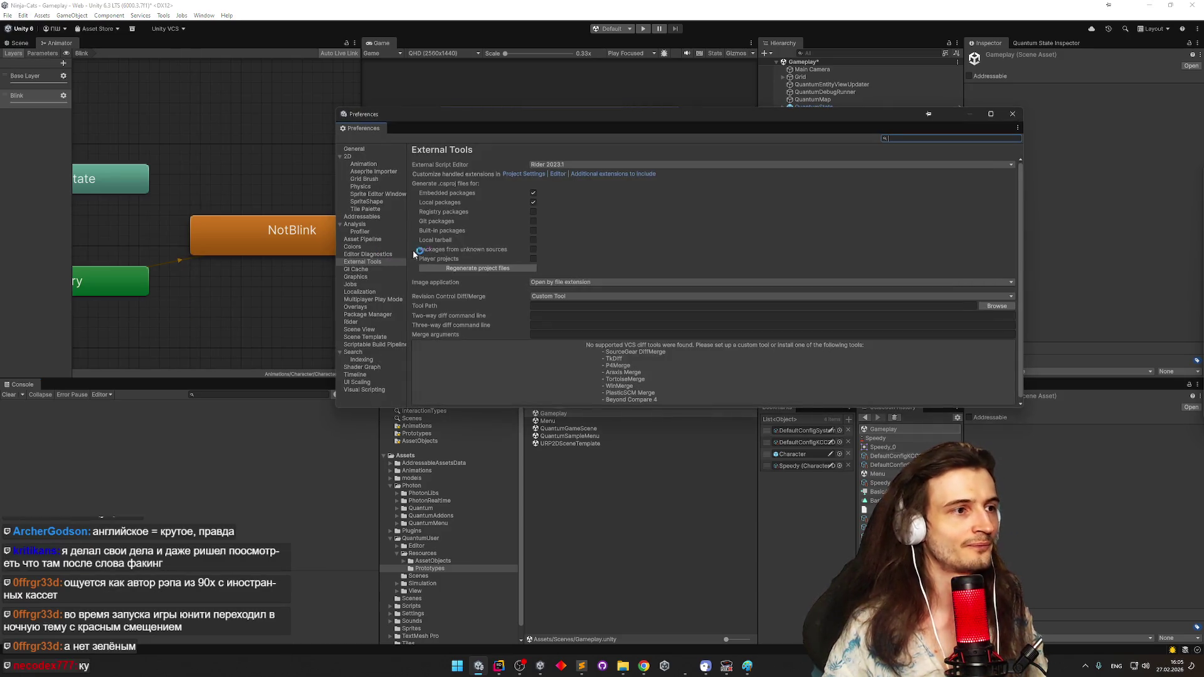
left_click(389, 247)
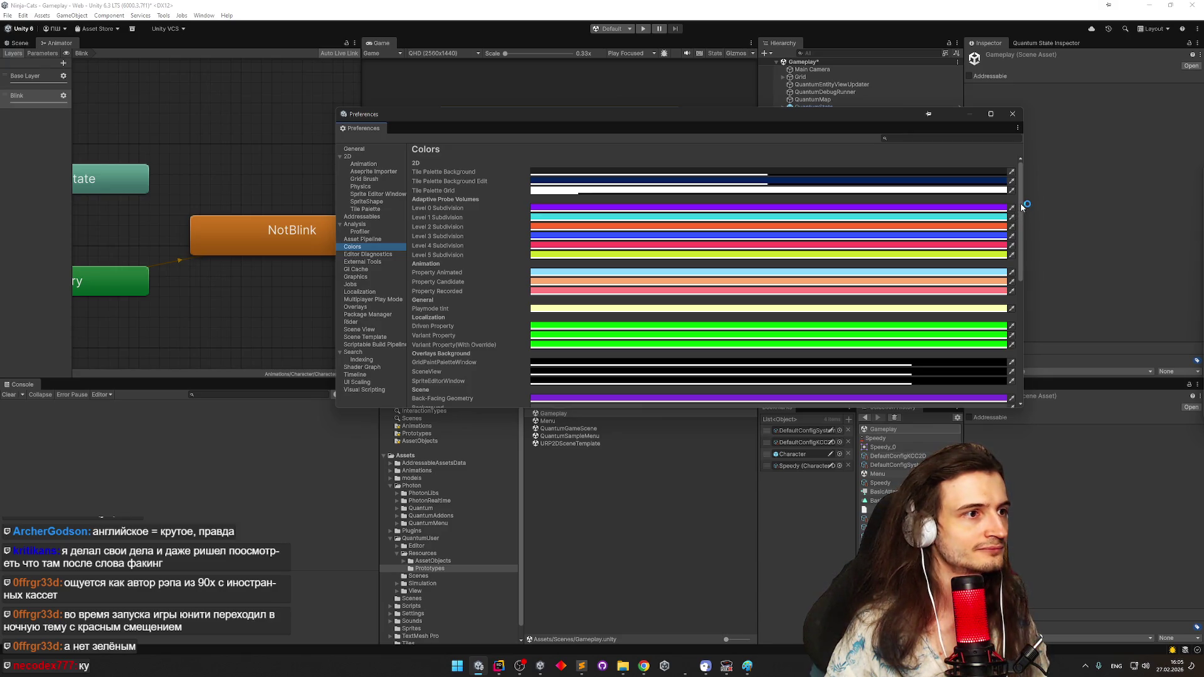
left_click_drag(1021, 211, 1013, 266)
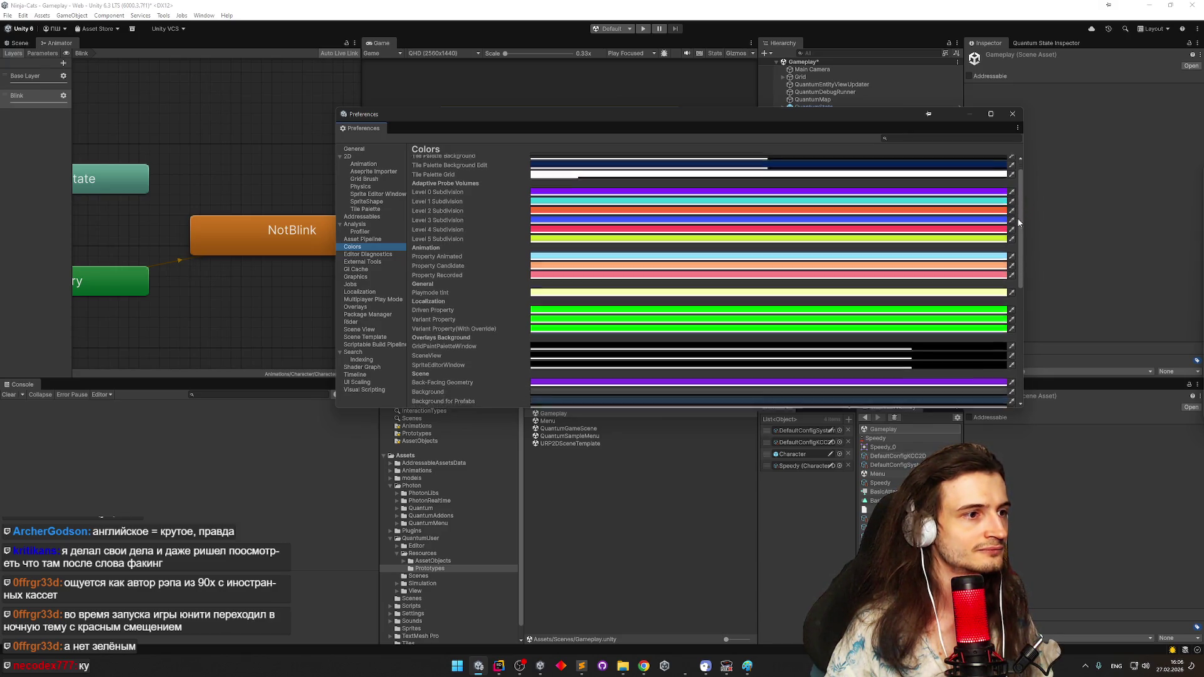
scroll(1012, 265, "down", 2)
scroll(1009, 276, "up", 10)
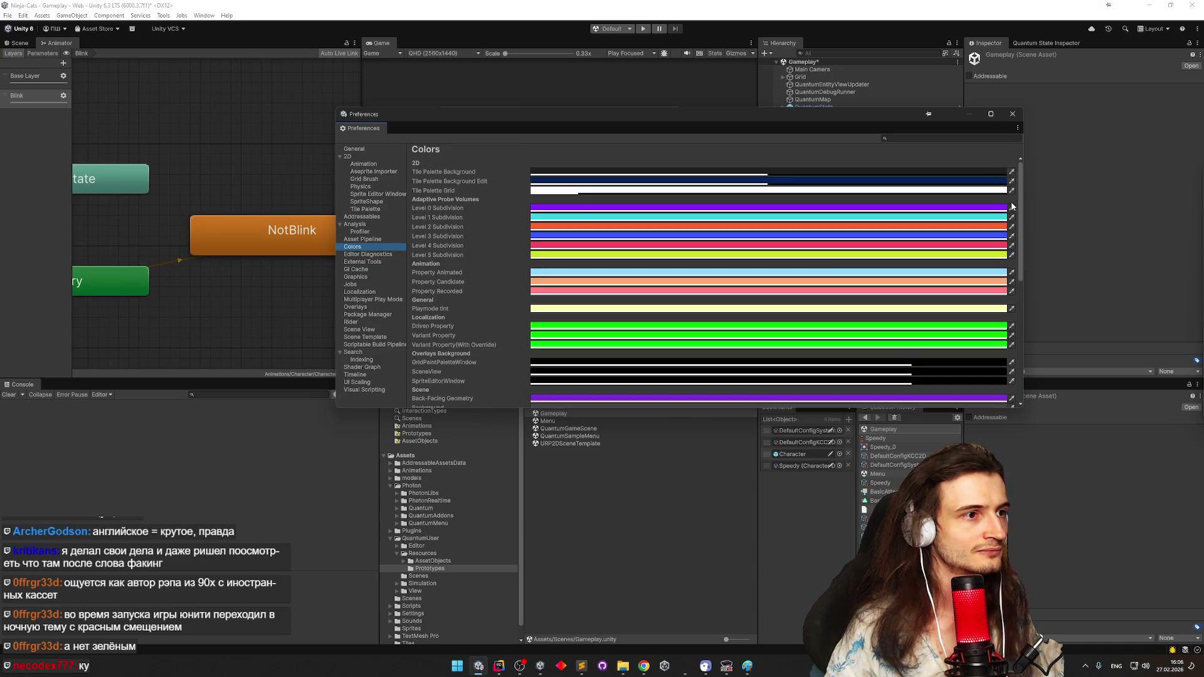
scroll(1012, 205, "down", 3)
scroll(1002, 242, "down", 4)
scroll(1007, 306, "down", 3)
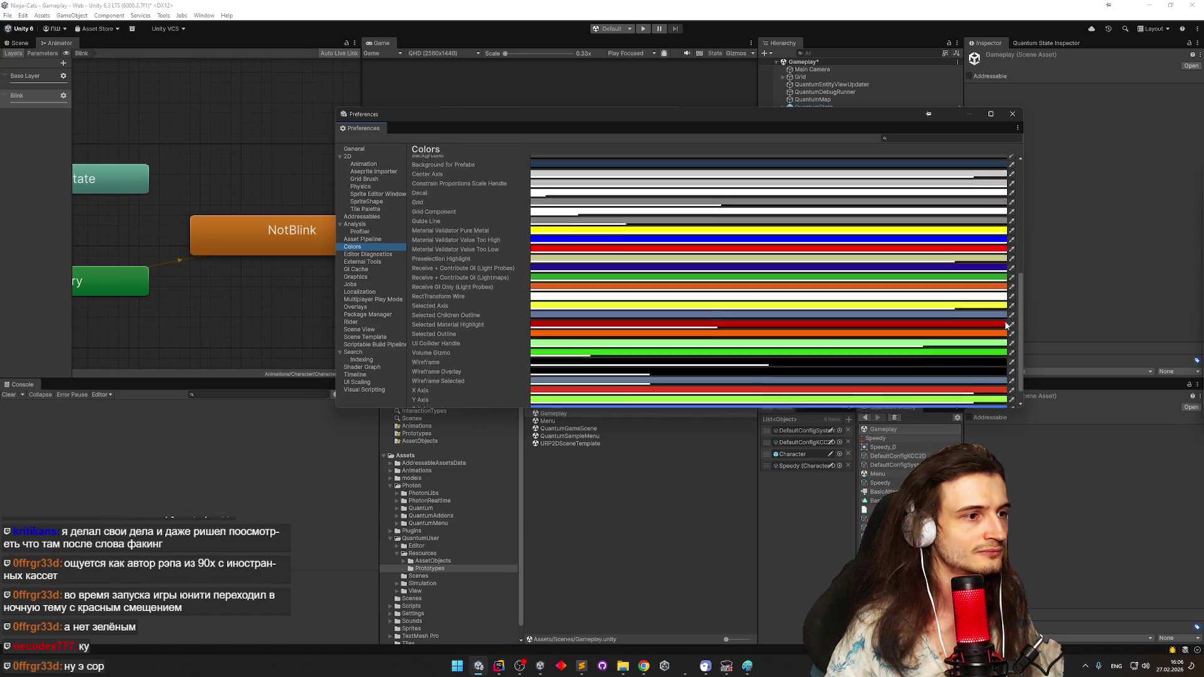
scroll(1007, 341, "up", 1)
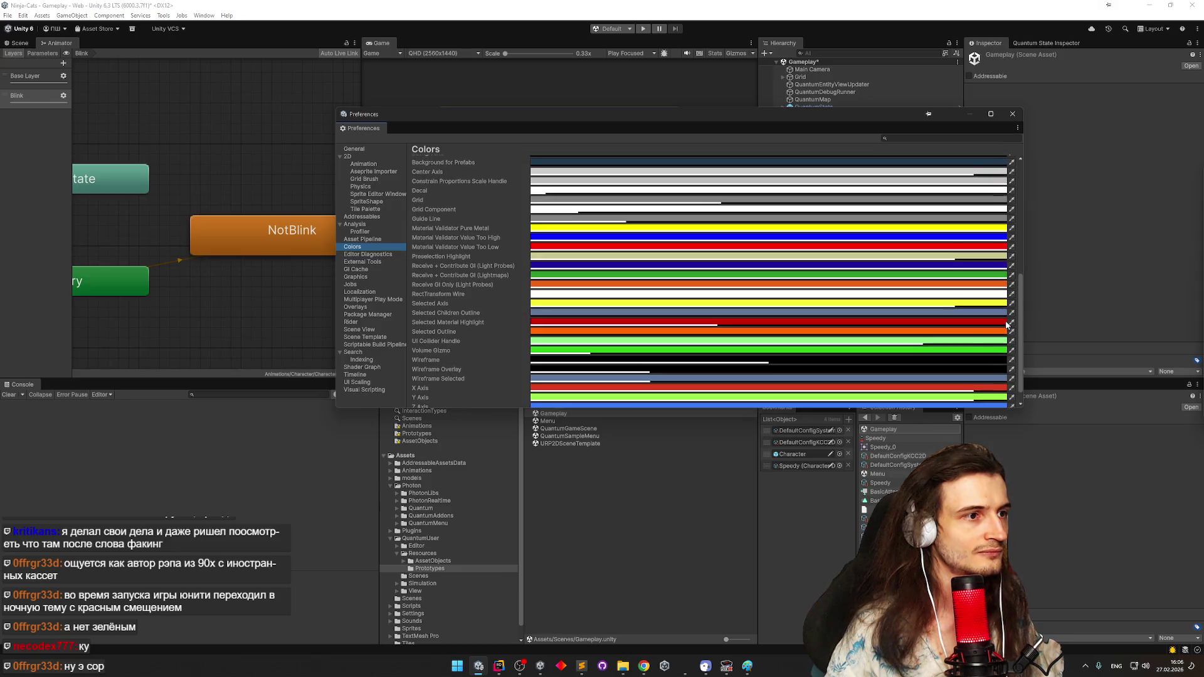
scroll(1007, 334, "down", 1)
scroll(1005, 333, "up", 3)
scroll(1006, 303, "up", 1)
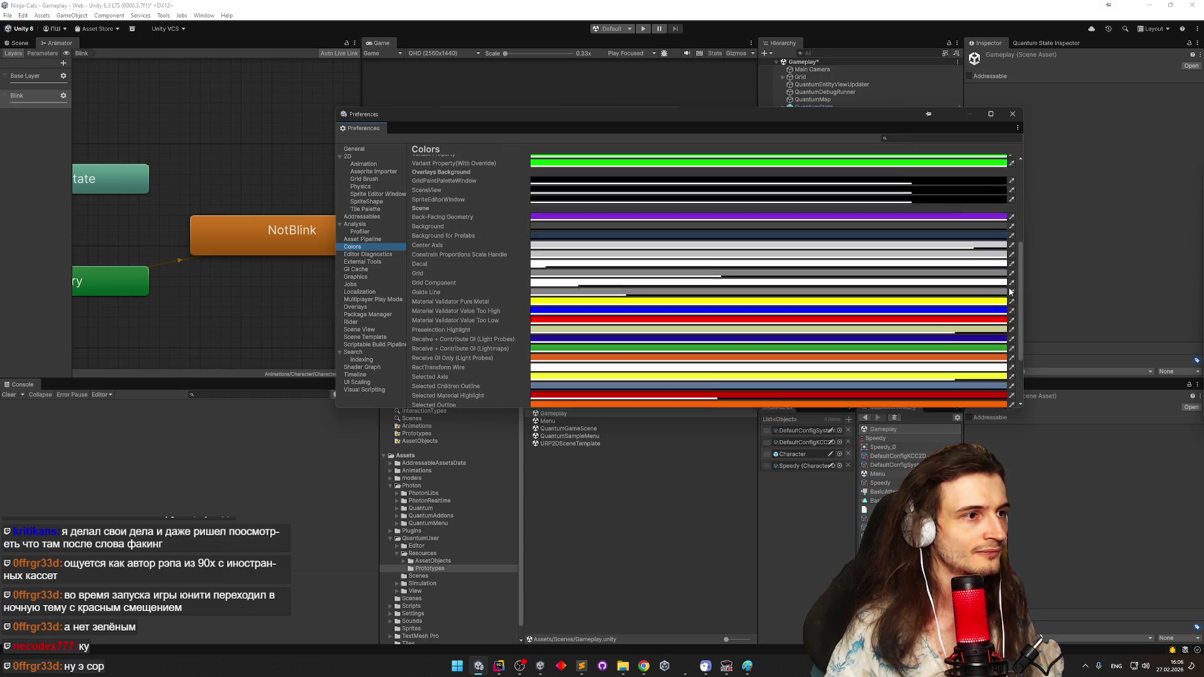
scroll(1013, 277, "up", 2)
left_click_drag(1015, 277, 1015, 268)
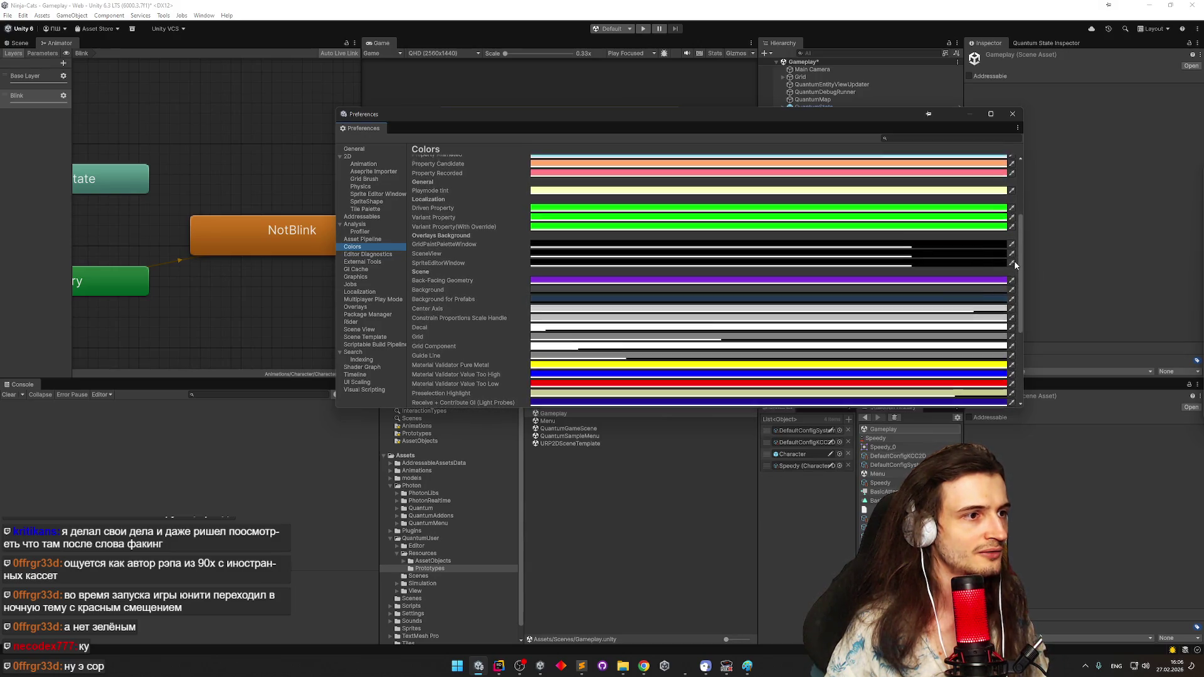
left_click_drag(1013, 268, 1014, 257)
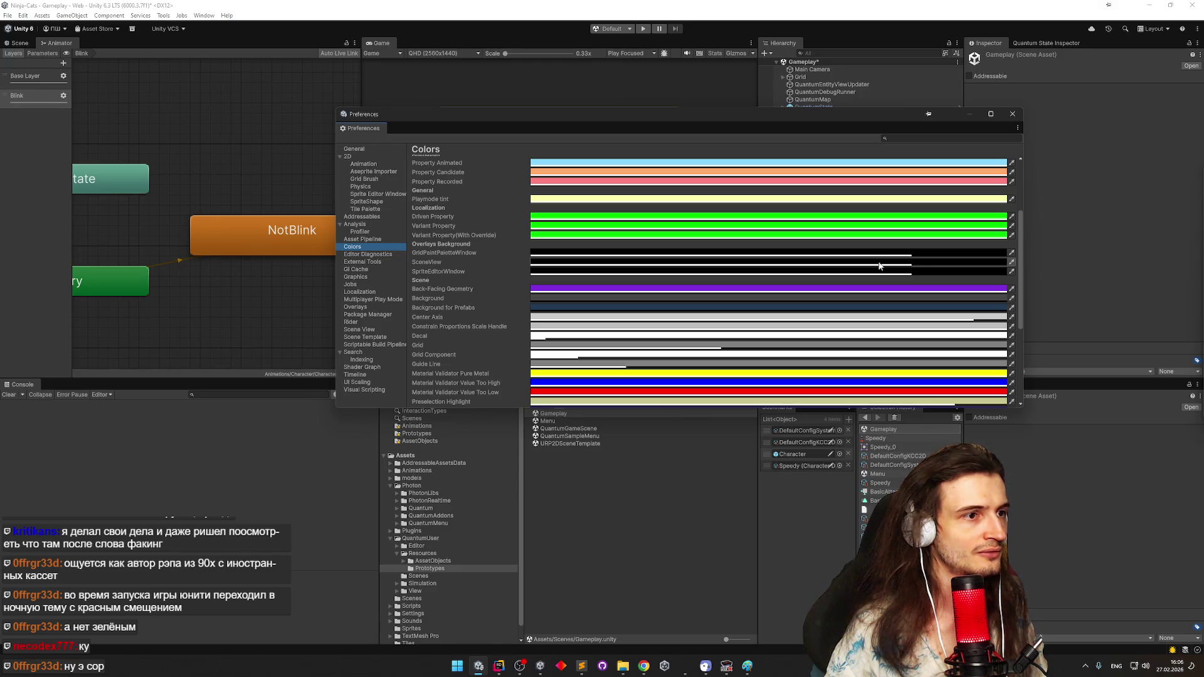
Raise the SceneView overlay background colour's opacity to 79
left_click(878, 262)
left_click_drag(903, 446, 908, 447)
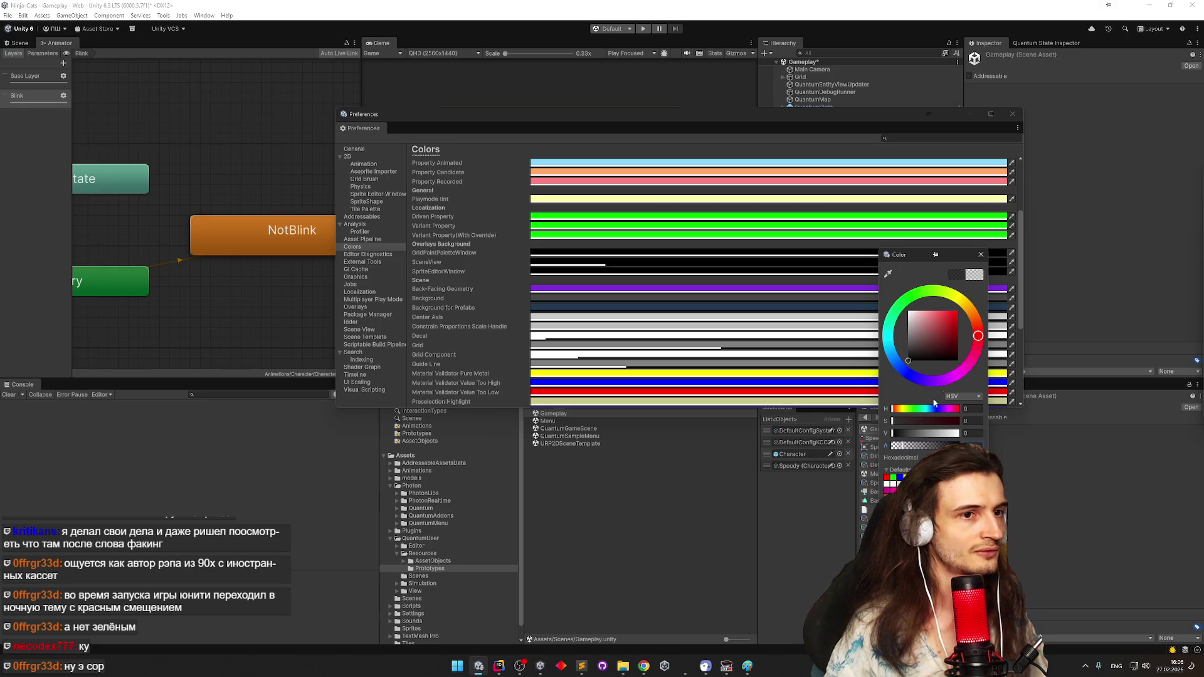
left_click(981, 256)
left_click(675, 264)
left_click_drag(715, 449, 739, 451)
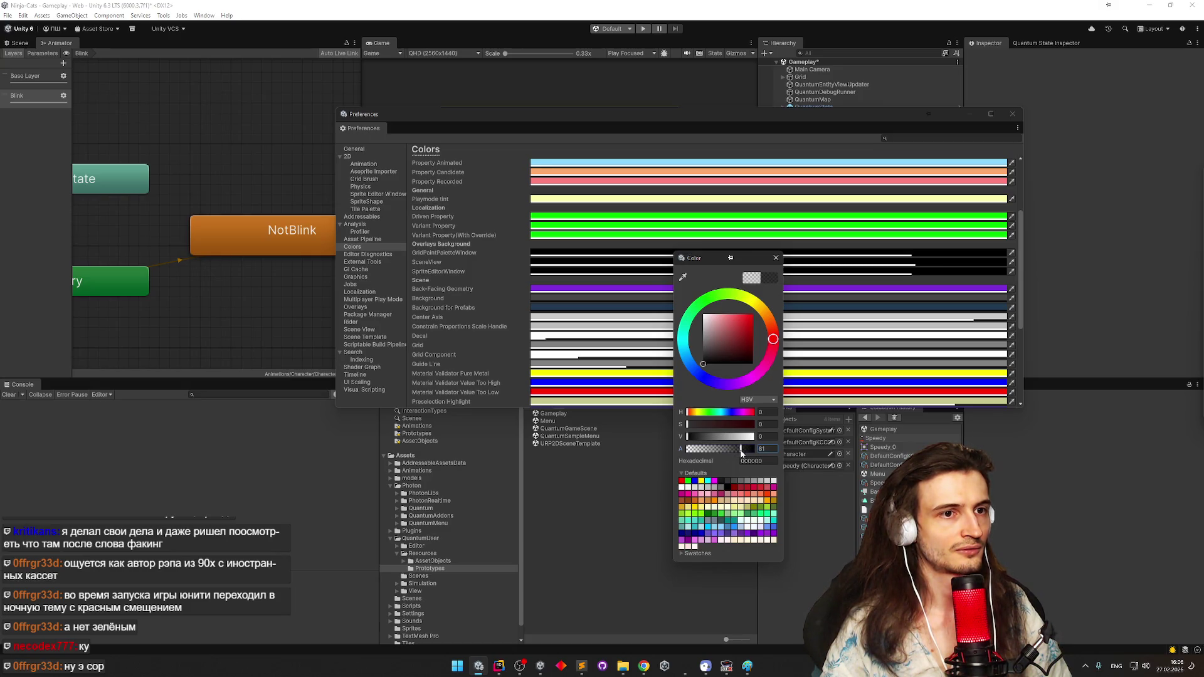
left_click(776, 257)
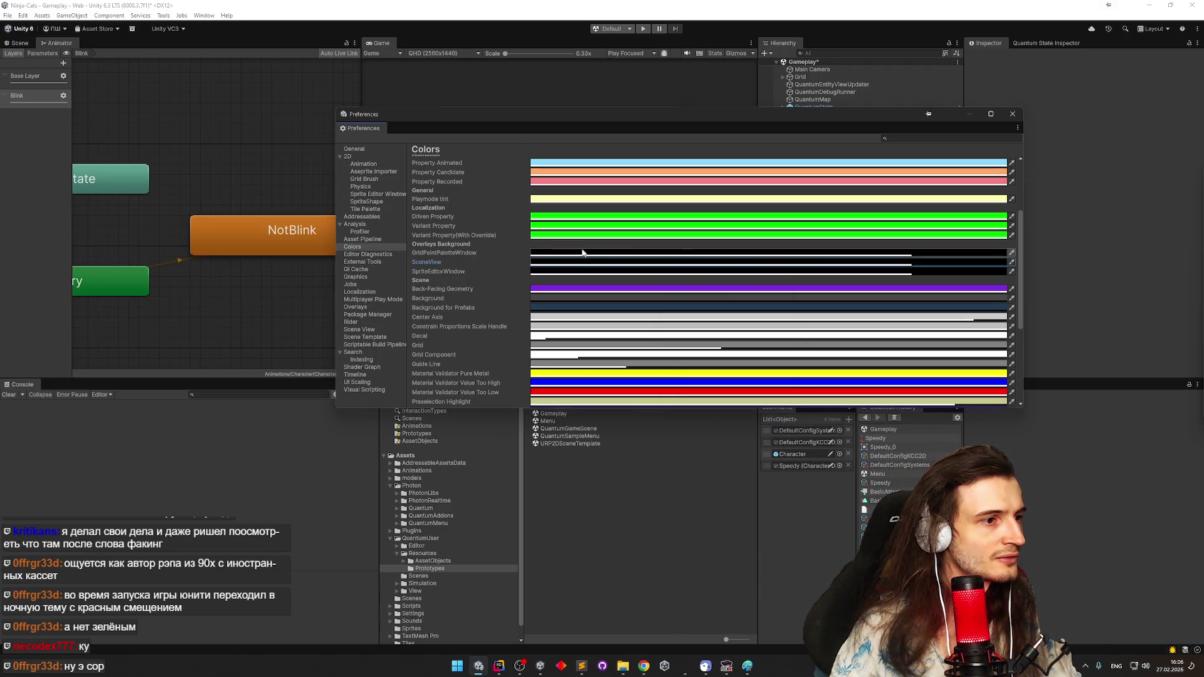
Search the preferences for 'theme' and set Editor Theme to Light
left_click(914, 137)
type("darkt")
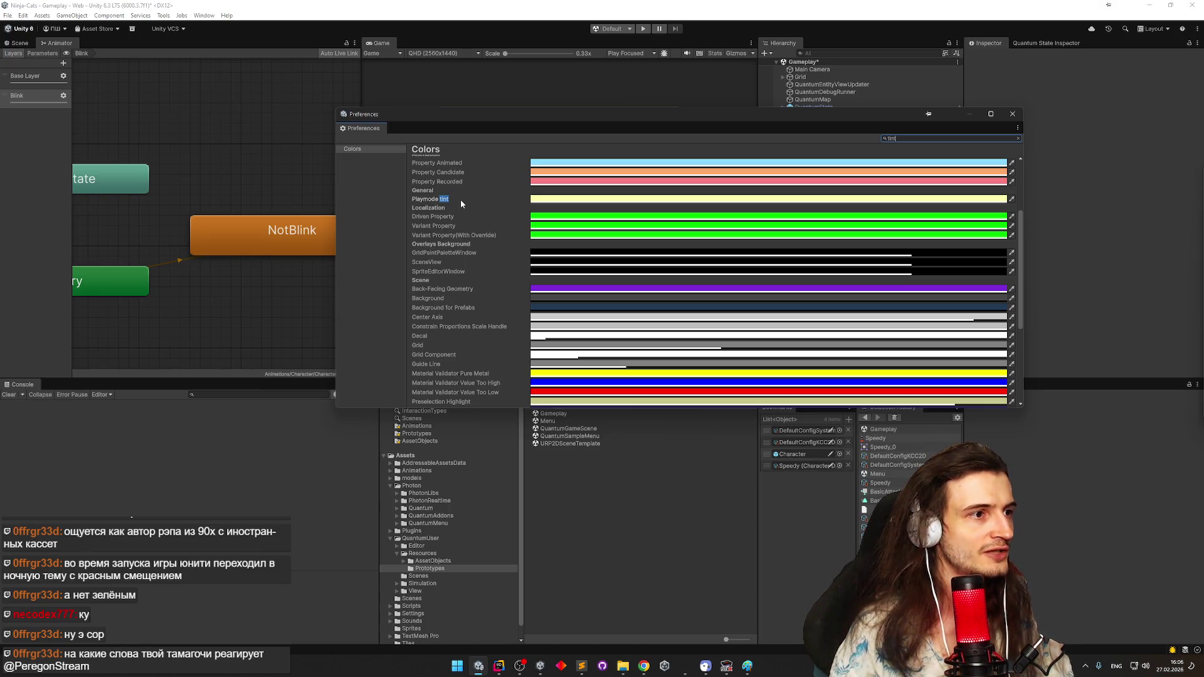
scroll(460, 199, "up", 2)
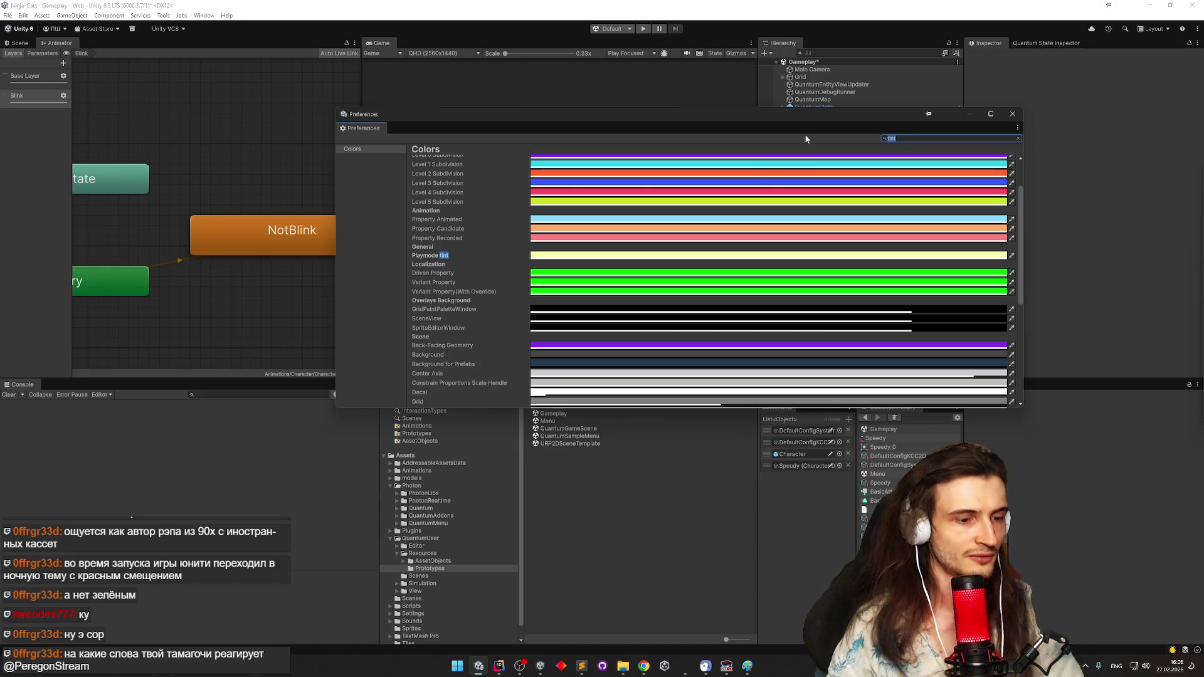
type("witheme")
left_click(556, 173)
left_click(559, 178)
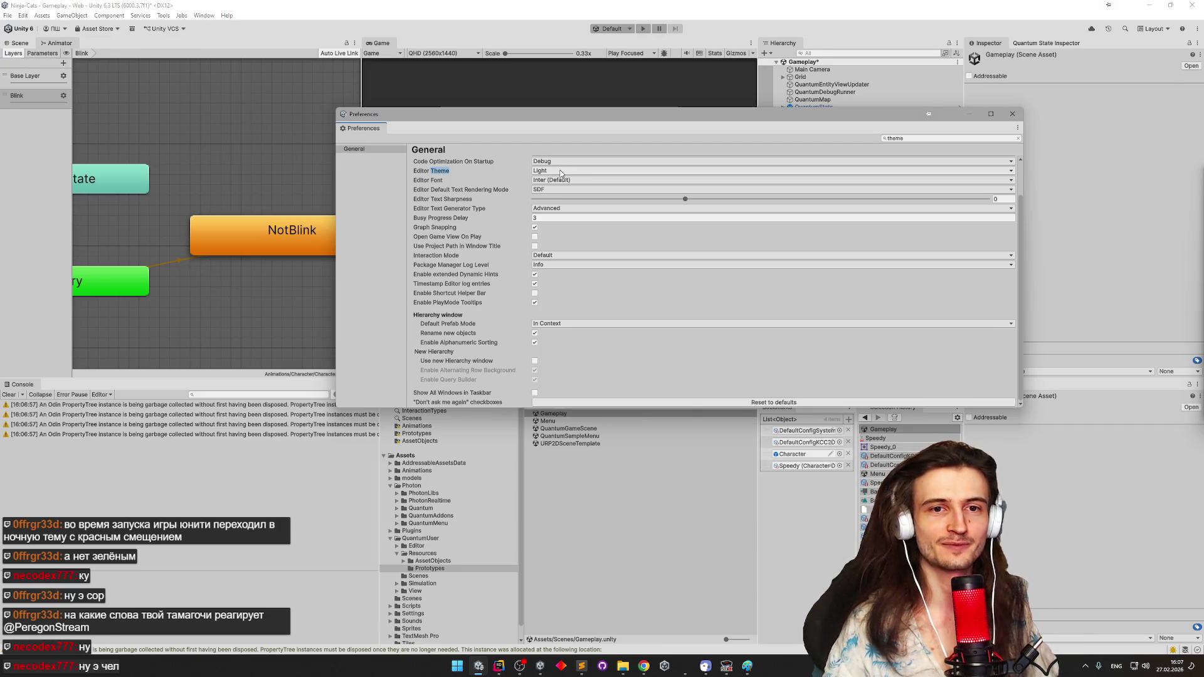
mouse_move(574, 118)
left_mouse_down()
mouse_move(586, 424)
mouse_move(562, 200)
left_mouse_up()
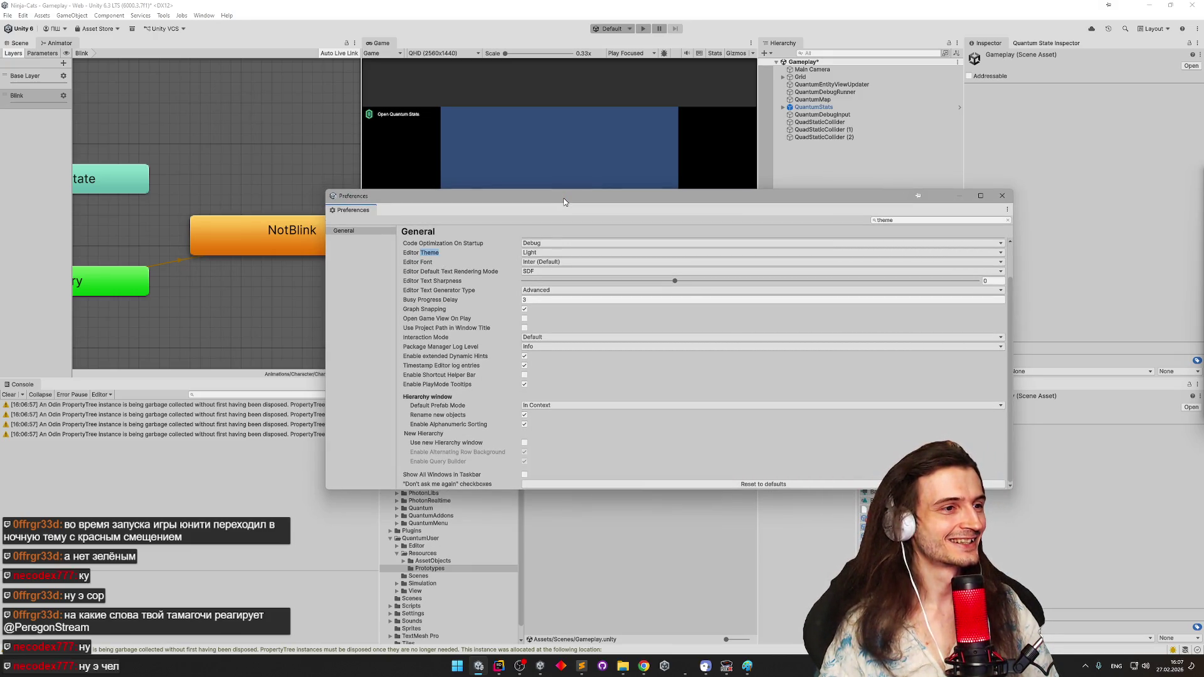
left_click(570, 263)
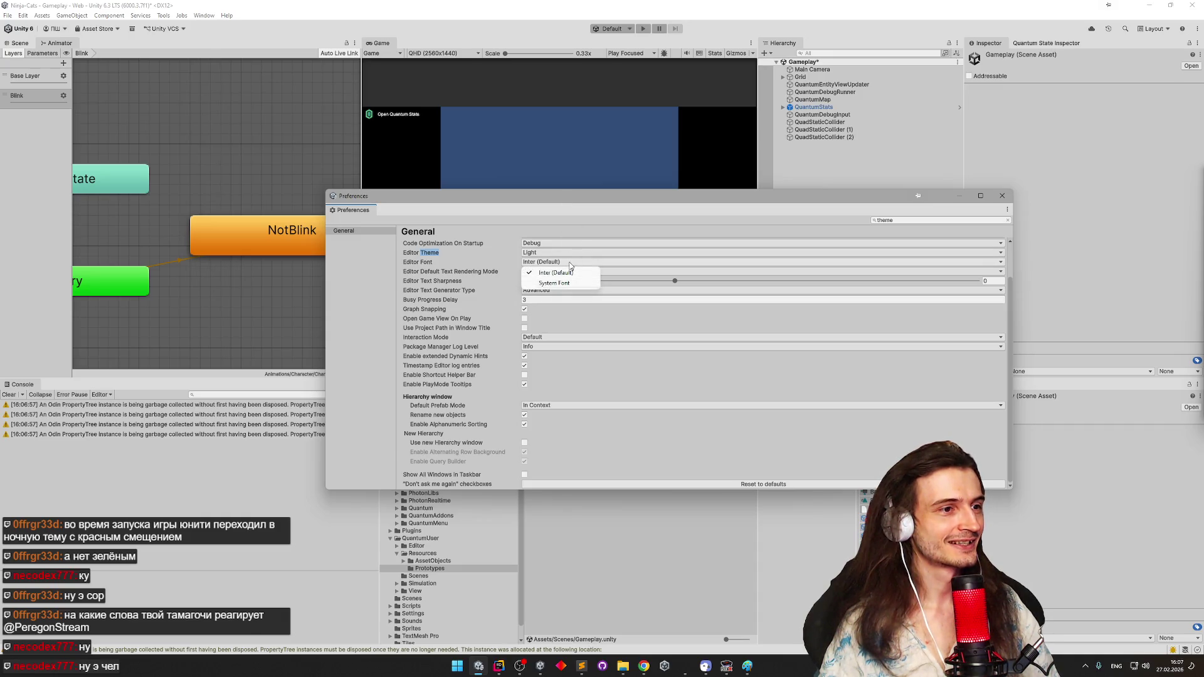
left_click(555, 272)
left_click(576, 264)
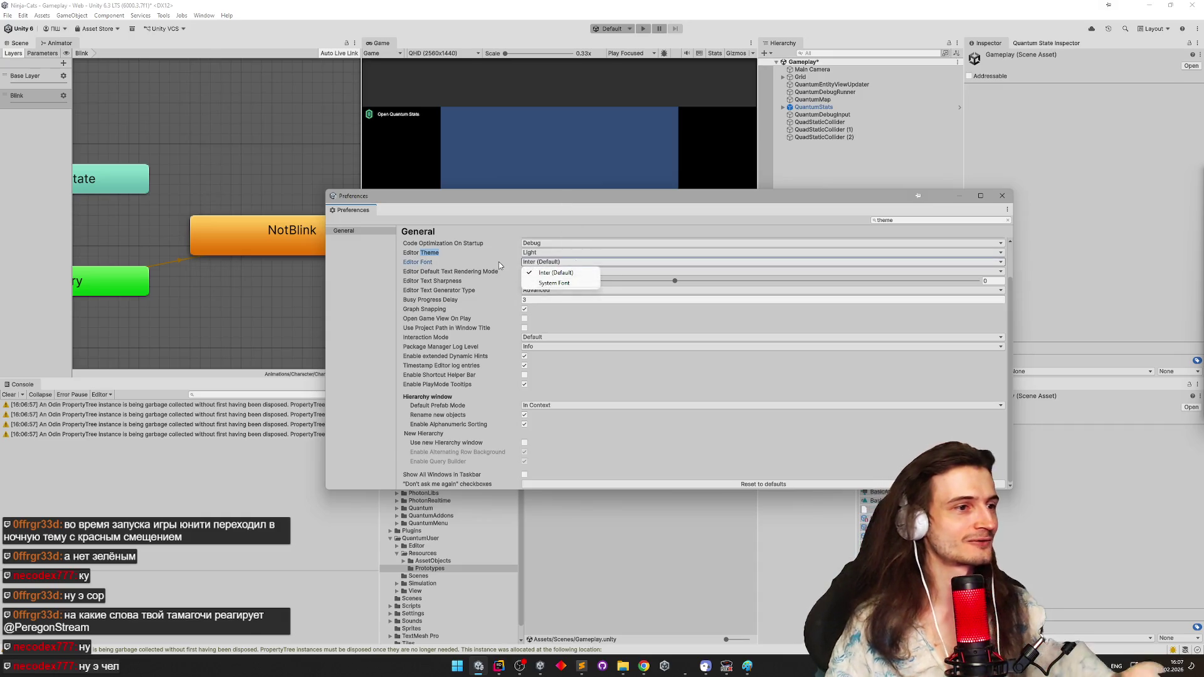
left_click(501, 263)
left_click(566, 271)
left_click(505, 272)
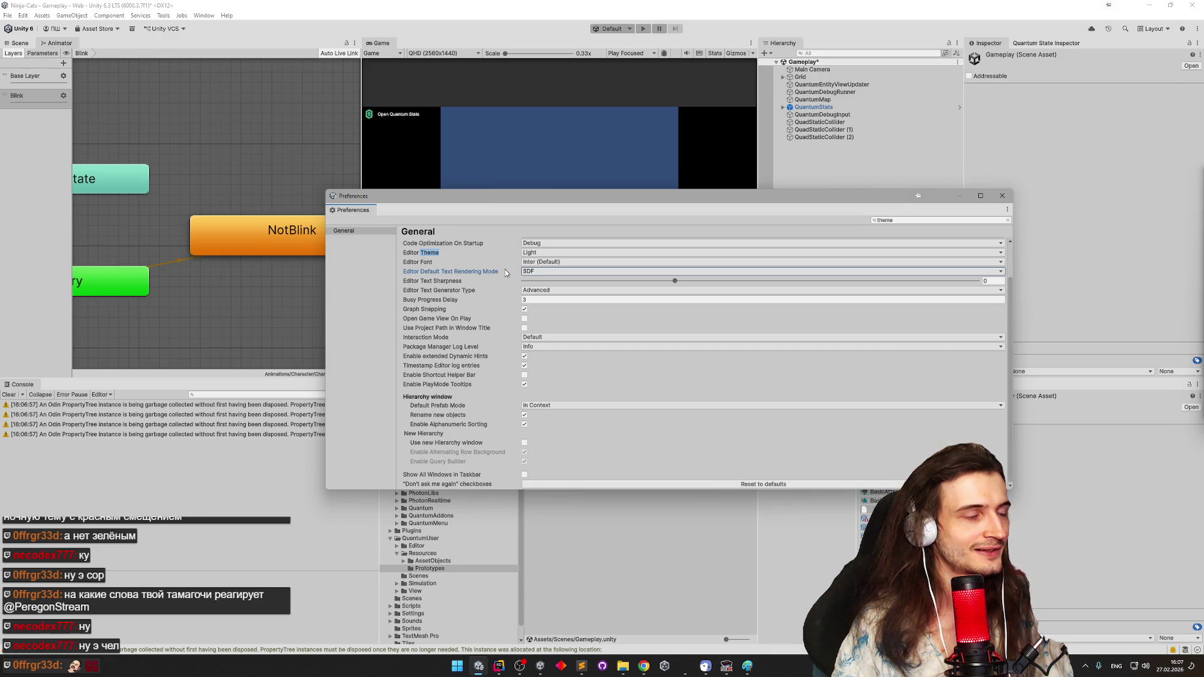
left_click(915, 221)
key("ctrl+a")
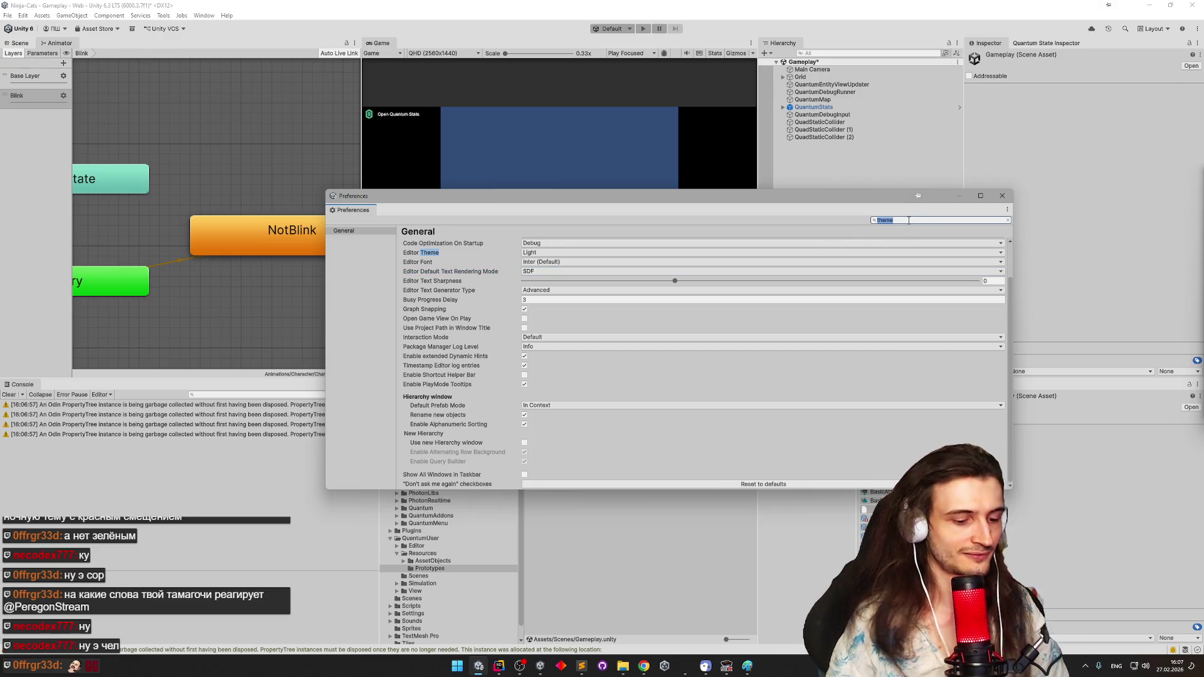
type("tint")
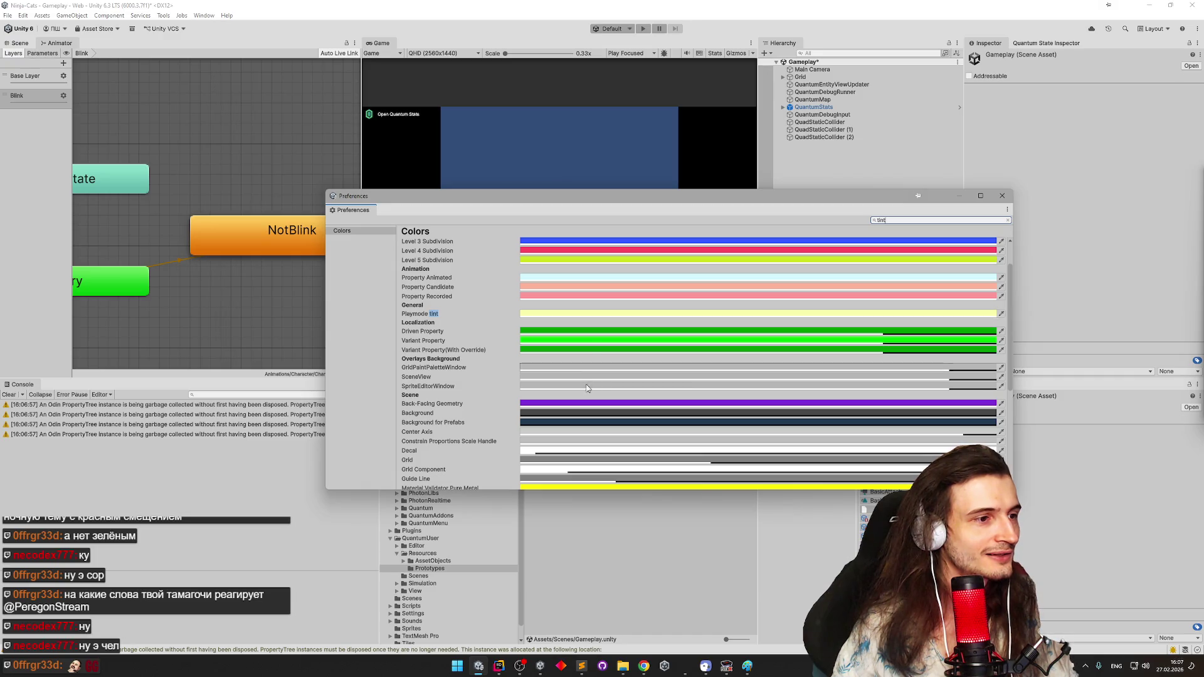
scroll(591, 386, "down", 1)
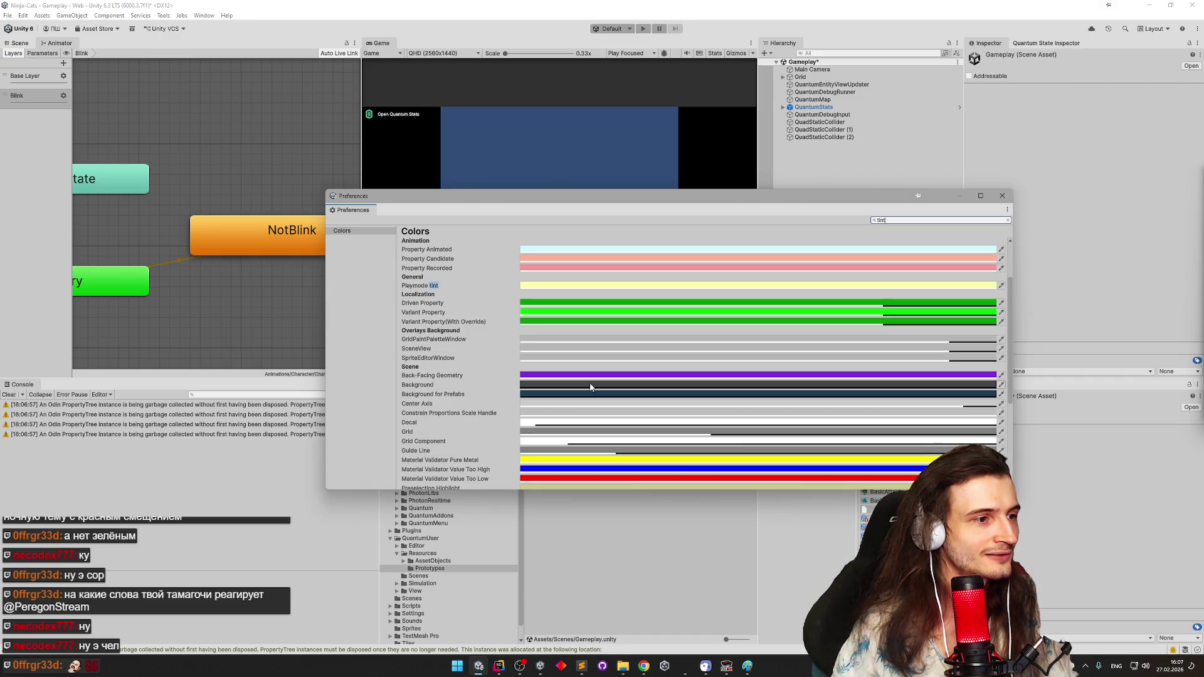
scroll(583, 377, "up", 2)
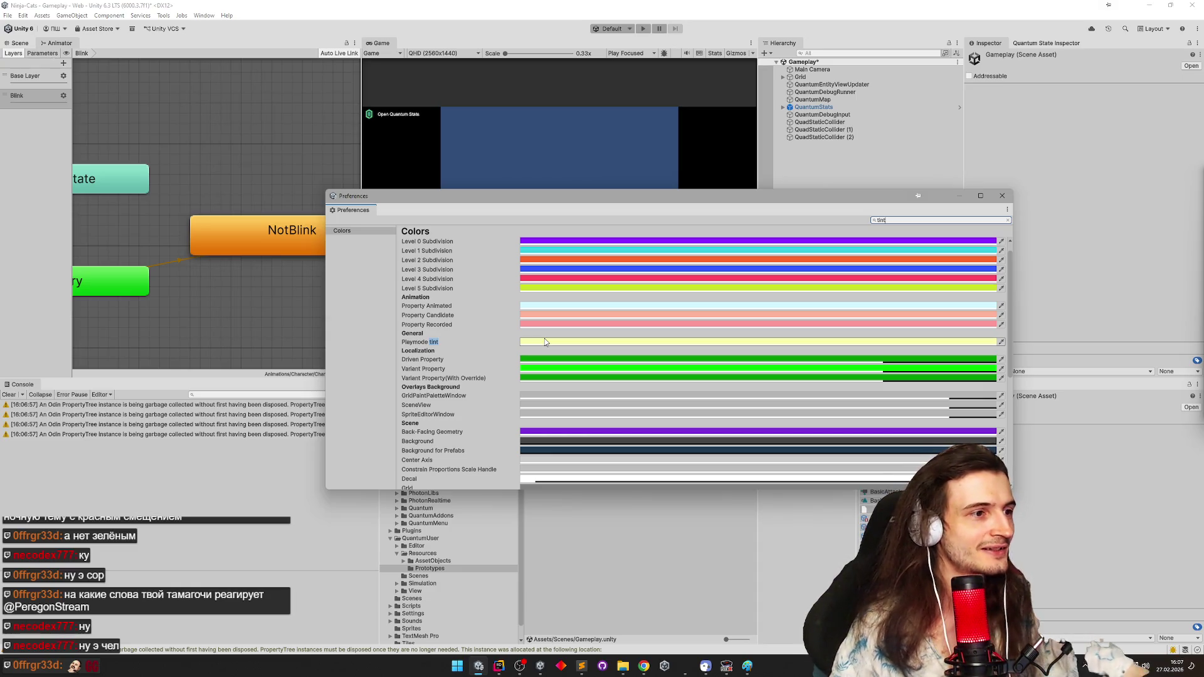
Peek at the Playmode tint colour picker, then close Preferences
left_click(545, 341)
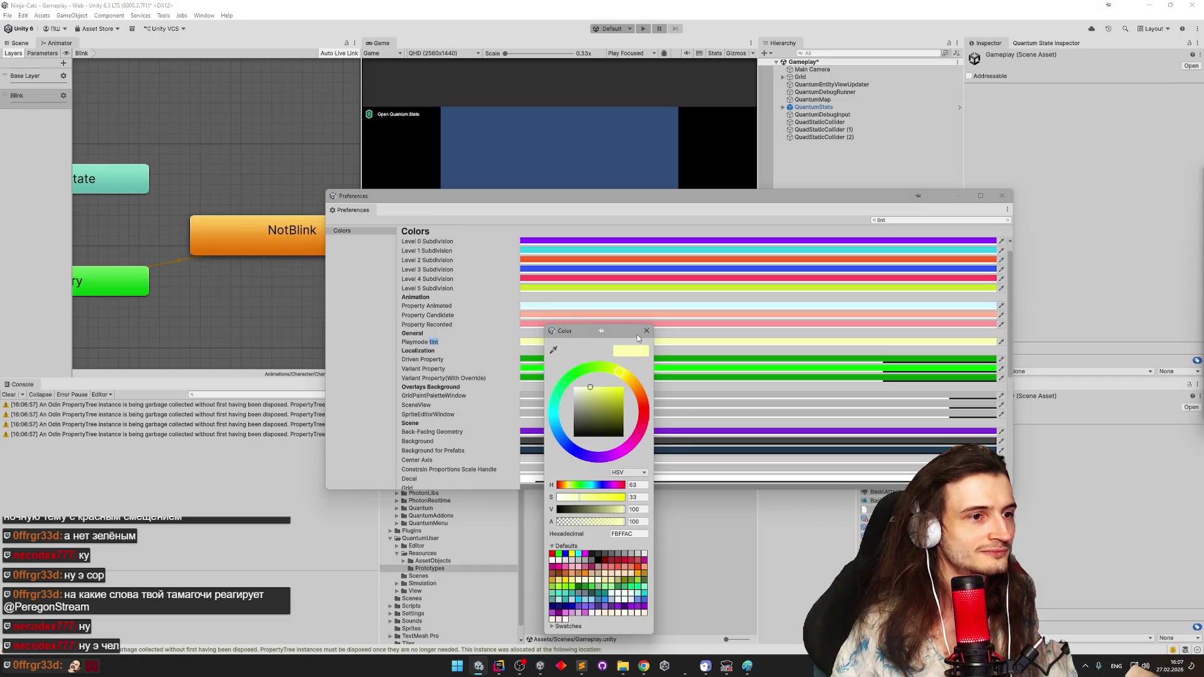
left_click(642, 28)
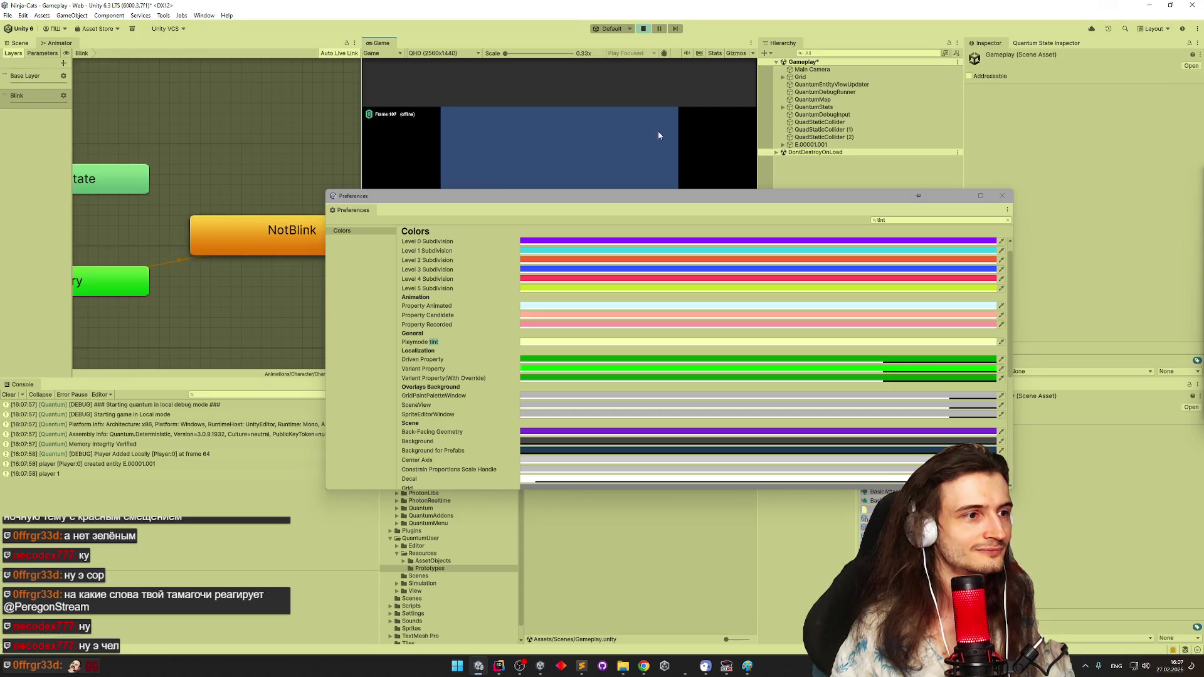
left_click(1001, 196)
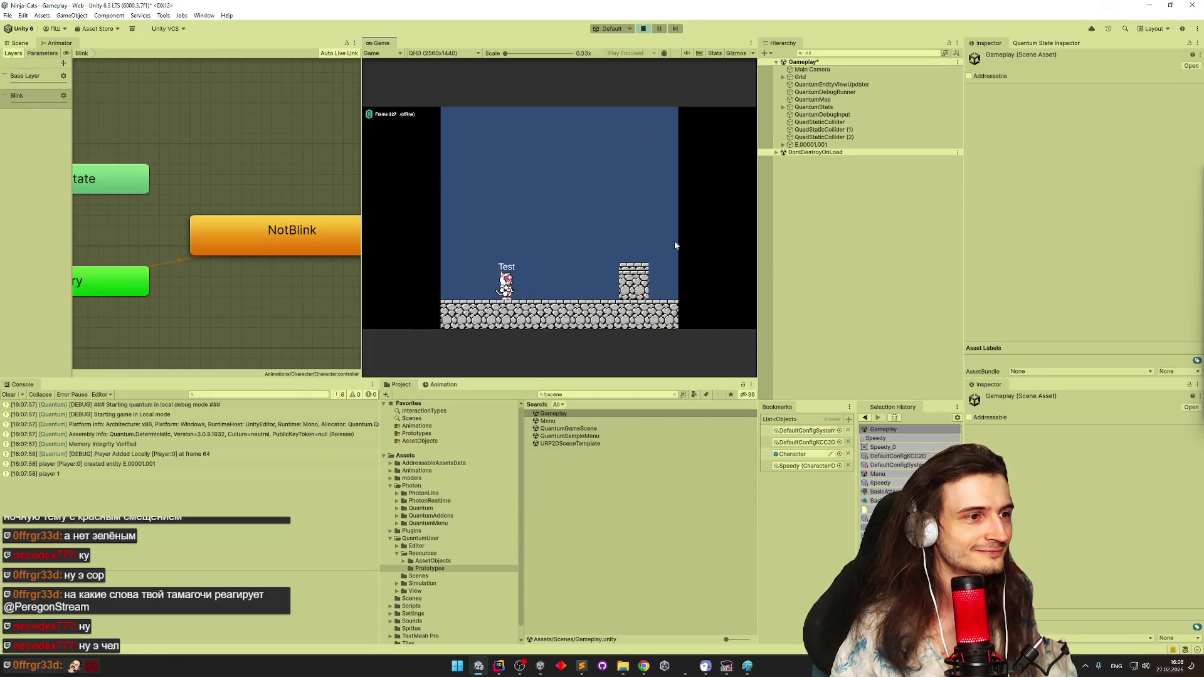
Stop, restart and stop play mode, clear the console and widen the game view
key("ctrl+p")
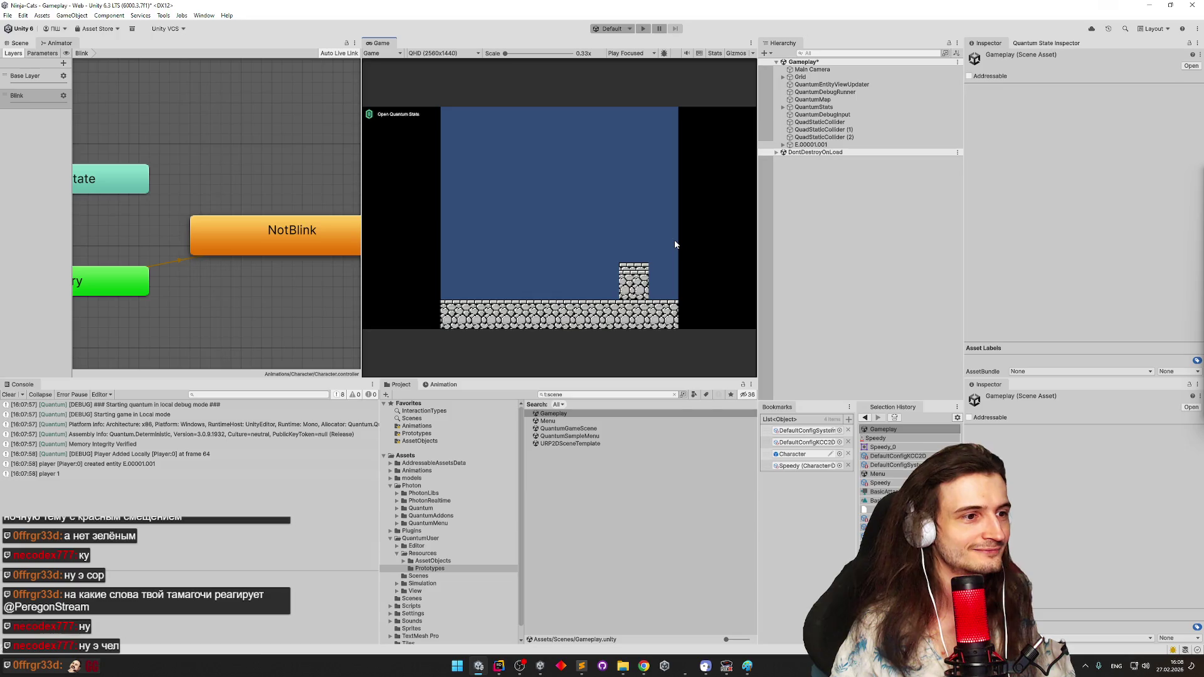
key("ctrl+p")
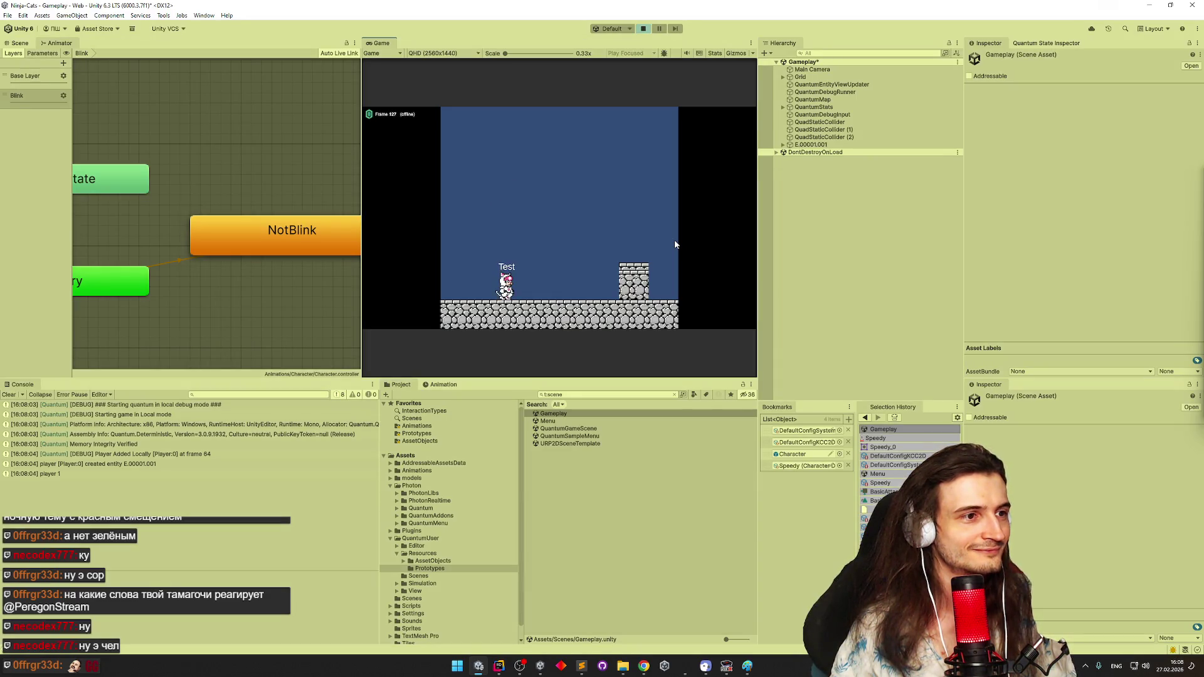
key("ctrl+p")
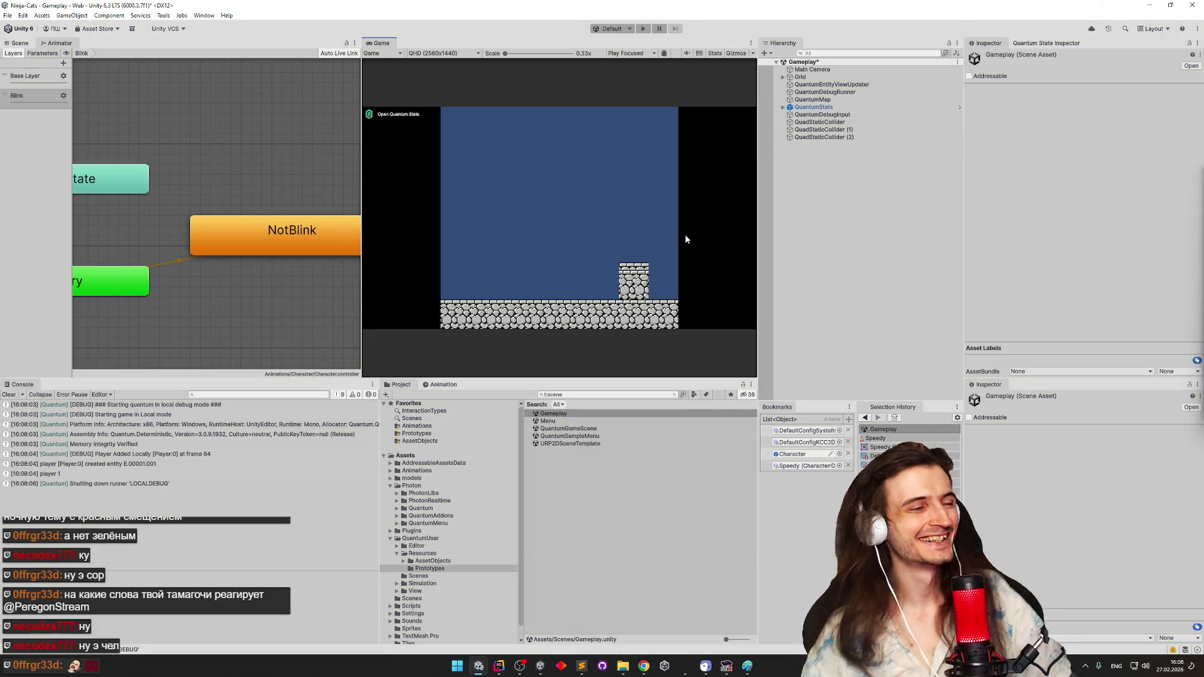
left_click(10, 393)
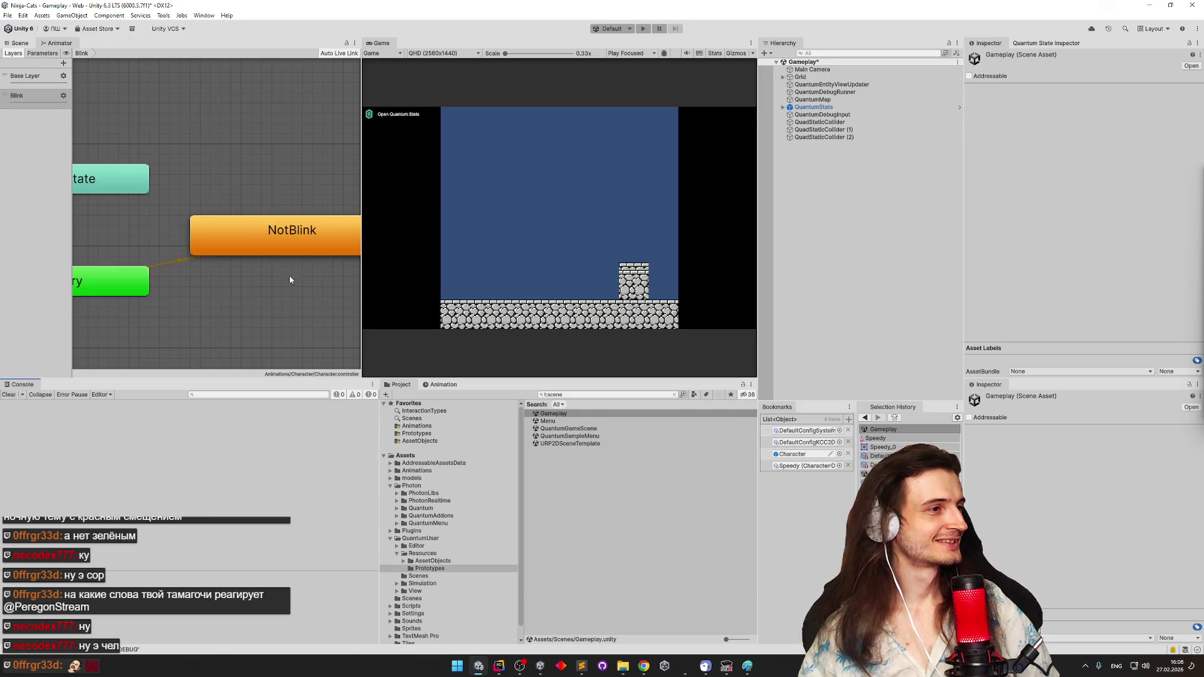
left_click_drag(364, 177, 320, 176)
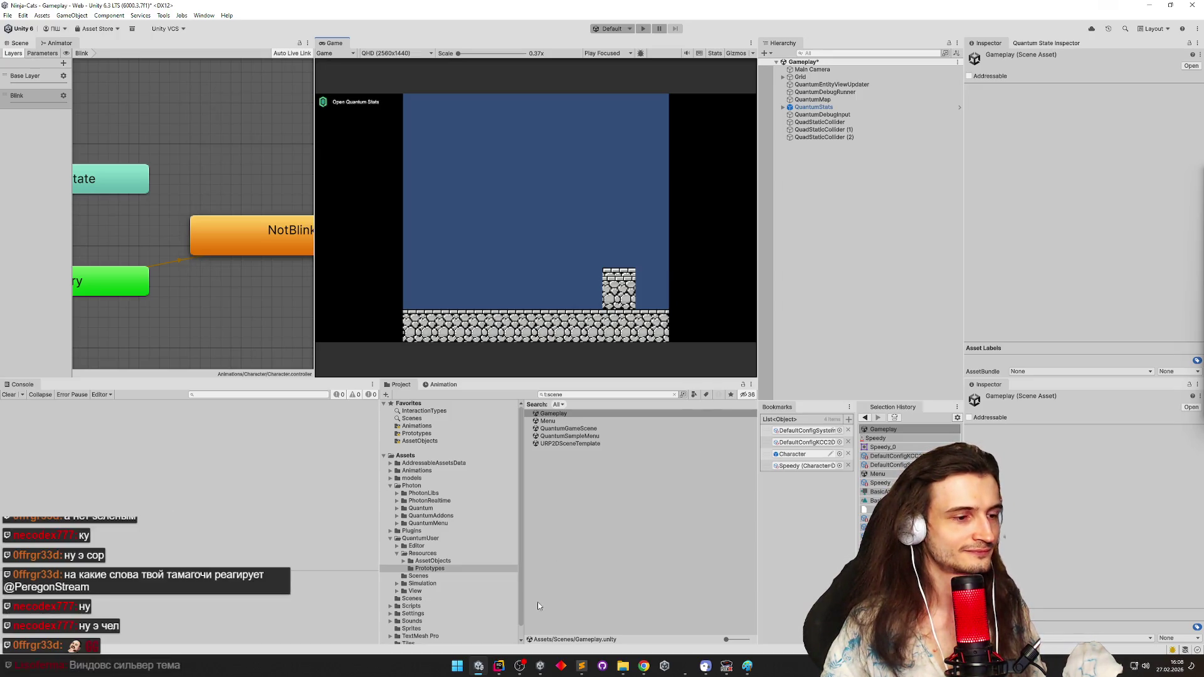
Search Start for 'темы' and open Темы и сопутствующие параметры
left_click(581, 666)
left_click(456, 670)
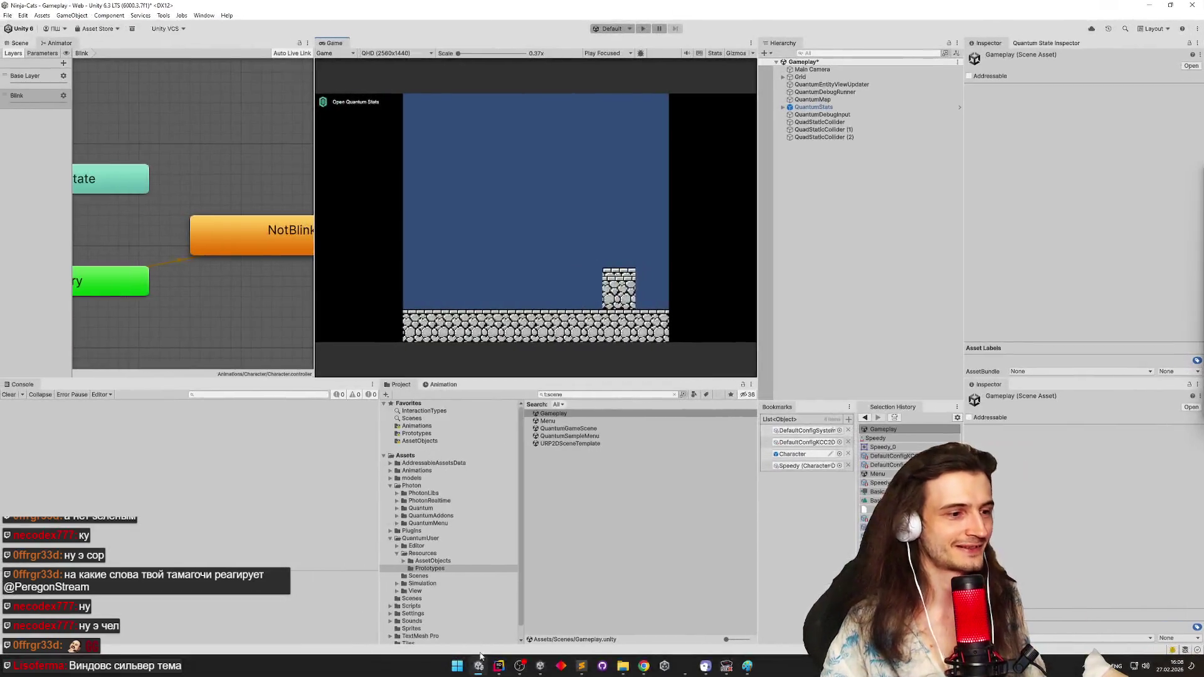
left_click(456, 666)
type("tема")
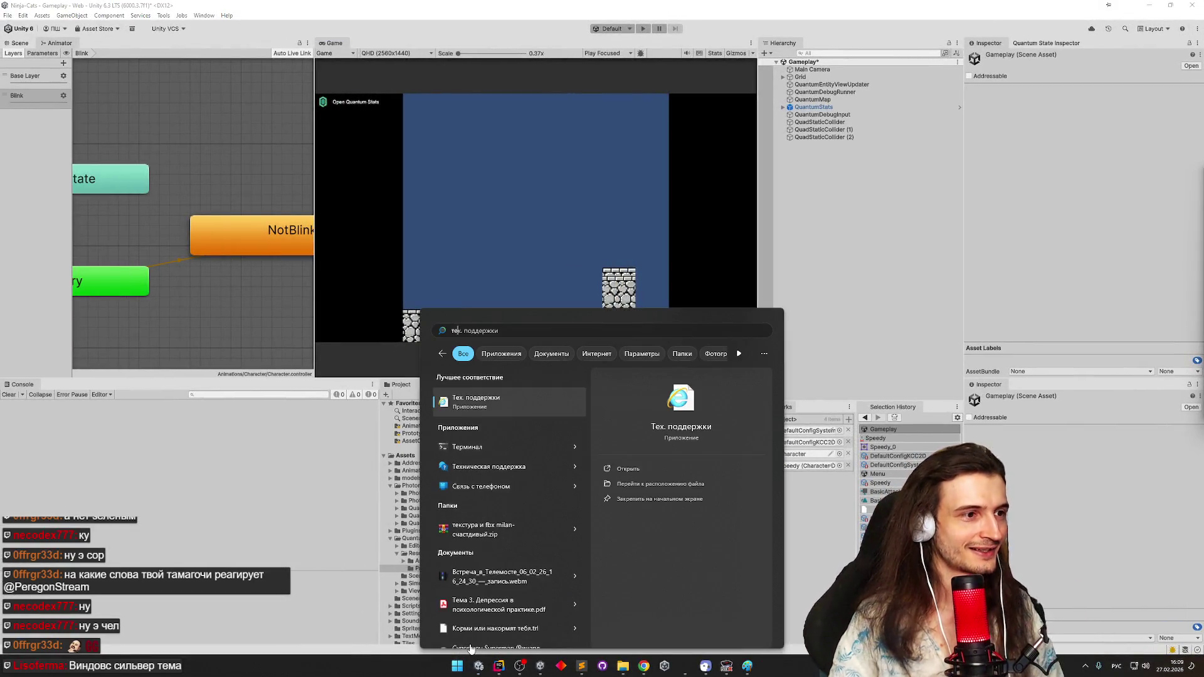
key("BackSpace")
type("ы и сопутствующие параметры")
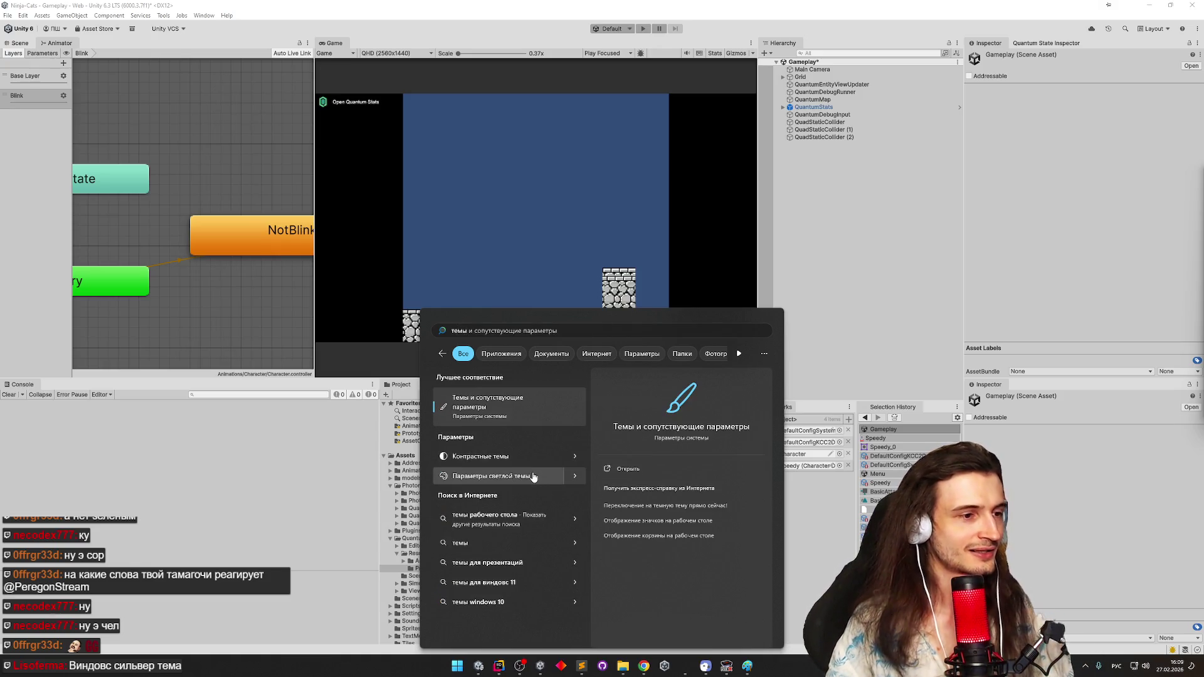
left_click(533, 476)
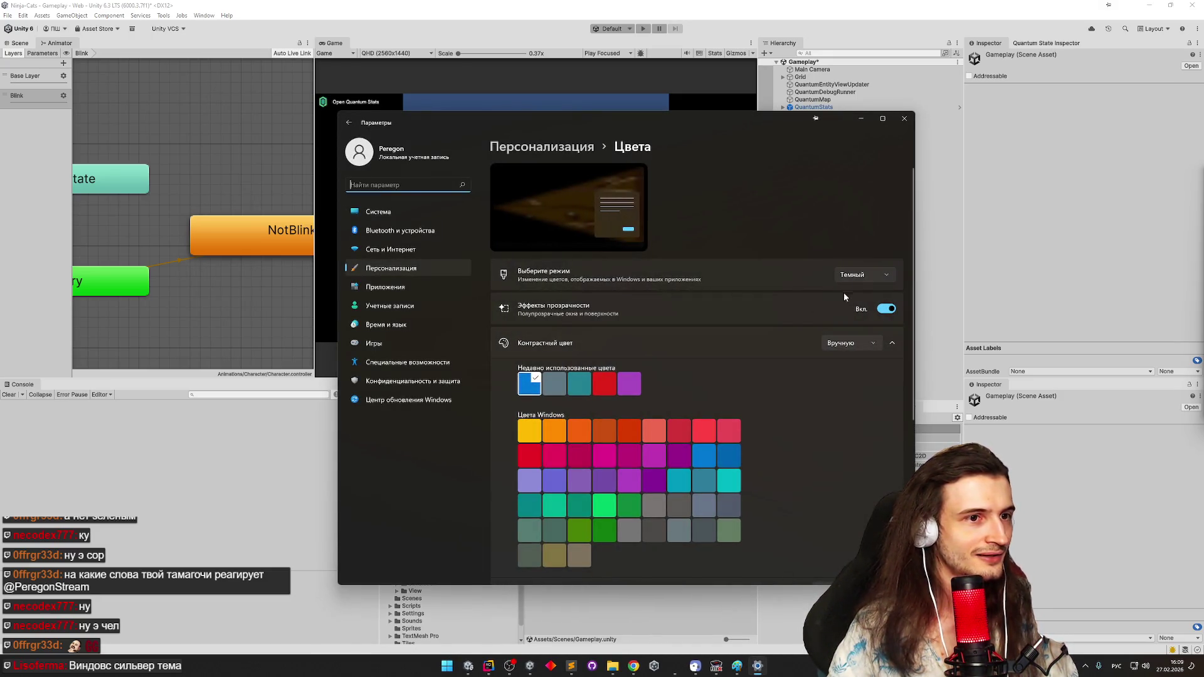
Set Windows colour mode to Светлый, then restore the Unity window with Win+Down
left_click(854, 275)
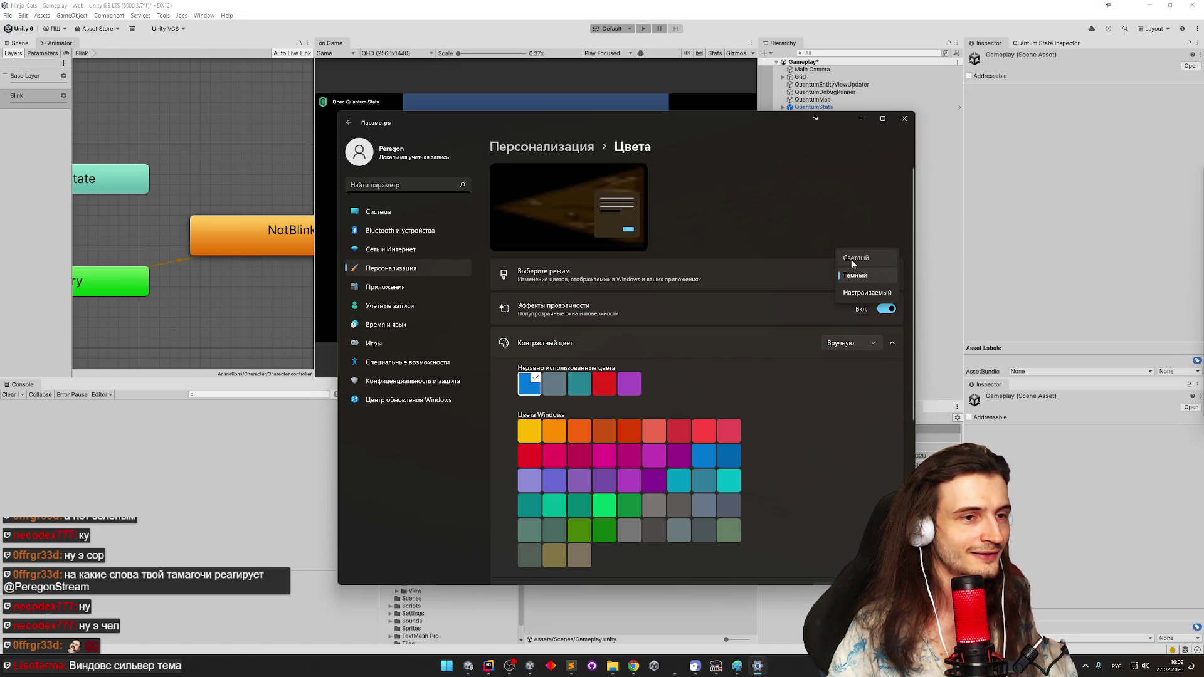
left_click(855, 258)
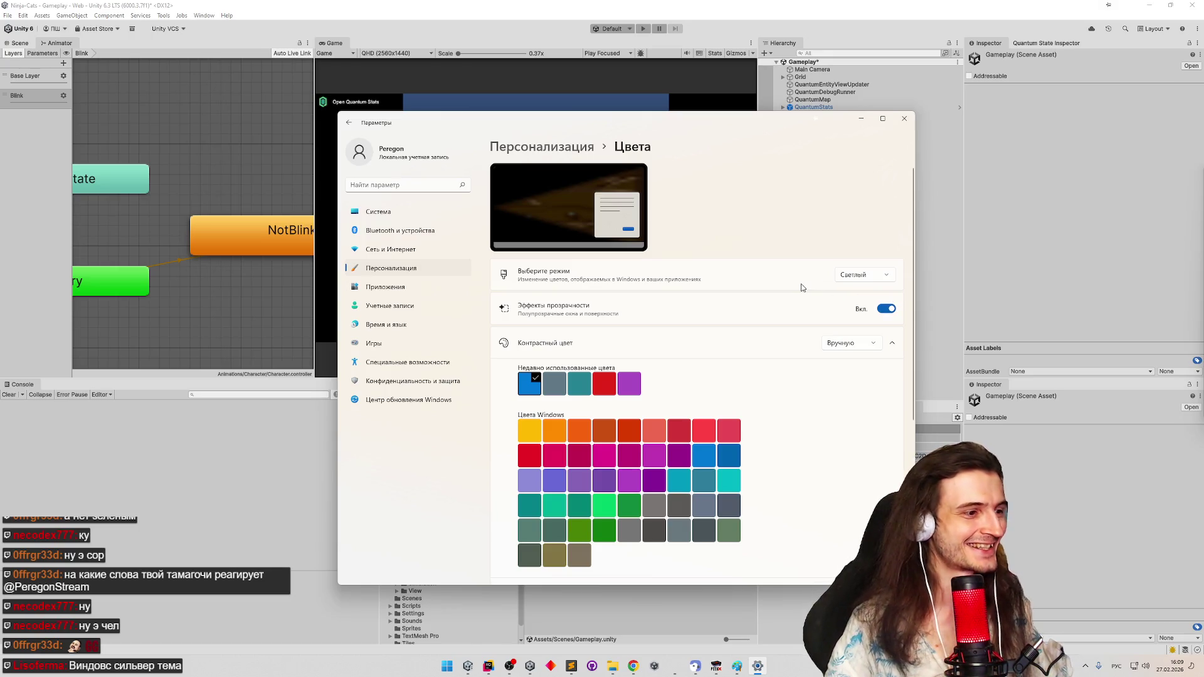
left_click(851, 278)
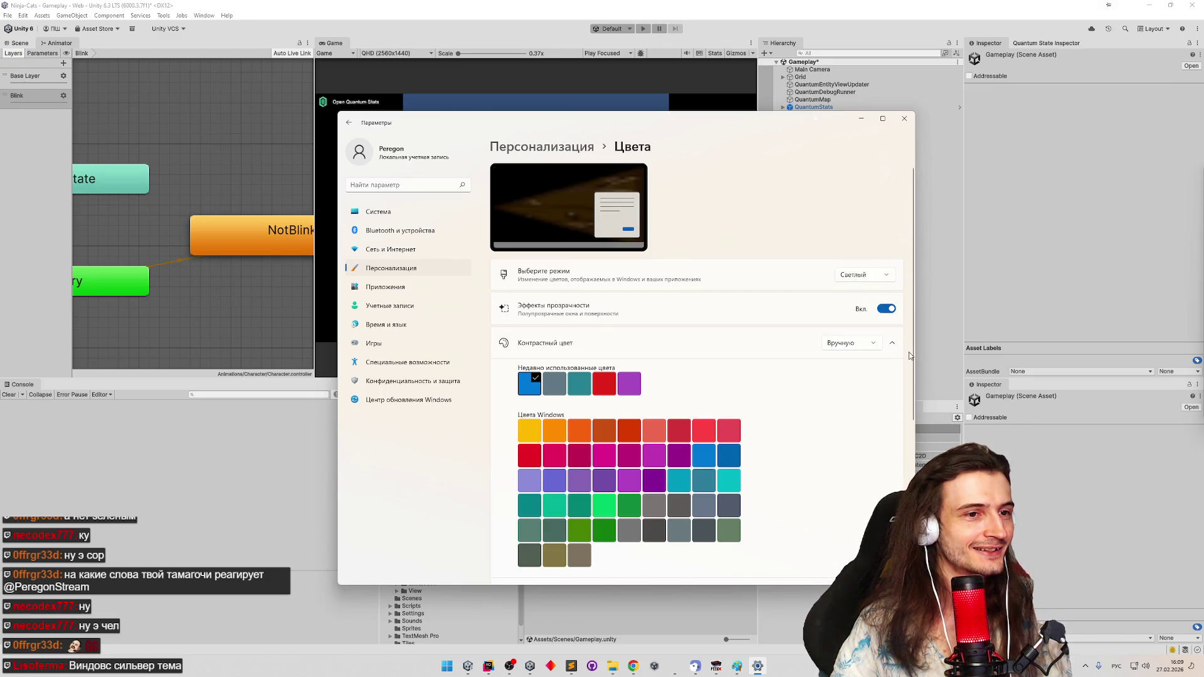
left_click_drag(910, 357, 911, 513)
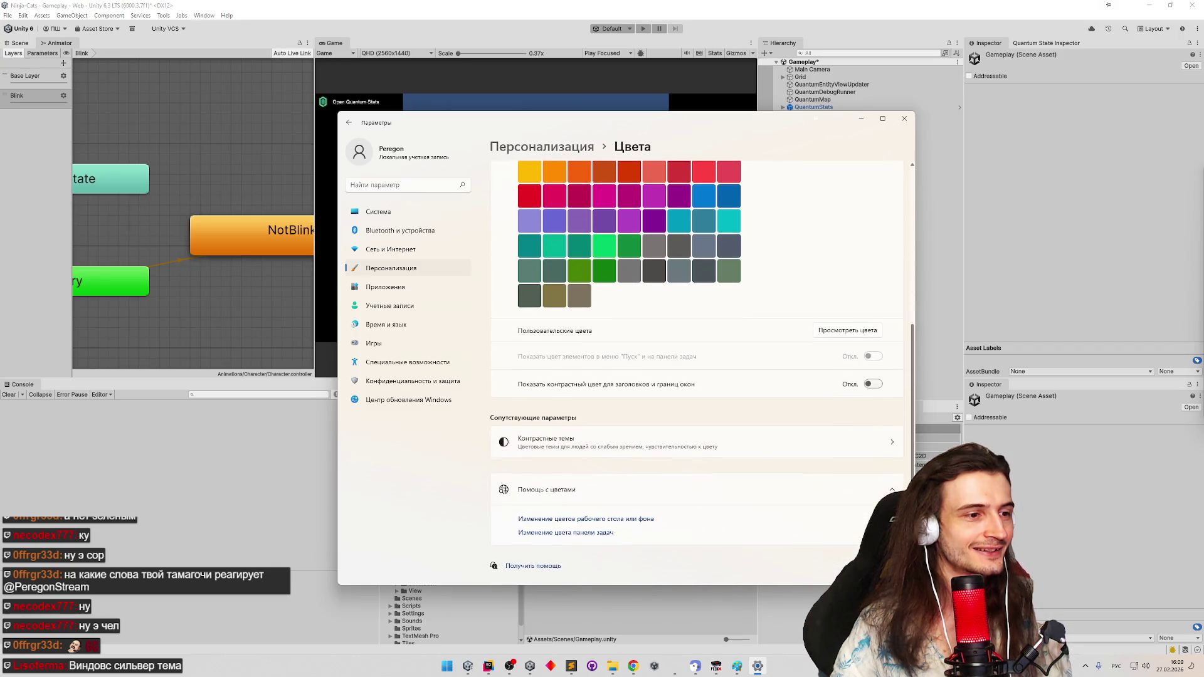
key("super+Down")
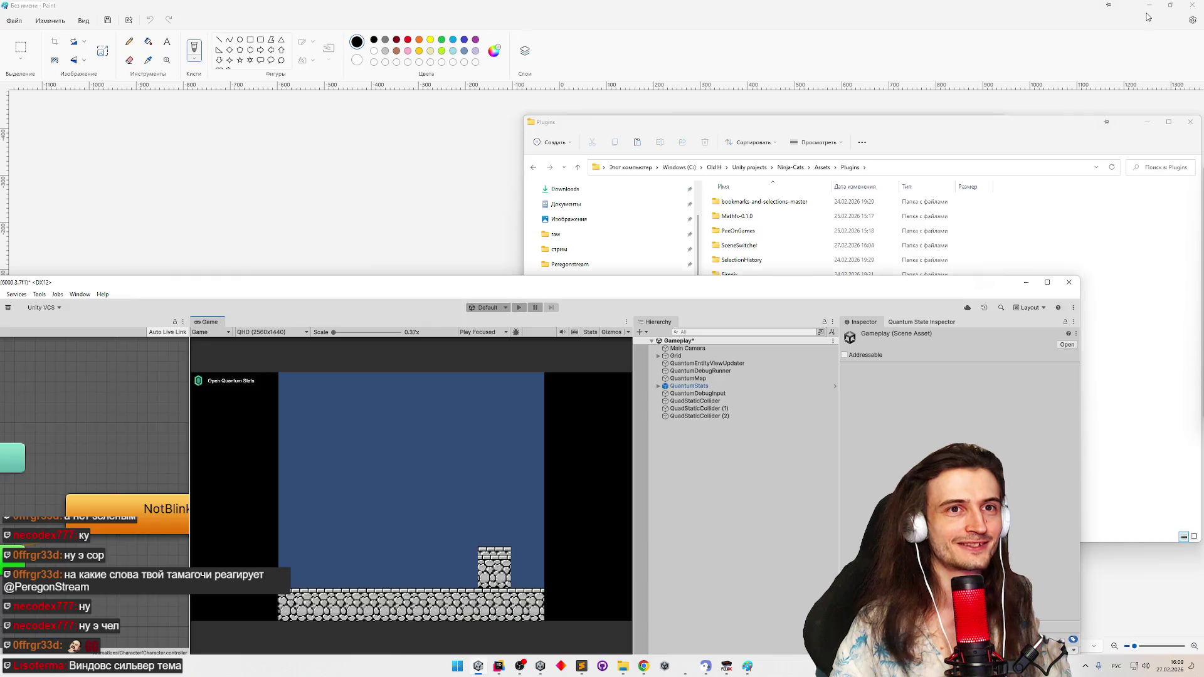
Minimize Paint and shuffle the Unity, Explorer and NES game windows around
left_click(1147, 12)
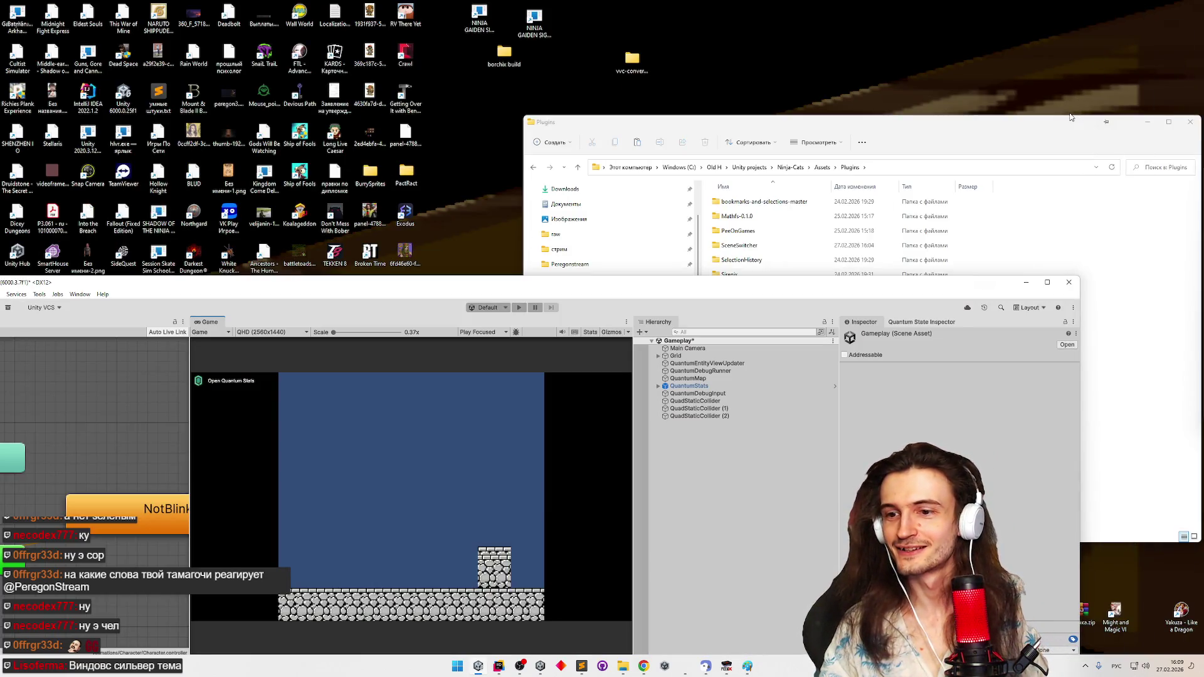
left_click_drag(758, 293, 781, 272)
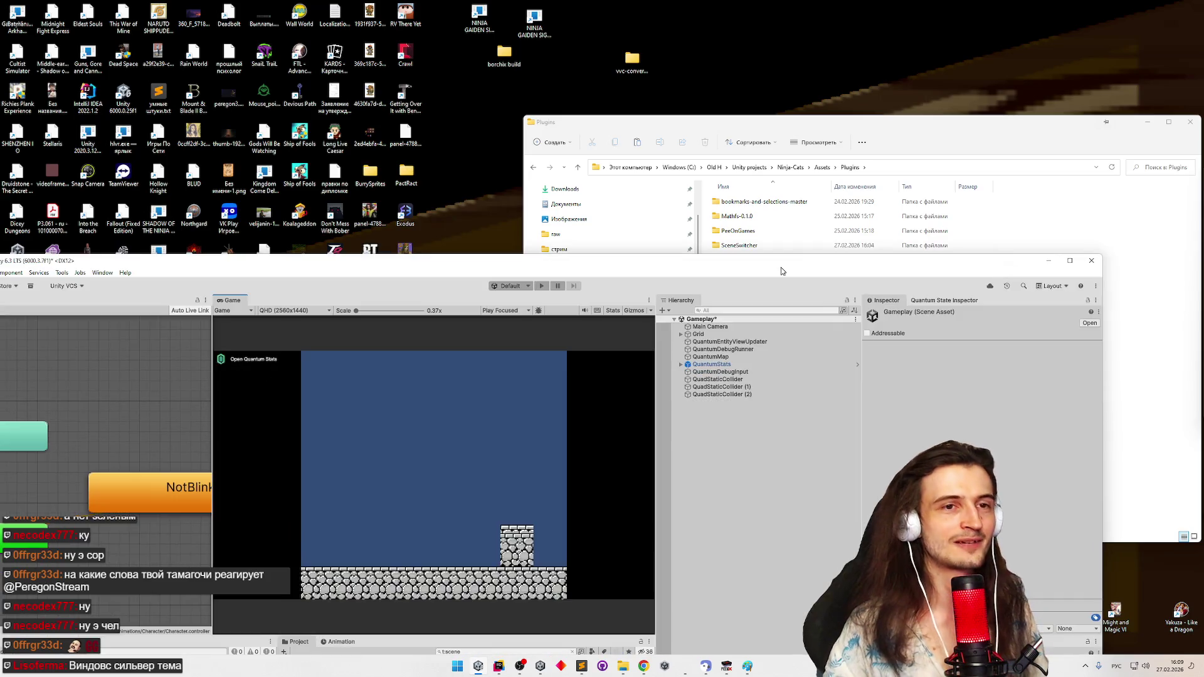
left_click_drag(1084, 128, 1001, 162)
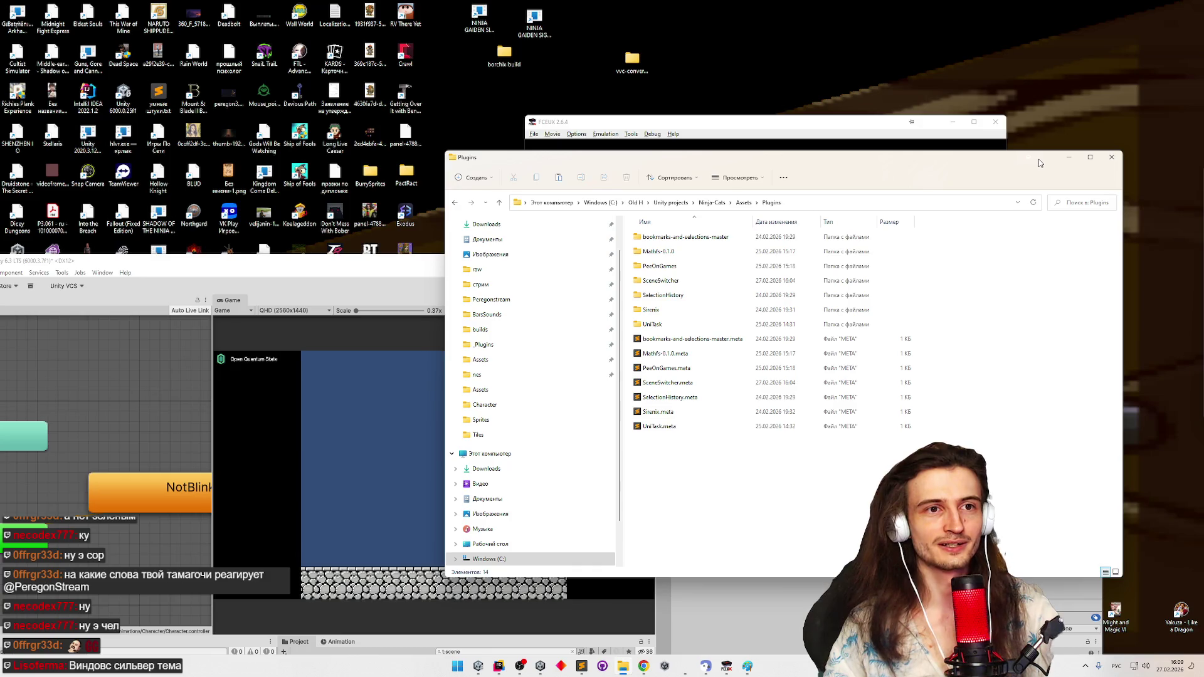
left_click_drag(1037, 159, 1036, 155)
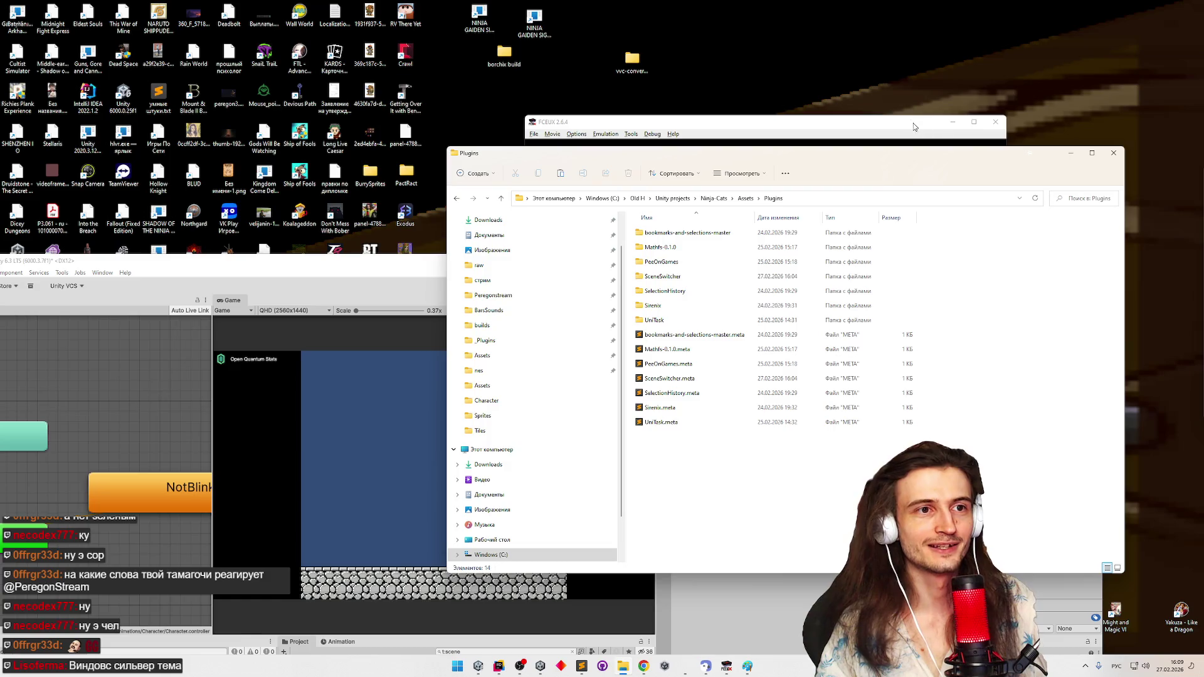
left_click_drag(912, 126, 919, 120)
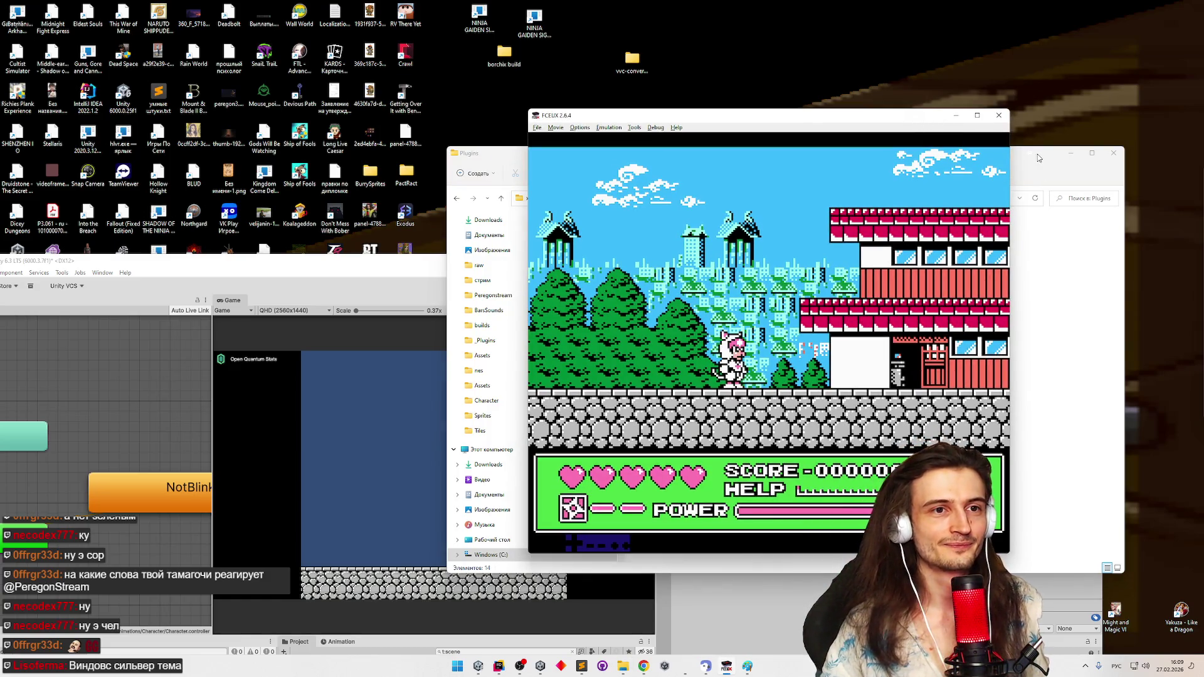
Hide the Plugins folder window and bring the Unity editor to the front
left_click_drag(1040, 161, 1053, 160)
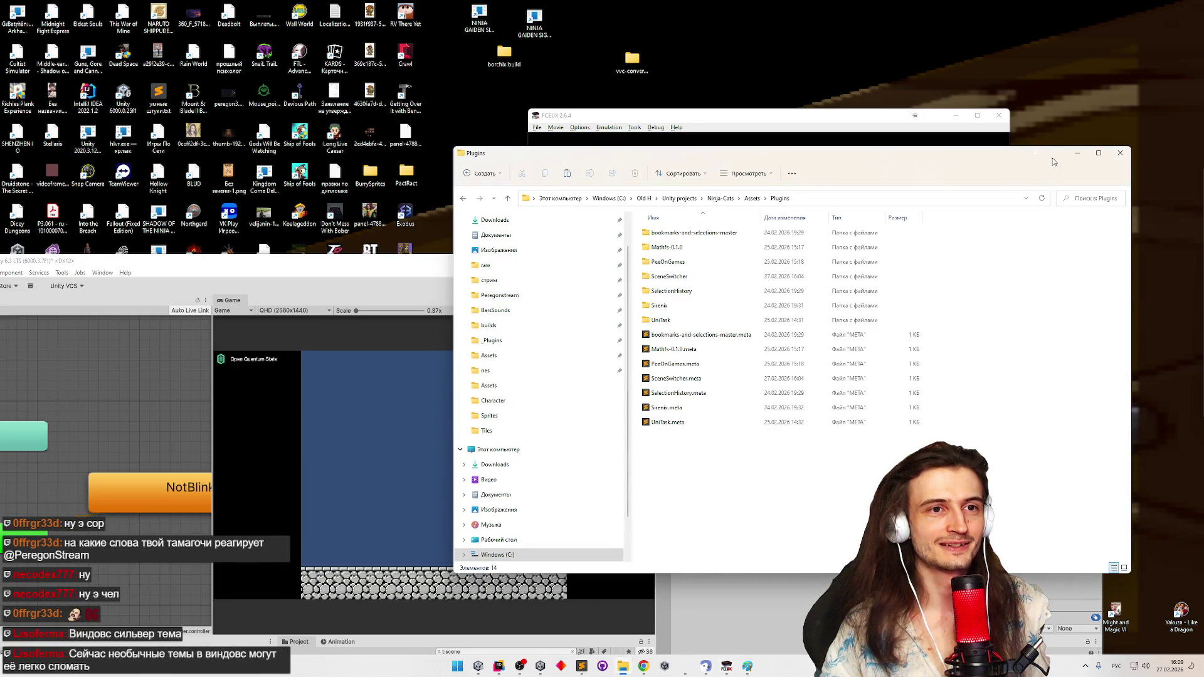
left_click(872, 117)
left_click(1059, 159)
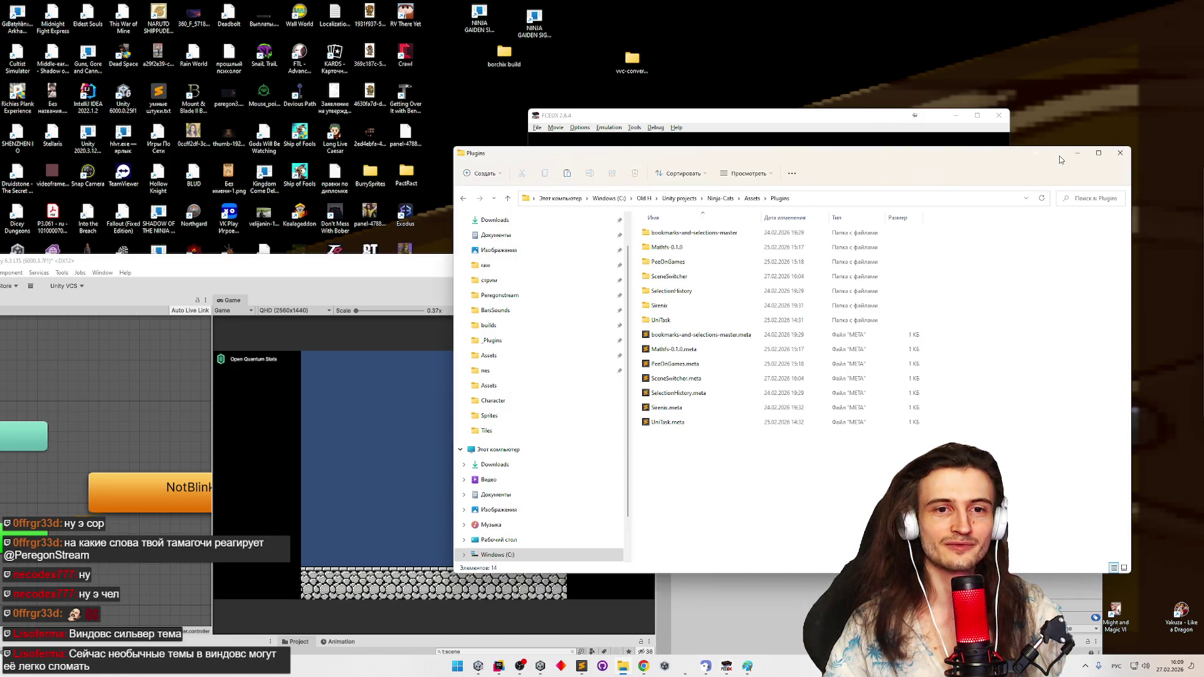
left_click(1081, 156)
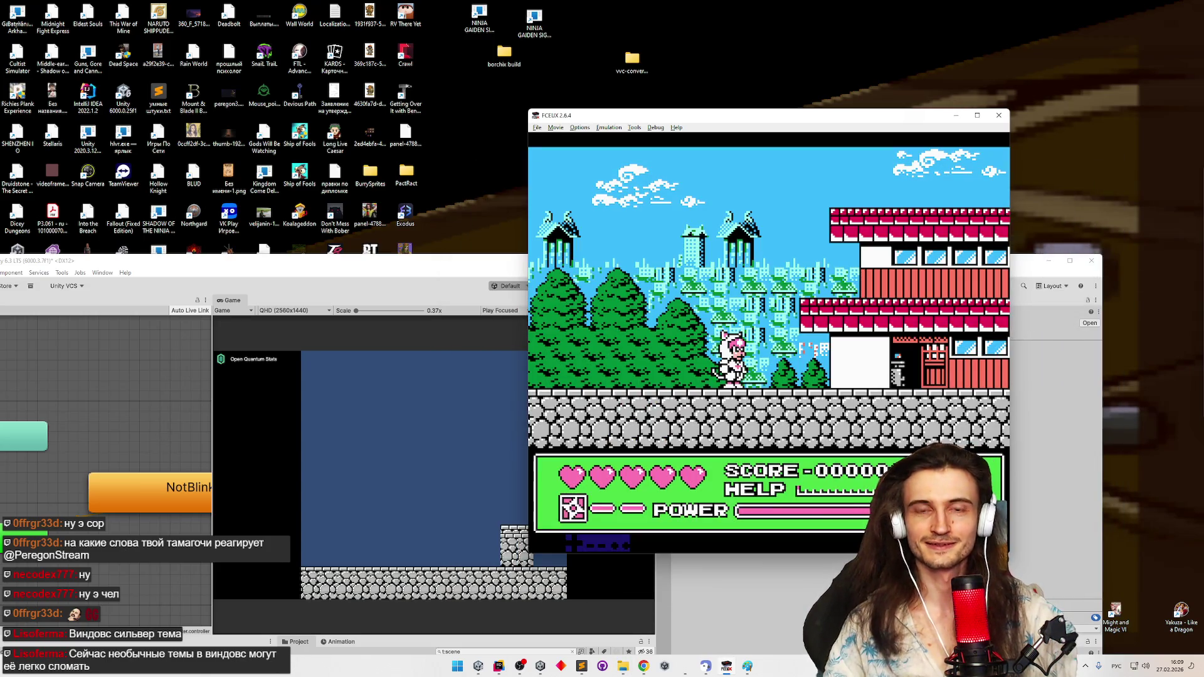
left_click_drag(513, 255, 532, 3)
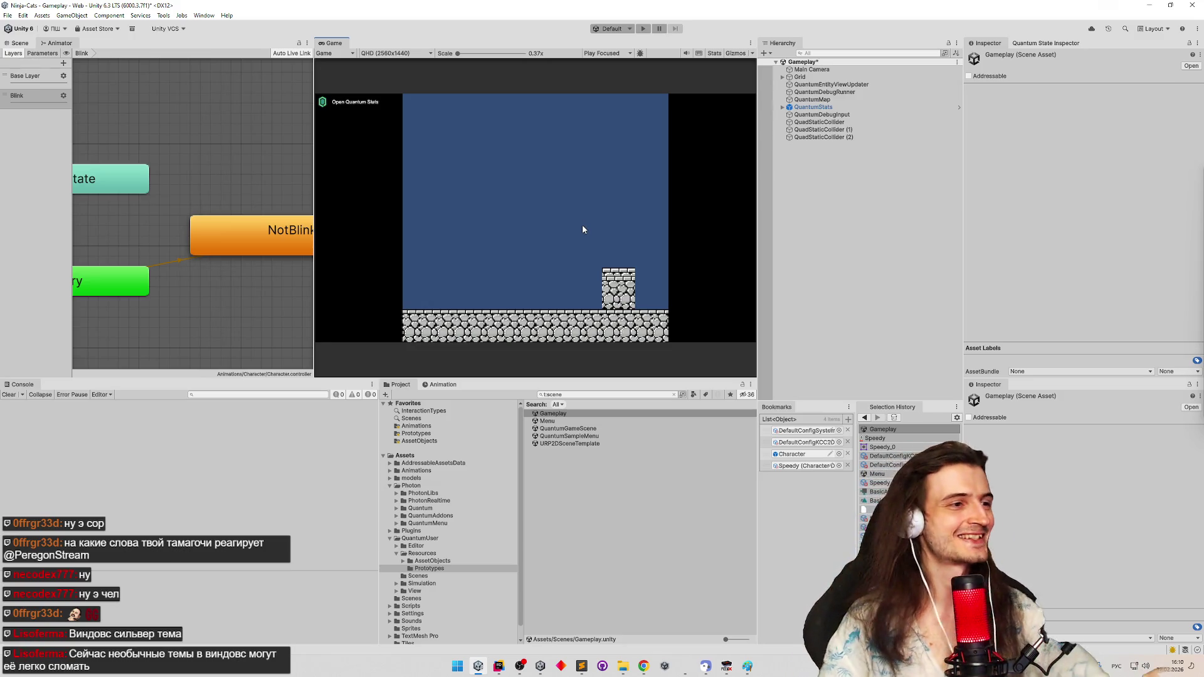
Bring JetBrains Rider forward showing AnimatorView.cs OnUpdateView code
left_click(498, 665)
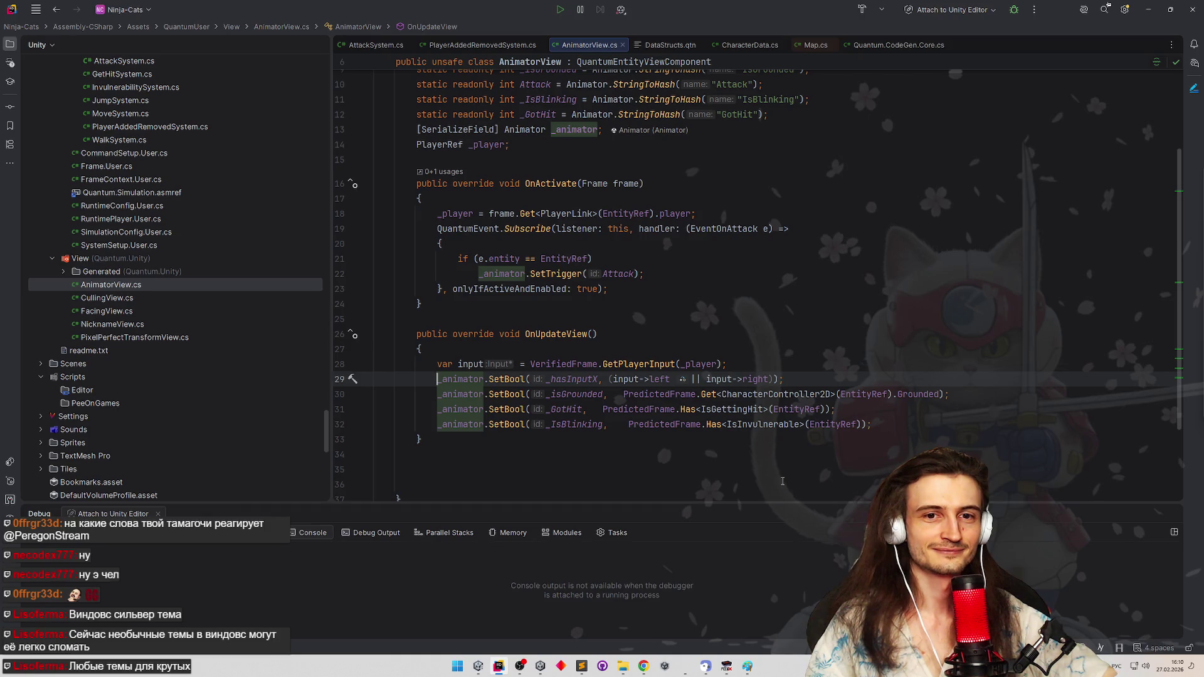
Check the IsBlinking SetBool line, then bring the FCEUX ninja cat game forward
left_click(479, 666)
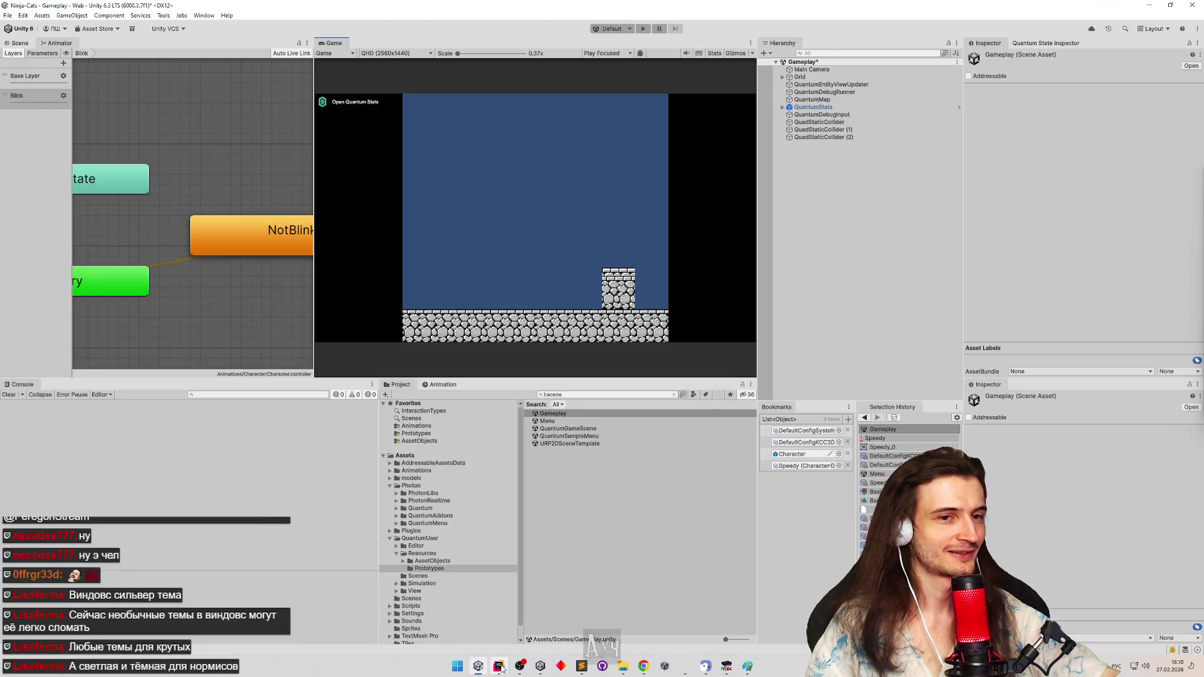
left_click(498, 666)
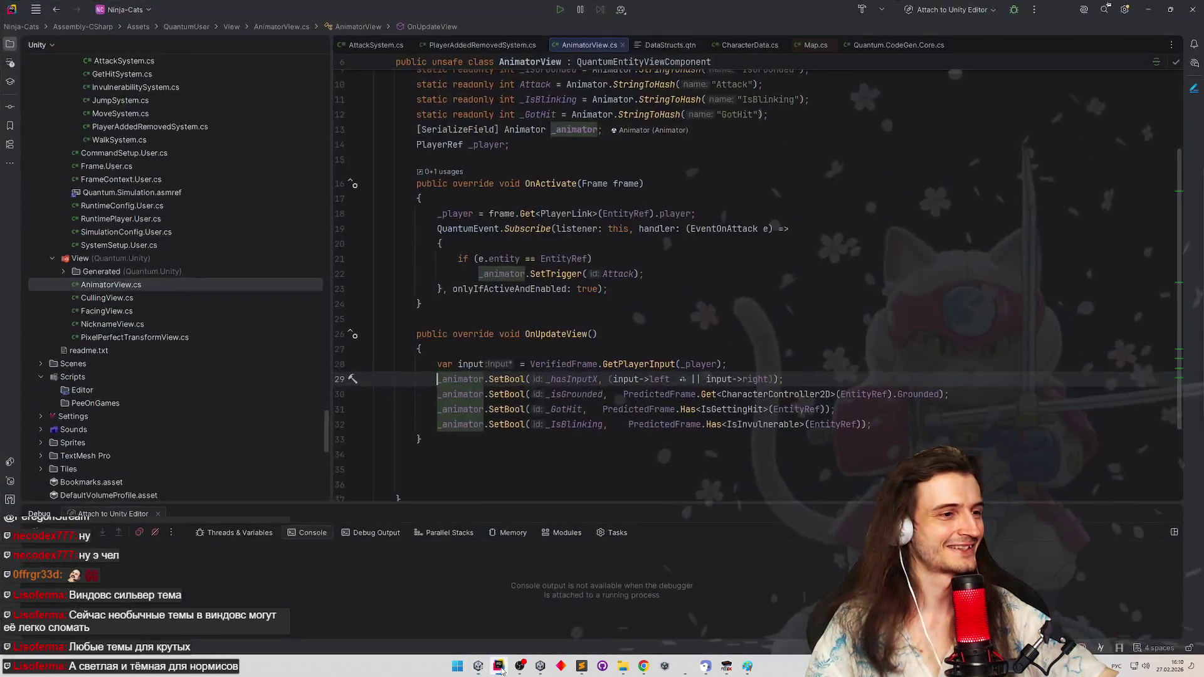
left_click(538, 419)
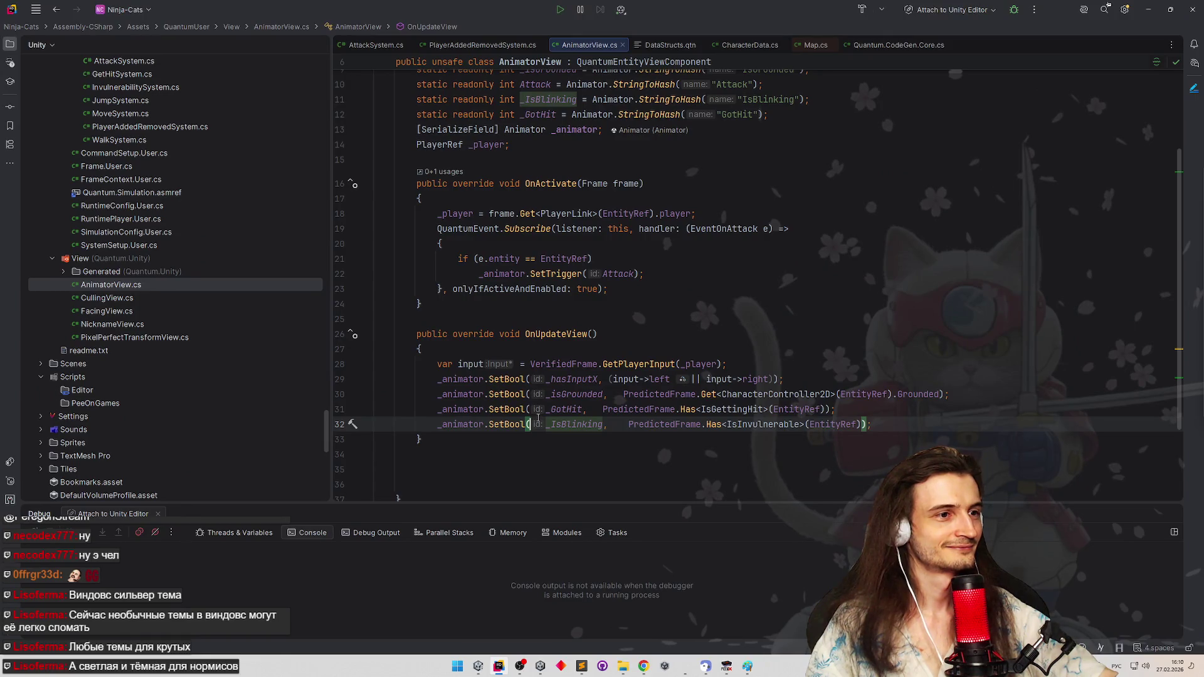
mouse_move(539, 394)
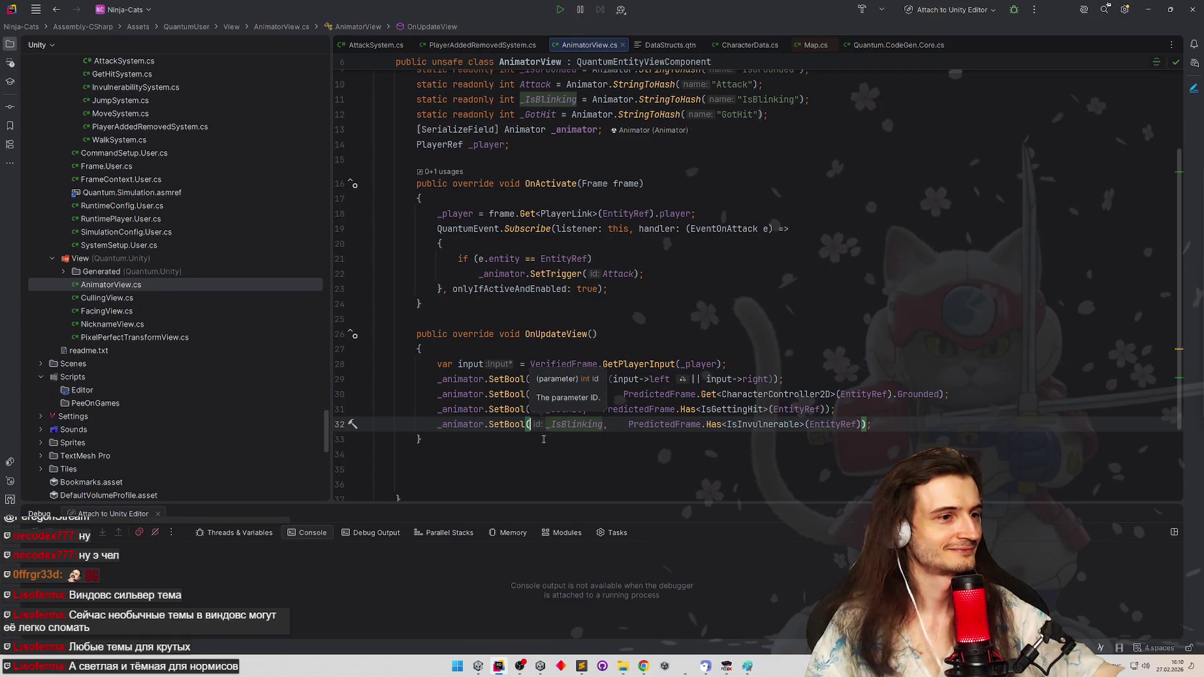
left_click(580, 666)
left_click(725, 666)
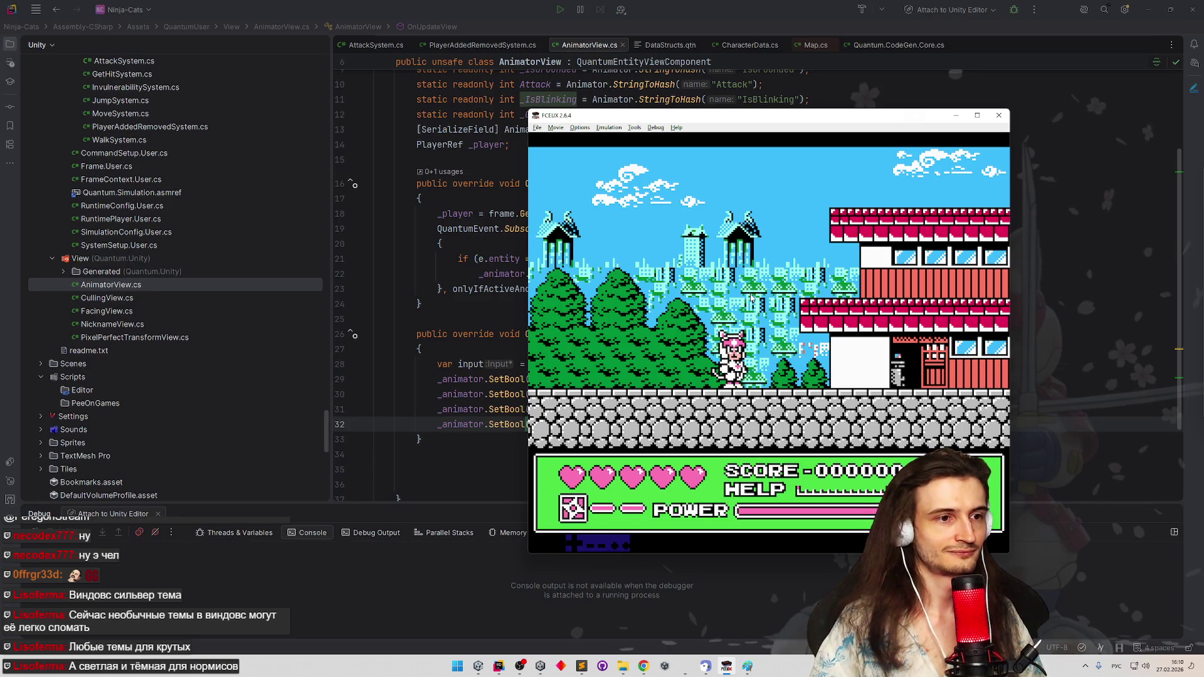
Run the cat right through the town, jumping and climbing the ladder wall
key("Right")
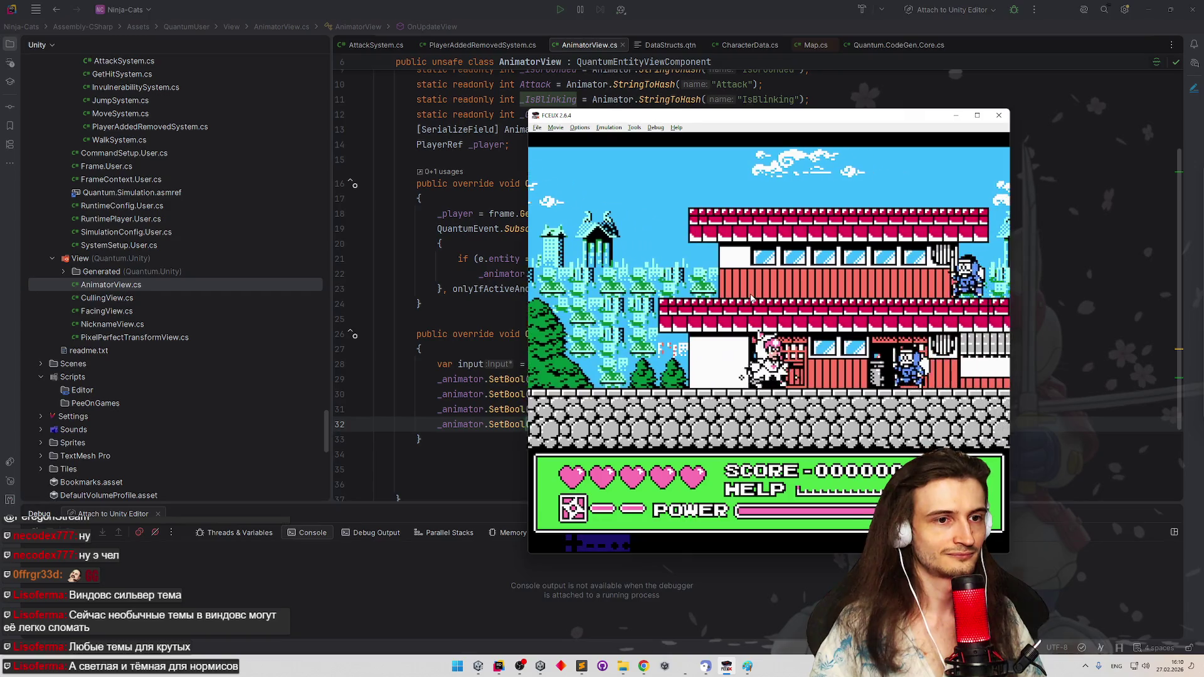
key("Right")
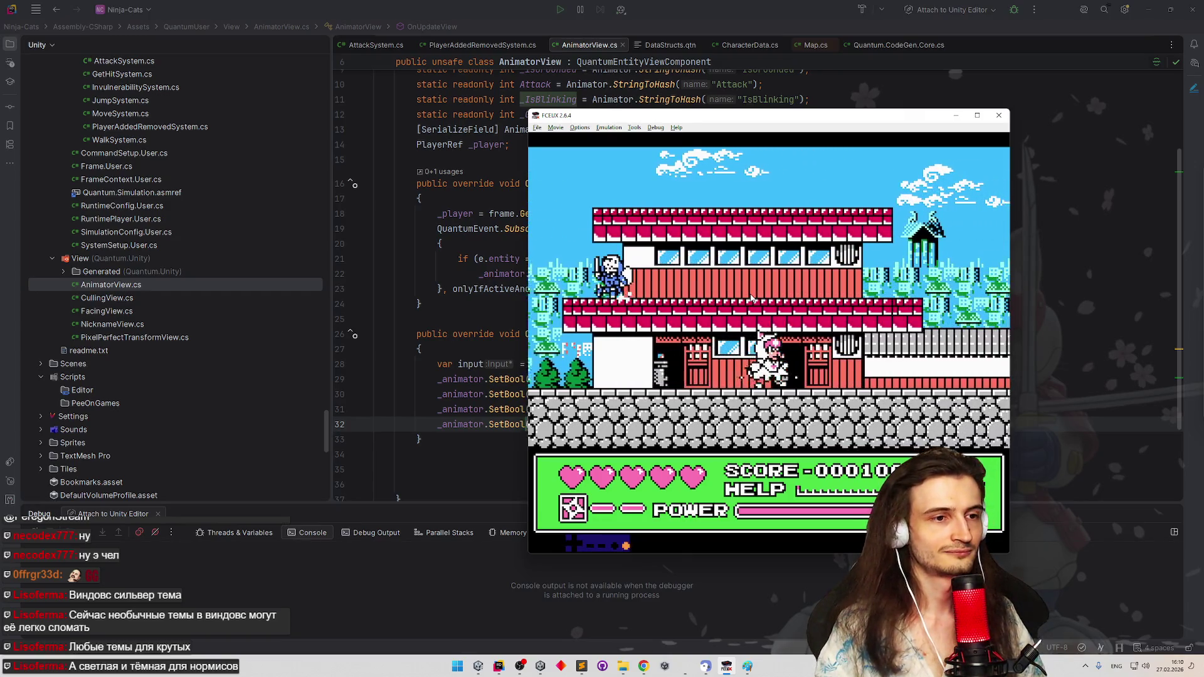
key("Right")
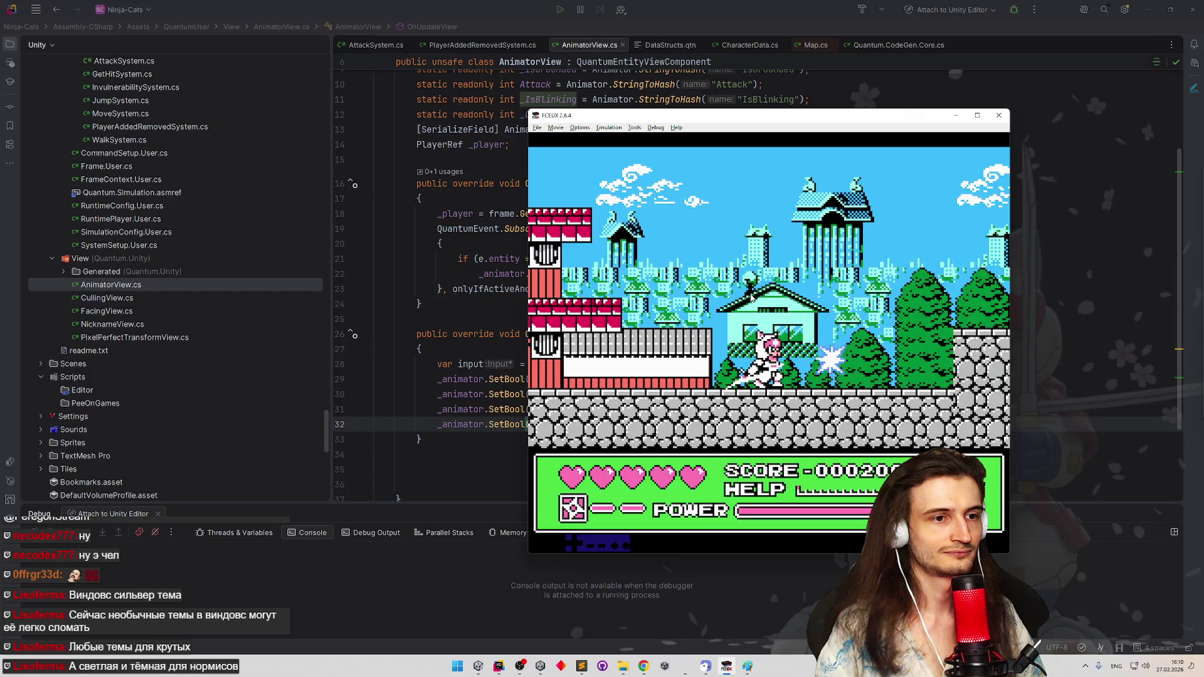
key("Right")
key("f")
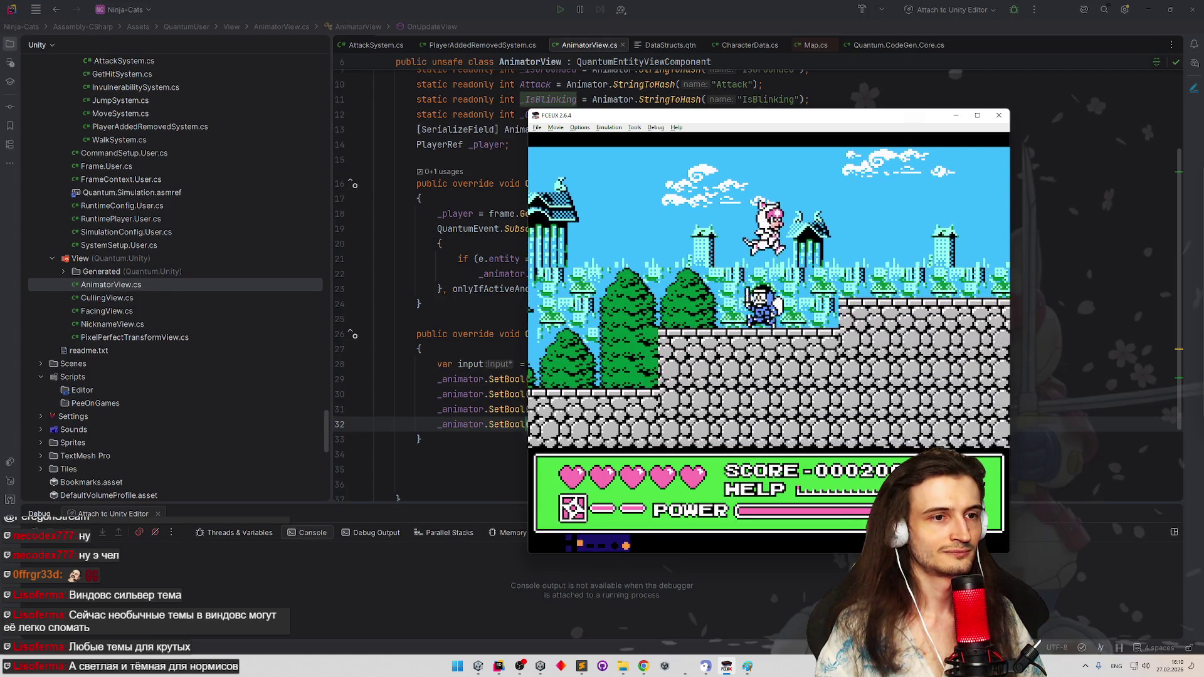
key("Right")
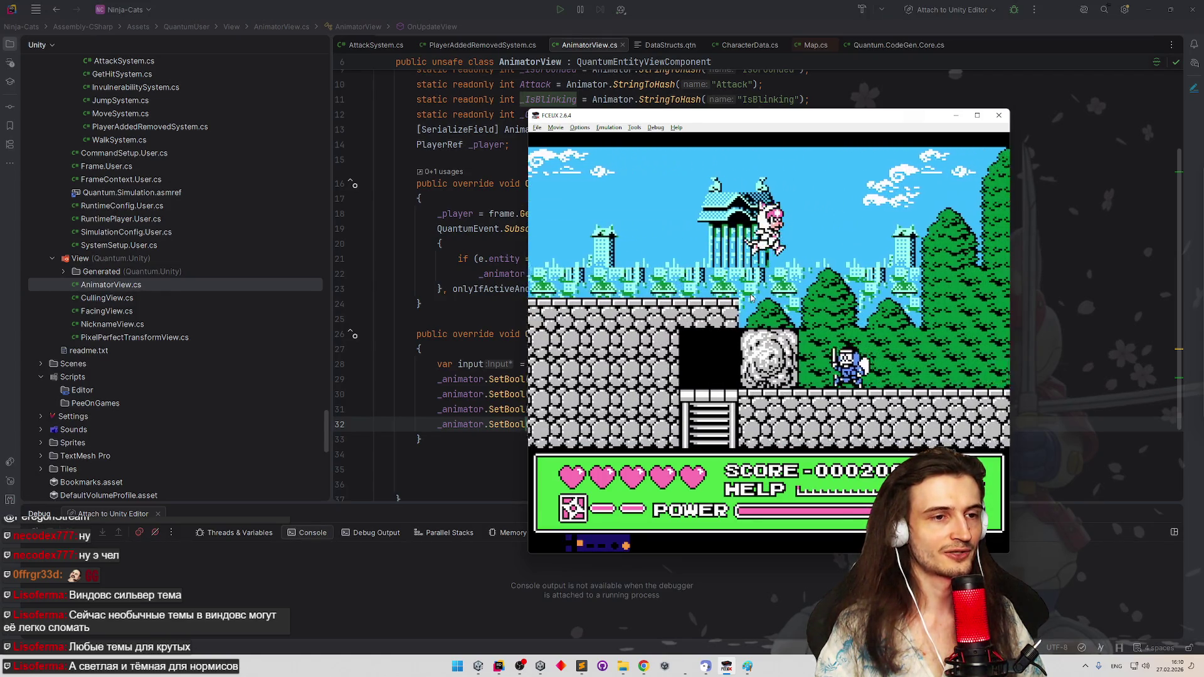
key("Right")
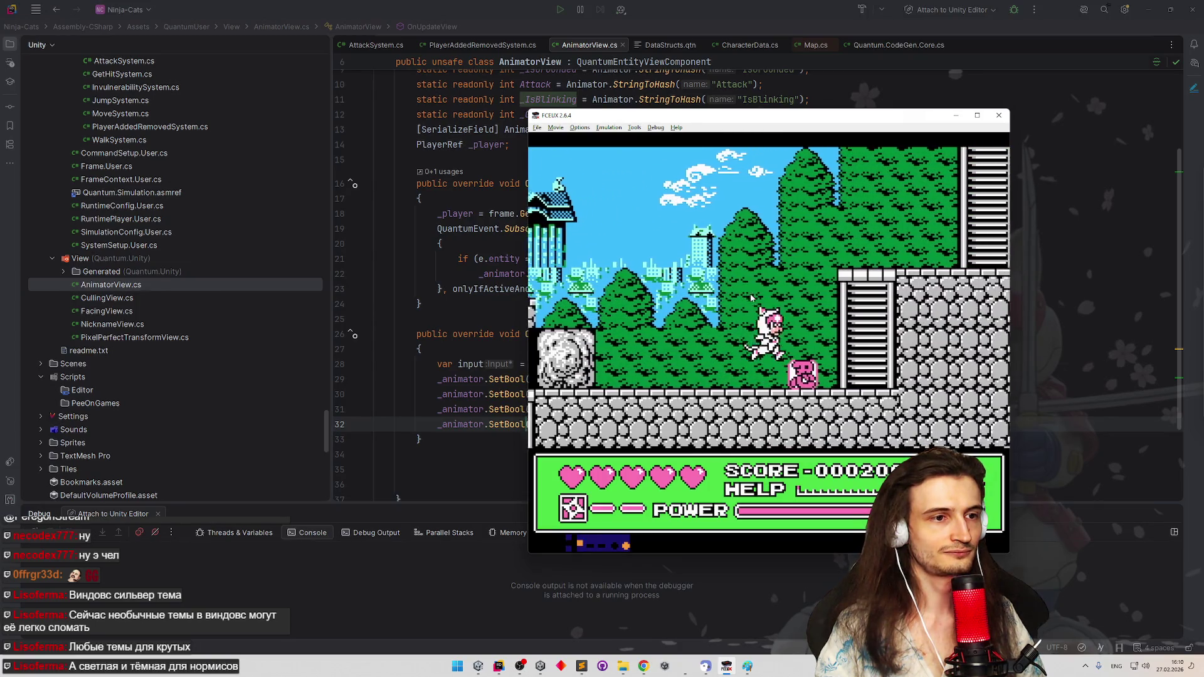
key("Up")
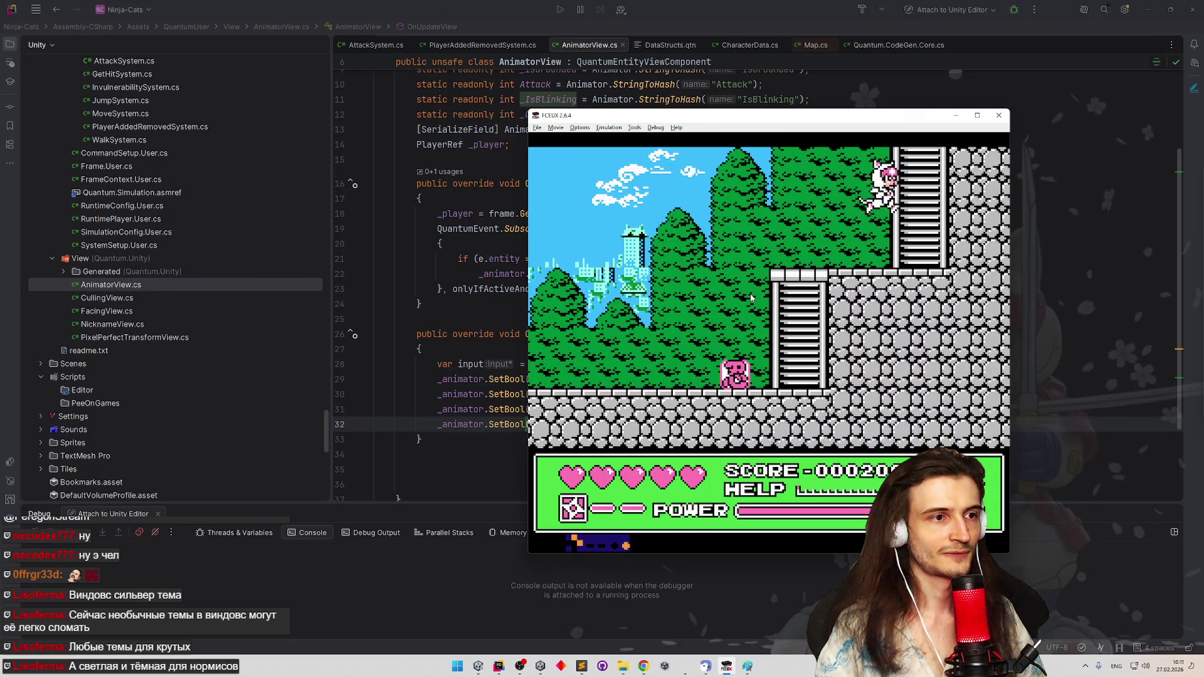
key("Right")
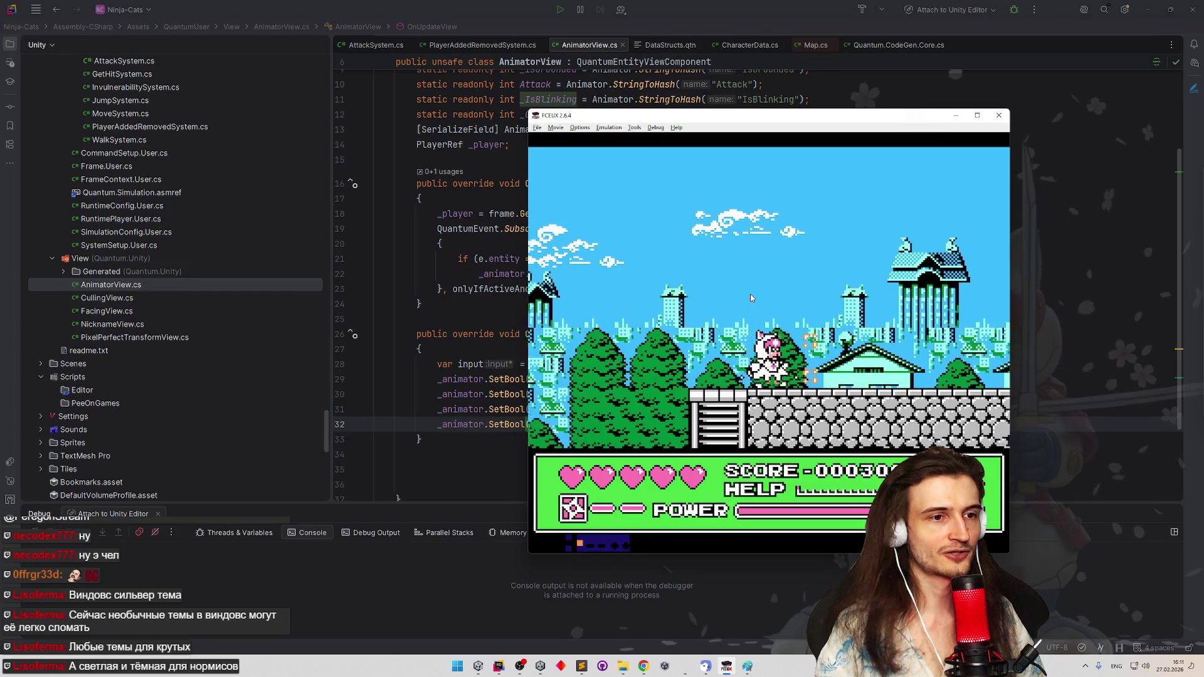
key("Right")
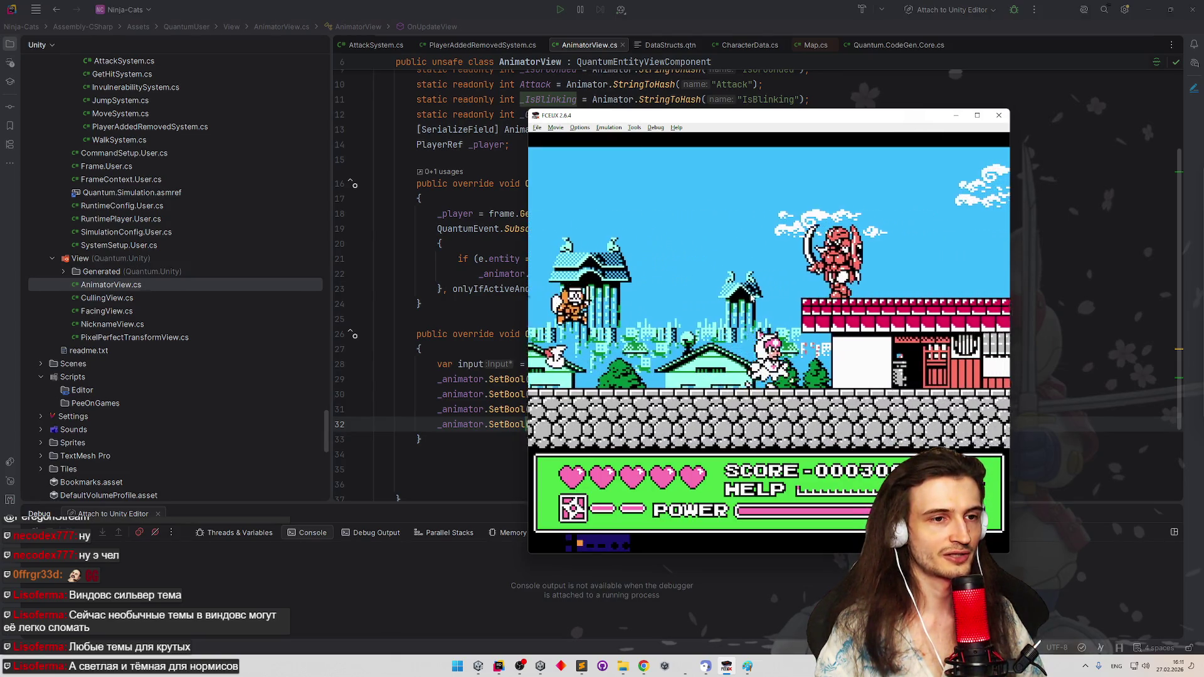
key("Right")
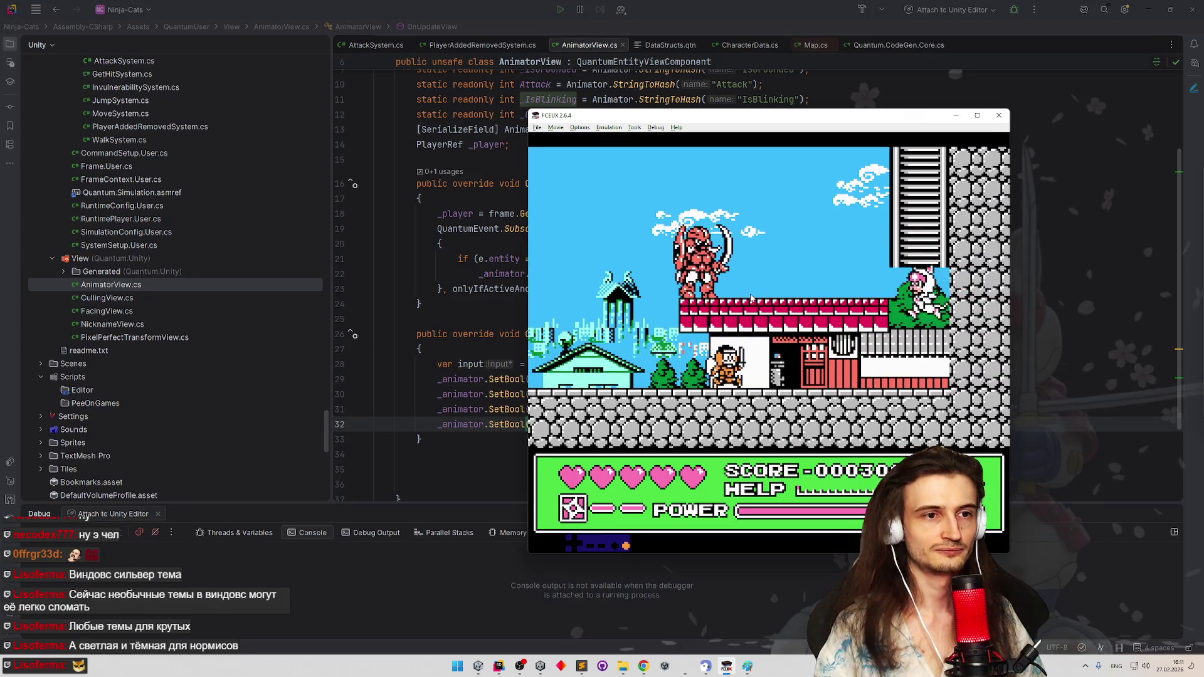
key("Left")
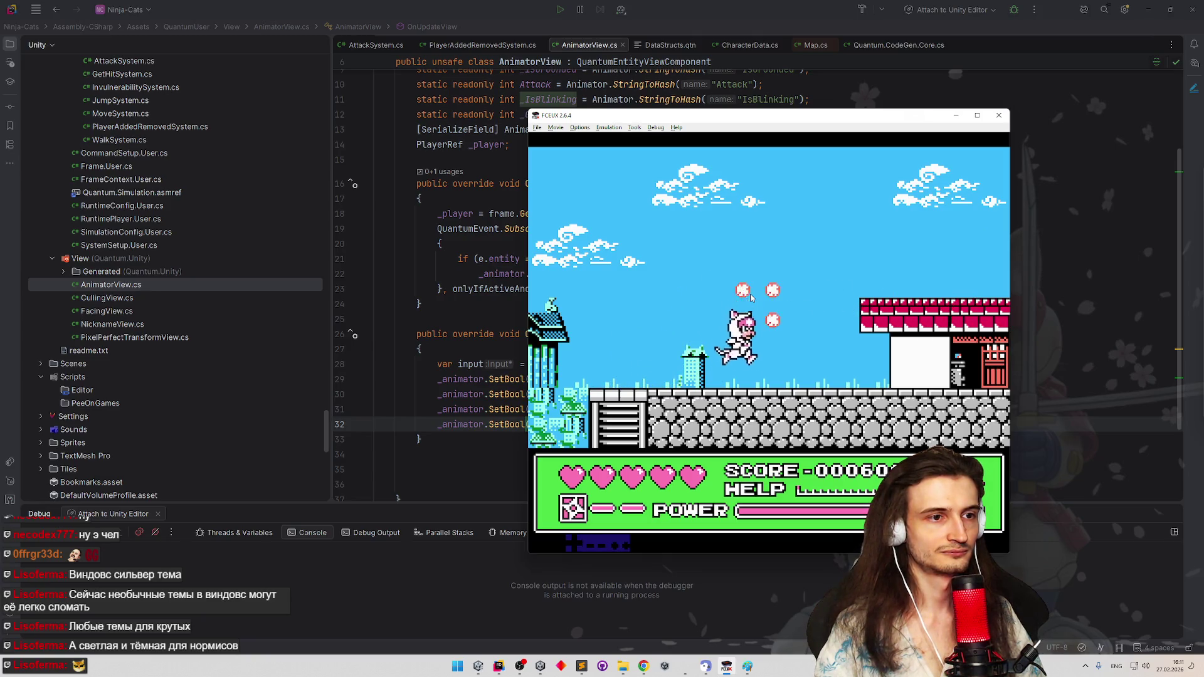
Cross the rooftops defeating the green enemies to reach score 1000, then head to Paint
key("Right")
key("Right")
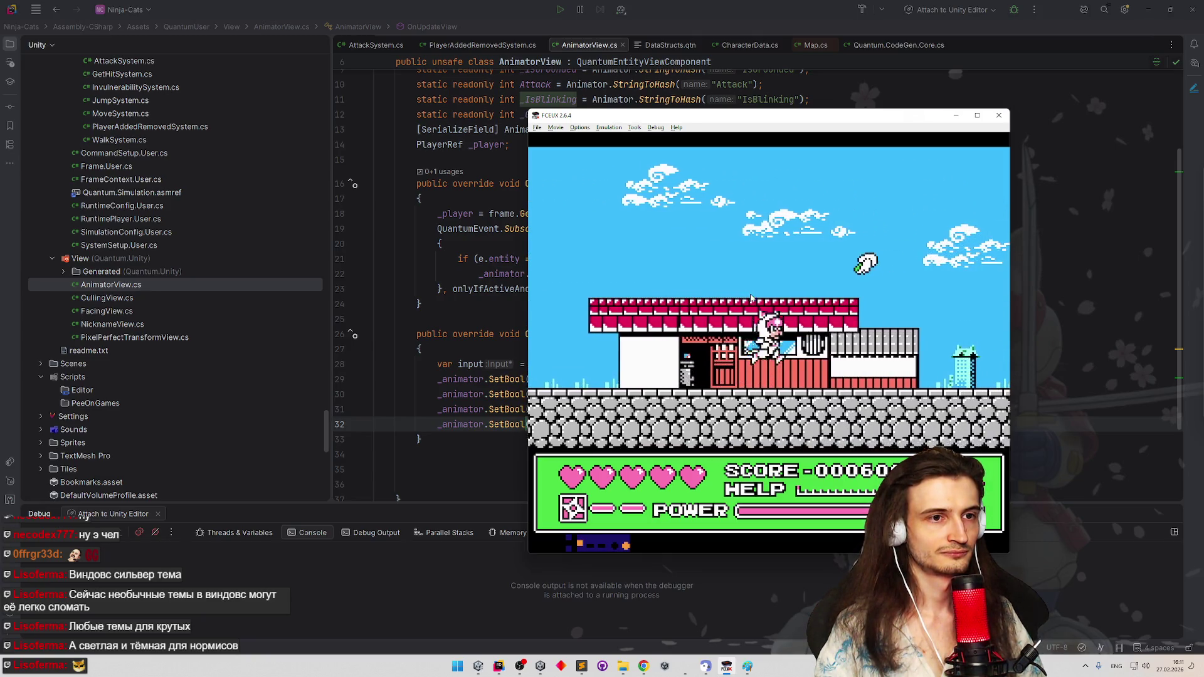
key("Right")
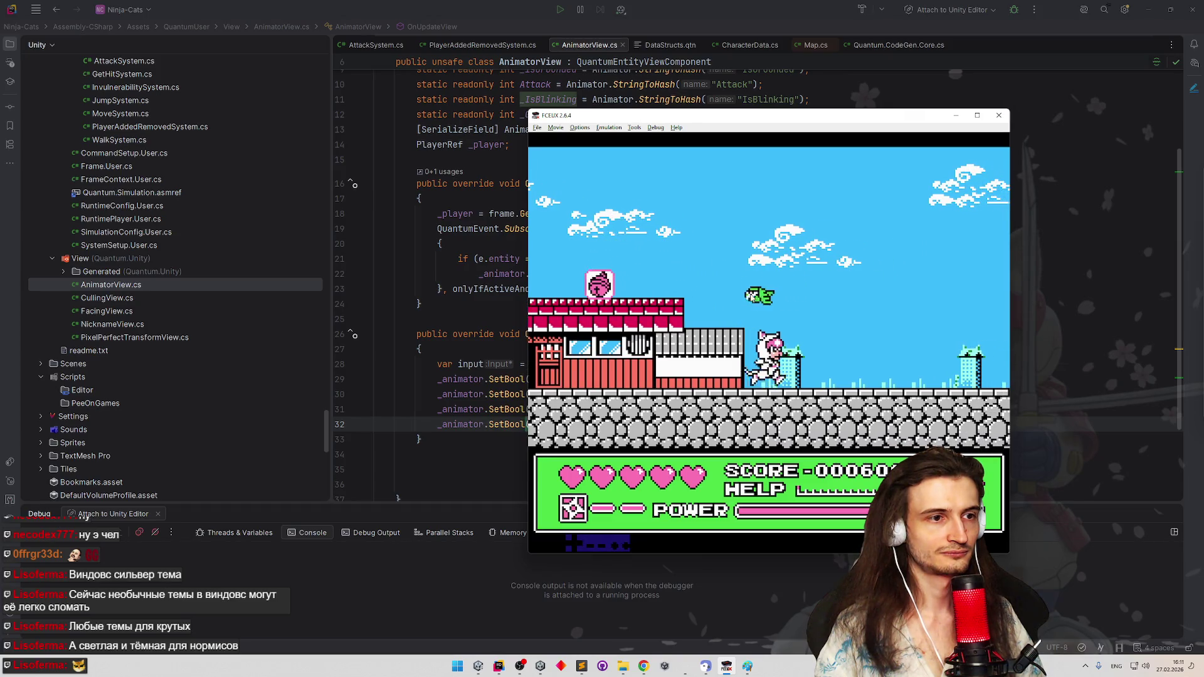
key("Right")
key("z")
key("Right")
key("x")
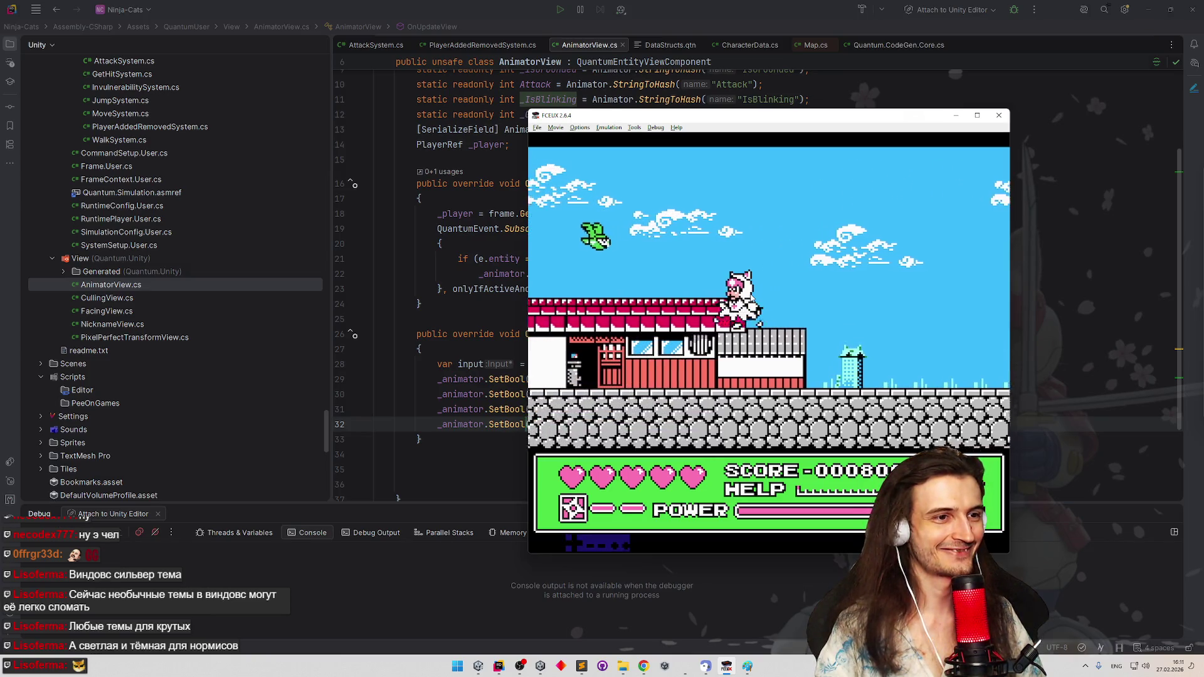
key("Right")
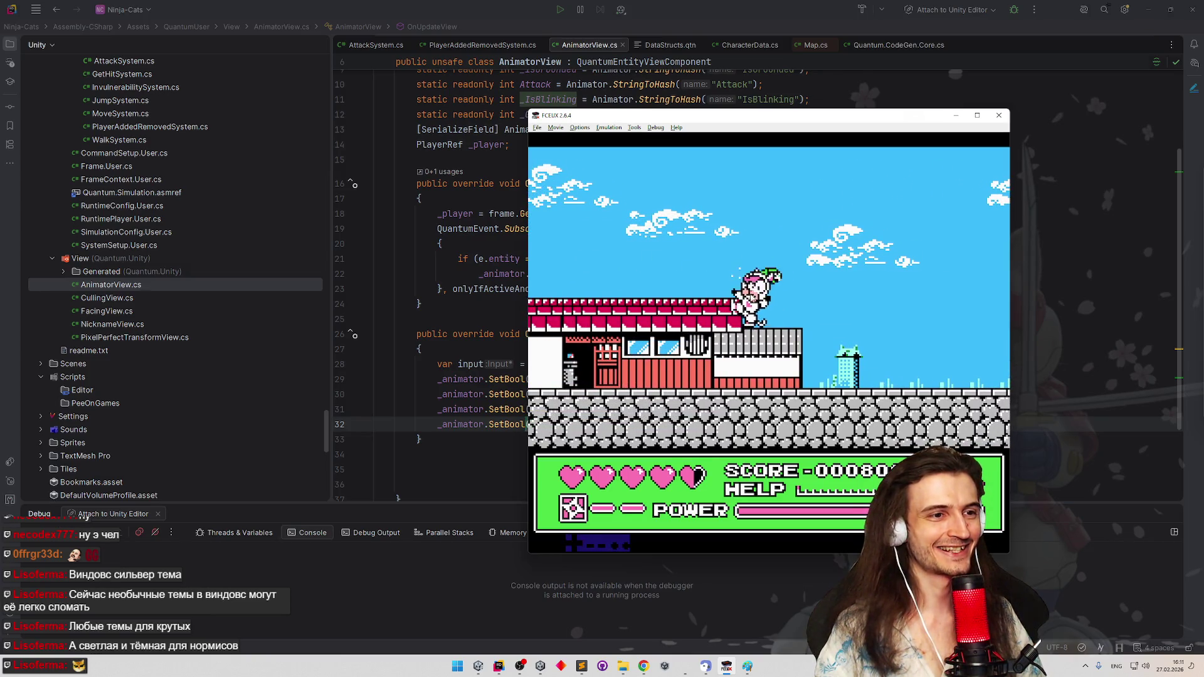
key("Right")
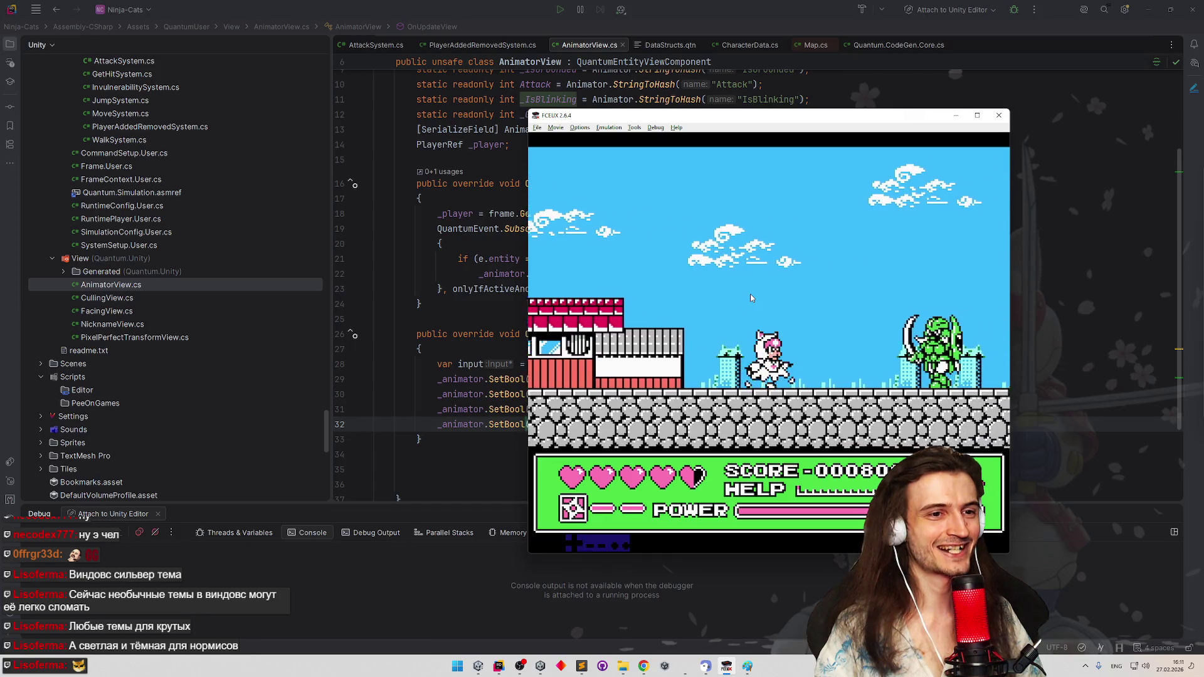
key("Right")
key("z")
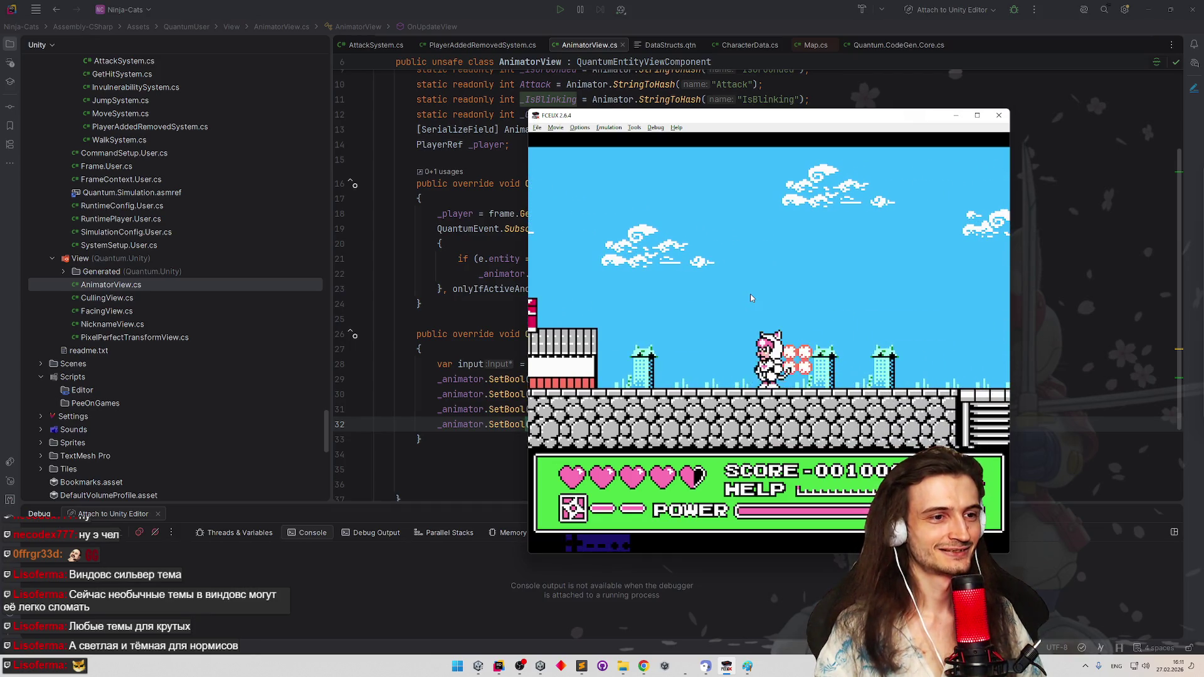
key("Right")
key("Right")
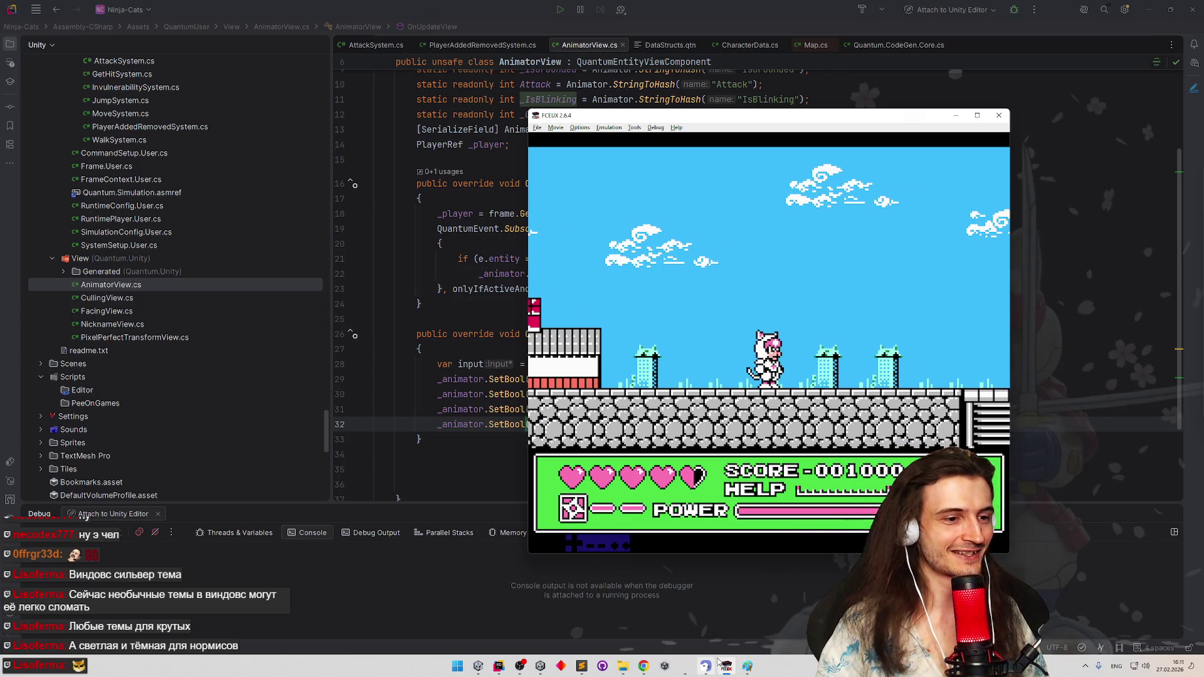
left_click(747, 666)
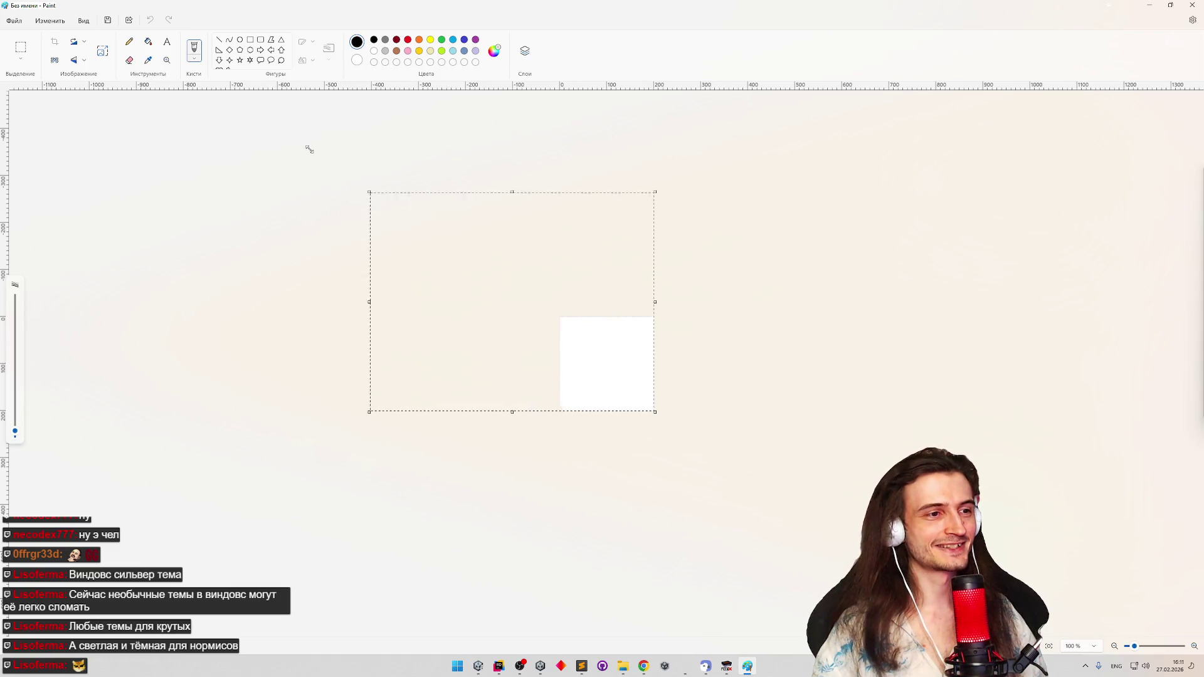
Draw three more outlined rectangle frames on the canvas, making four in total
left_click(251, 41)
left_click_drag(443, 252, 565, 314)
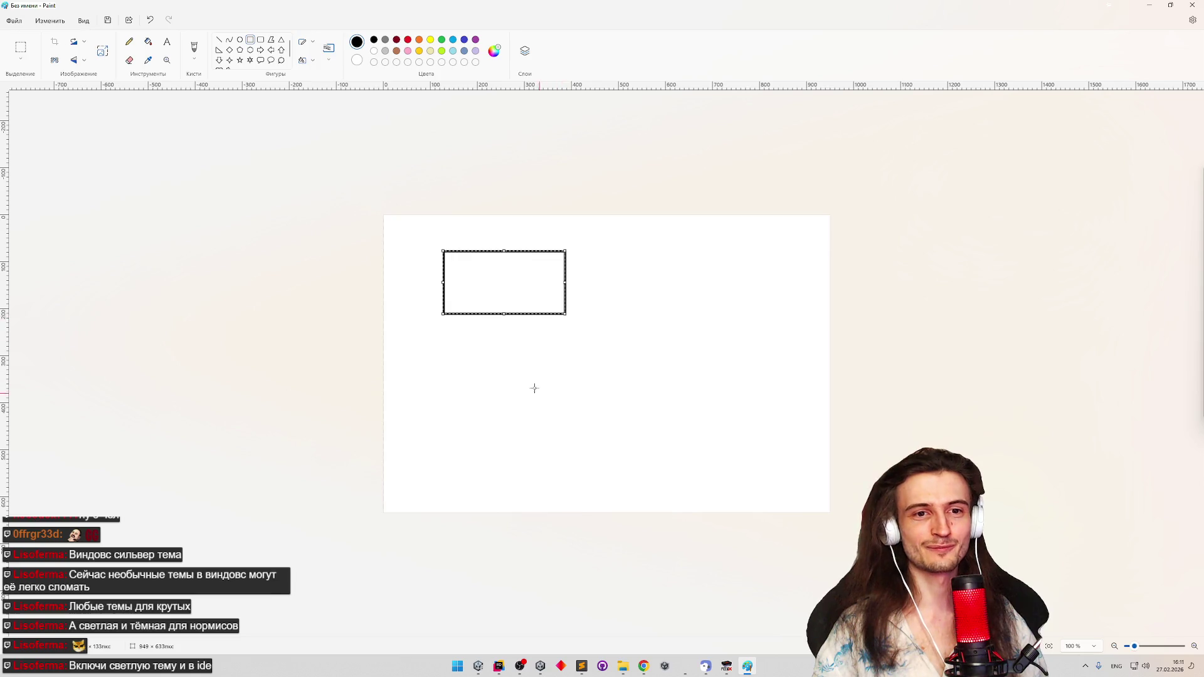
mouse_move(480, 362)
left_mouse_down()
mouse_move(555, 430)
mouse_move(604, 428)
left_mouse_up()
mouse_move(580, 291)
left_mouse_down()
mouse_move(714, 354)
mouse_move(786, 457)
left_mouse_up()
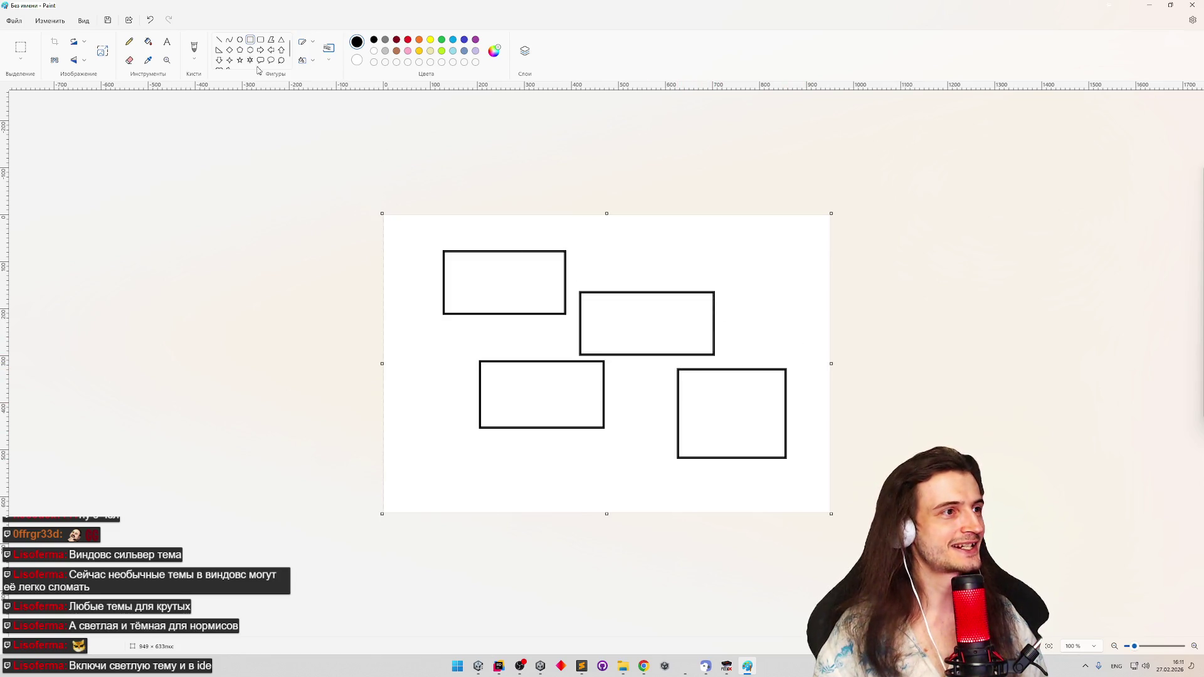
left_click(192, 47)
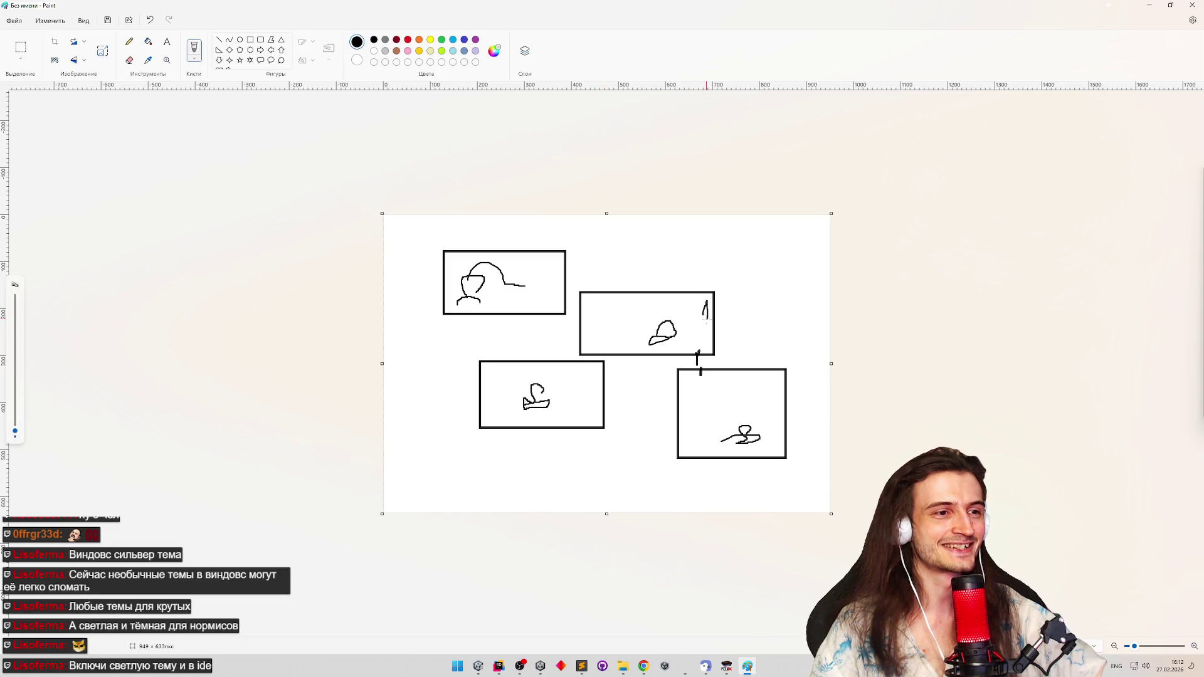
Minimize Paint to reveal the FCEUX game and start walking the cat right
left_click(1144, 7)
key("Right")
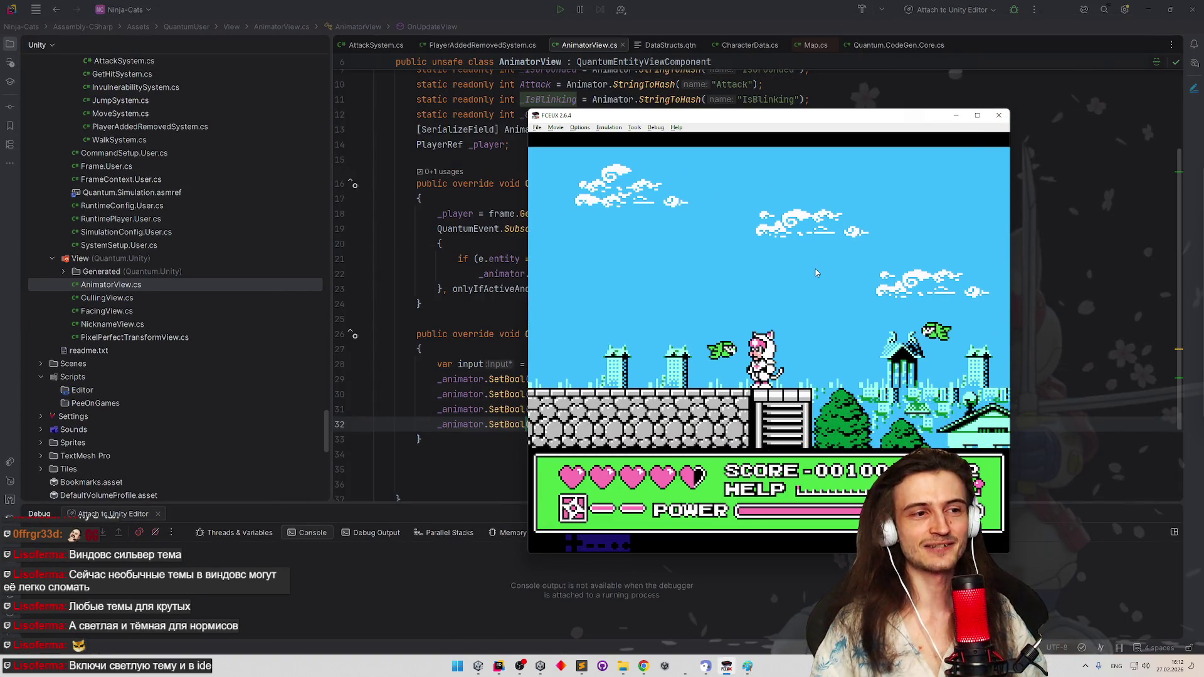
Jump across the rooftops slashing the green birds to finish the stage
key("f")
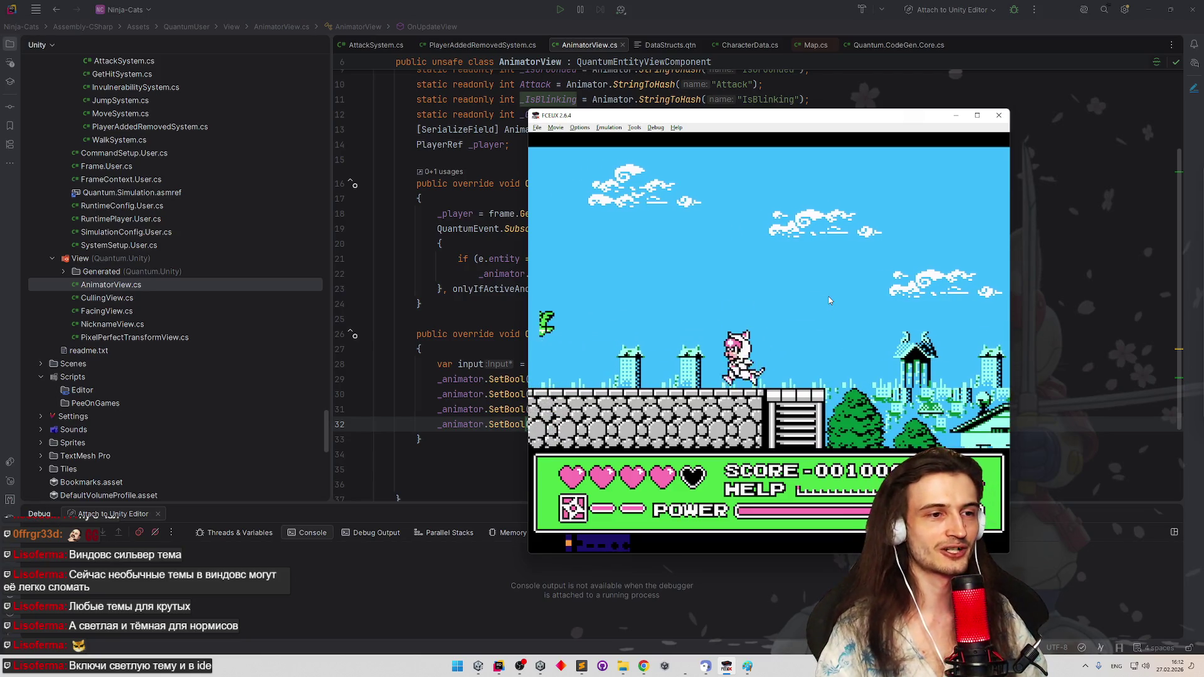
key("f")
key("Right")
key("f")
key("Right")
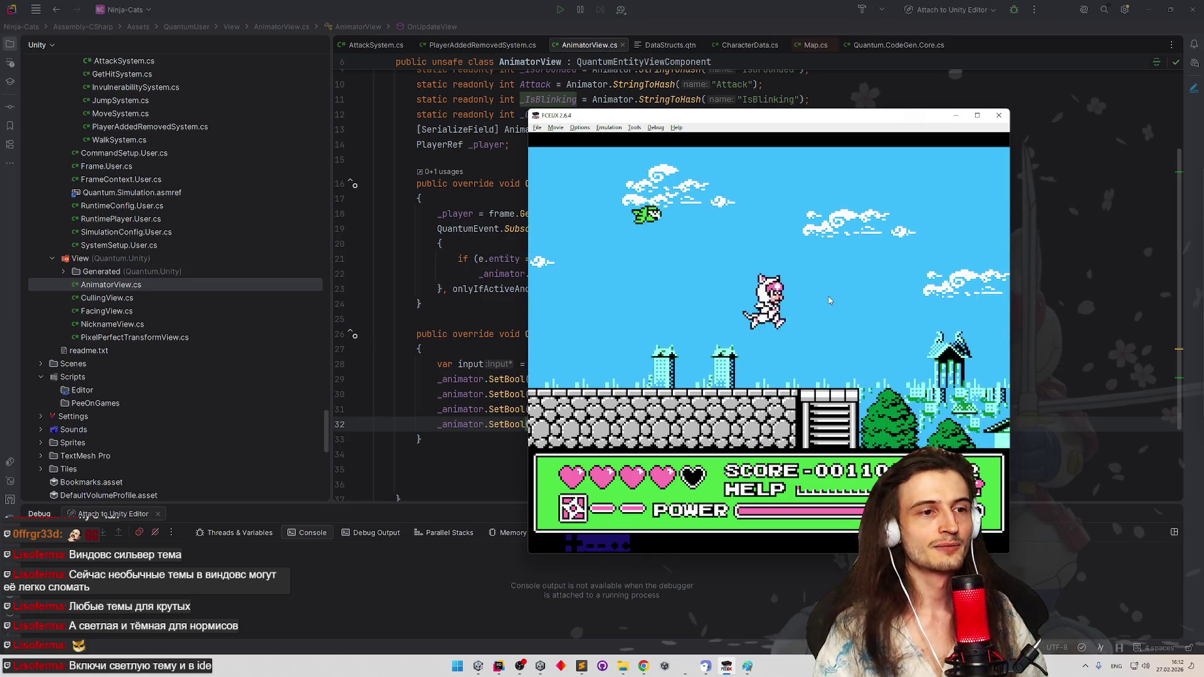
key("Right")
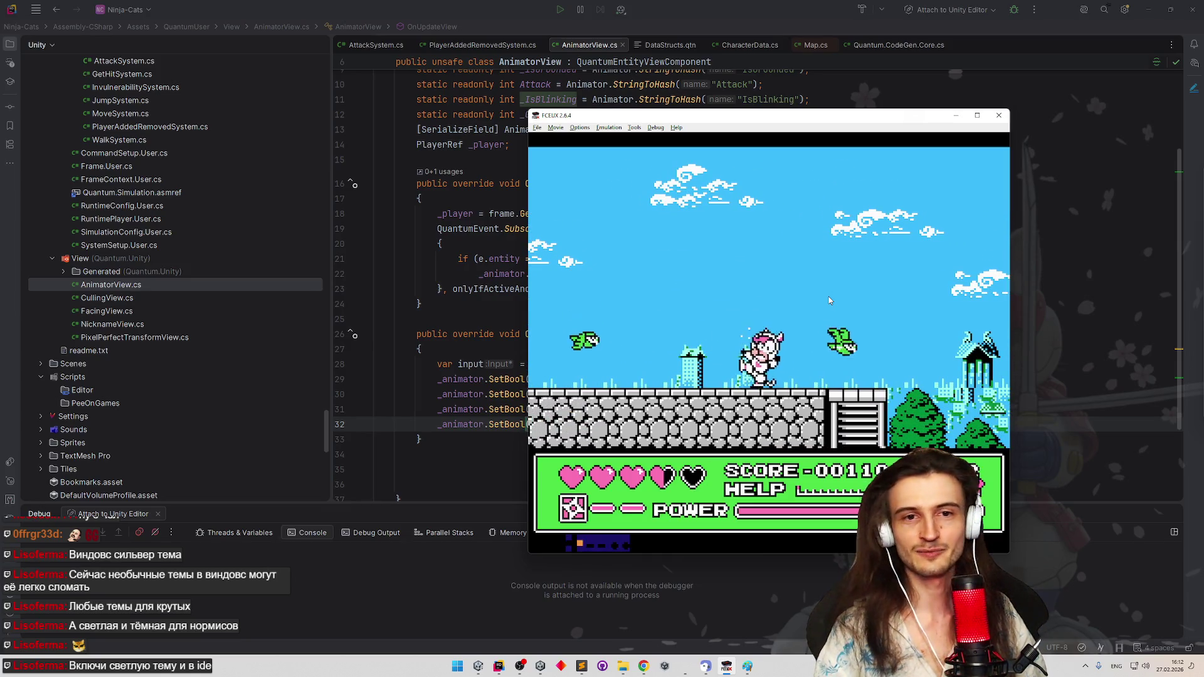
key("Right")
key("f")
key("Right")
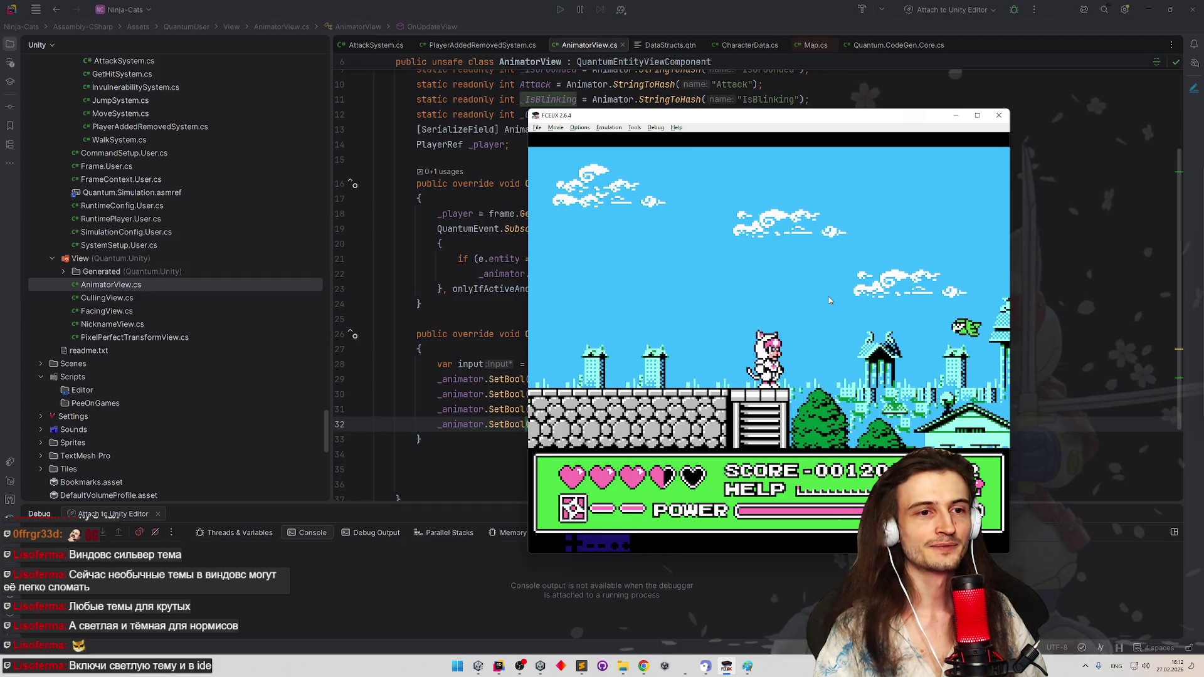
key("f")
key("d")
key("Right")
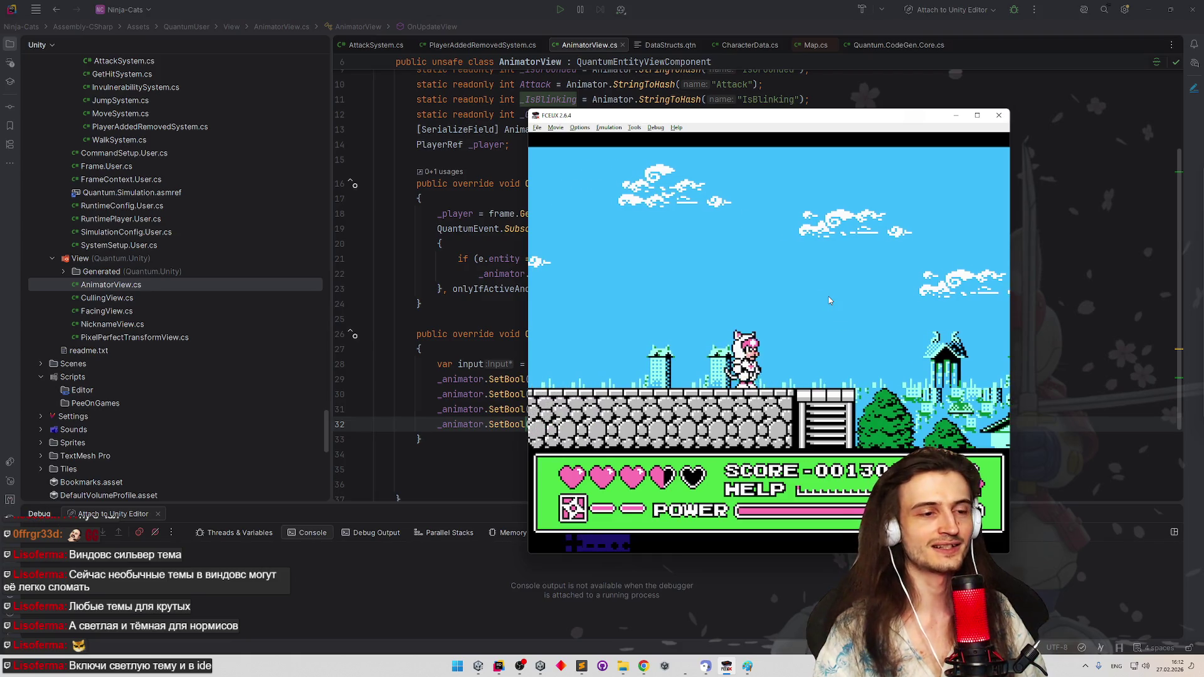
key("f")
key("d")
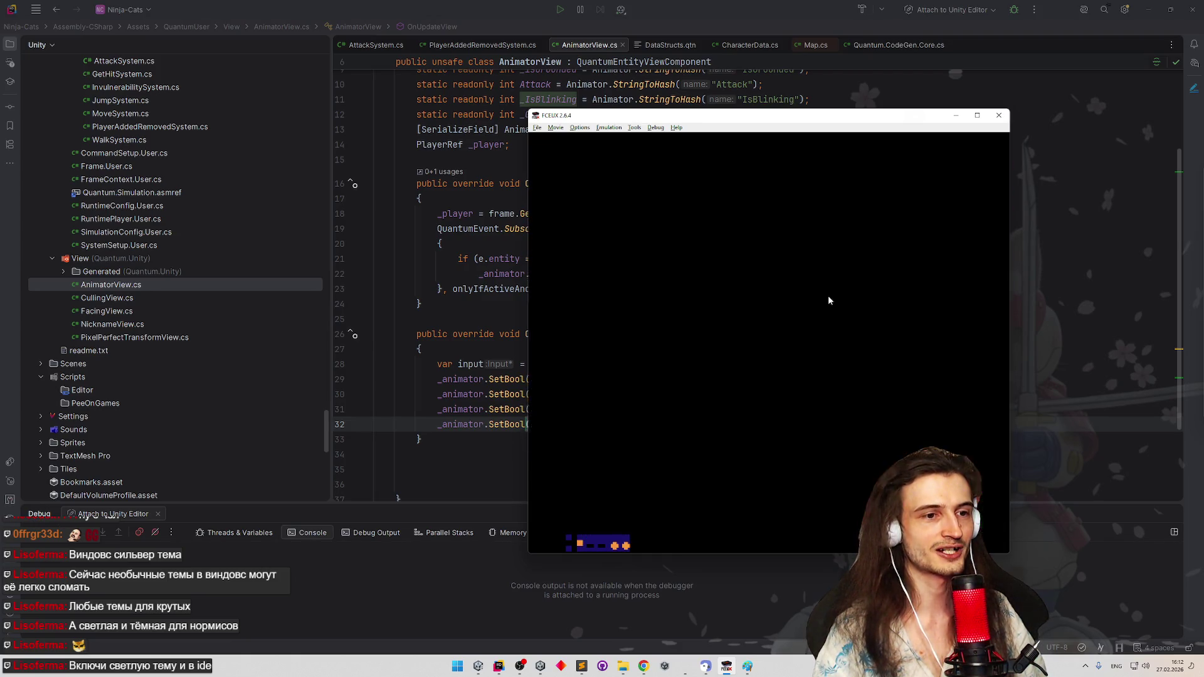
key("Right")
Fight the blue enemies and climb around the stone pillars in the forest stage, score 1400
key("Right")
key("d")
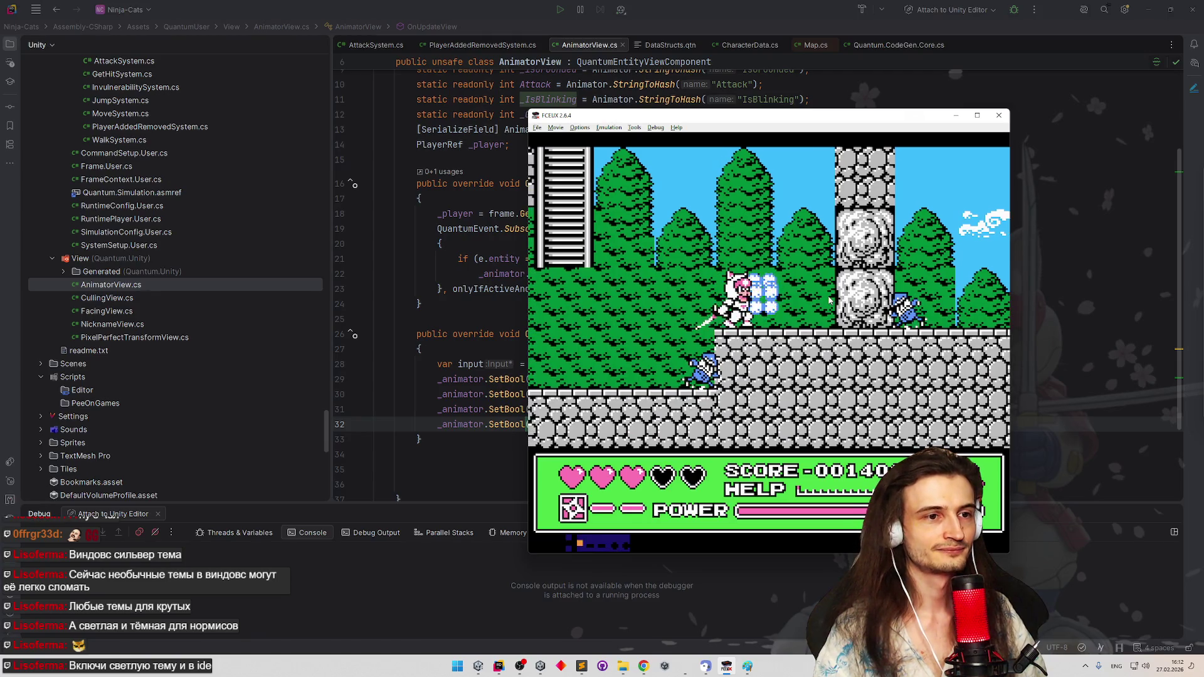
key("Right")
key("Right")
key("d")
key("f")
key("d")
key("d")
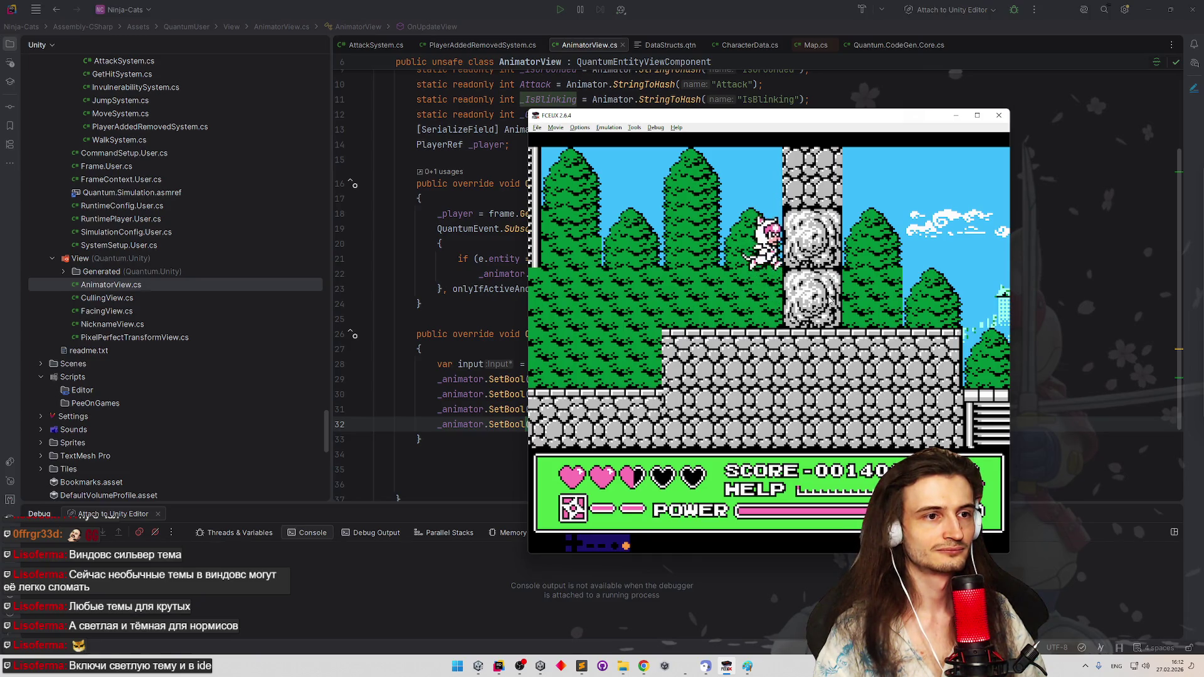
key("Left")
key("Left")
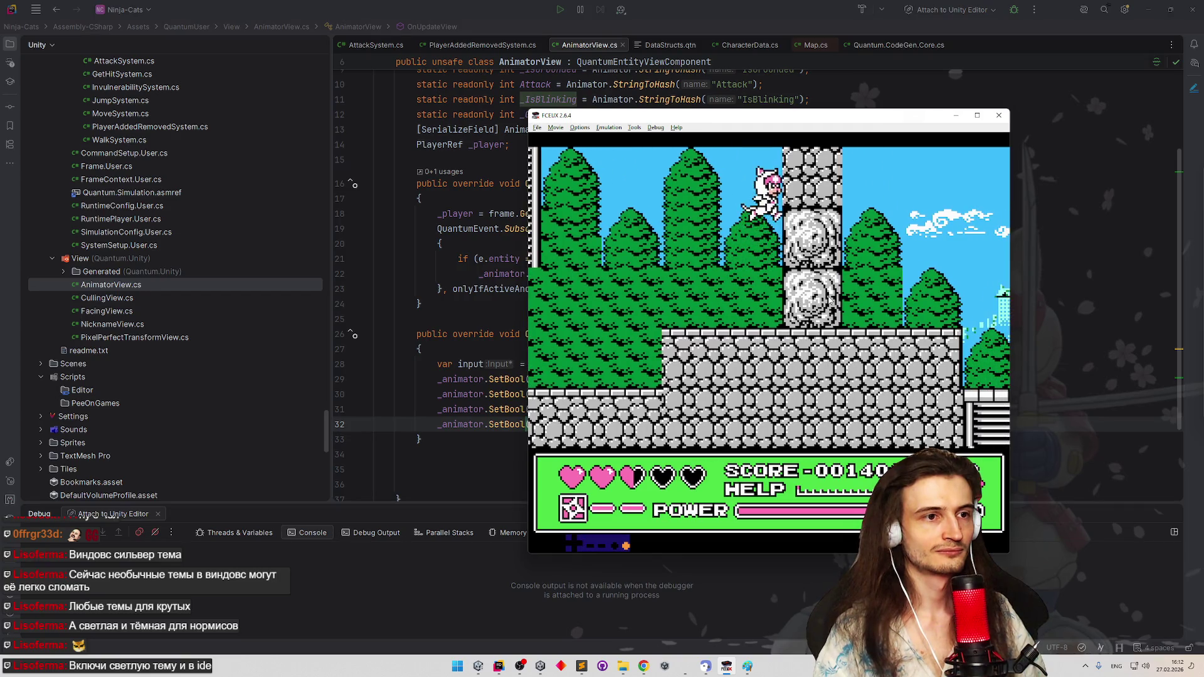
key("Right")
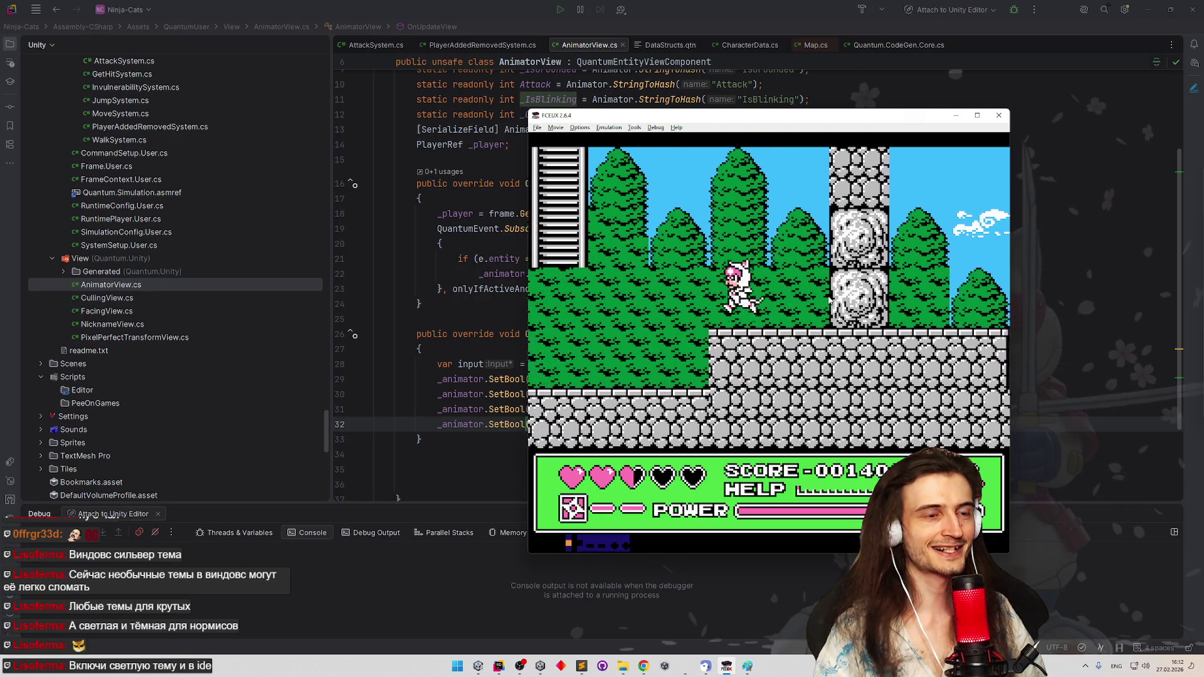
key("Right")
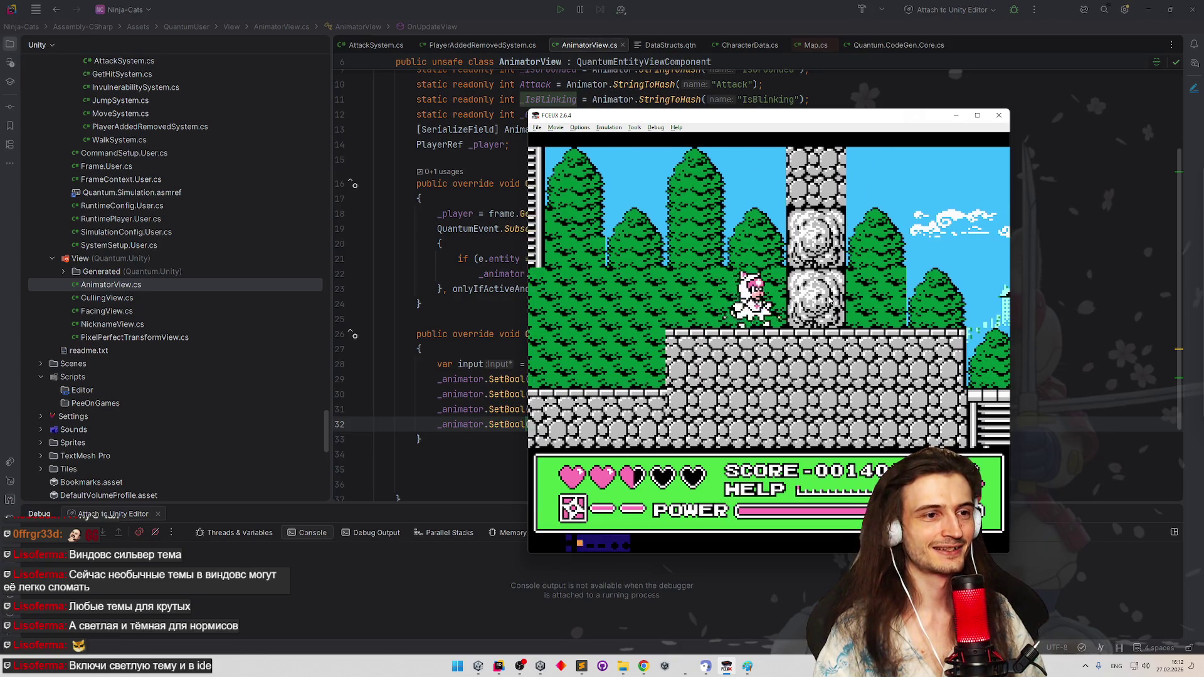
key("Left")
key("Right")
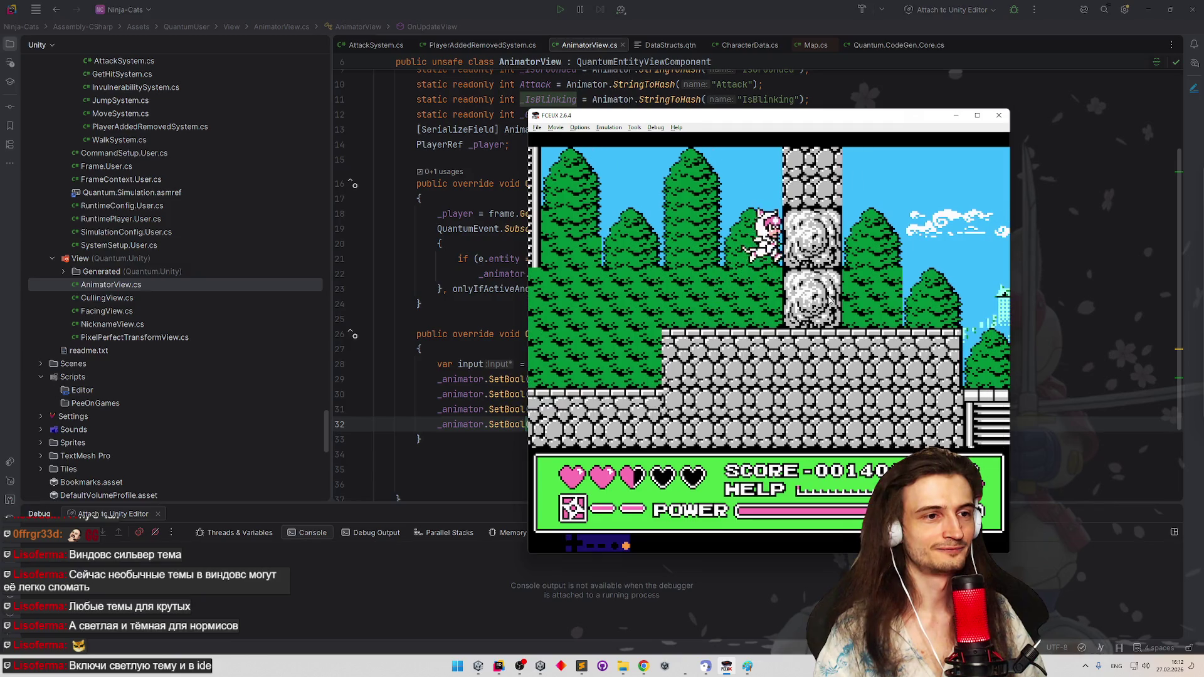
key("Left")
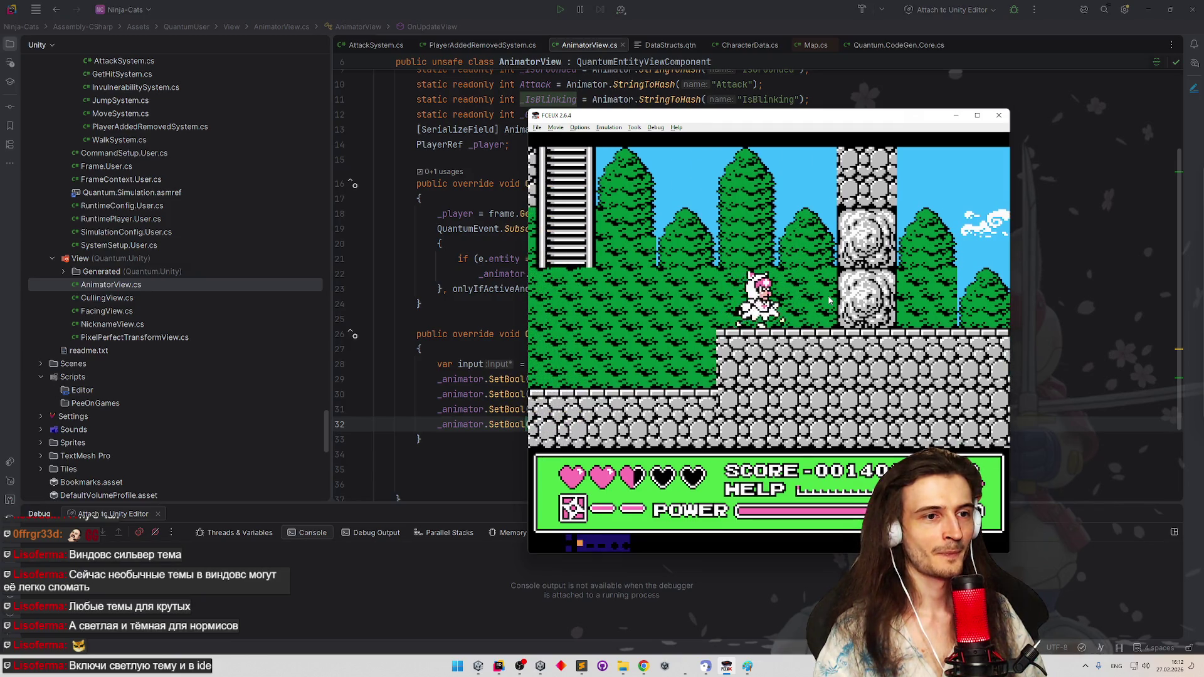
key("Right")
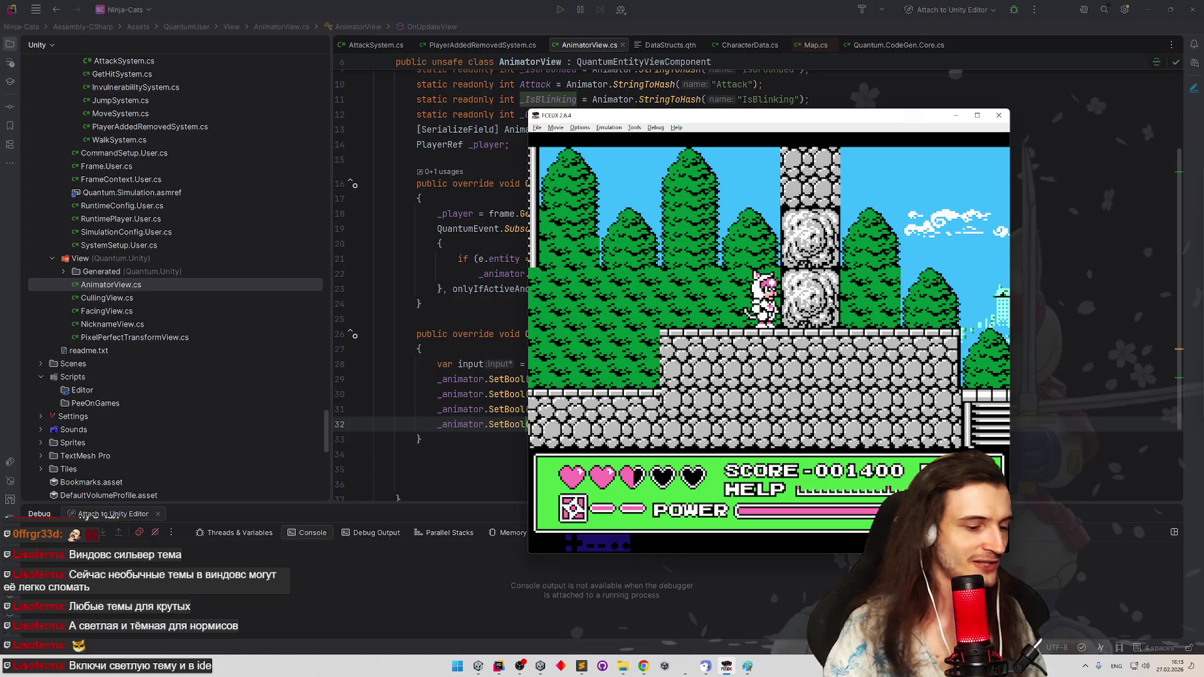
key("f")
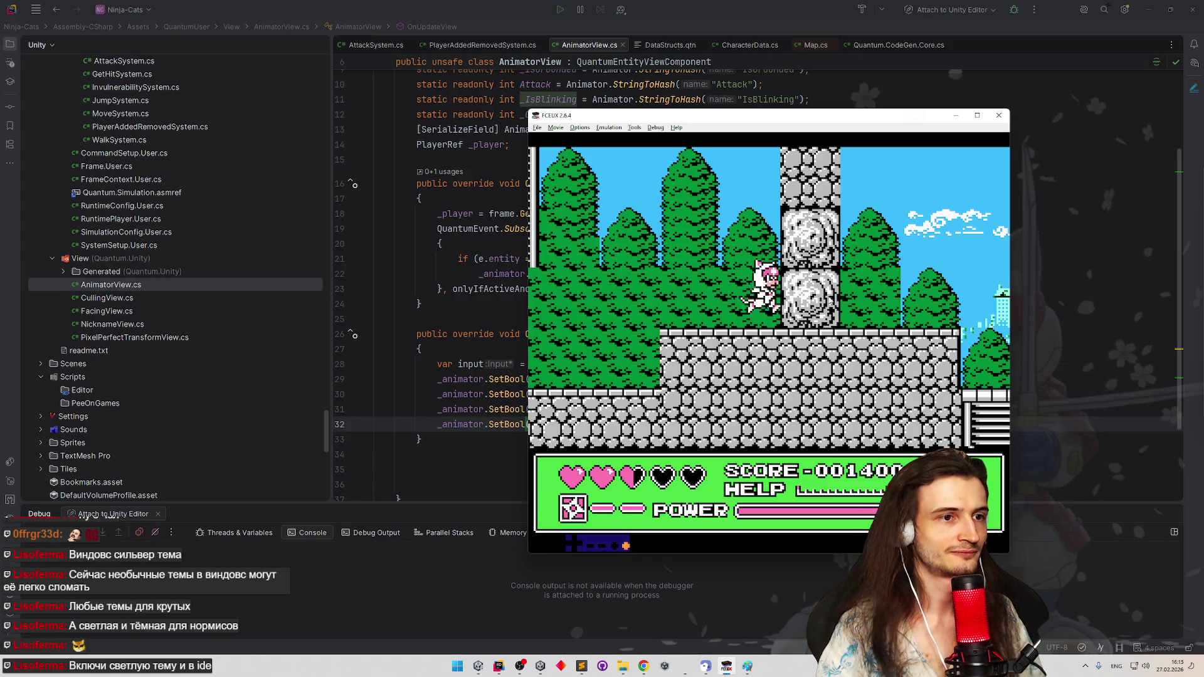
key("Left")
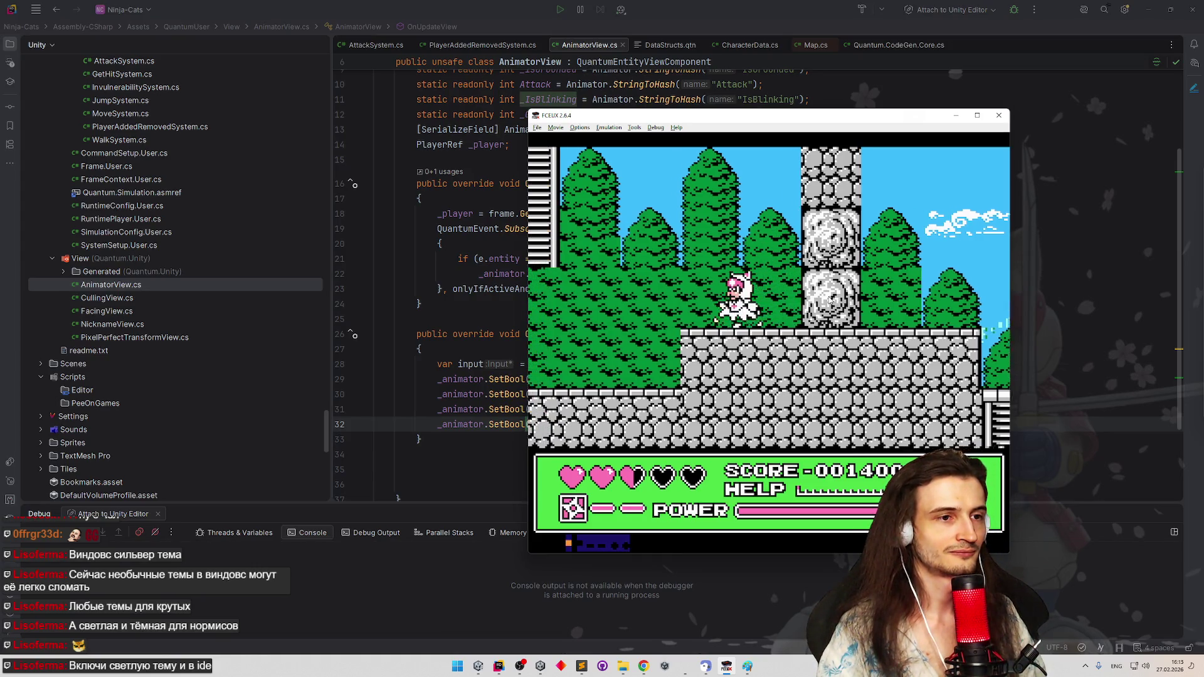
key("Right")
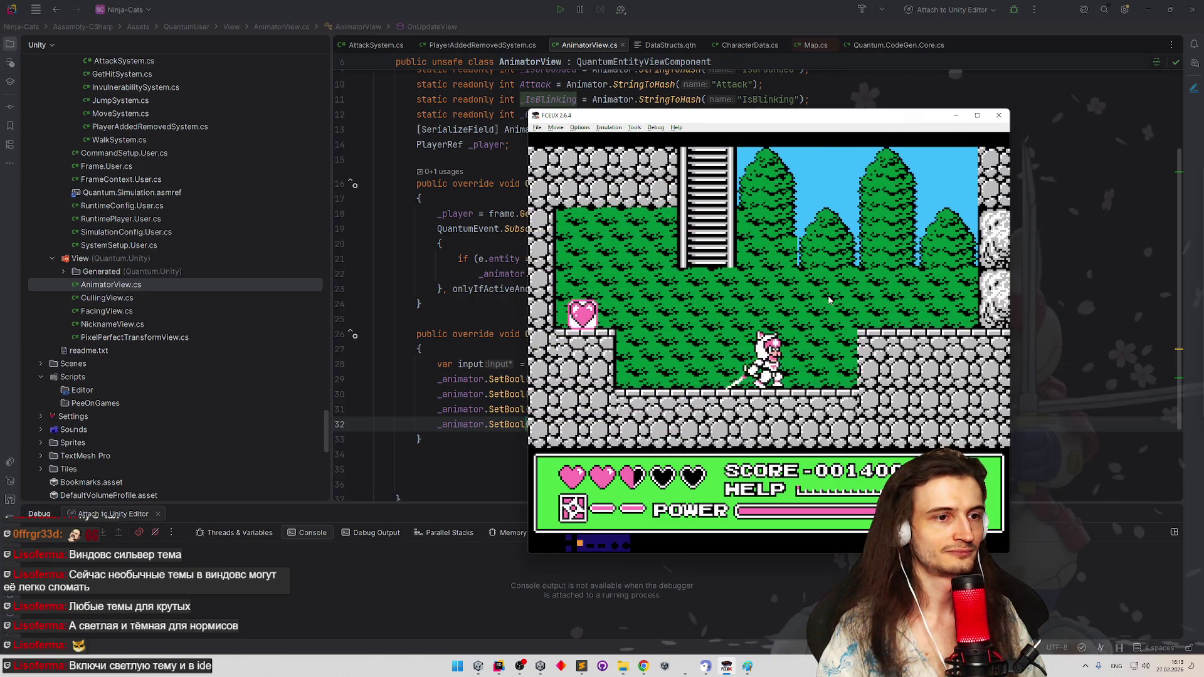
Reach the stone pillar, strike the enemy there, and start slowing emulation speed
key("Right")
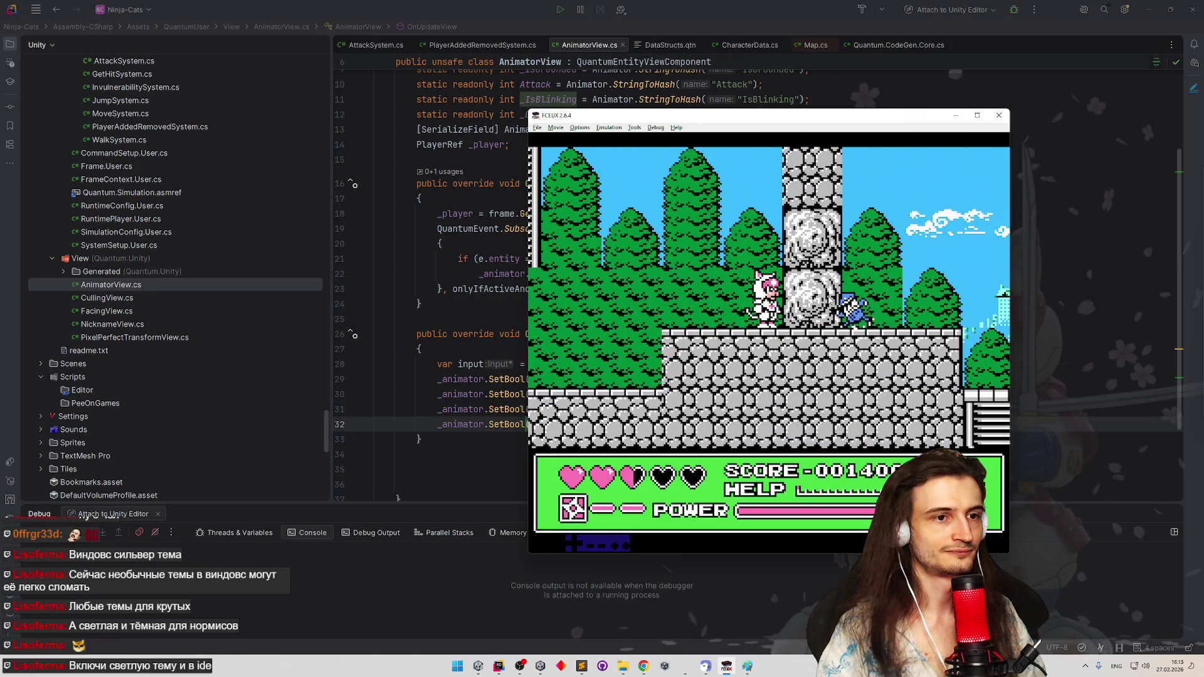
key("Left")
key("Right")
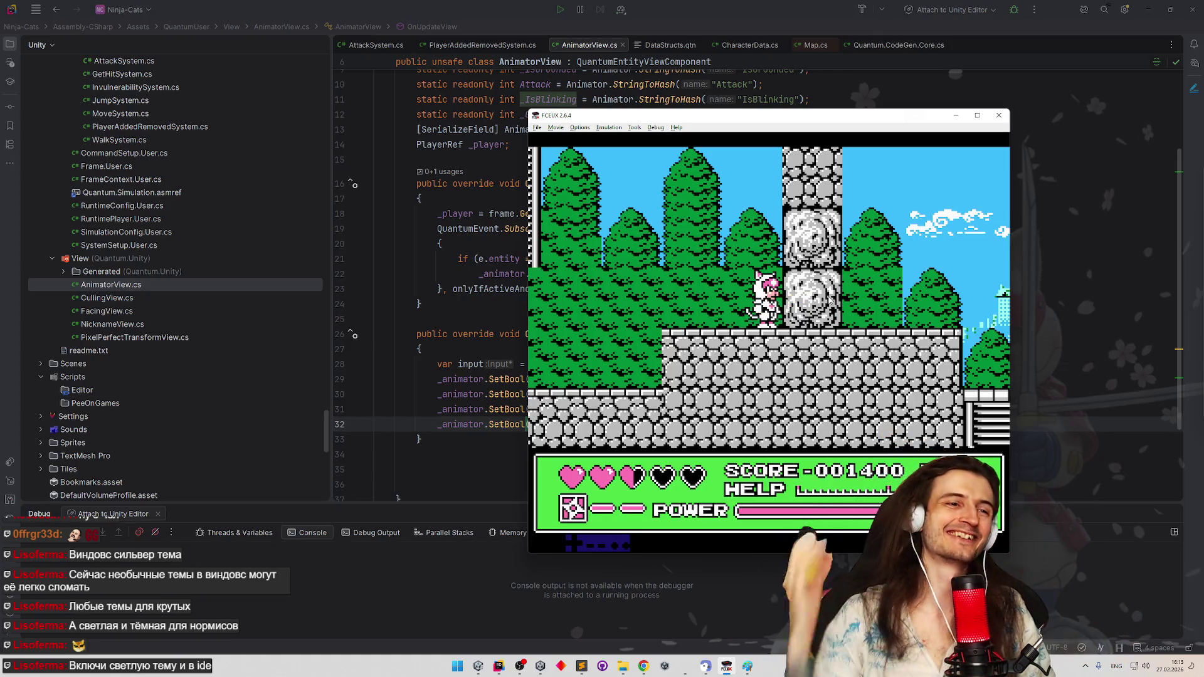
key("Left")
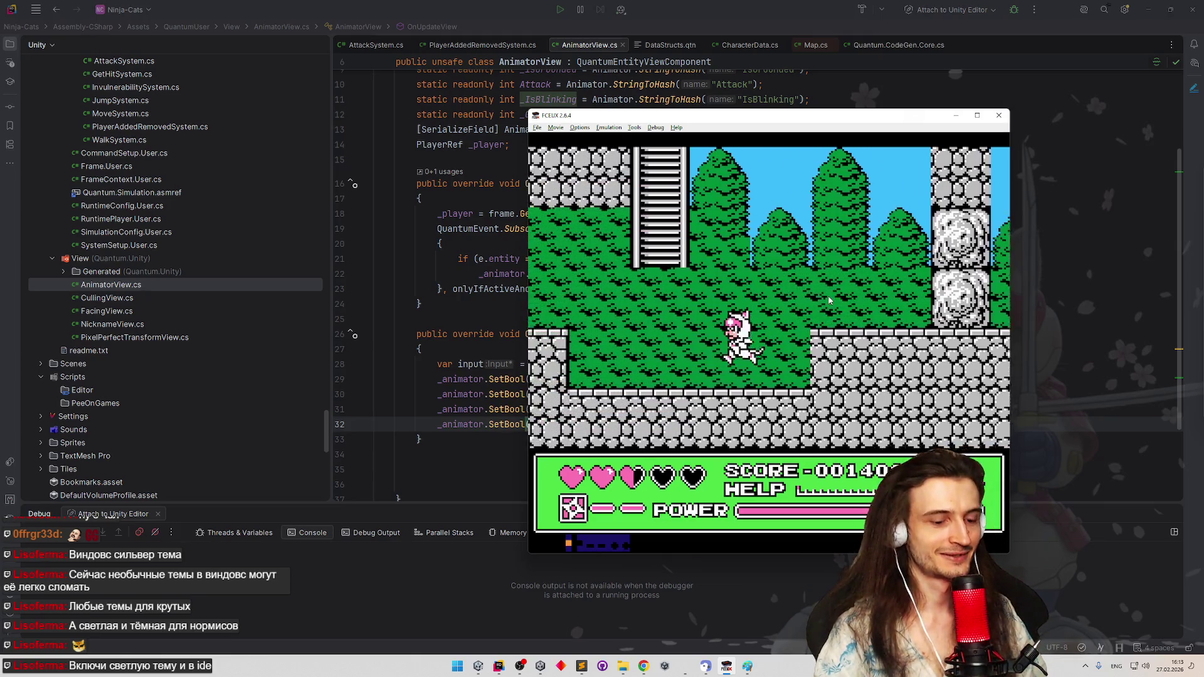
key("Right")
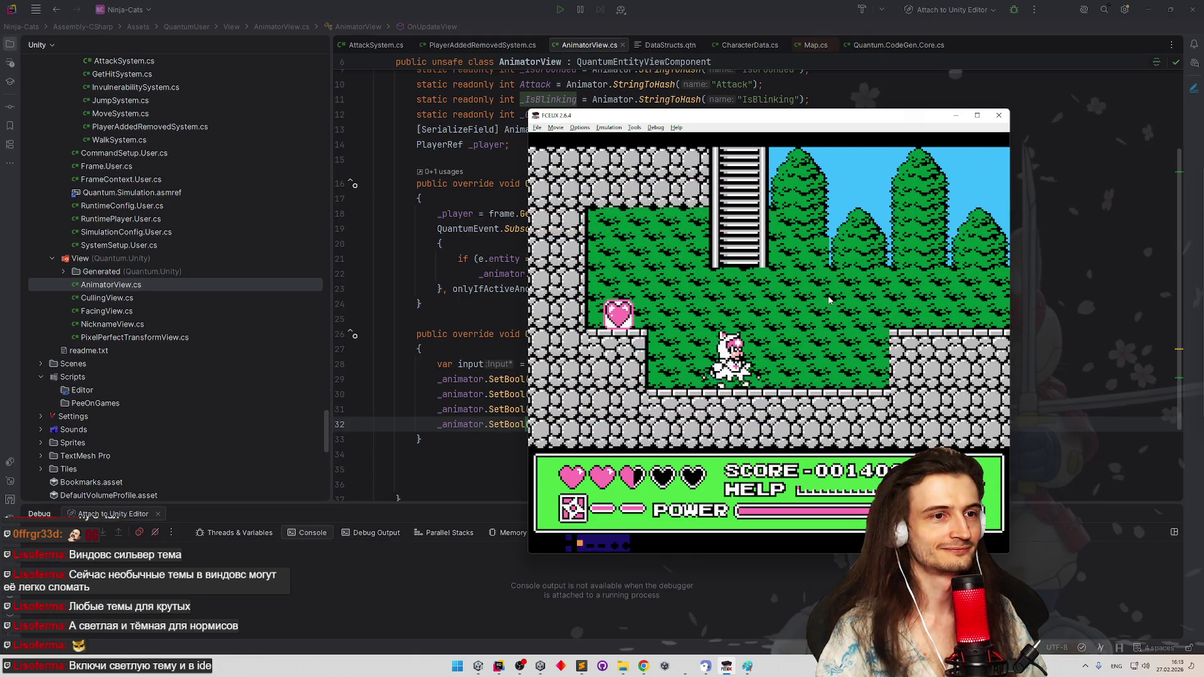
key("Right")
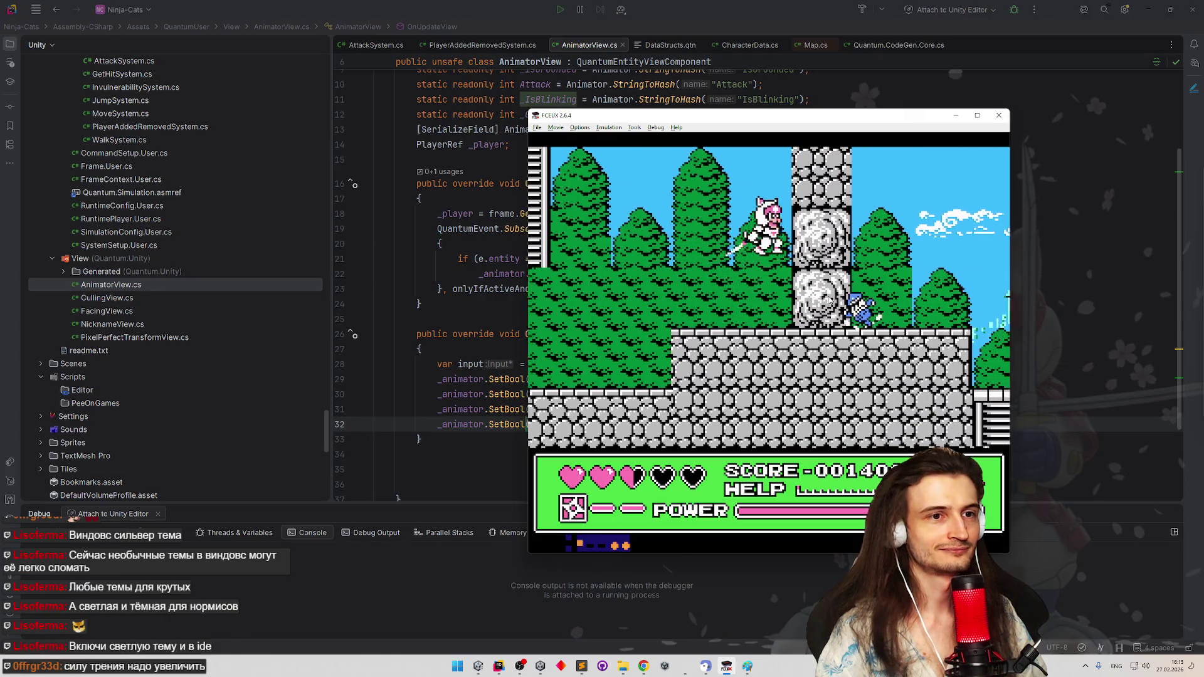
key("Right")
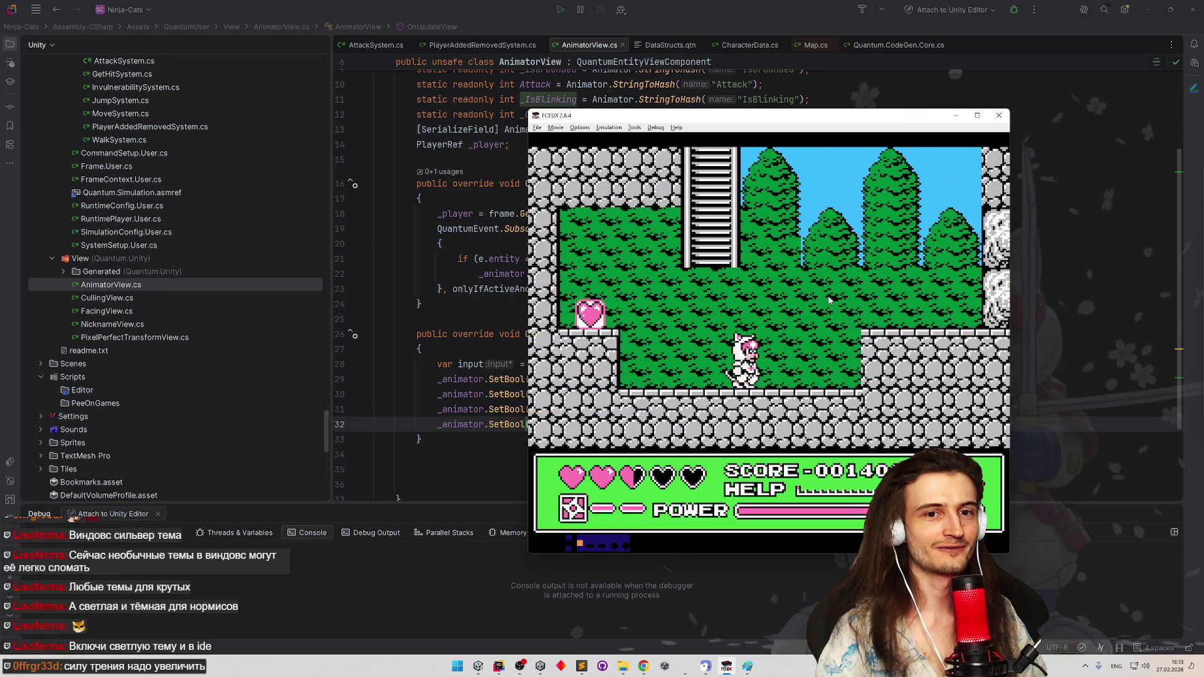
key("Right")
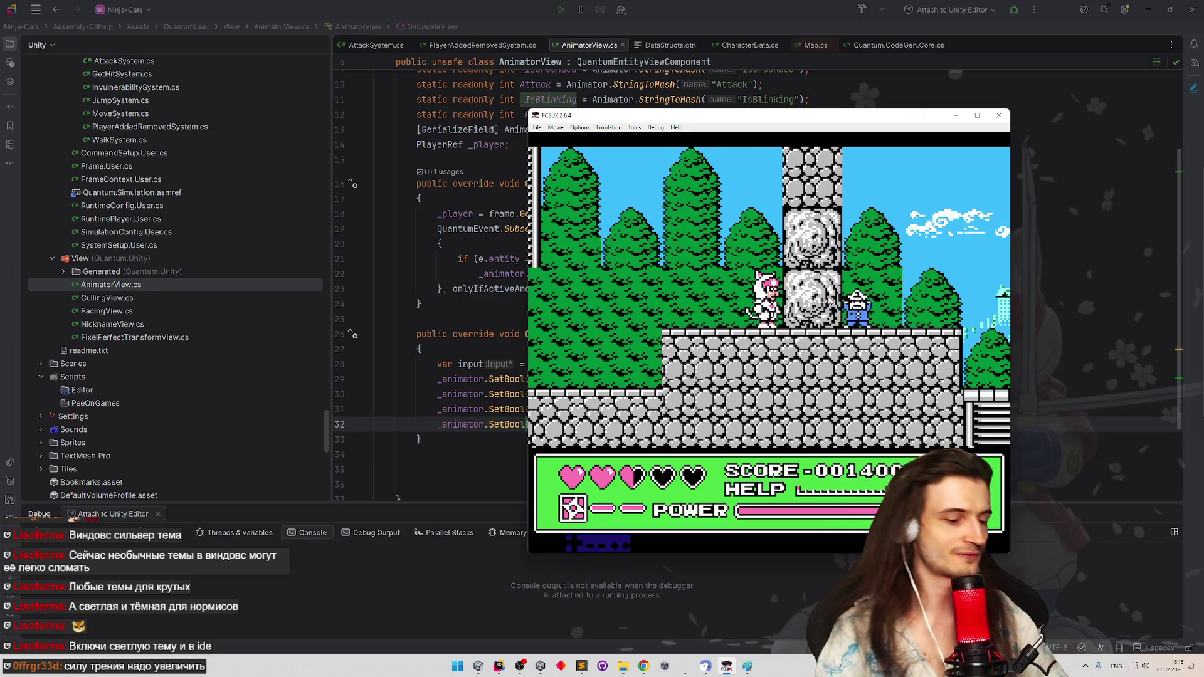
key("d")
key("minus")
key("minus")
key("minus")
key("minus")
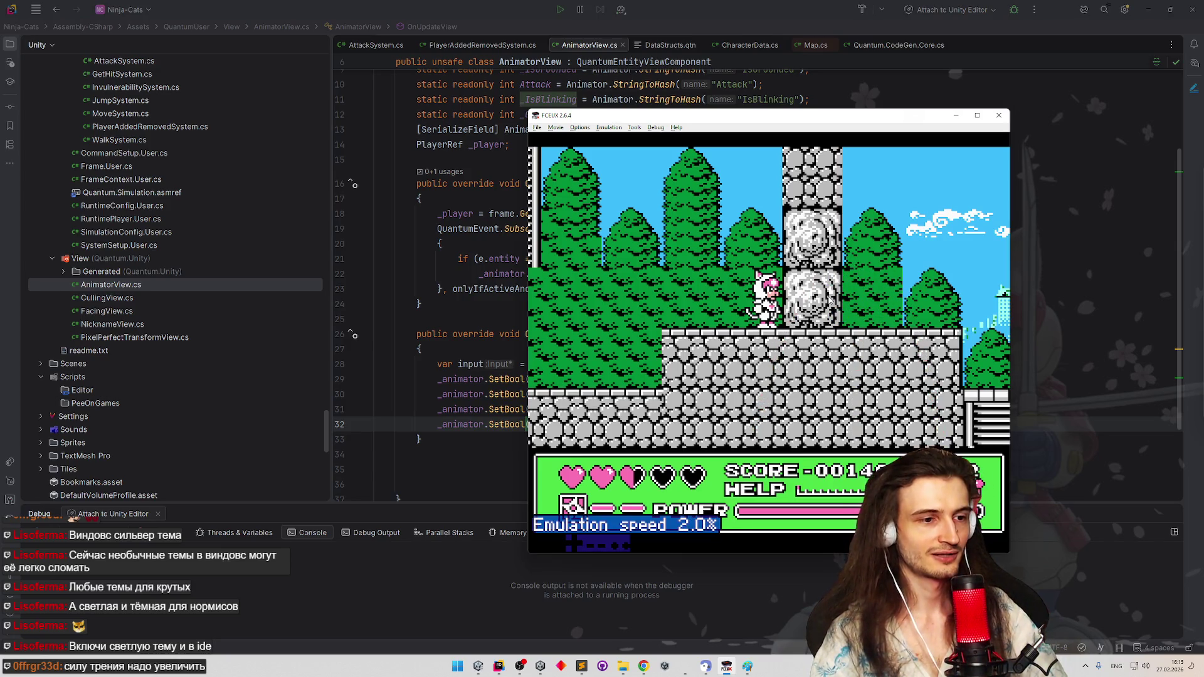
Drop emulation speed to 1.6% and start the cat running right beside the pillar
key("minus")
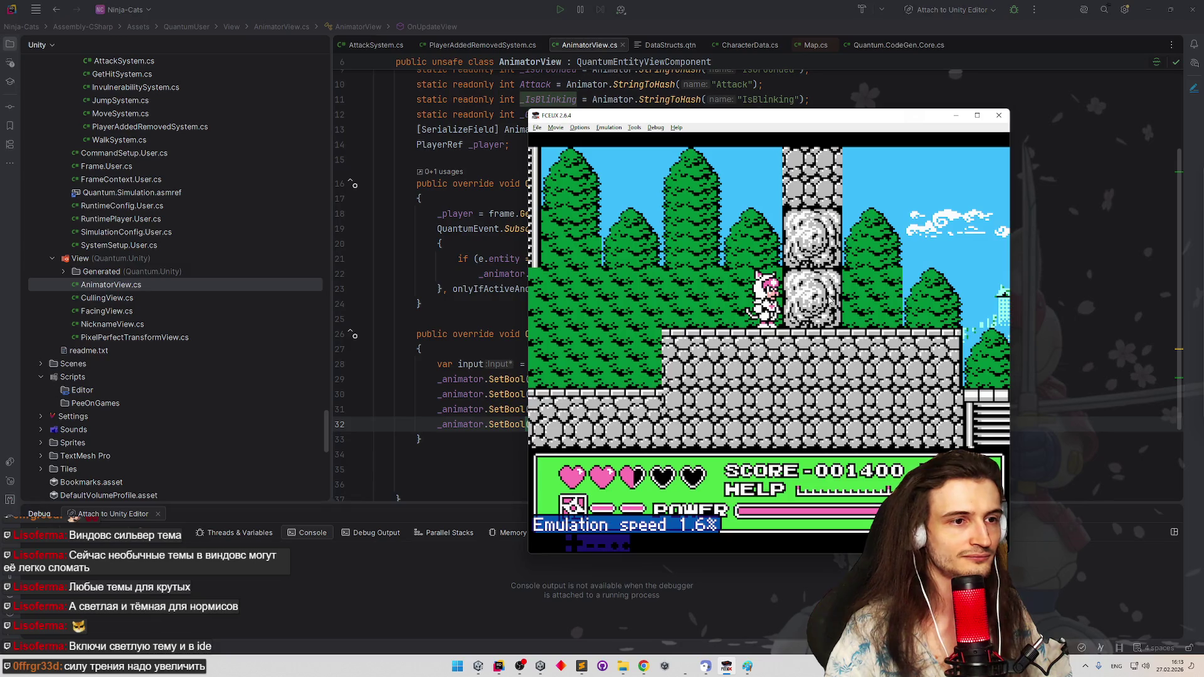
key("Right")
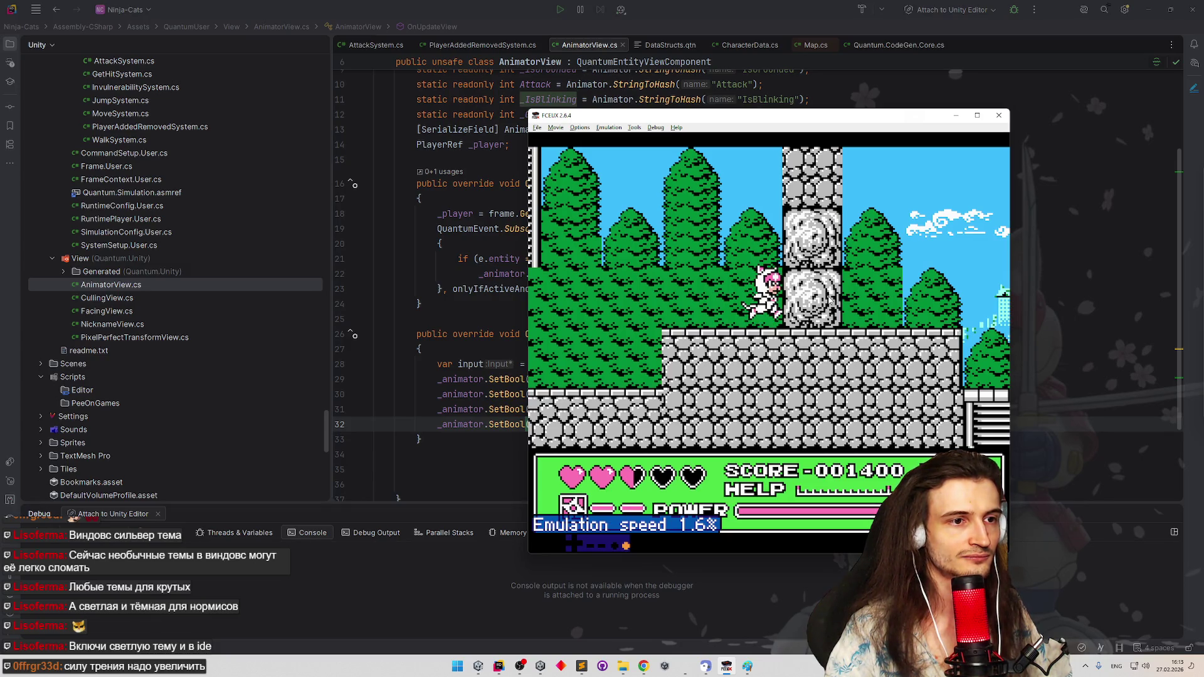
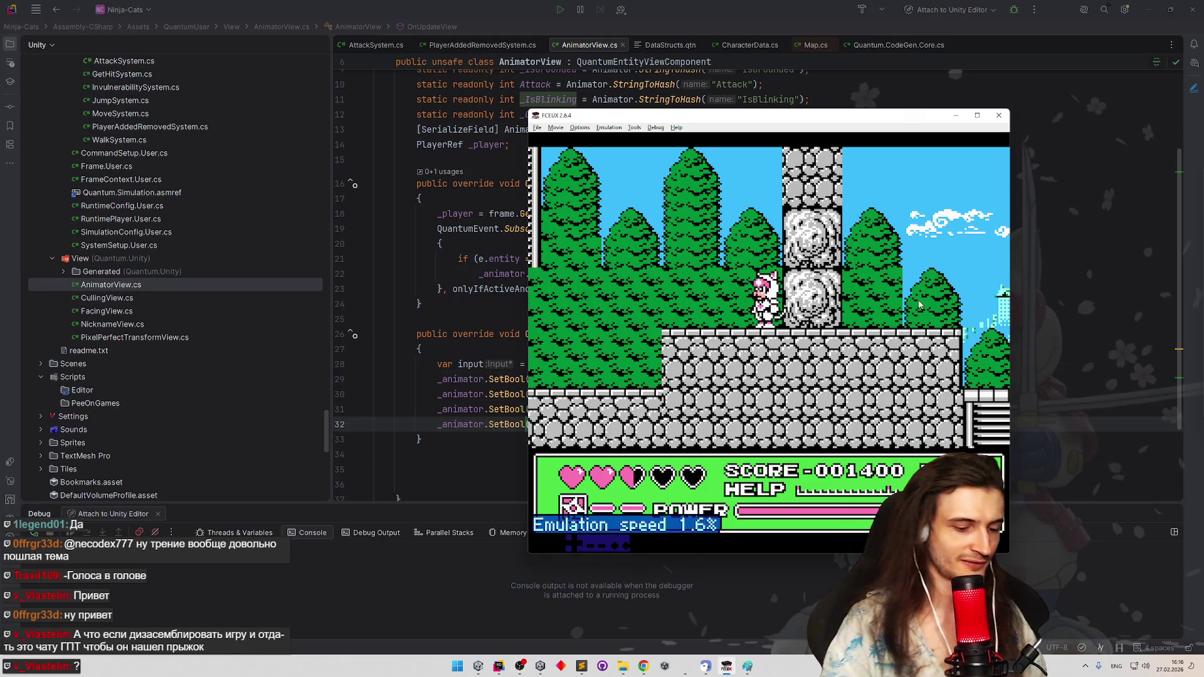
Focus FCEUX and raise the emulation speed to about 10%
left_click(919, 303)
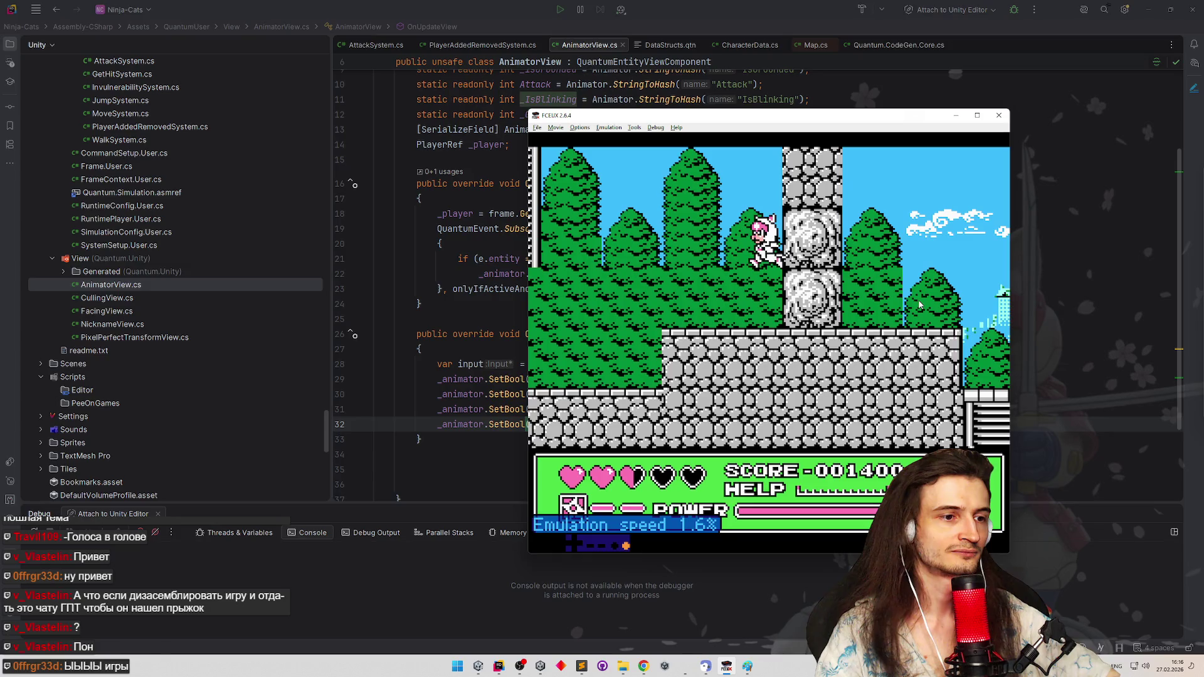
key("equal")
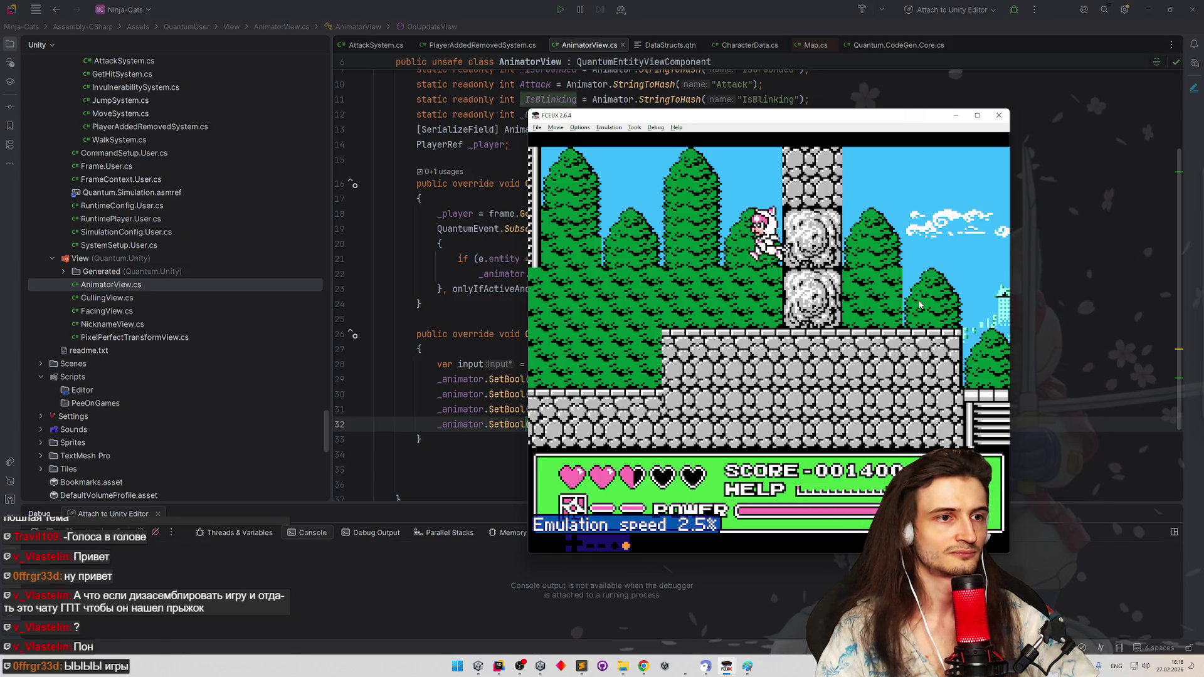
key("equal")
key("equal")
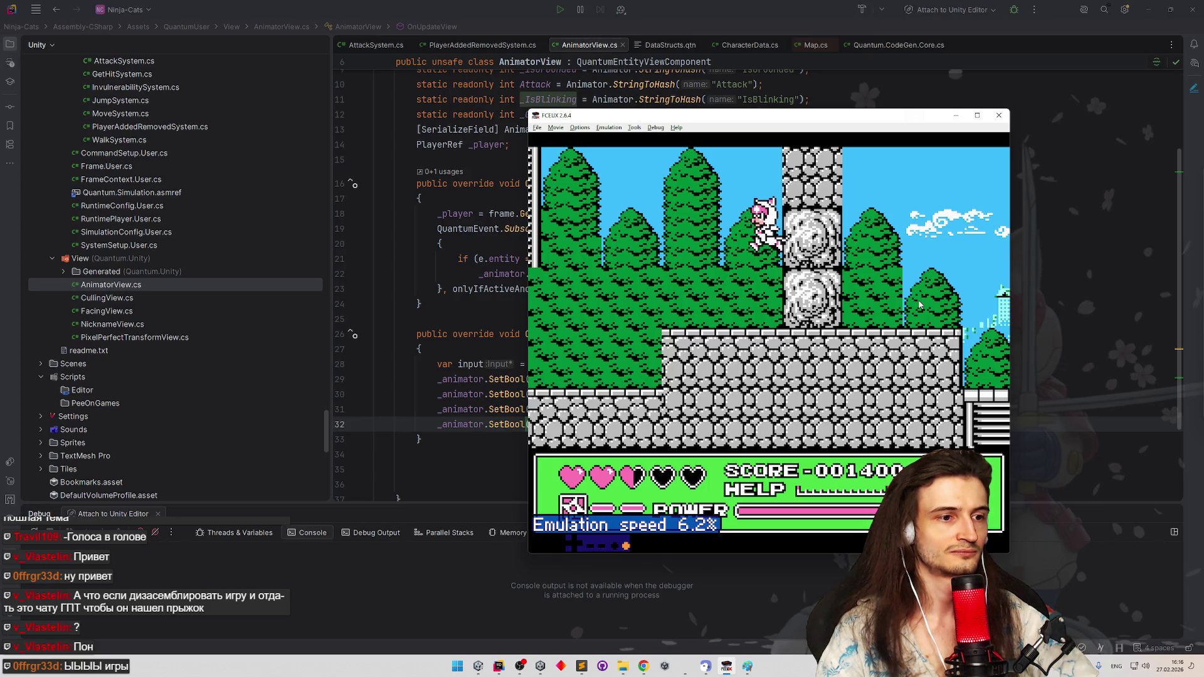
key("equal")
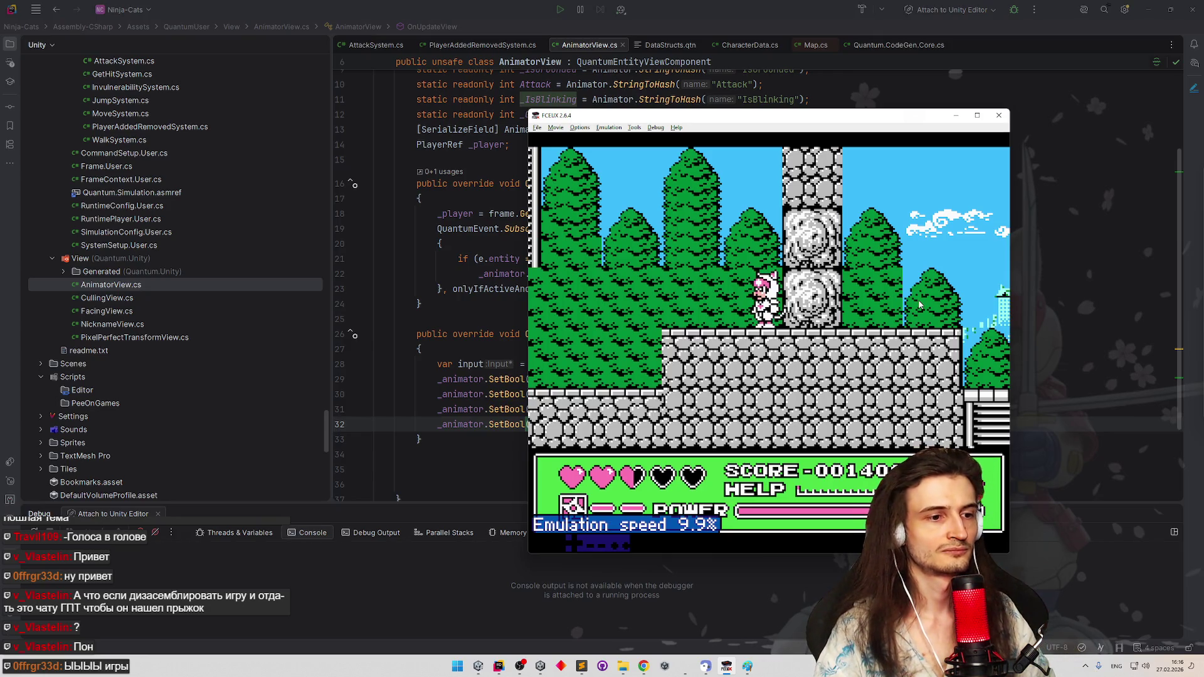
Walk the cat left and right and jump beside the stone pillar and off the ledge
key("Left")
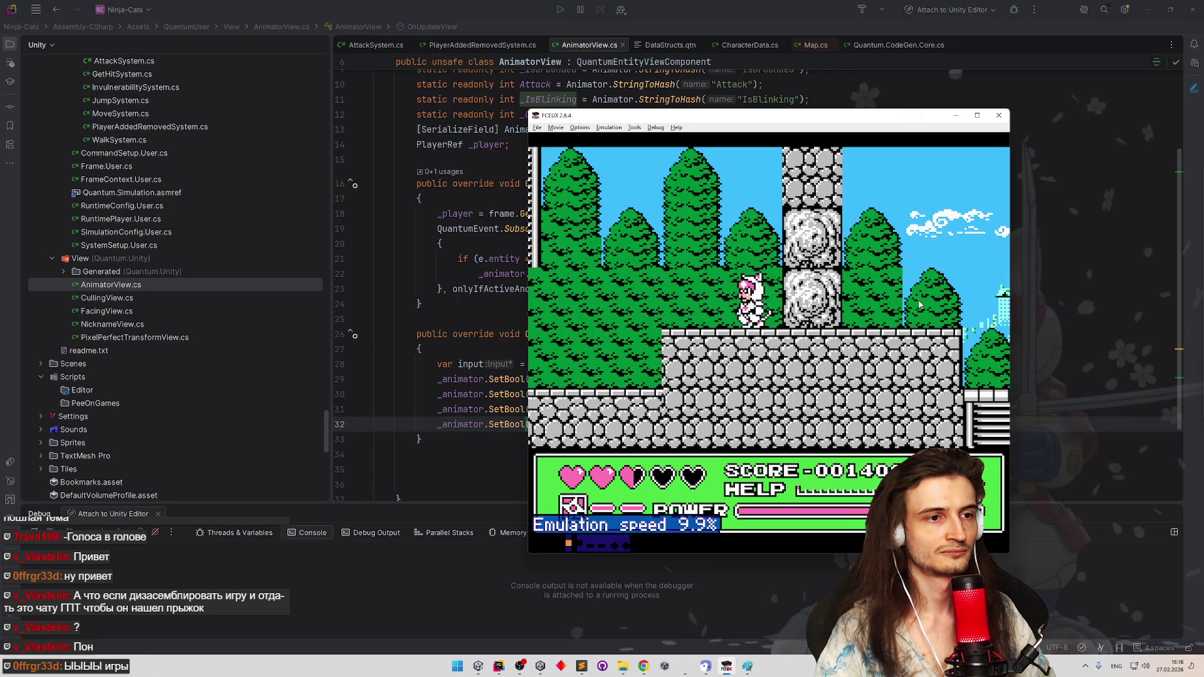
key("Left")
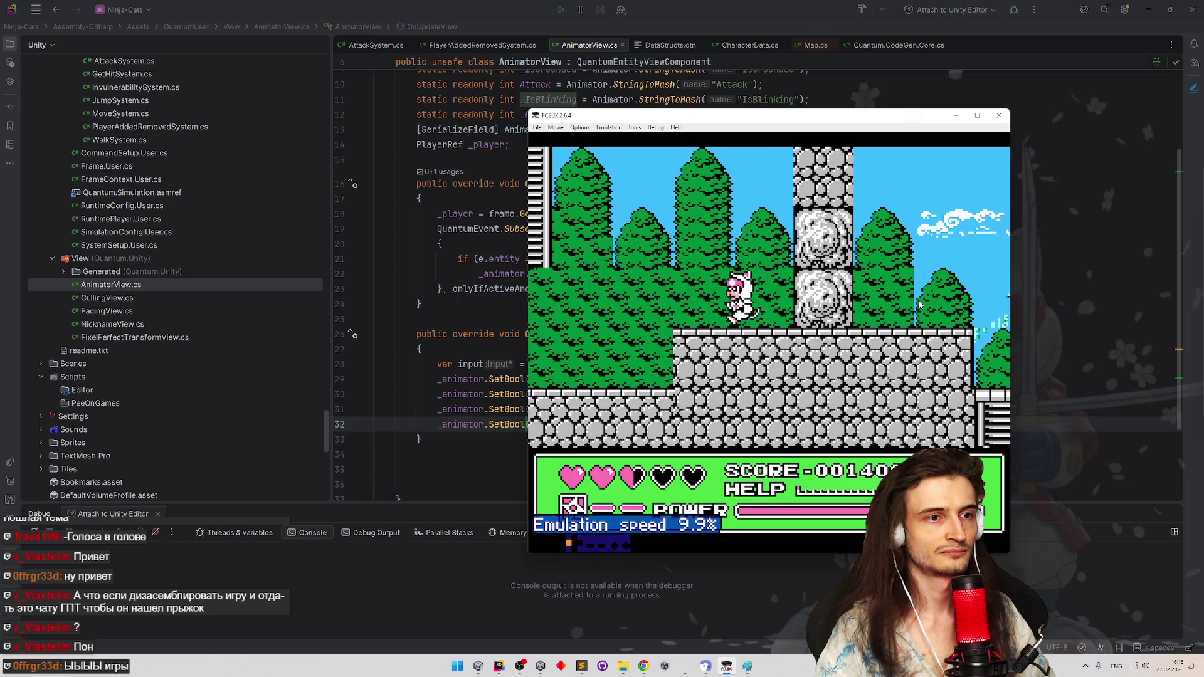
key("Right")
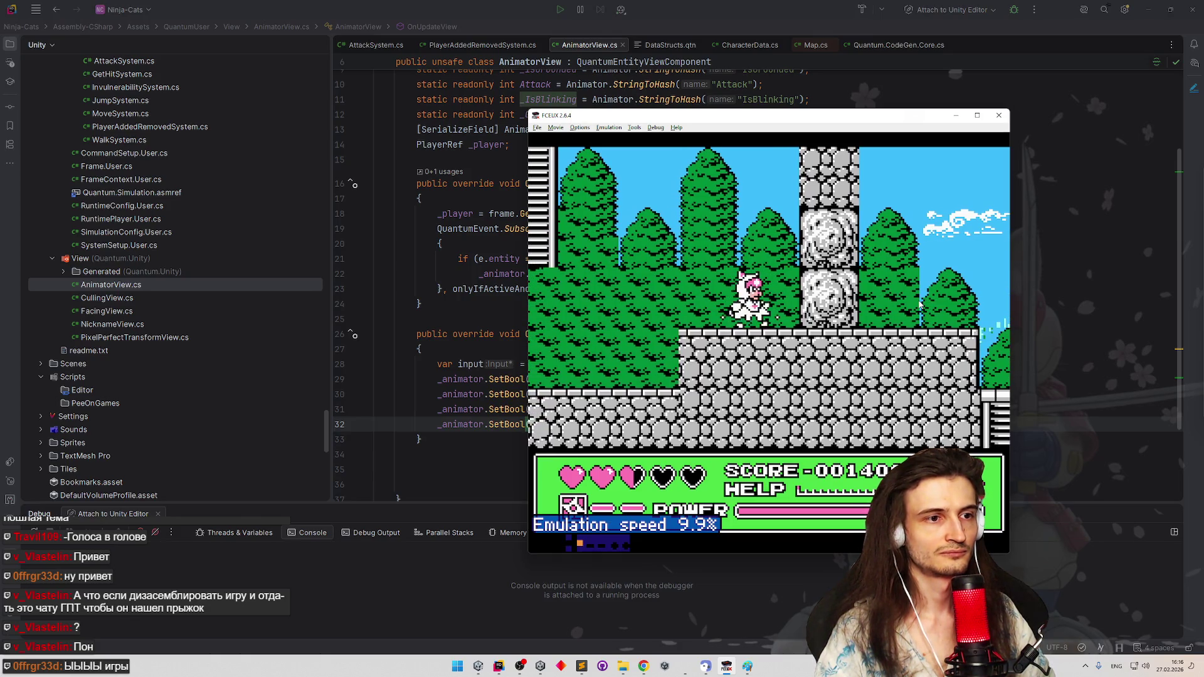
key("f")
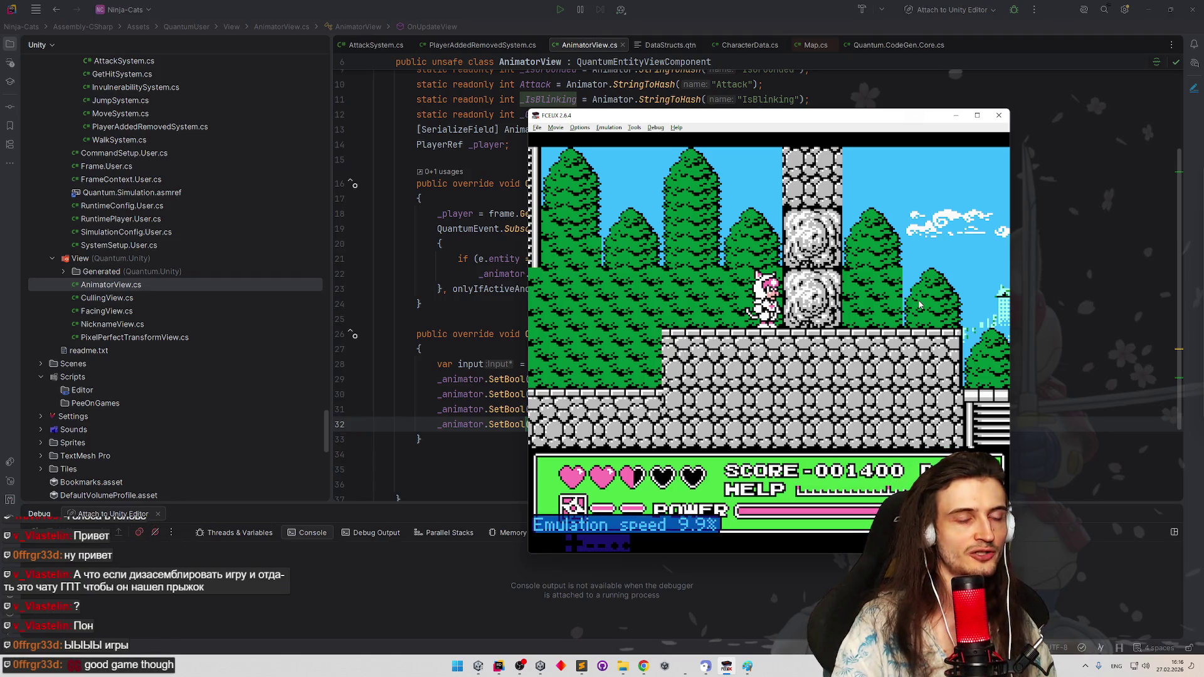
key("f")
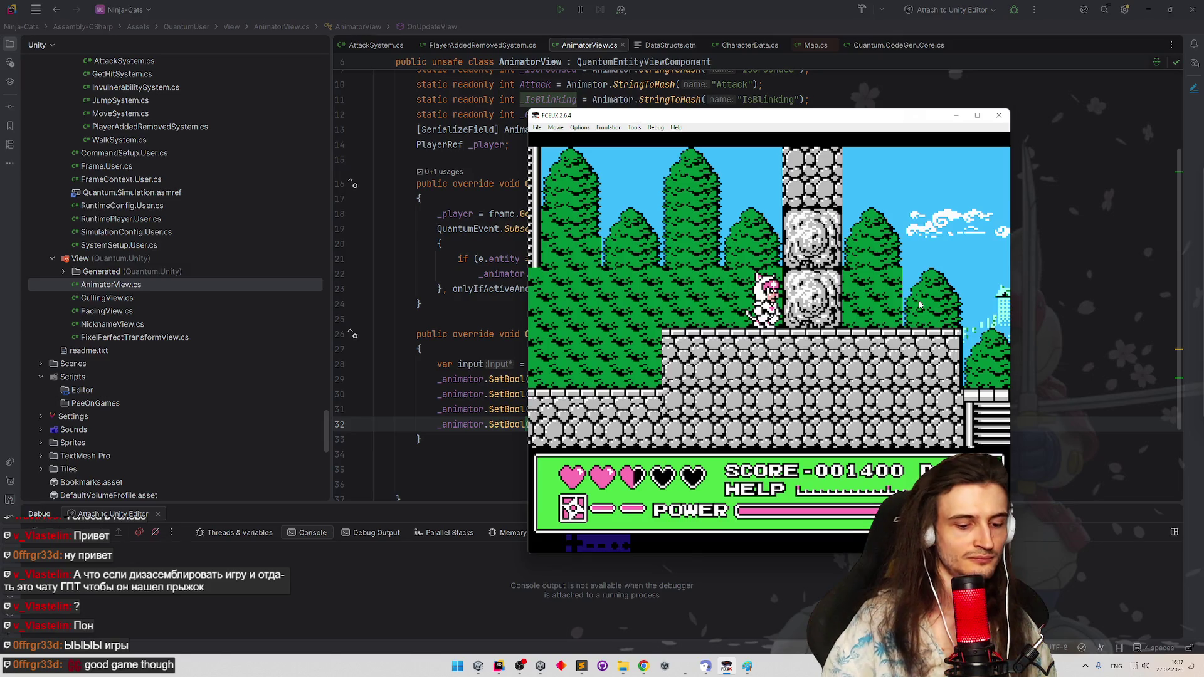
key("f")
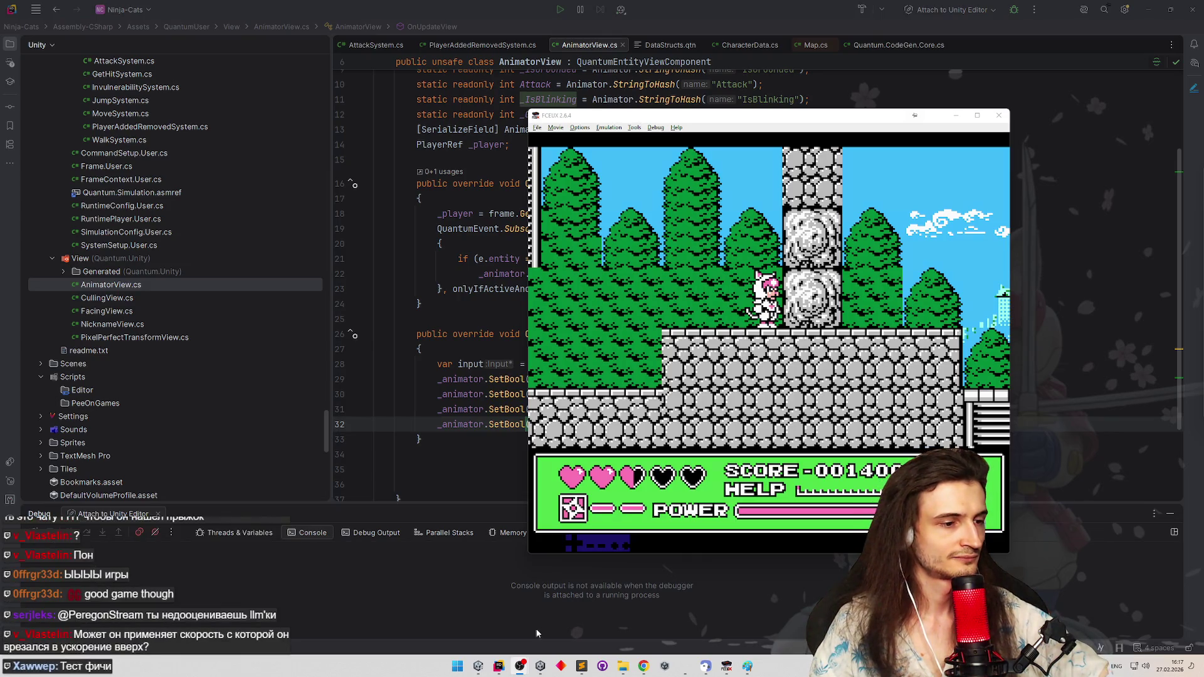
mouse_move(498, 666)
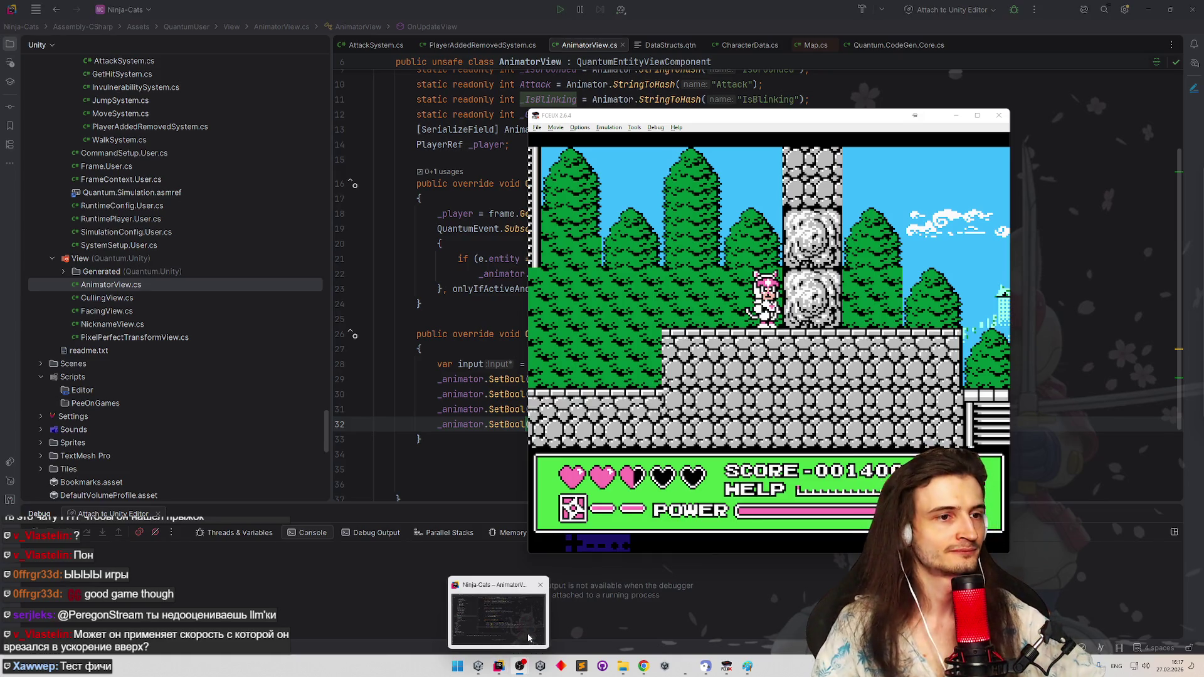
Minimize the emulator so the animator view script shows again
left_click(498, 666)
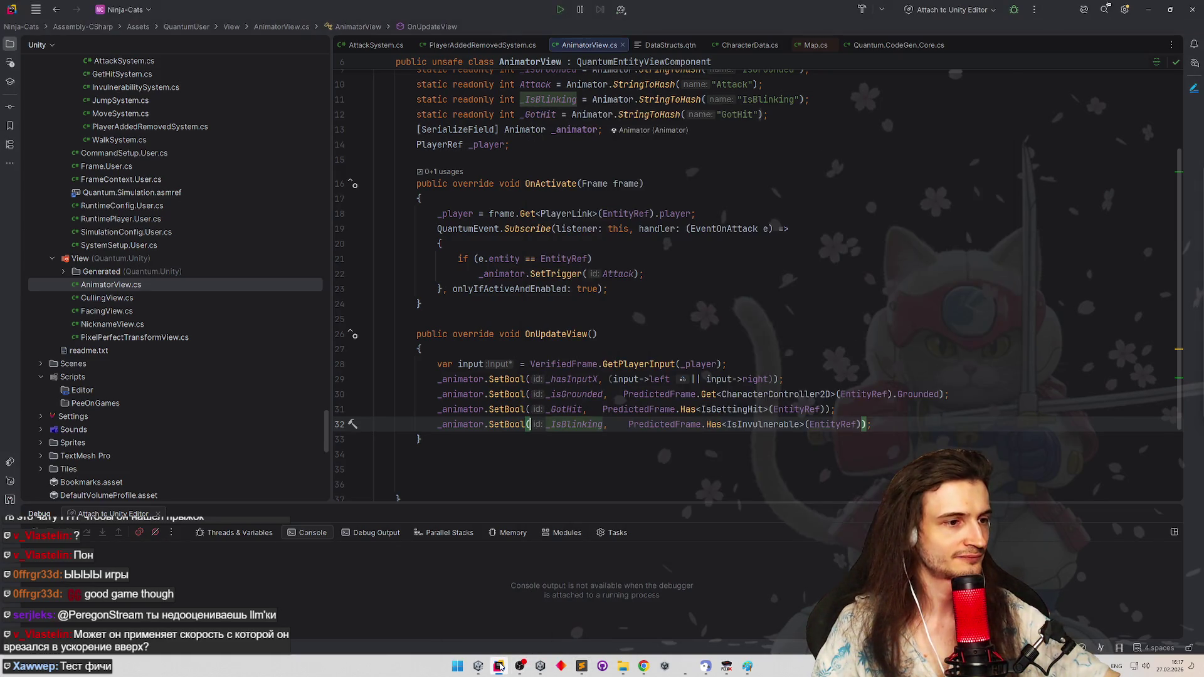
Search the Start menu, first landing on the Adobe Photoshop result, then searching again
left_click(499, 666)
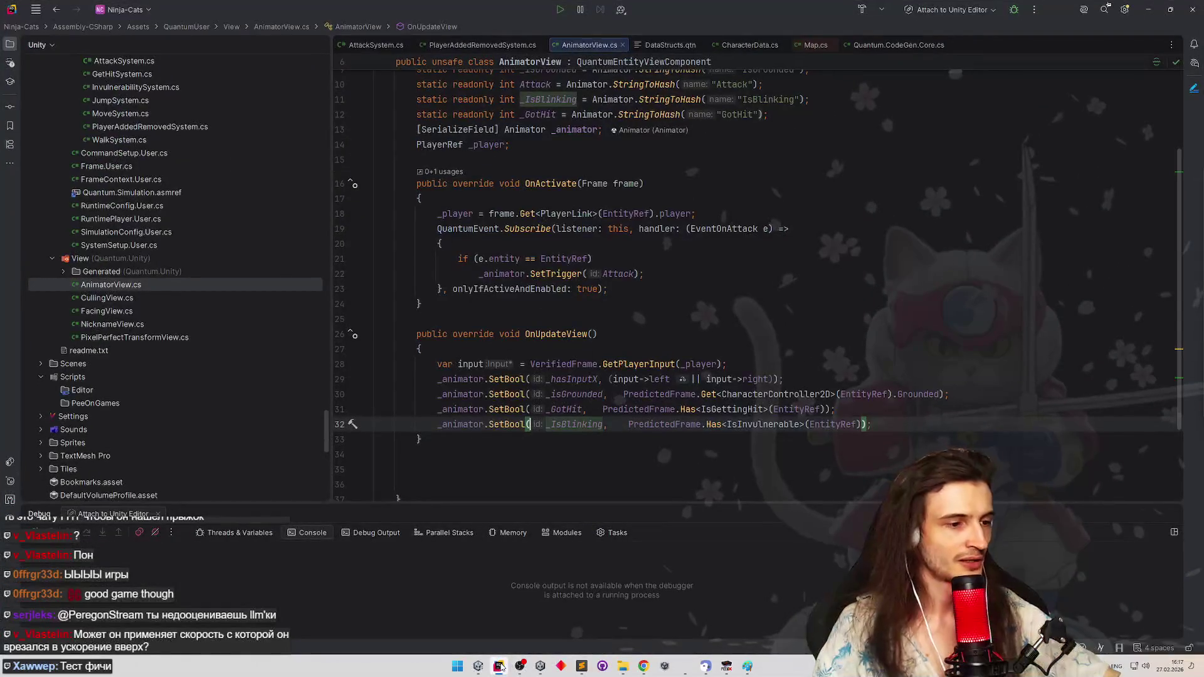
left_click(457, 667)
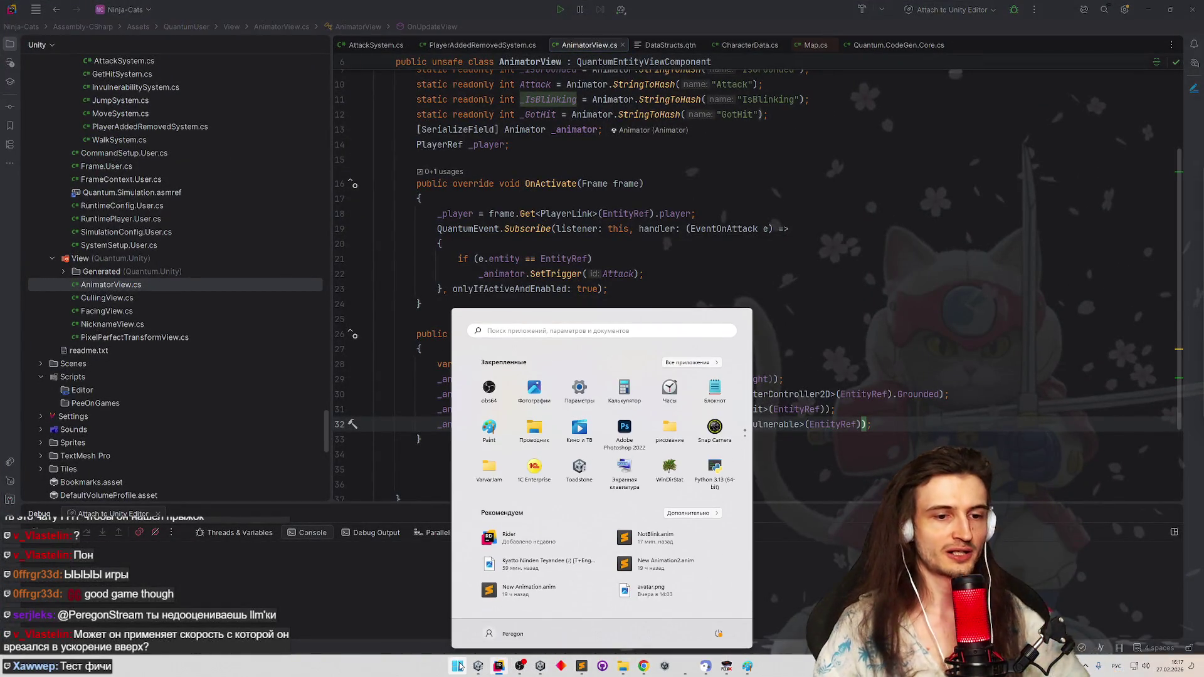
type("фшщ")
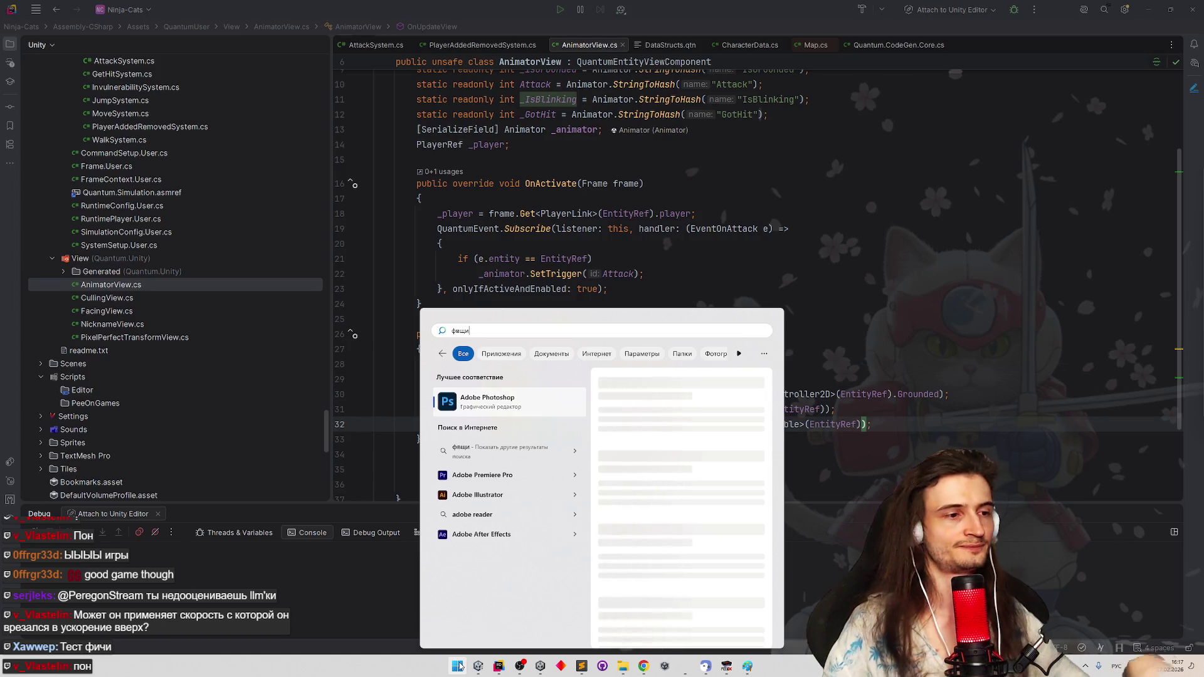
left_click(491, 412)
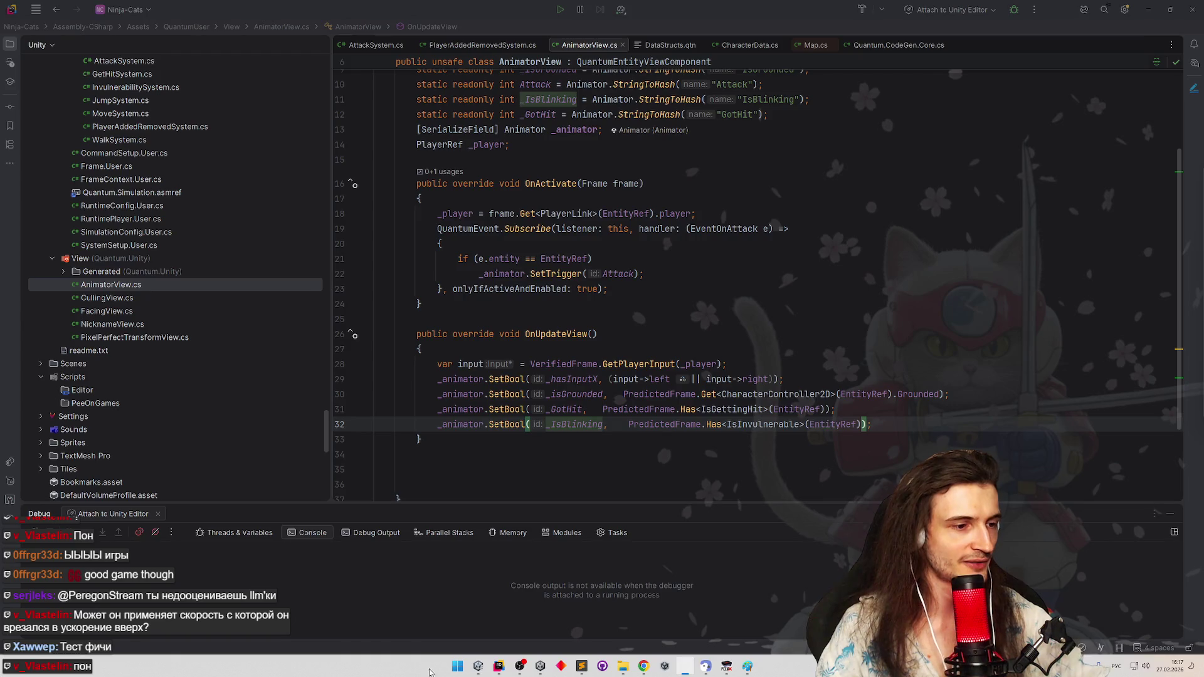
left_click(458, 666)
type("зкуьш")
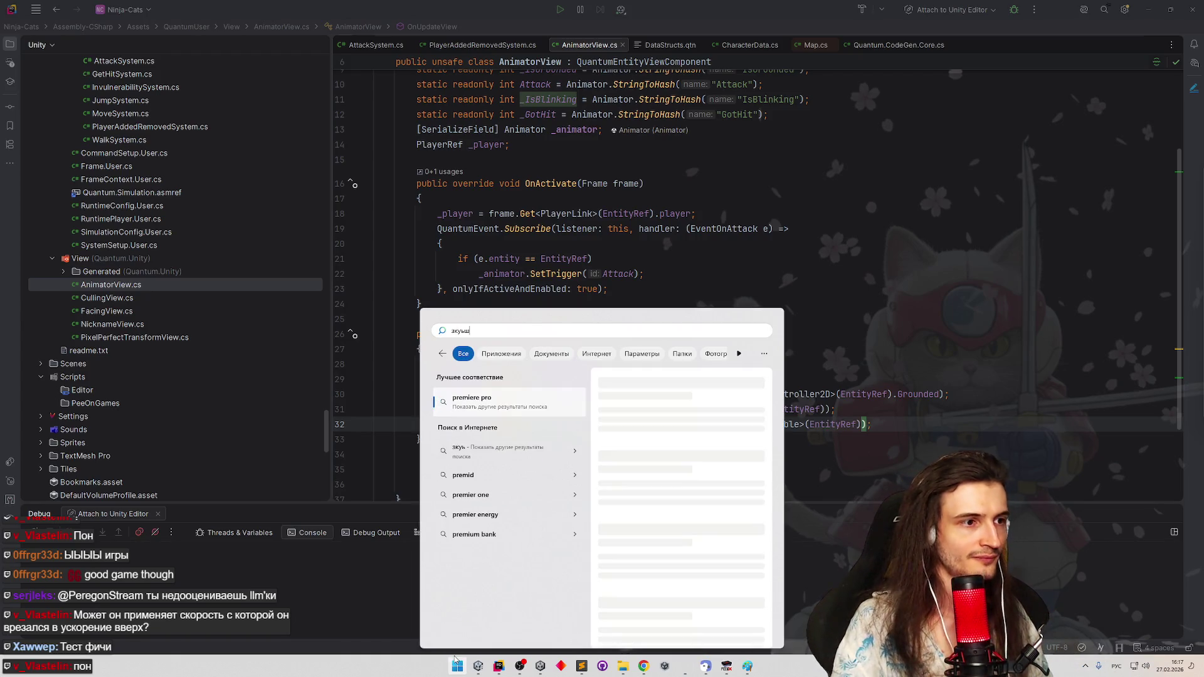
type("у")
Switch to the English layout and launch Adobe Premiere Pro 2023 from the results
key("alt+shift")
key("BackSpace")
key("BackSpace")
key("BackSpace")
type("premie")
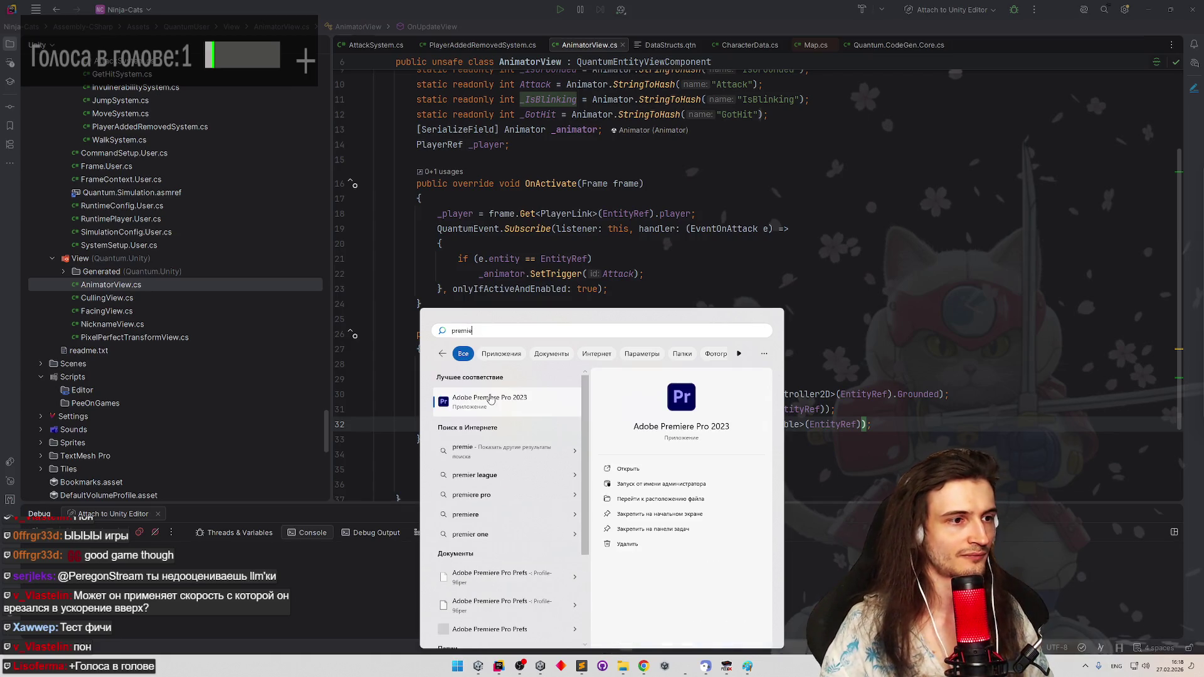
left_click(488, 402)
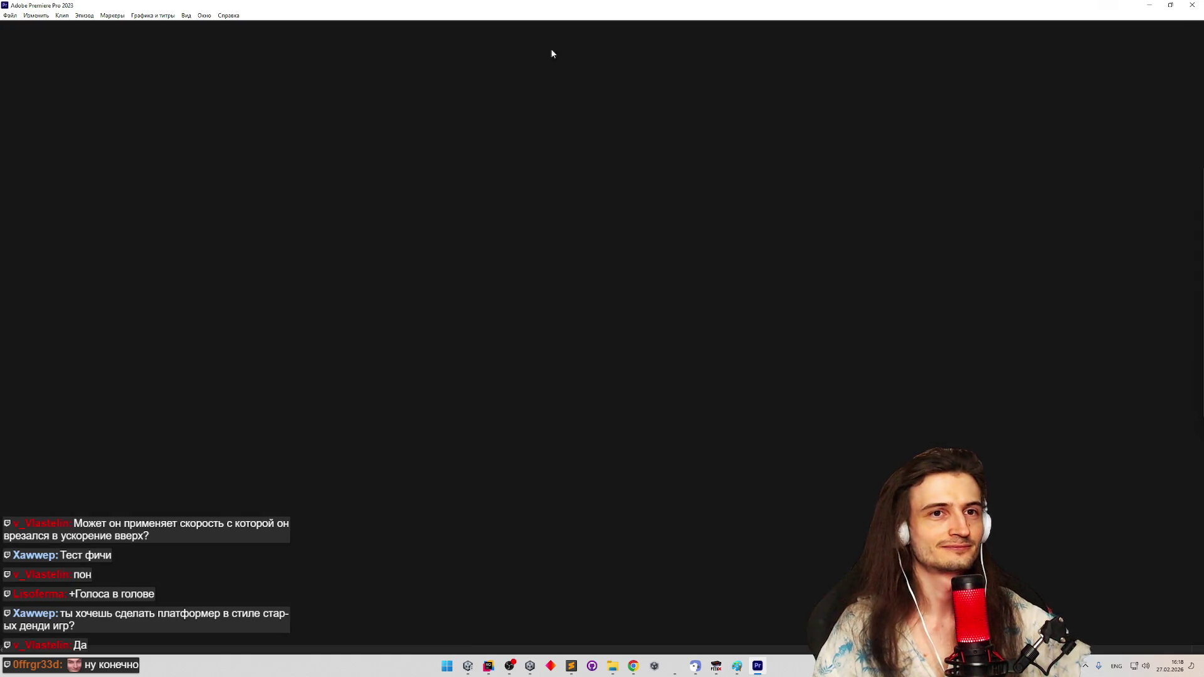
left_click(9, 15)
mouse_move(28, 26)
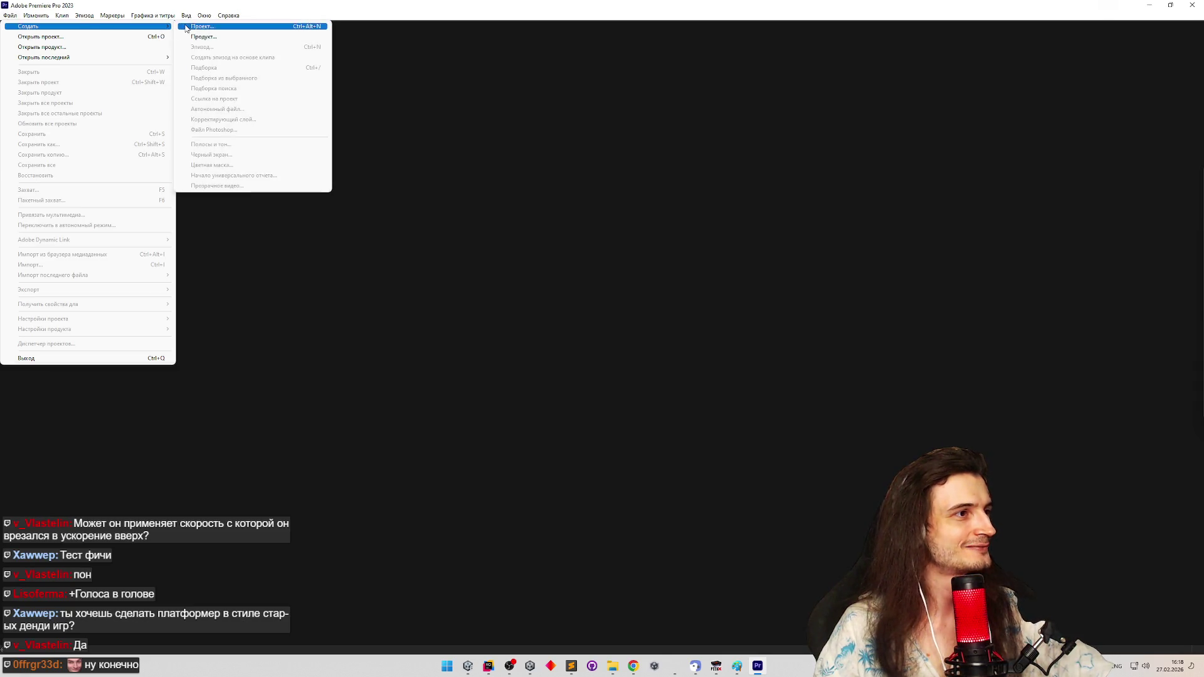
Create a new untitled project with default settings, replacing the existing file, then bring FCEUX forward
left_click(226, 27)
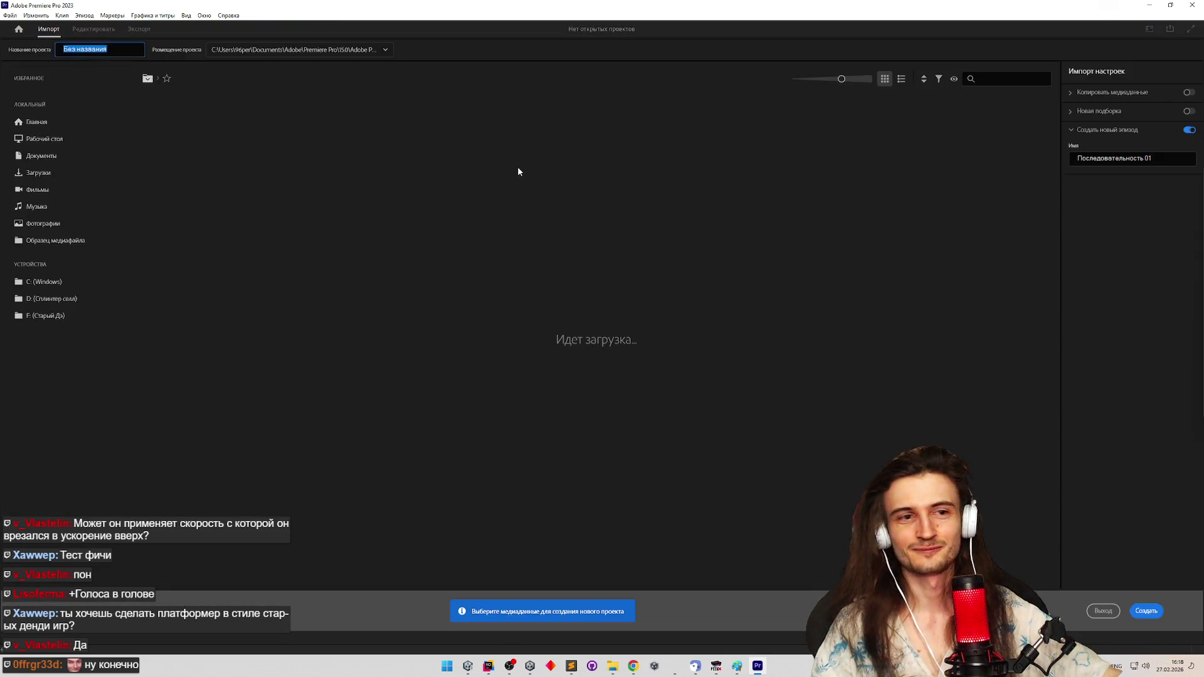
left_click(1139, 610)
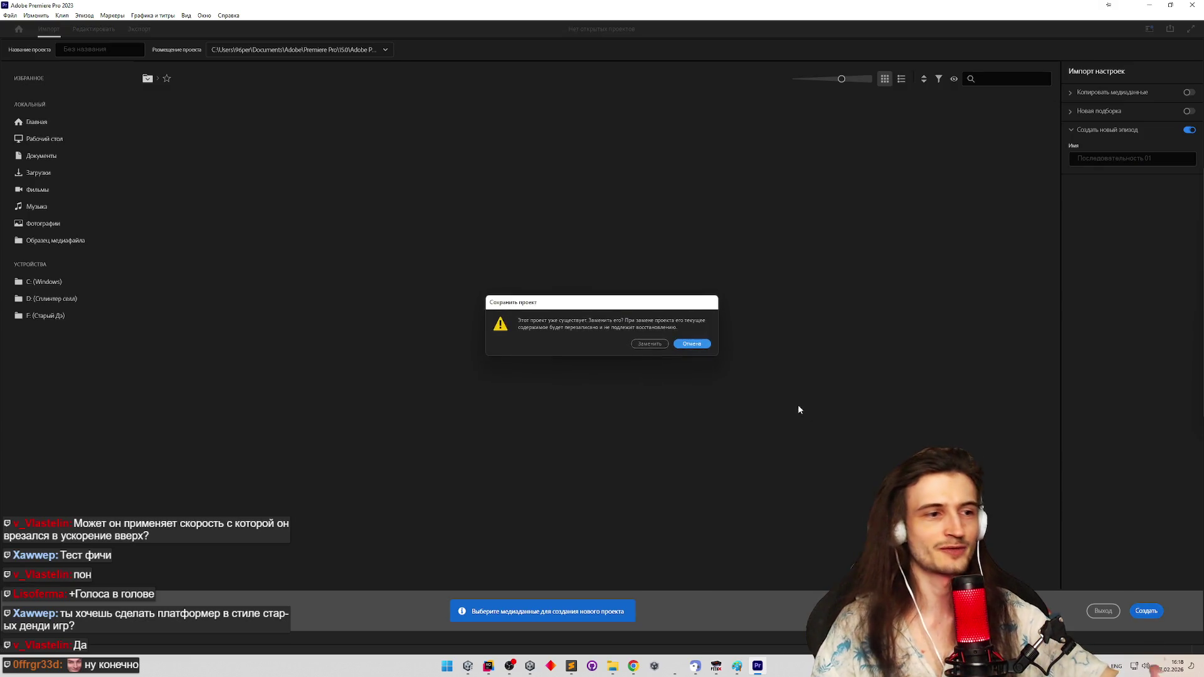
left_click(666, 345)
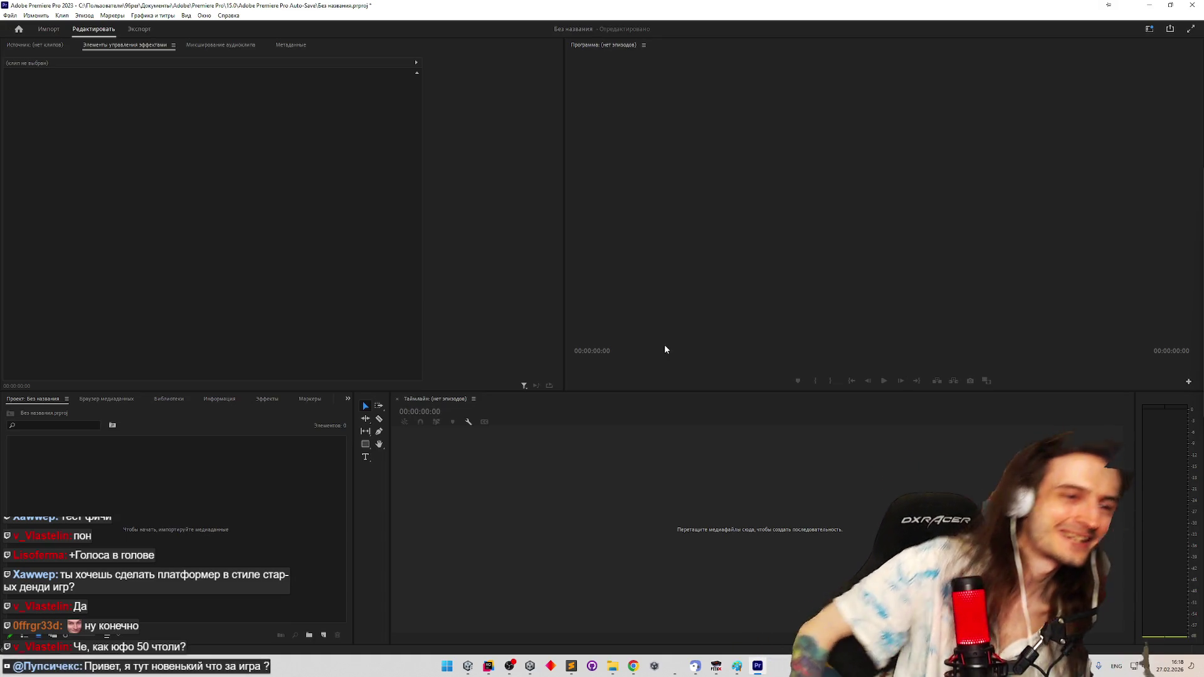
key("shift+1")
left_click(716, 665)
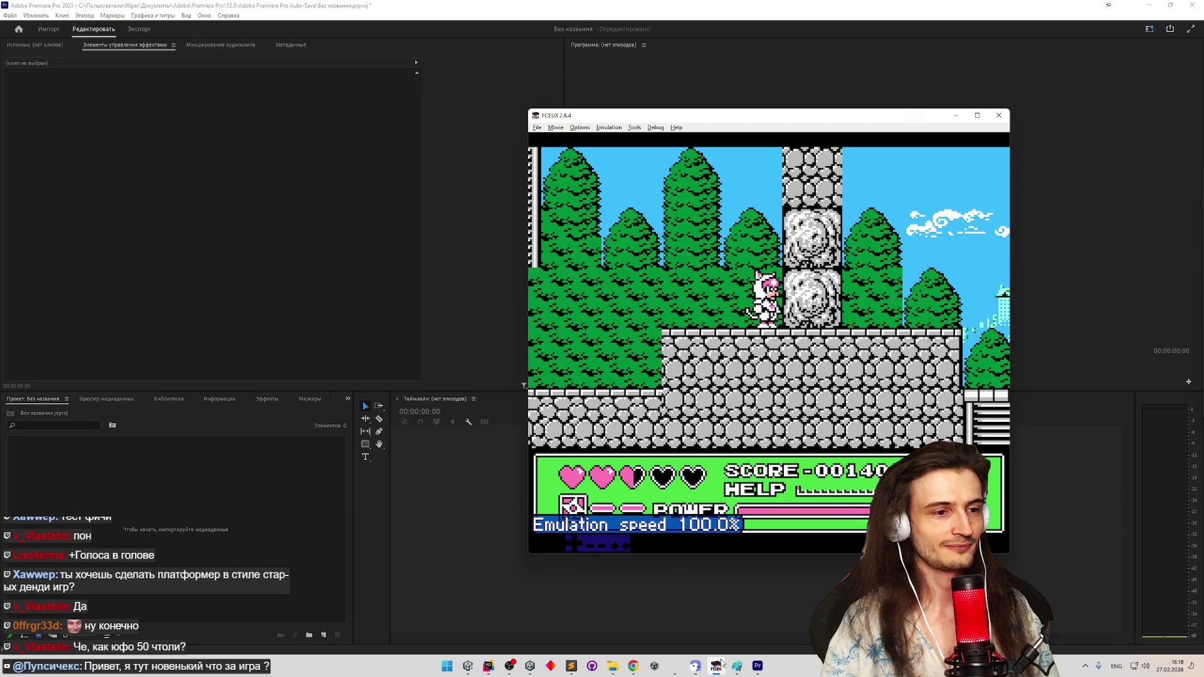
Move the cat, swing at the pillar, and switch to the purple cat on the character select
key("Left")
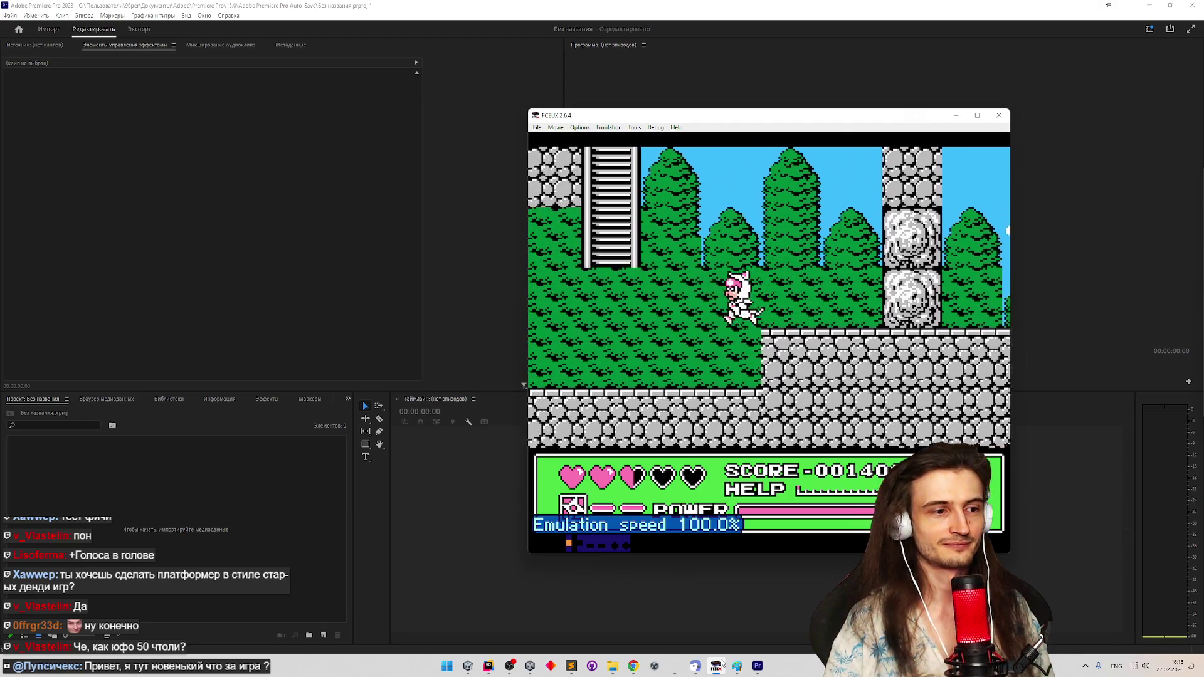
key("f")
key("Right")
key("Right")
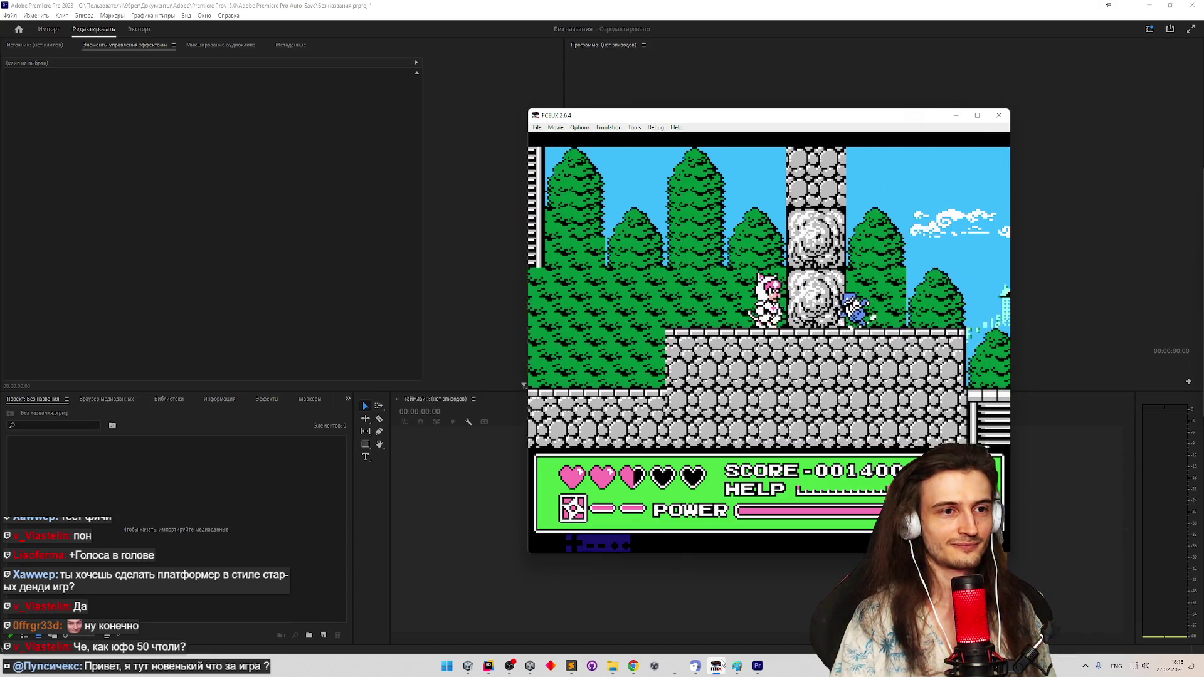
key("d")
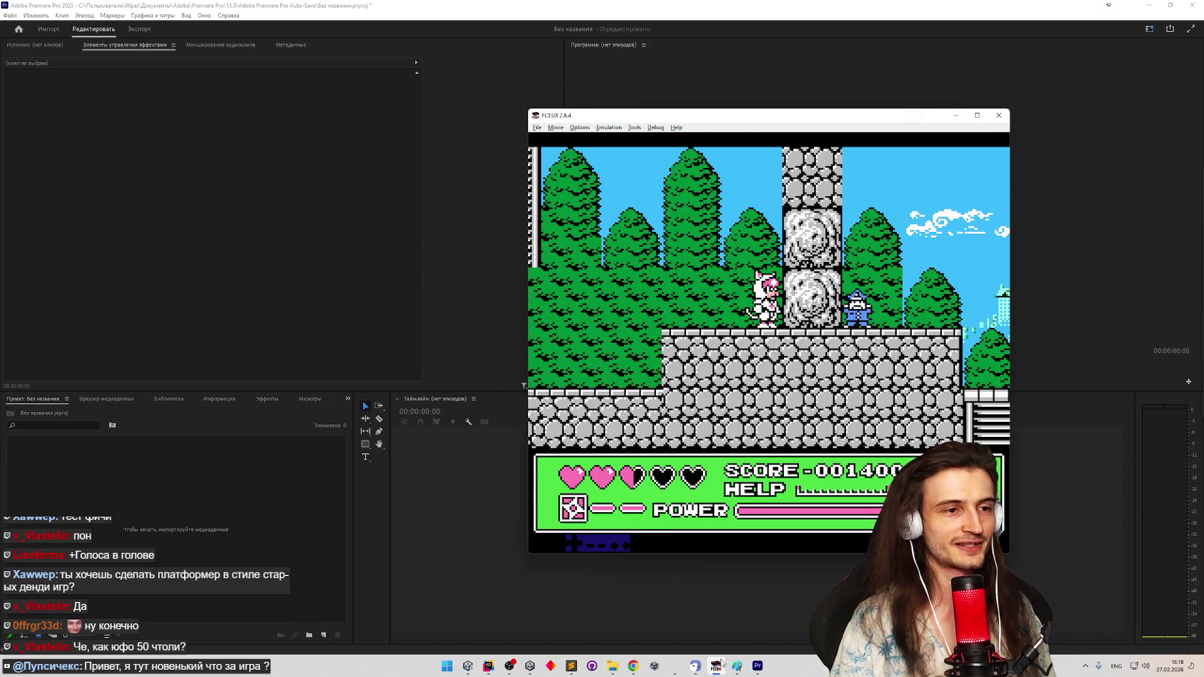
key("Return")
key("Right")
key("Return")
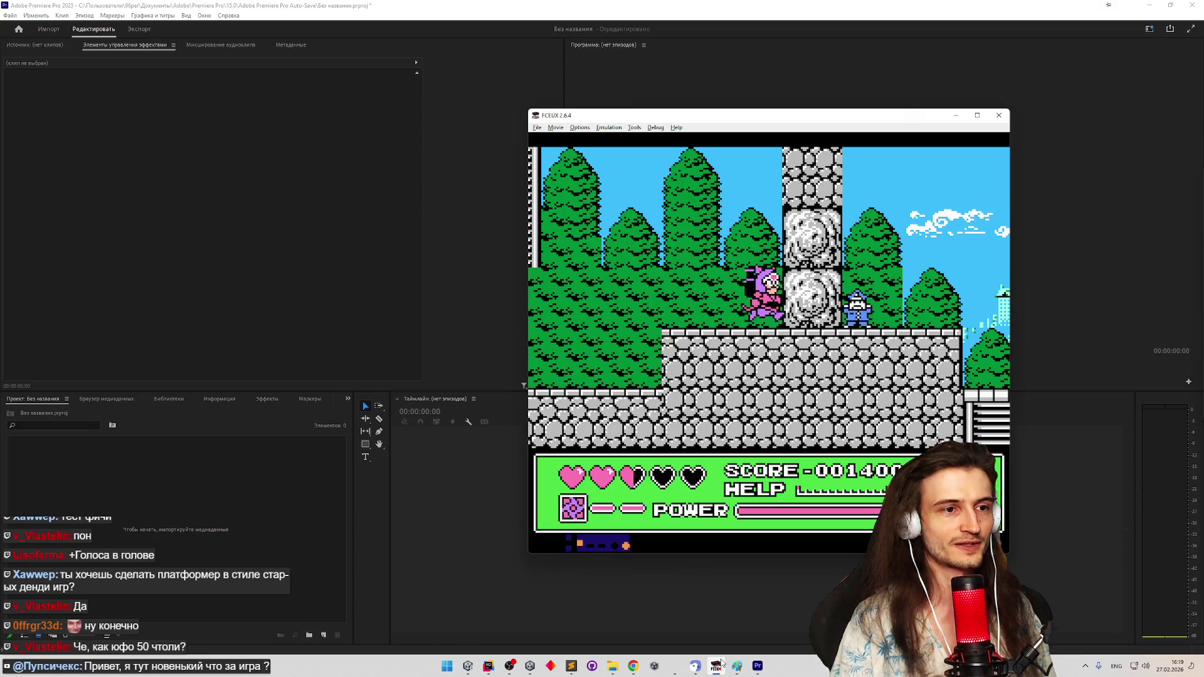
Run the purple cat right past the castle and rooftops to reach the boss
key("Right")
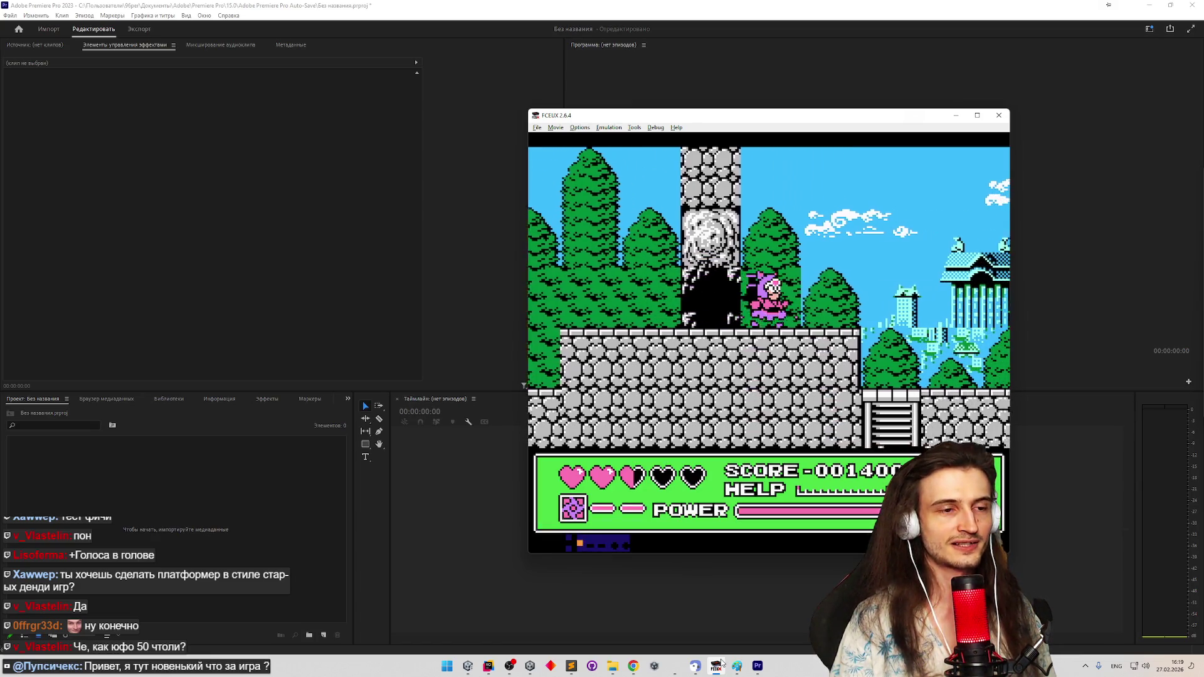
key("Right")
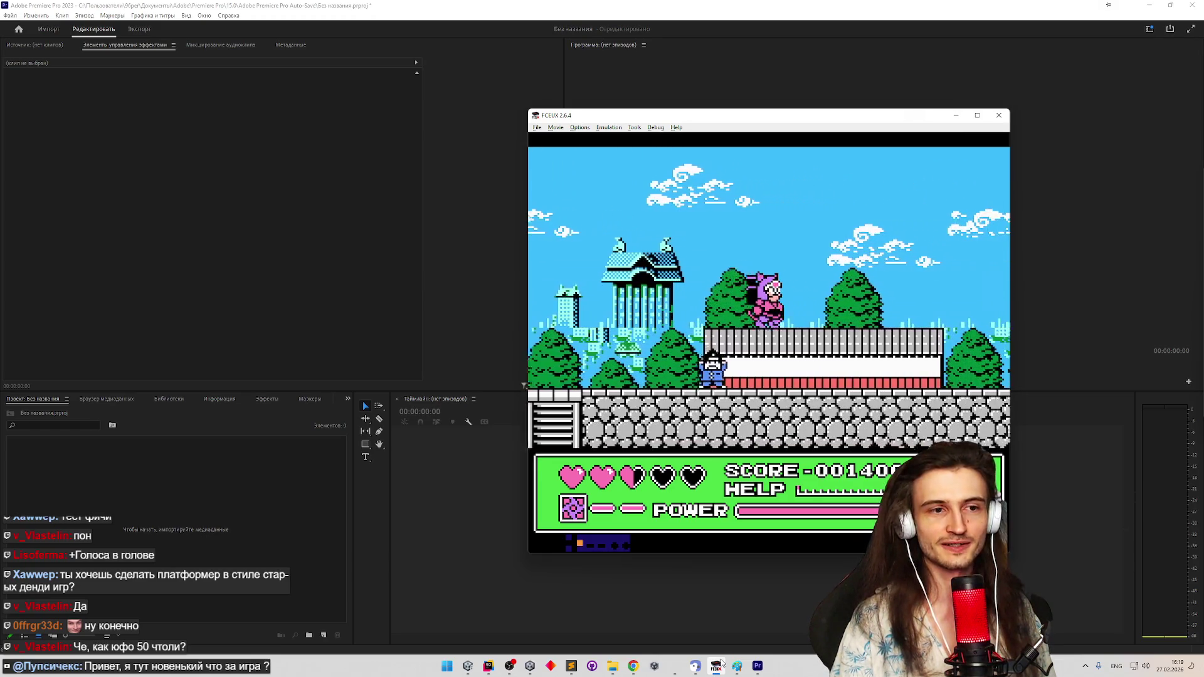
key("Right")
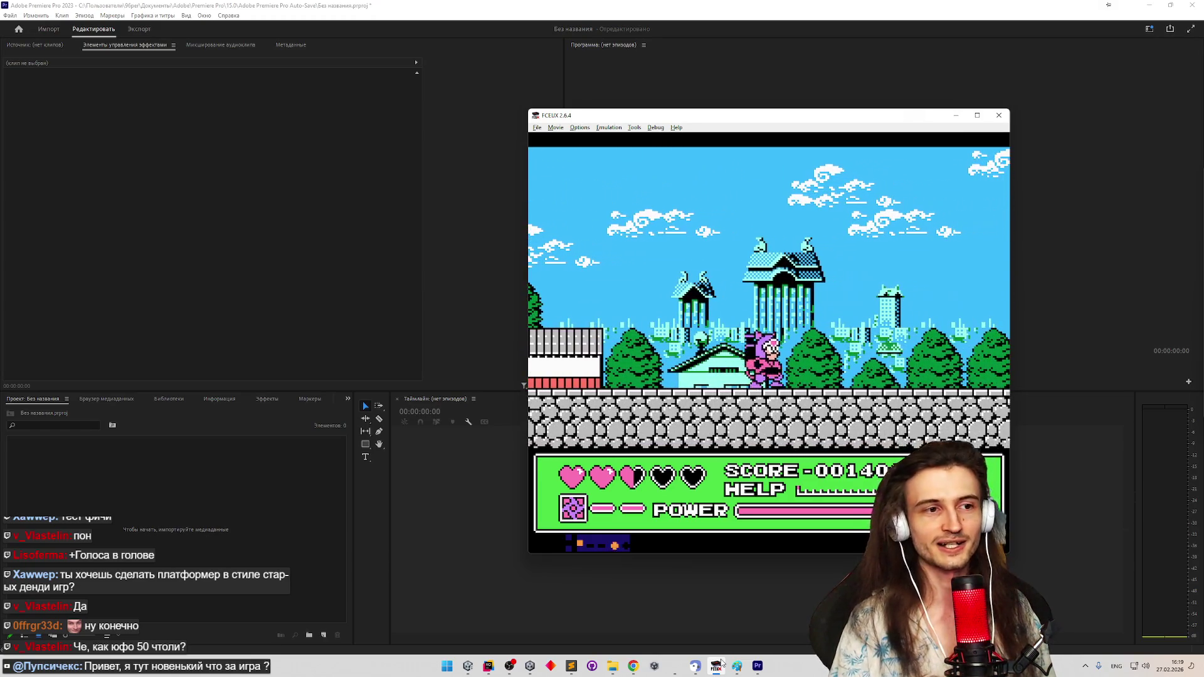
key("Right")
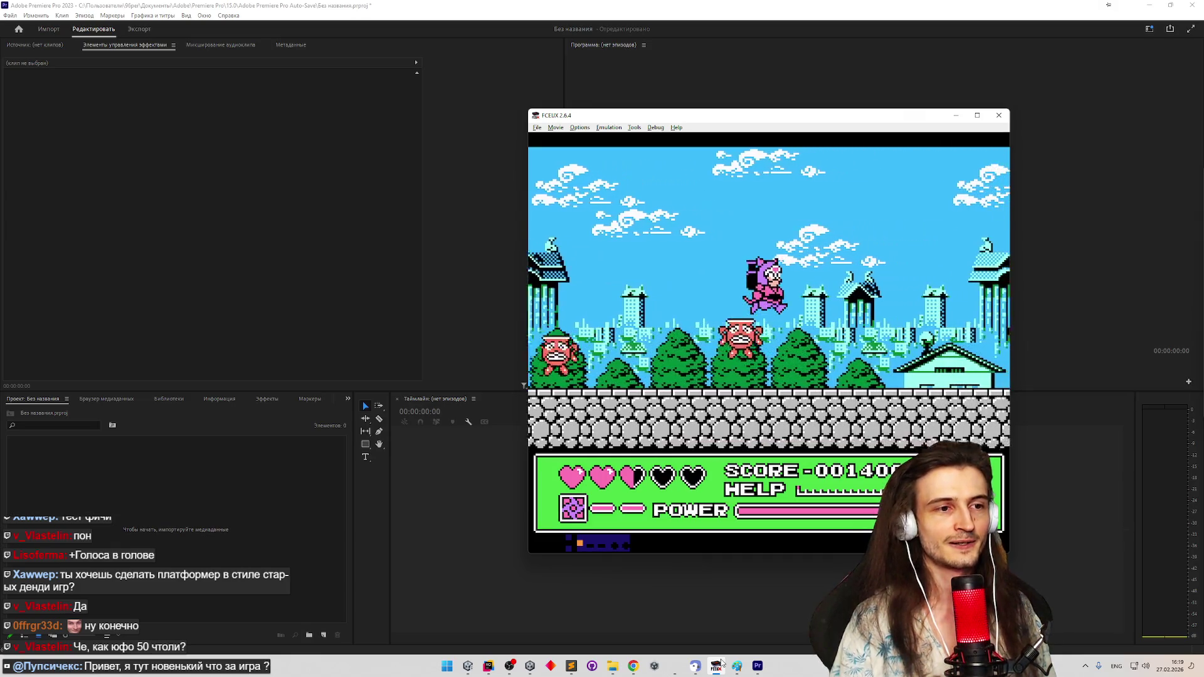
key("Right")
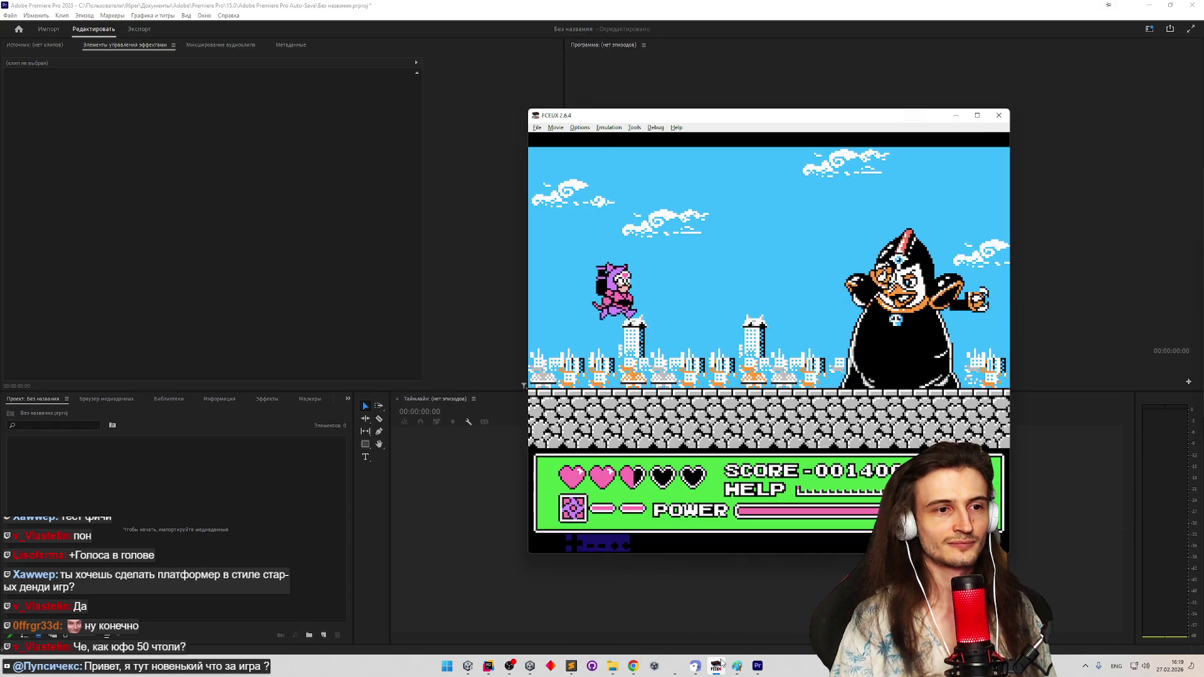
key("Right")
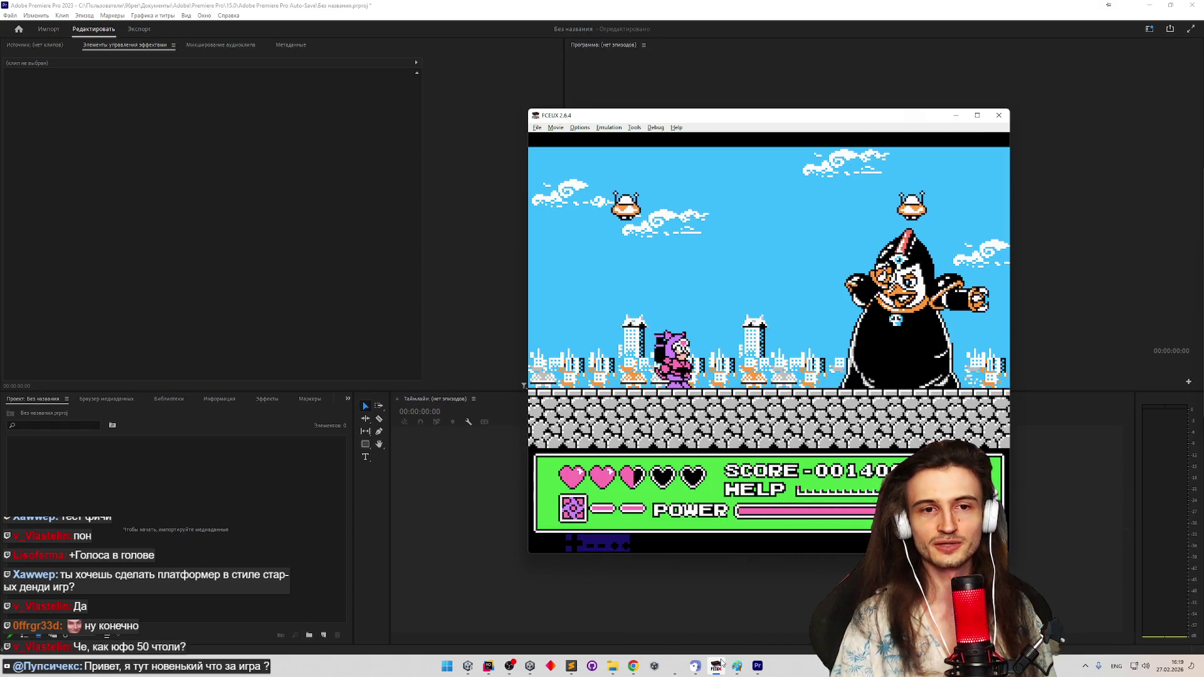
key("Right")
key("Right")
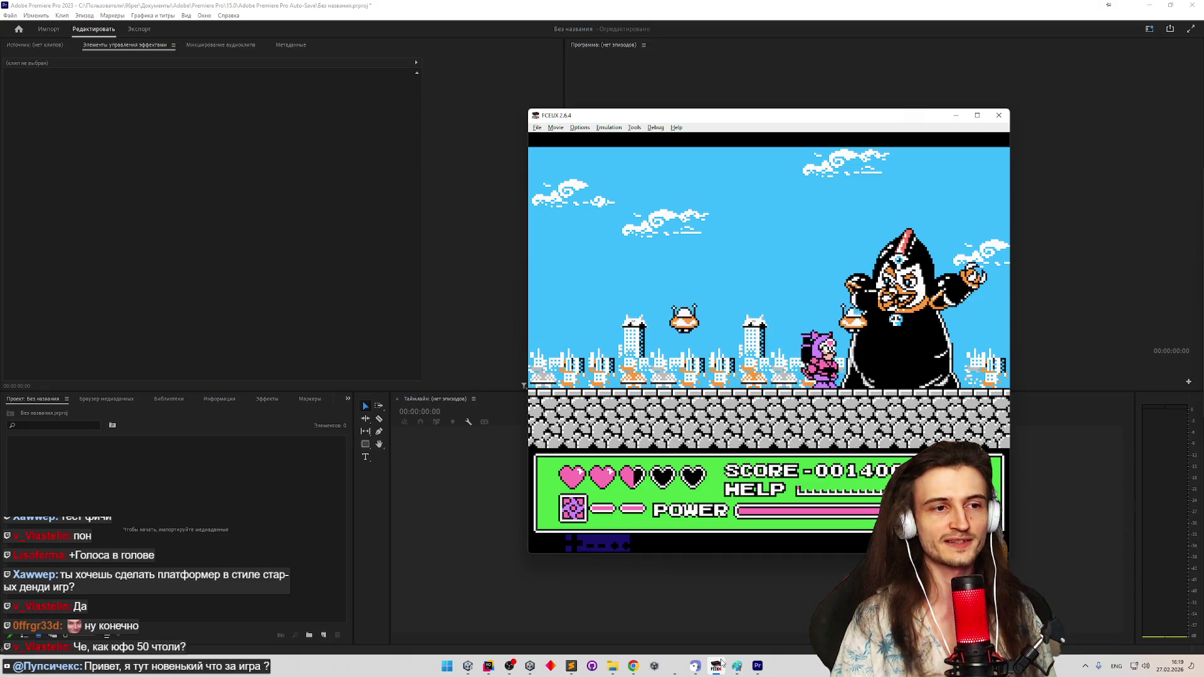
Dodge the boss's attacks by jumping back and forth around the tower
key("Left")
key("f")
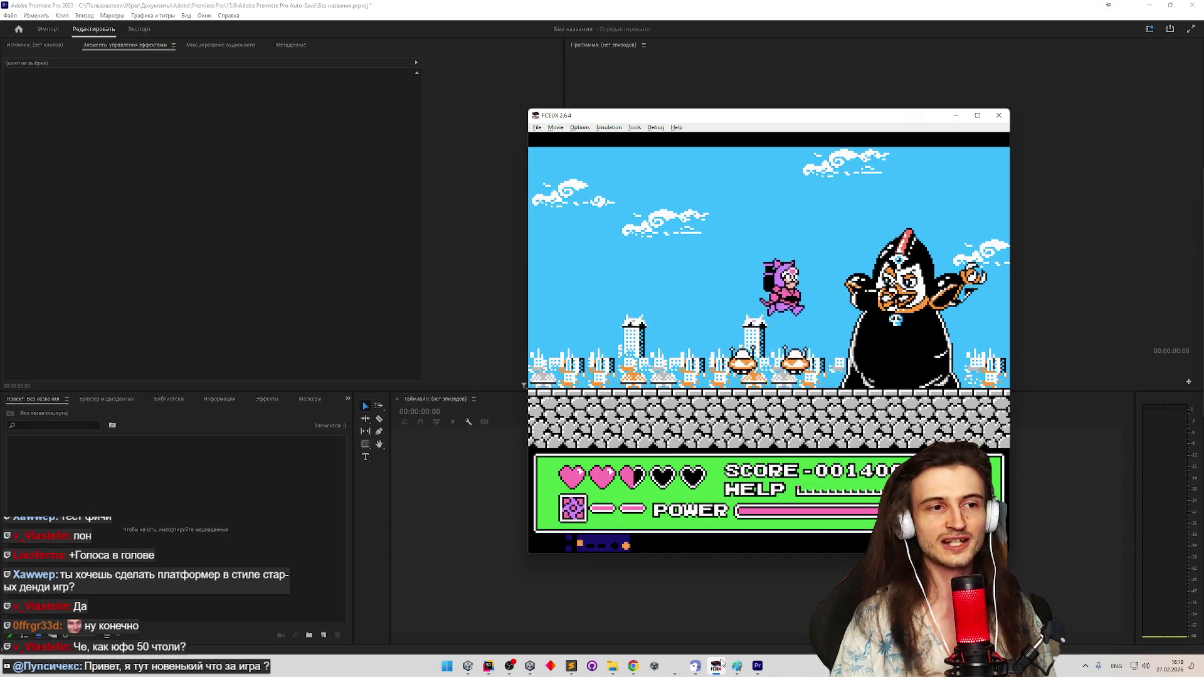
key("f")
key("Left")
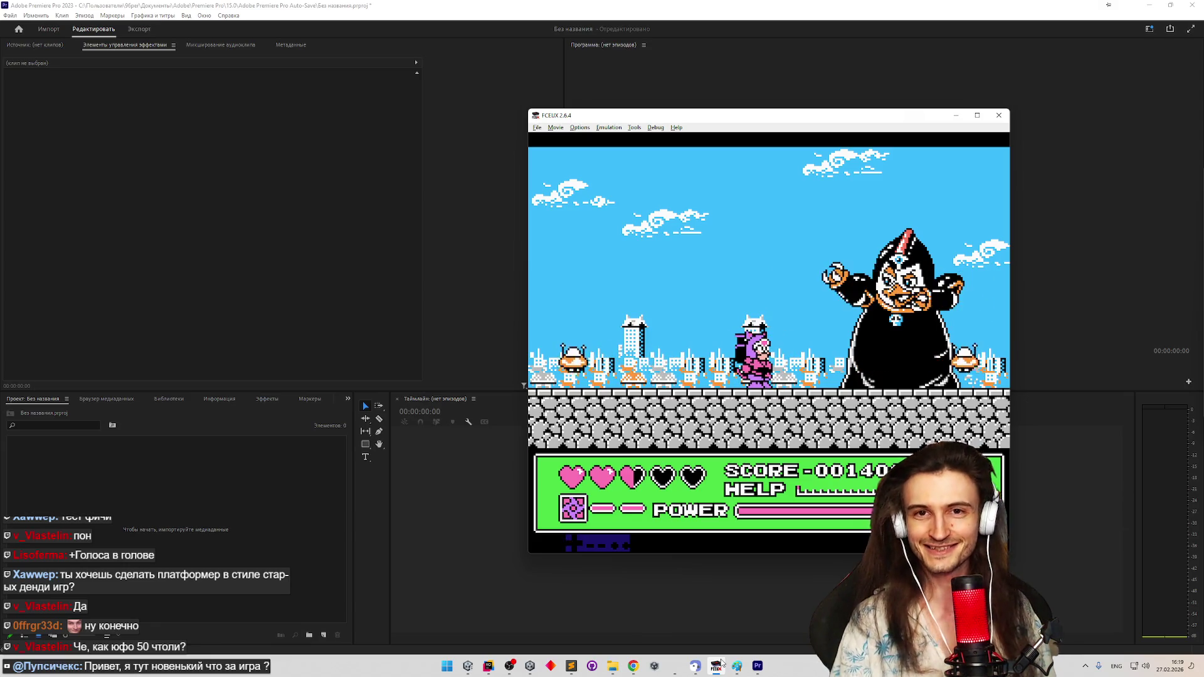
key("f")
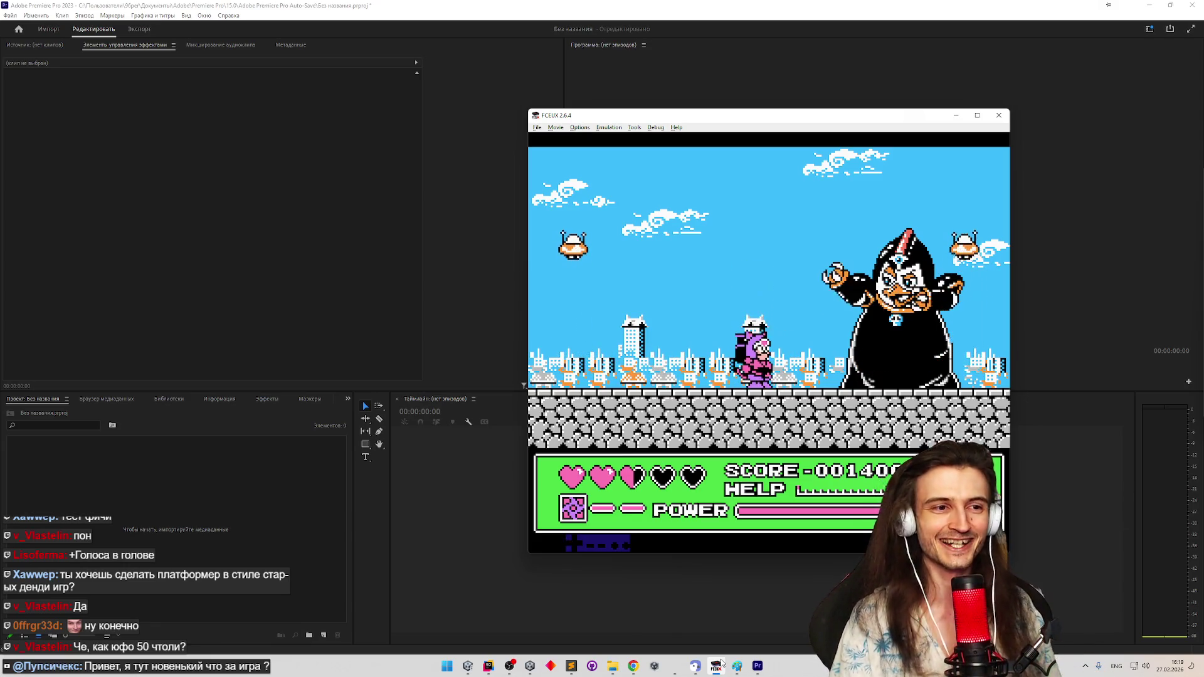
key("Left")
key("f")
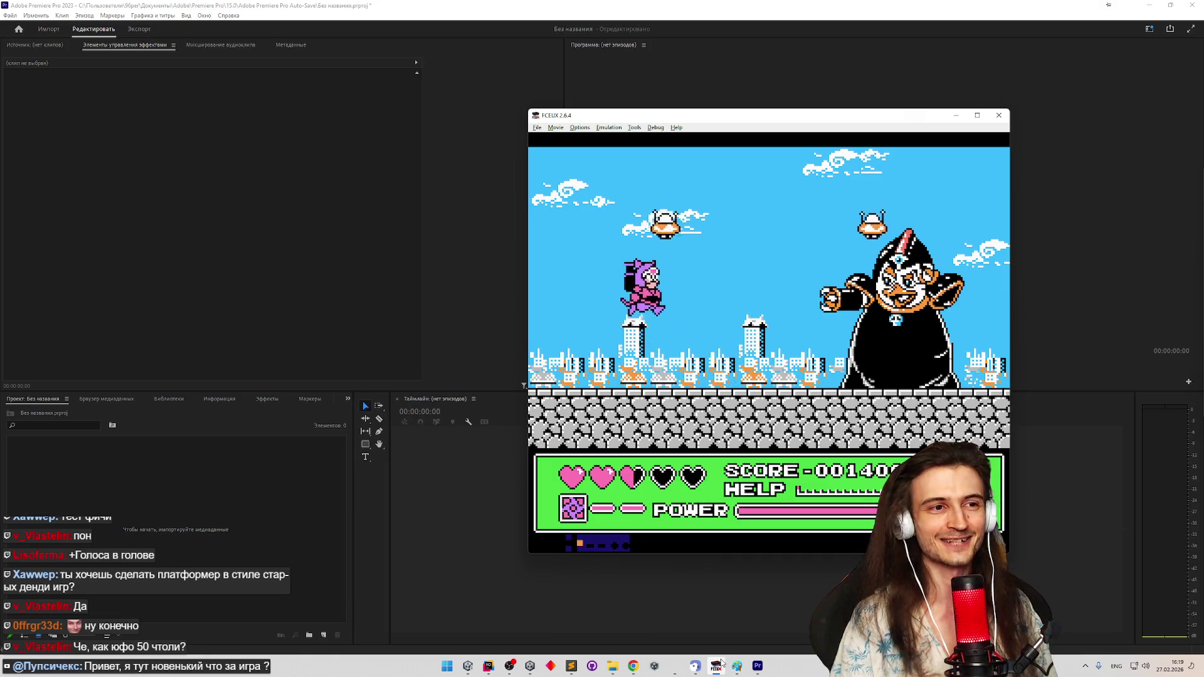
key("Left")
key("f")
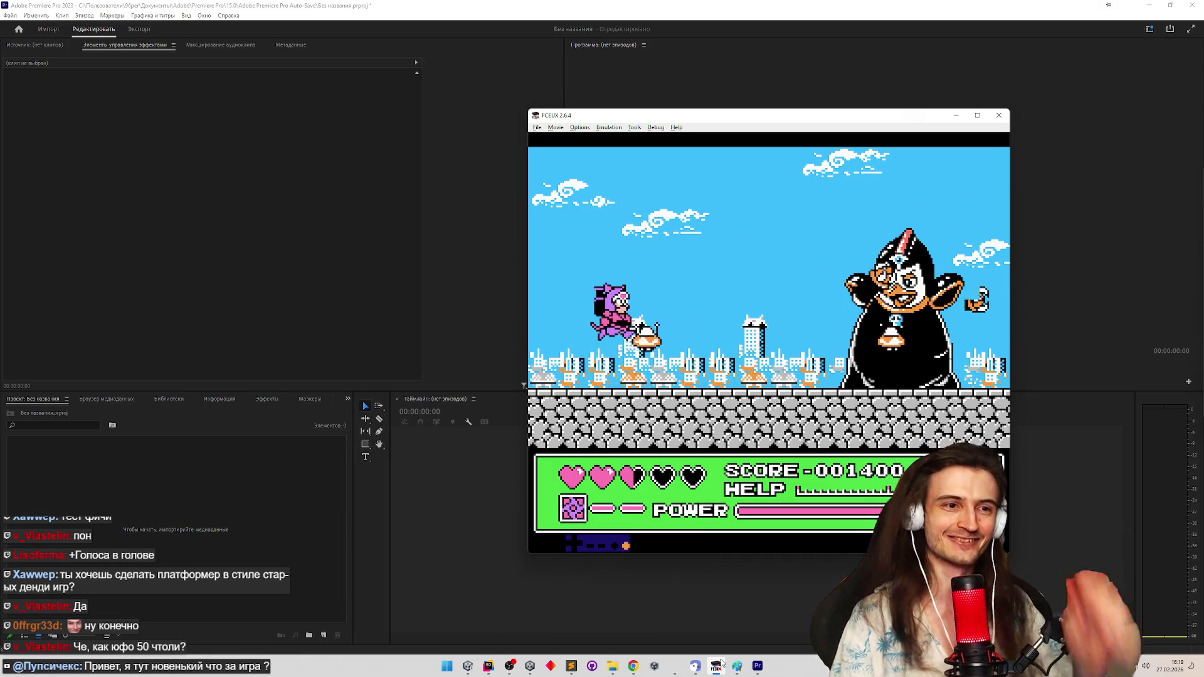
key("Right")
key("Right")
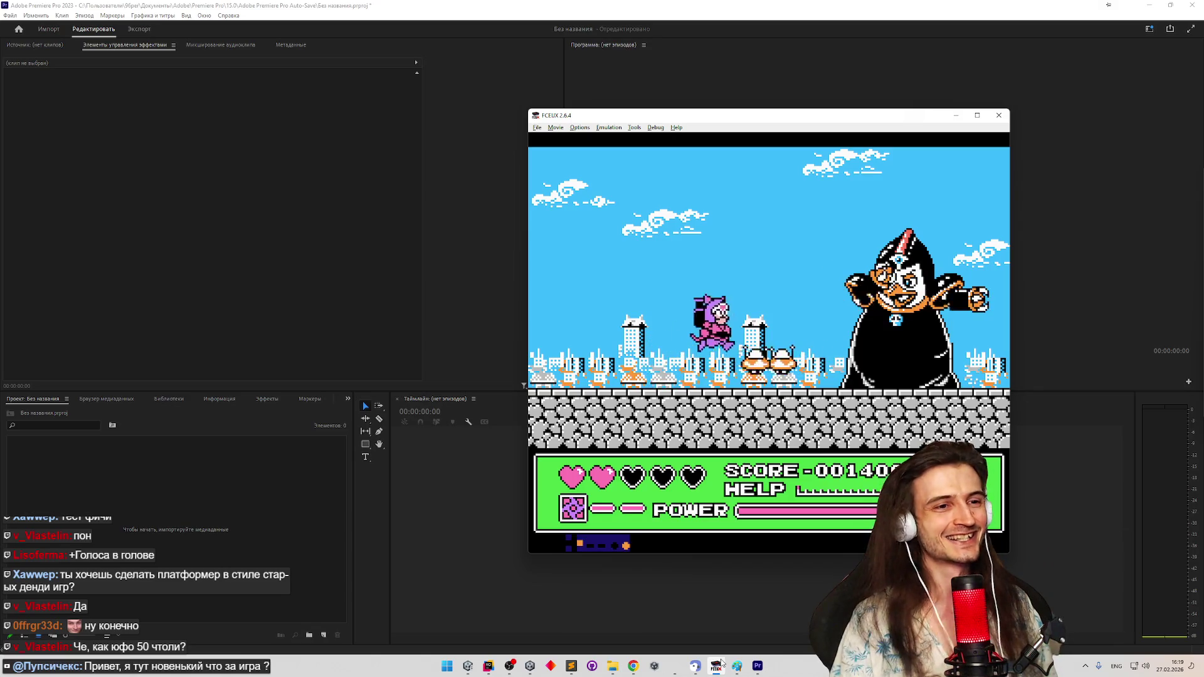
key("Left")
key("f")
key("Left")
key("f")
key("Left")
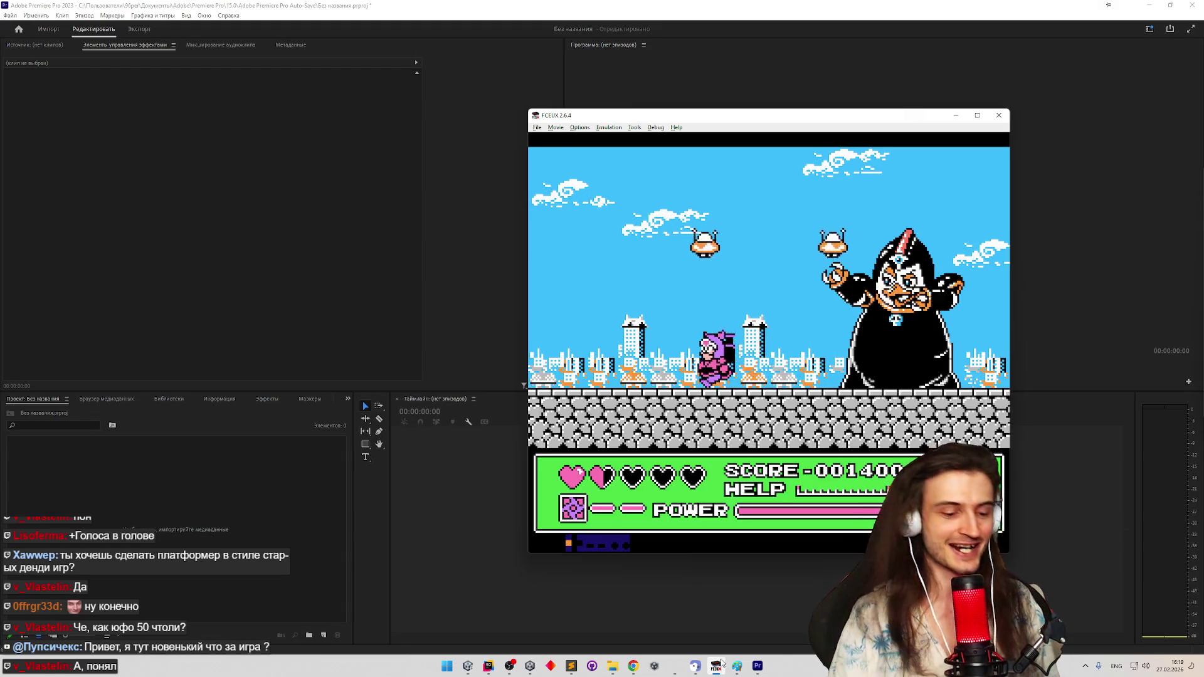
key("f")
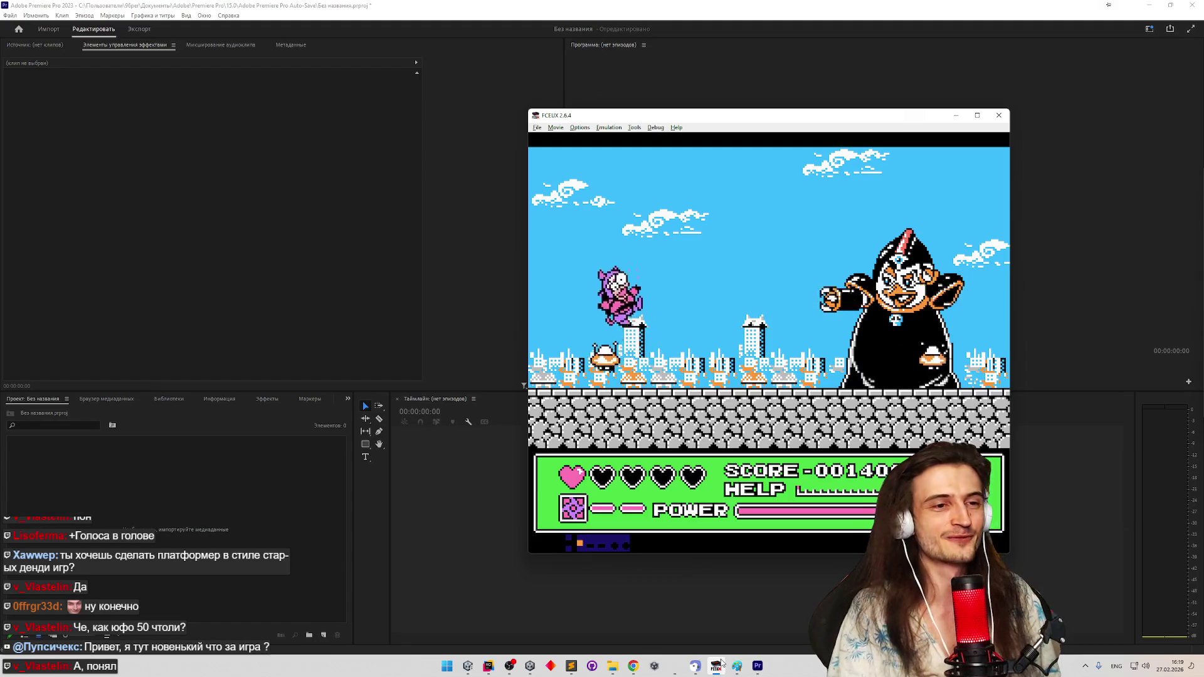
key("Right")
key("Right")
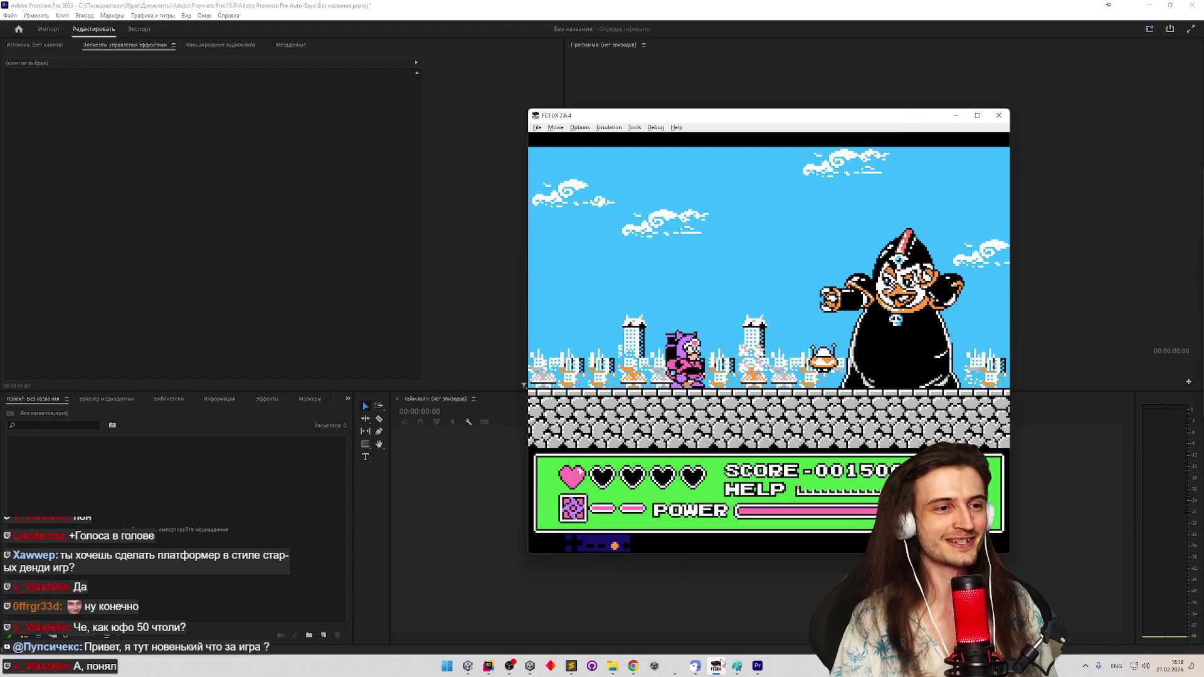
Jump at the boss repeatedly to land hits until the game returns to character select
key("f")
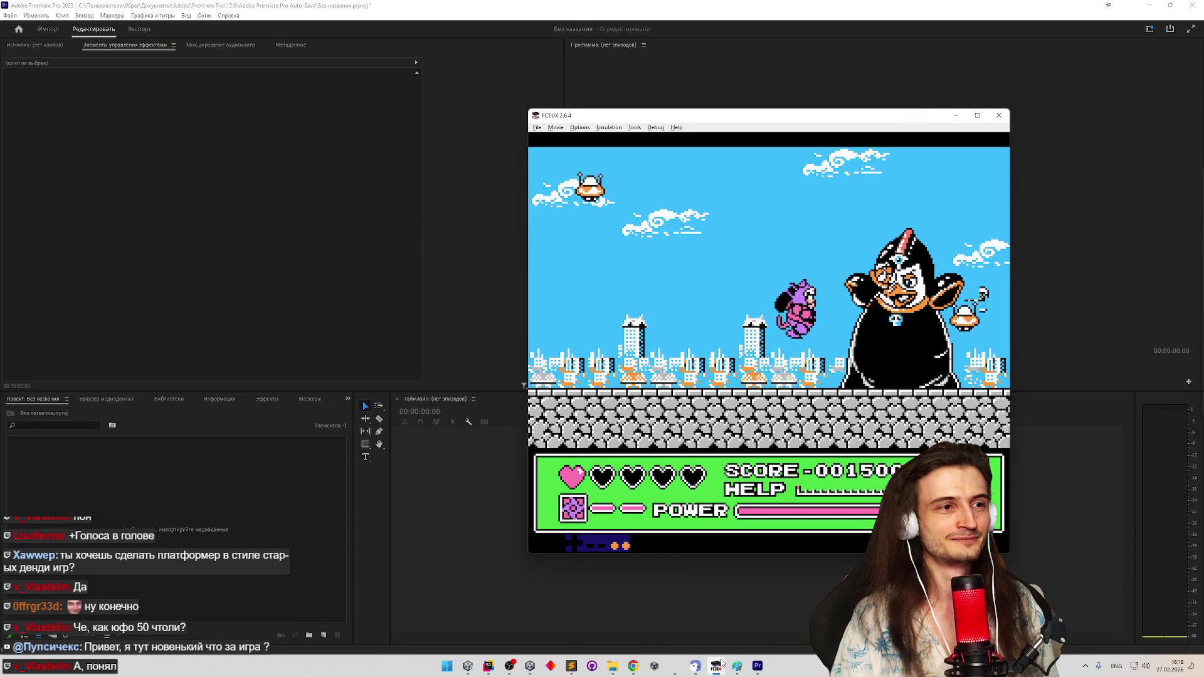
key("f")
key("f")
key("f")
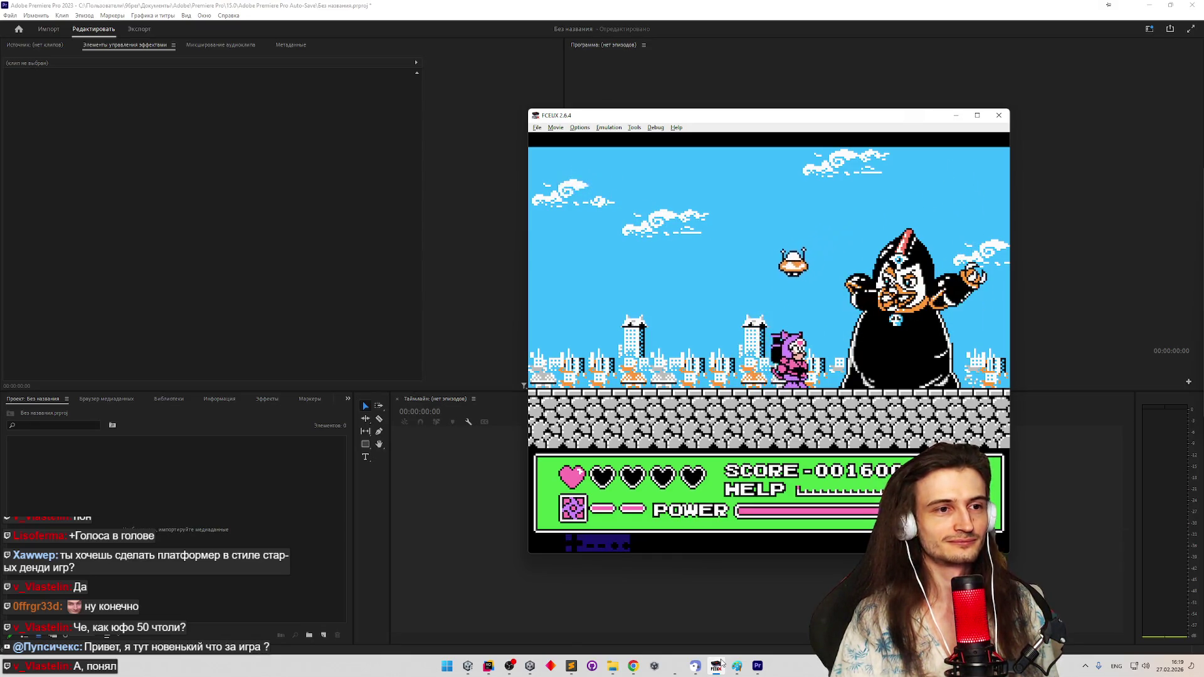
key("Left")
key("f")
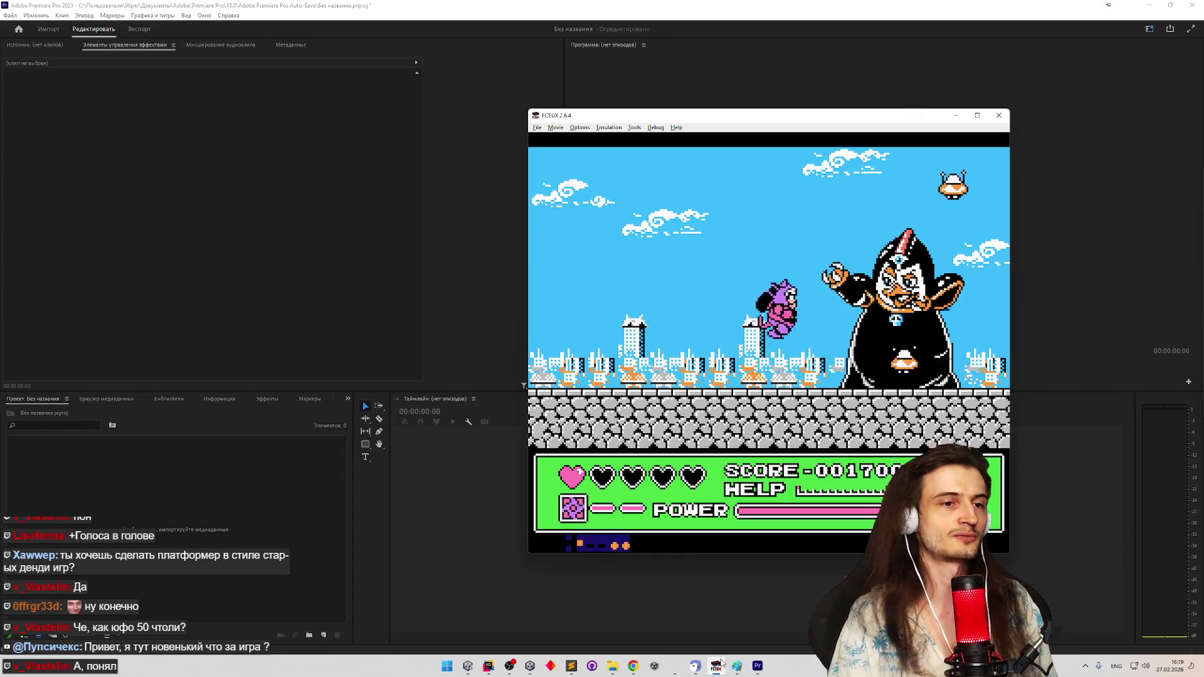
key("Right")
key("f")
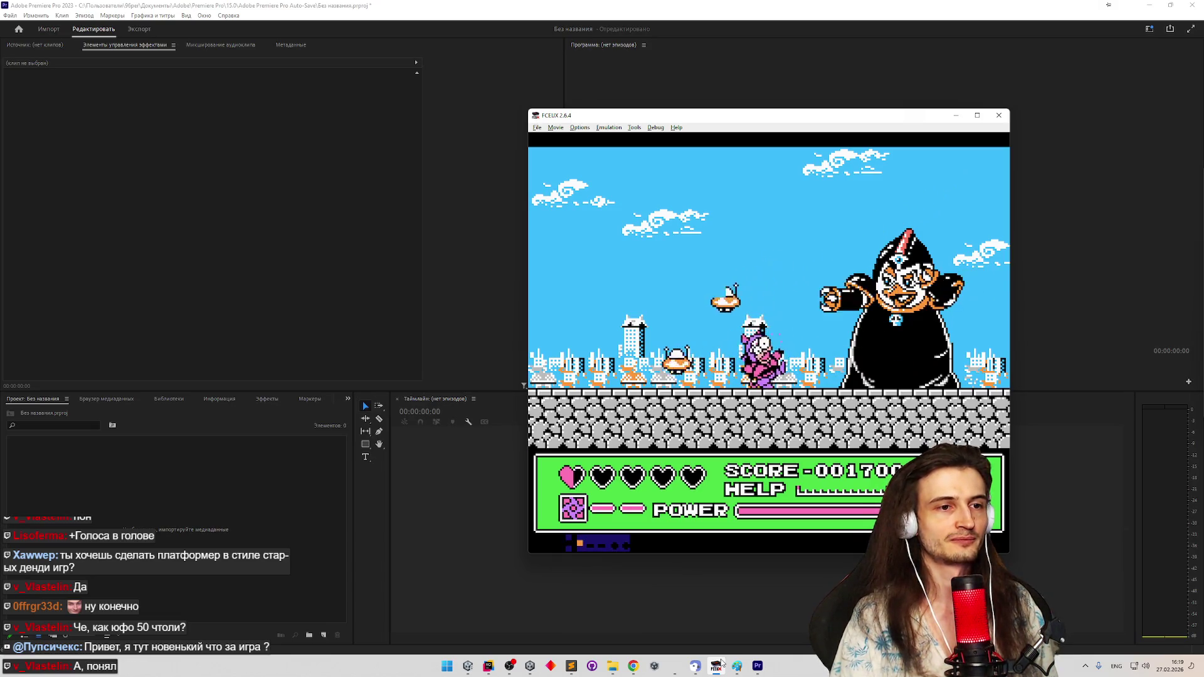
key("f")
key("f")
key("f")
key("f")
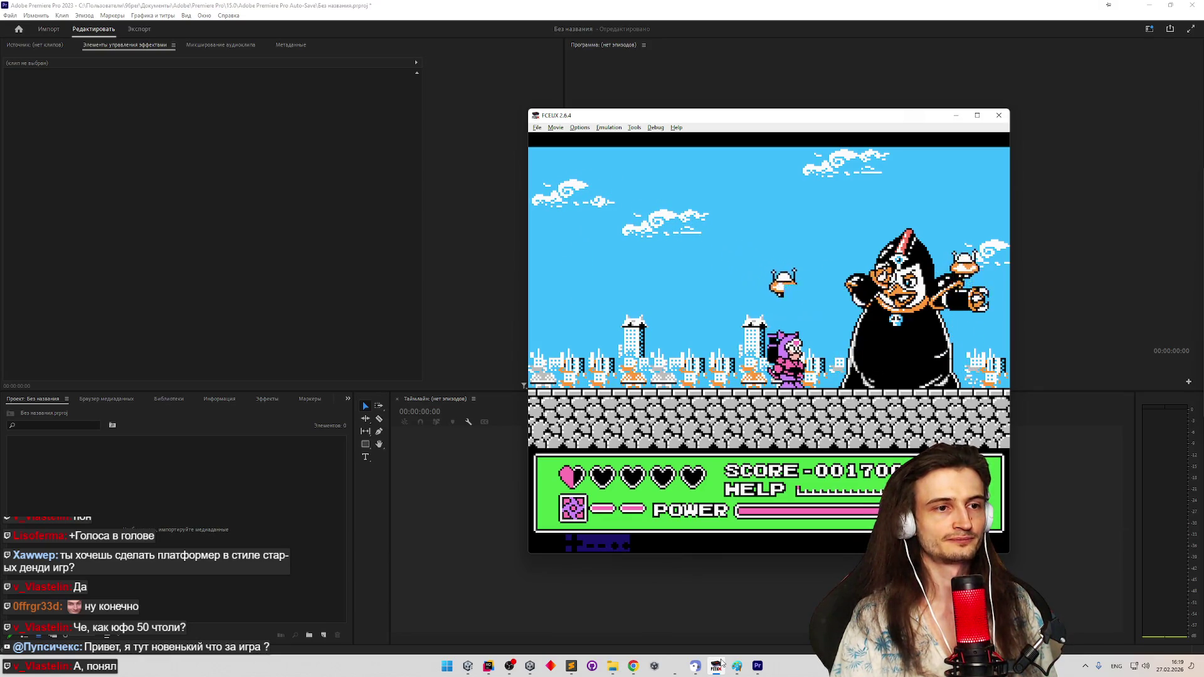
key("f")
key("f")
key("f")
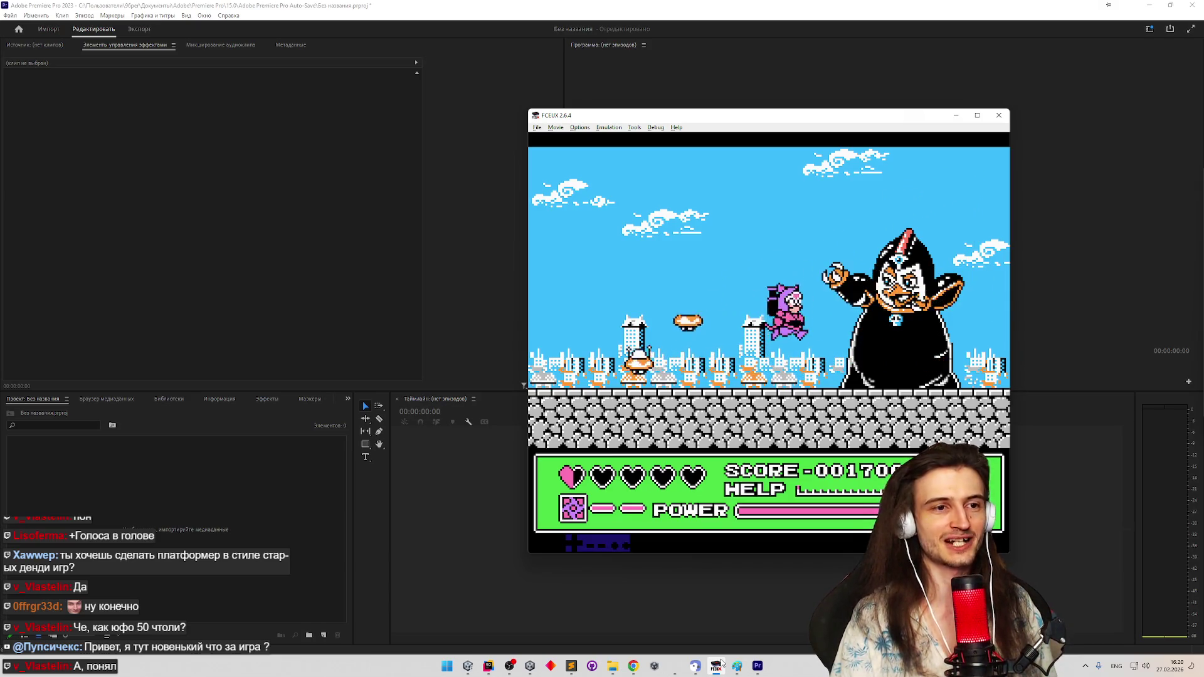
key("f")
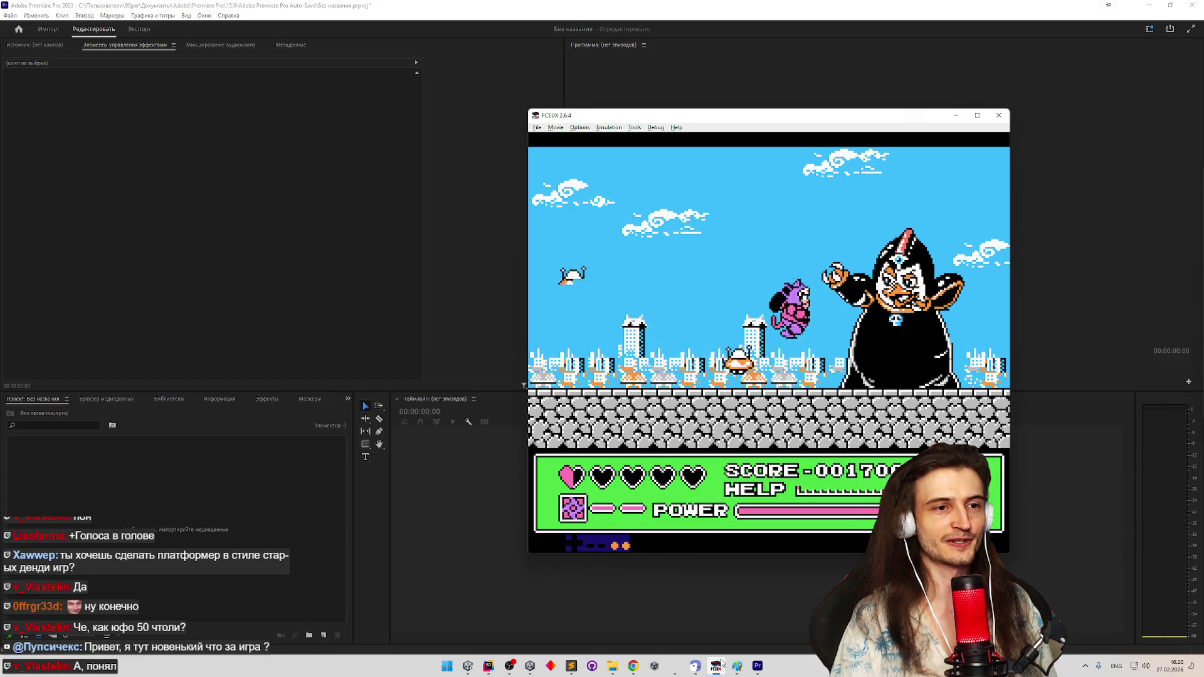
key("f")
key("f")
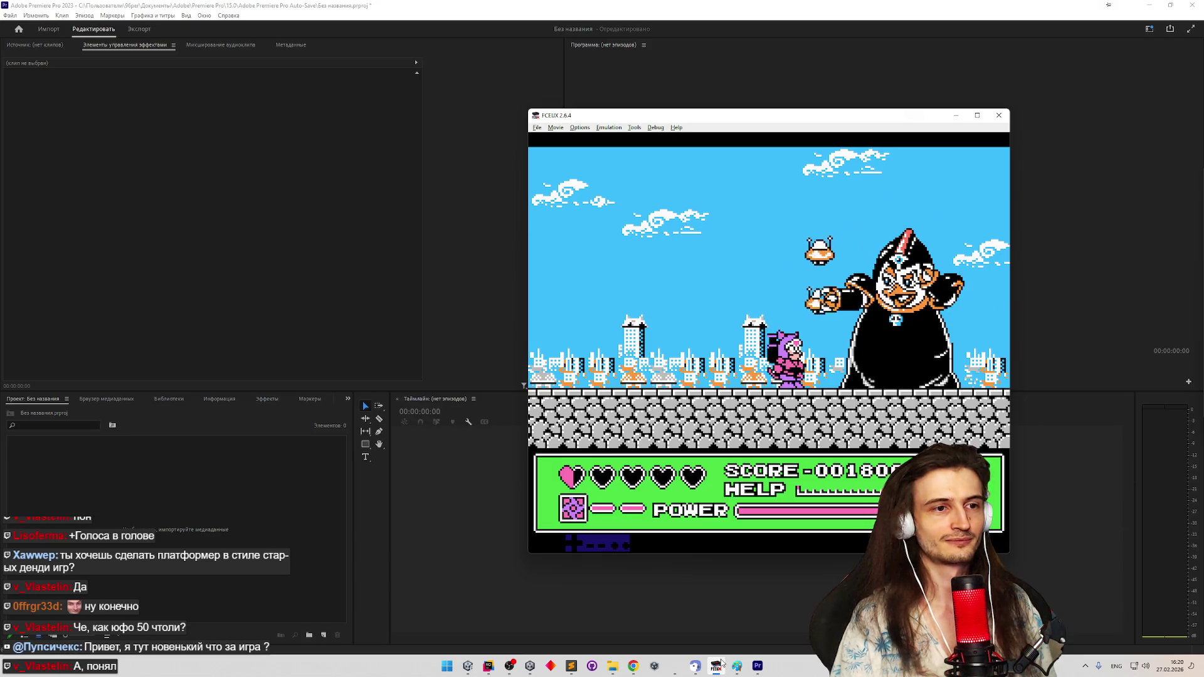
key("f")
key("f")
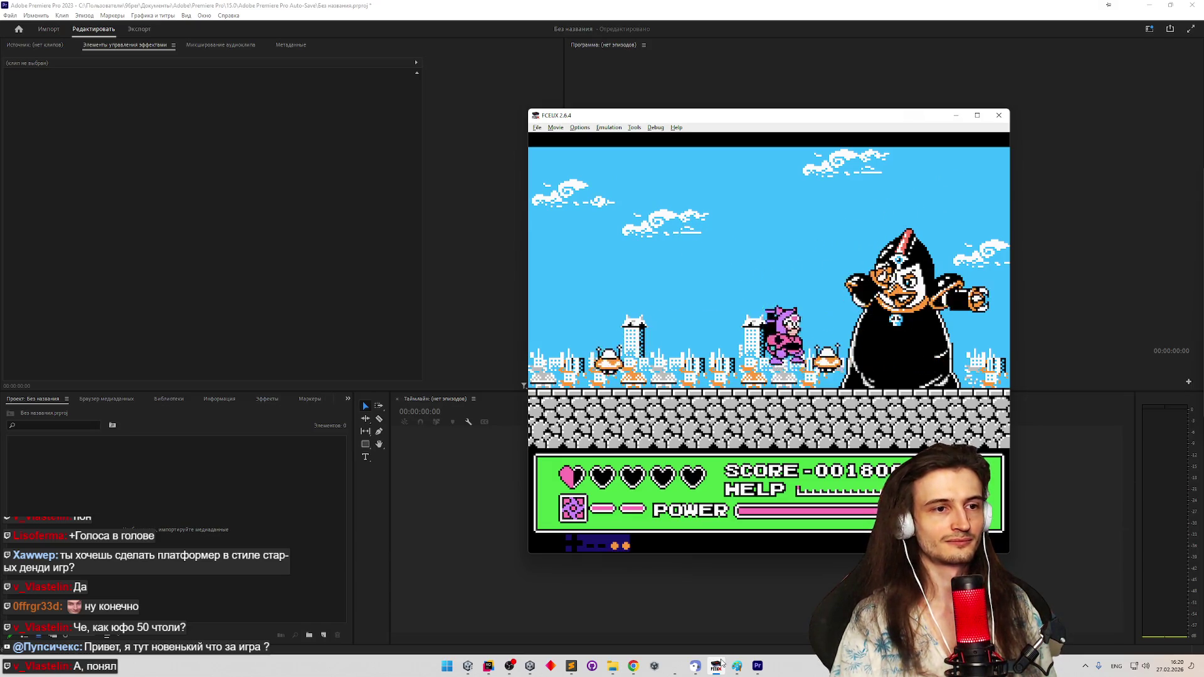
key("f")
key("f")
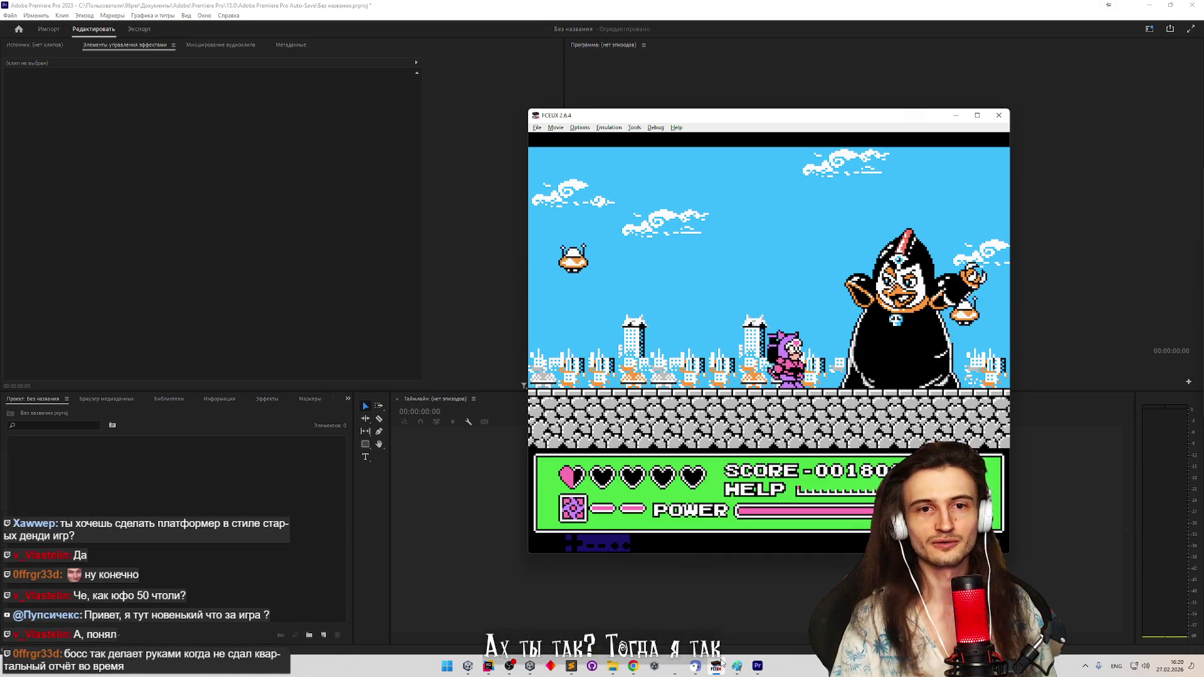
key("Left")
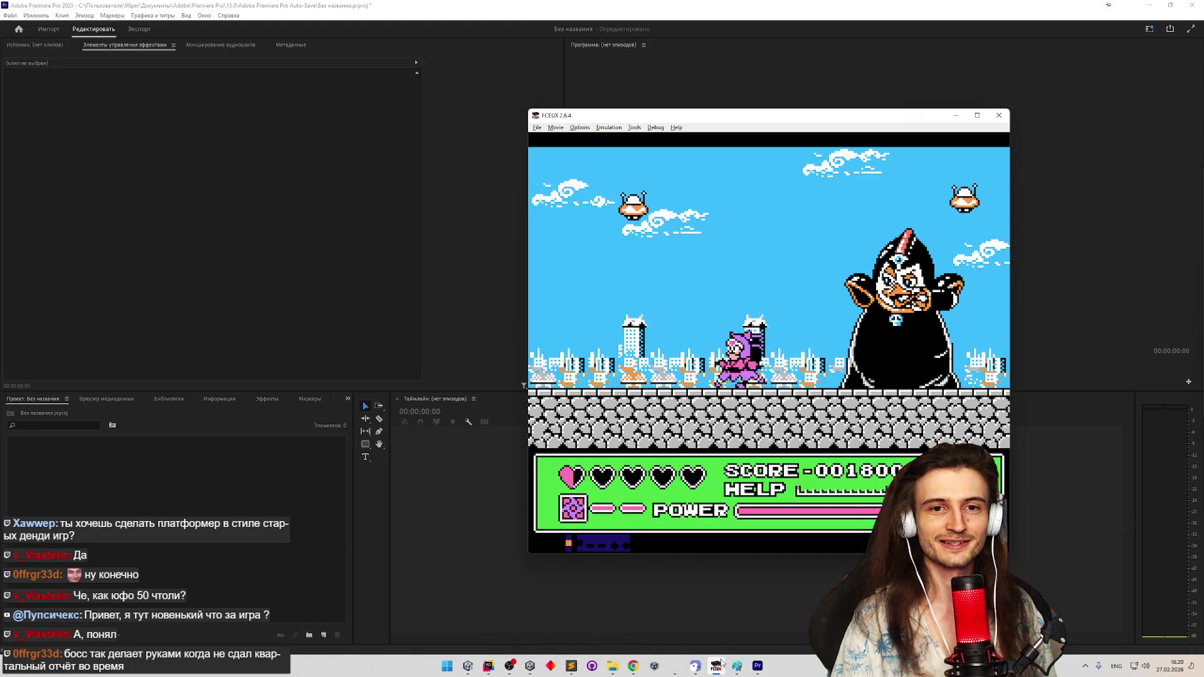
key("Left")
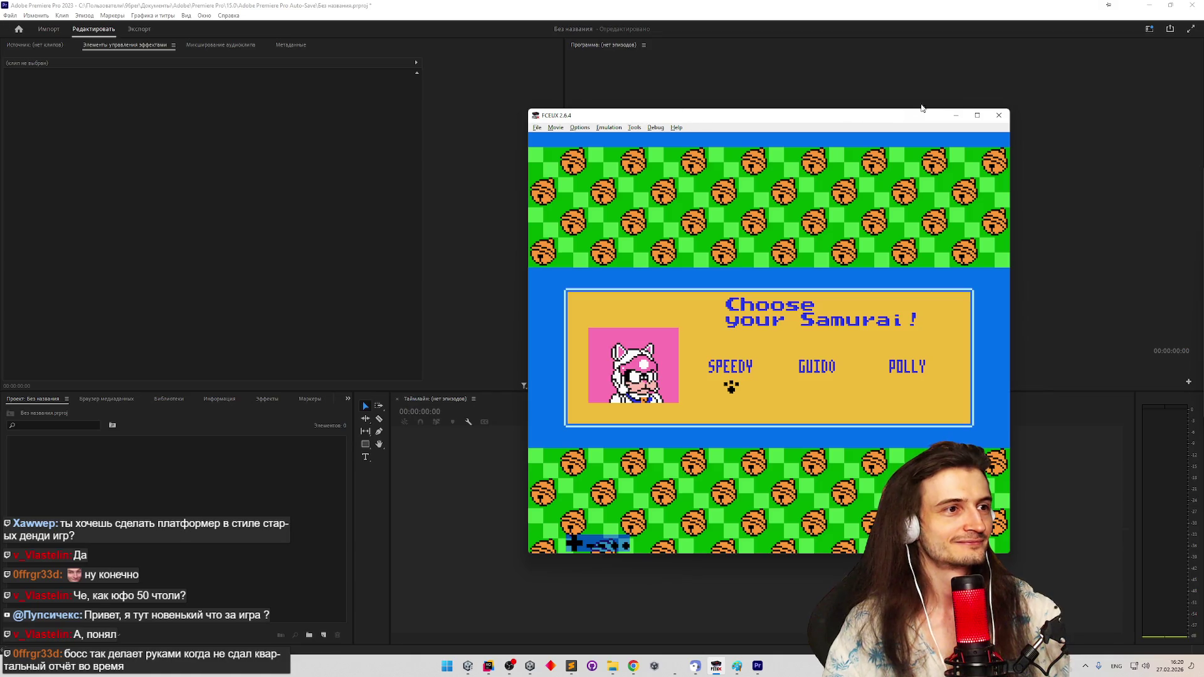
Close the emulator, cycle through Unity, Premiere and the Plugins folder, and bring up Chrome
left_click(1001, 116)
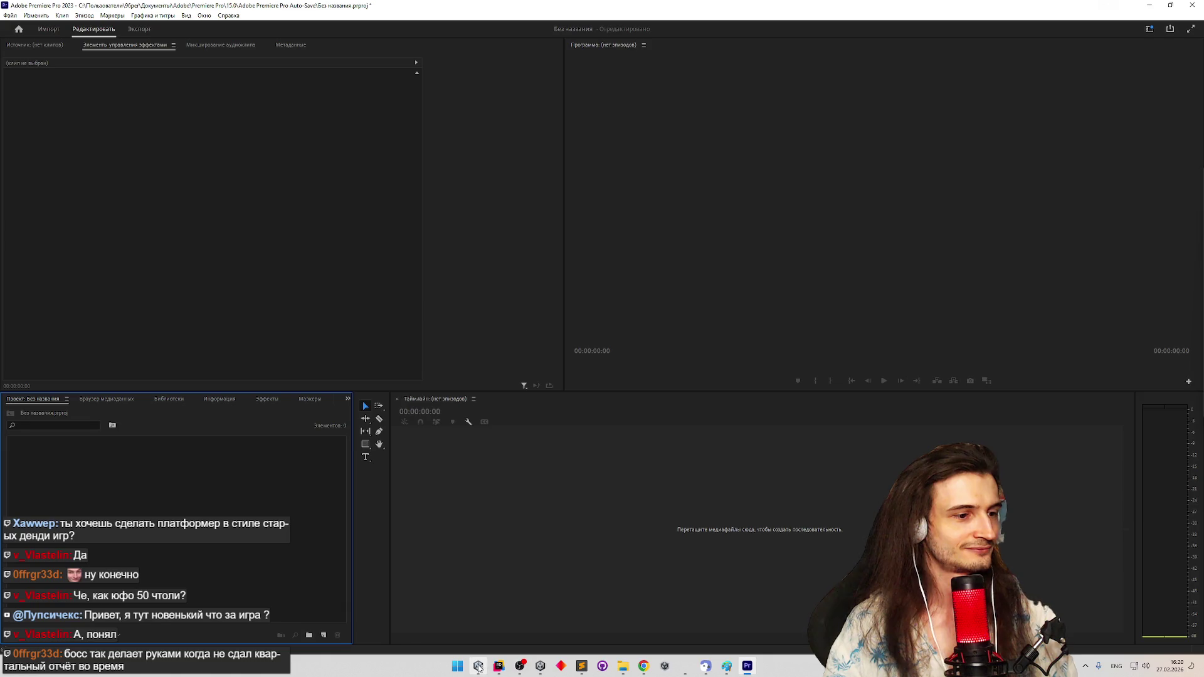
left_click(478, 666)
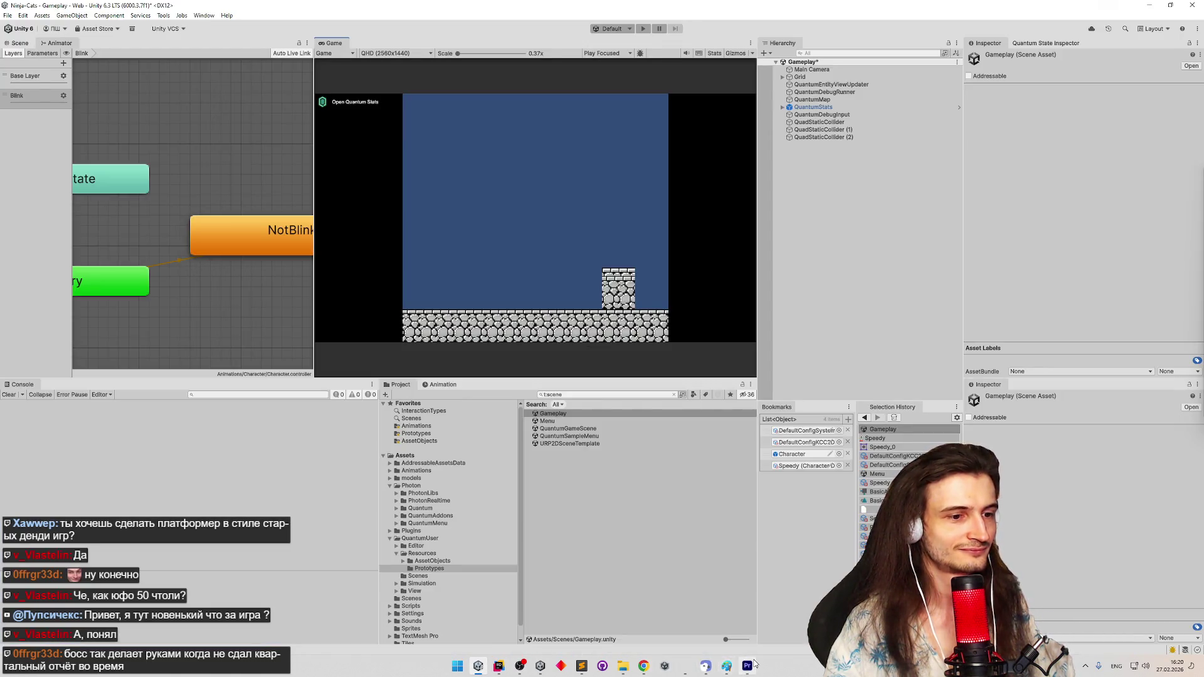
left_click(748, 667)
left_click(622, 666)
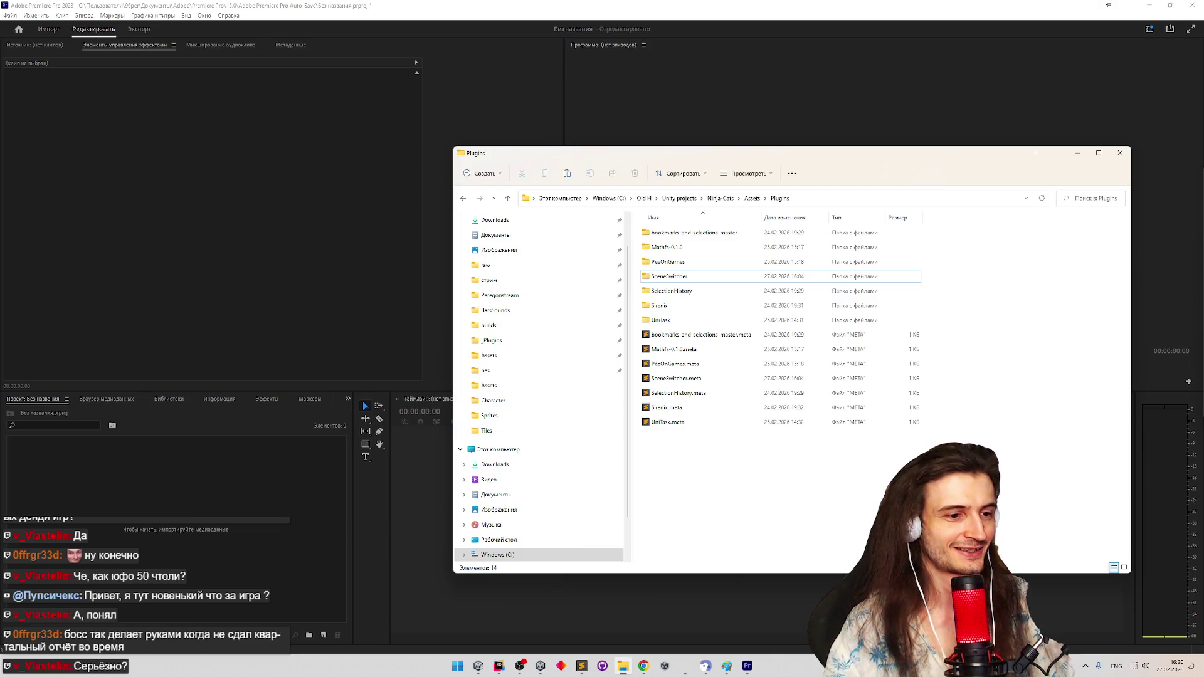
left_click(644, 666)
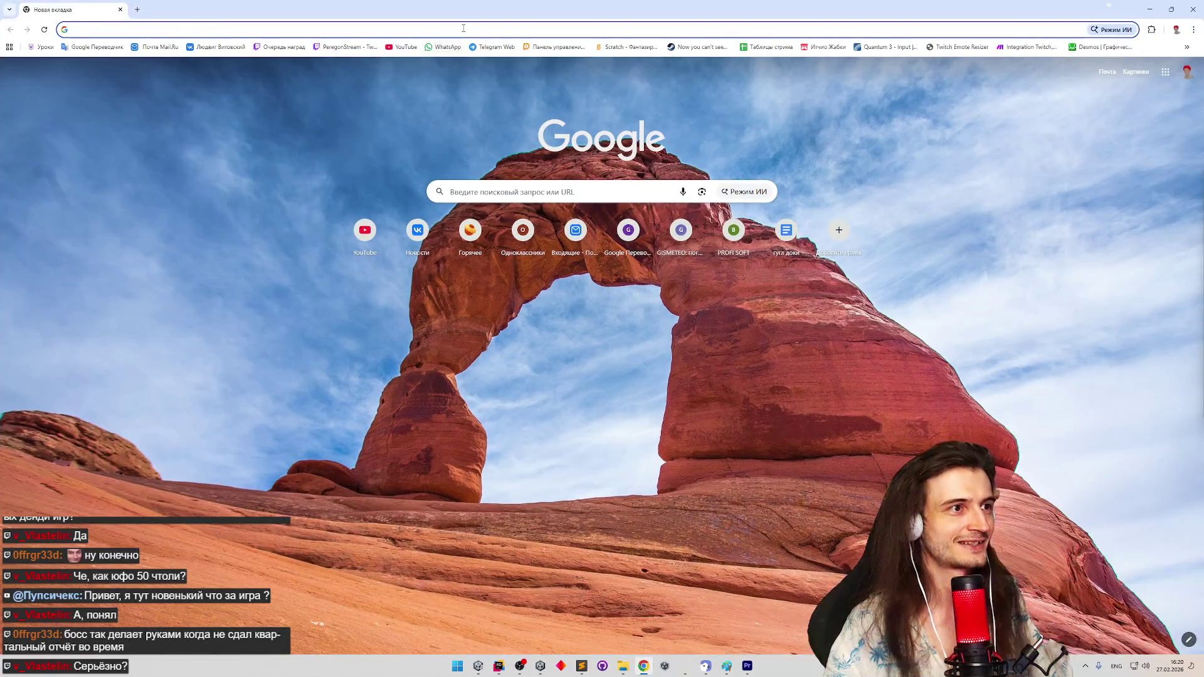
Search for xkoster, visit the xk YouTube channel and go back, then close Chrome and hide the Plugins folder
left_click(462, 29)
type("xkoster")
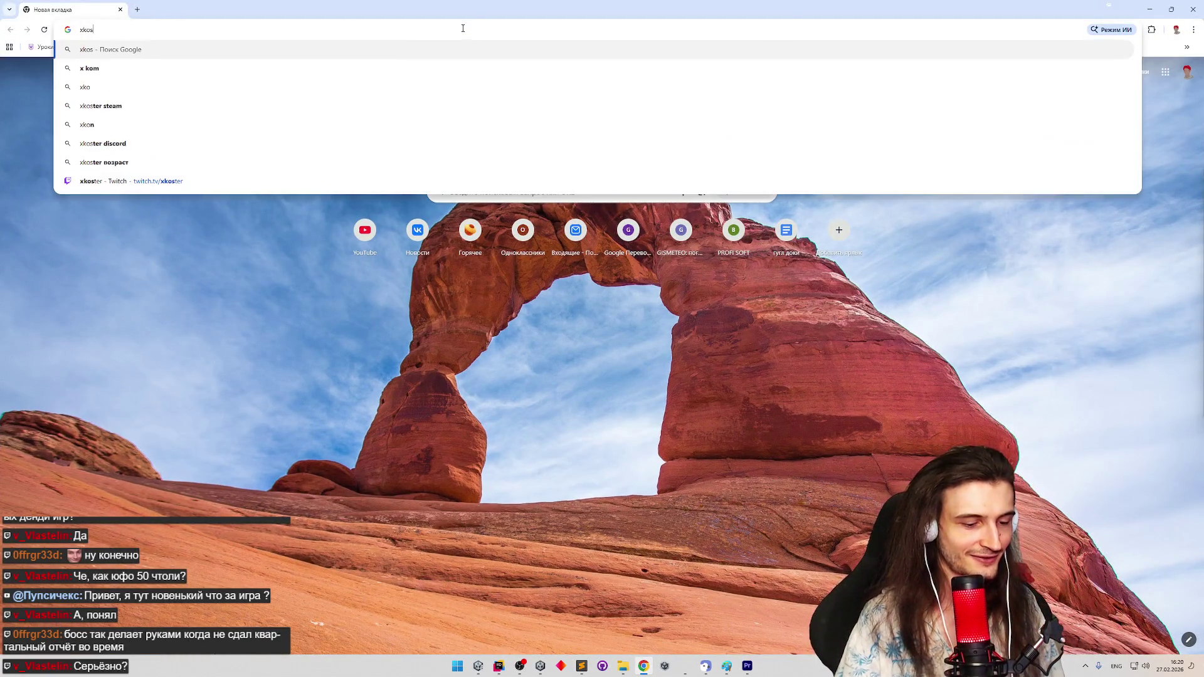
key("Return")
left_click(158, 240)
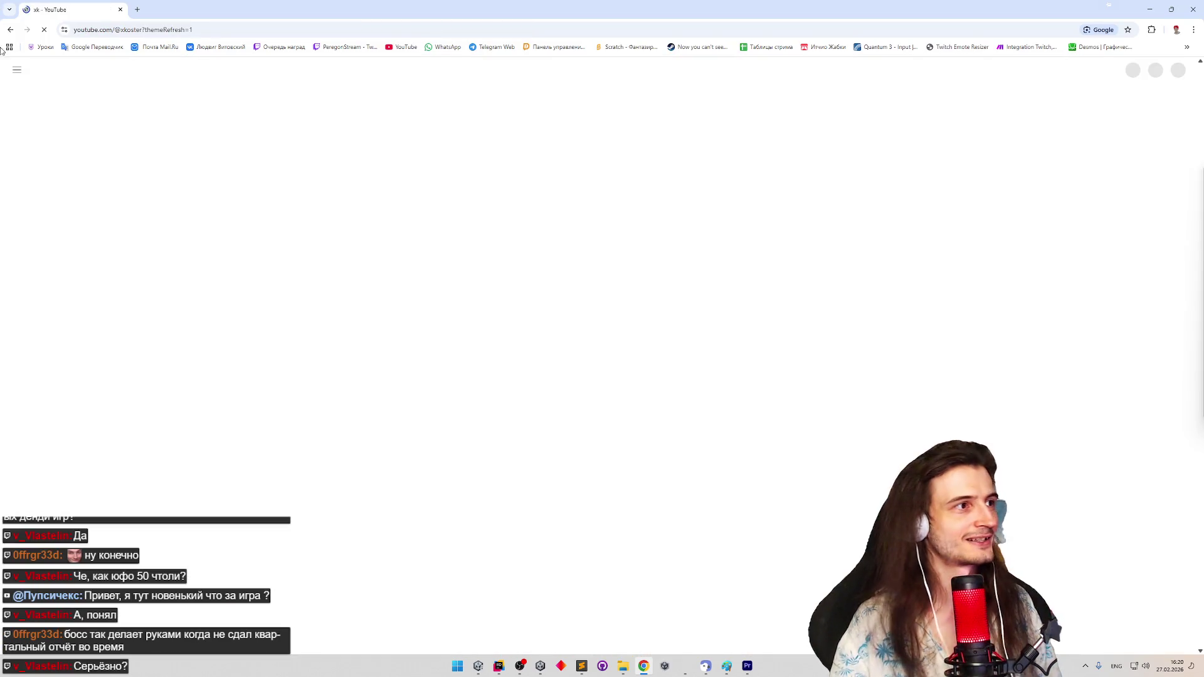
left_click(12, 31)
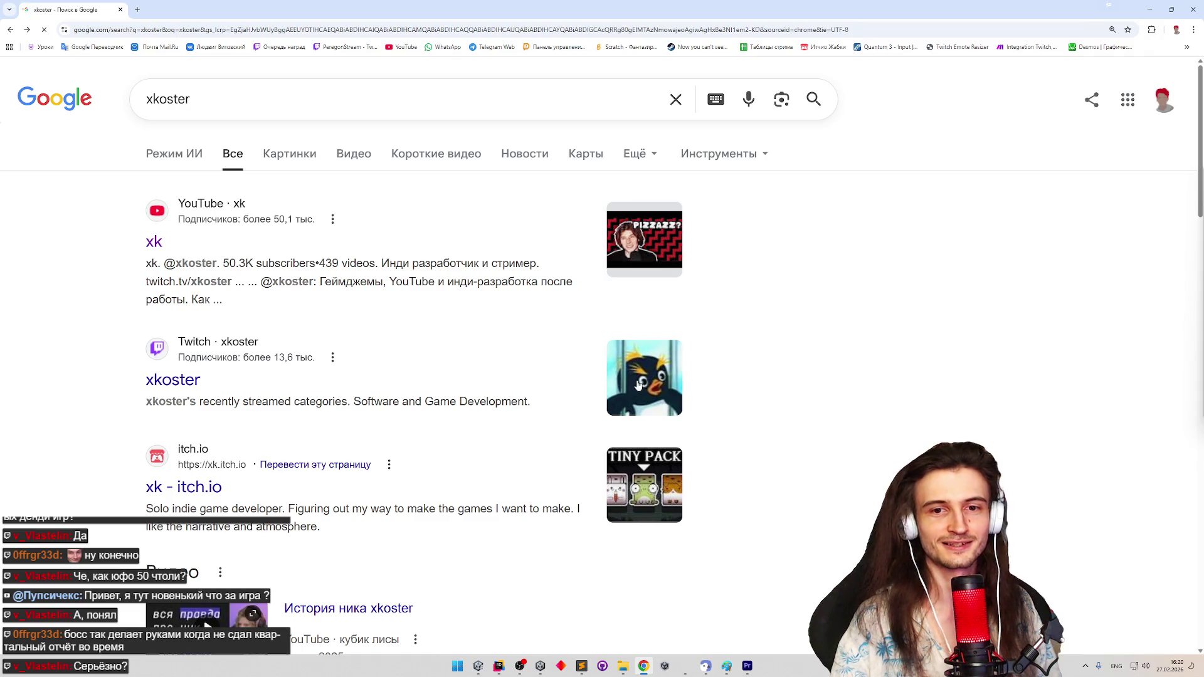
left_click(120, 10)
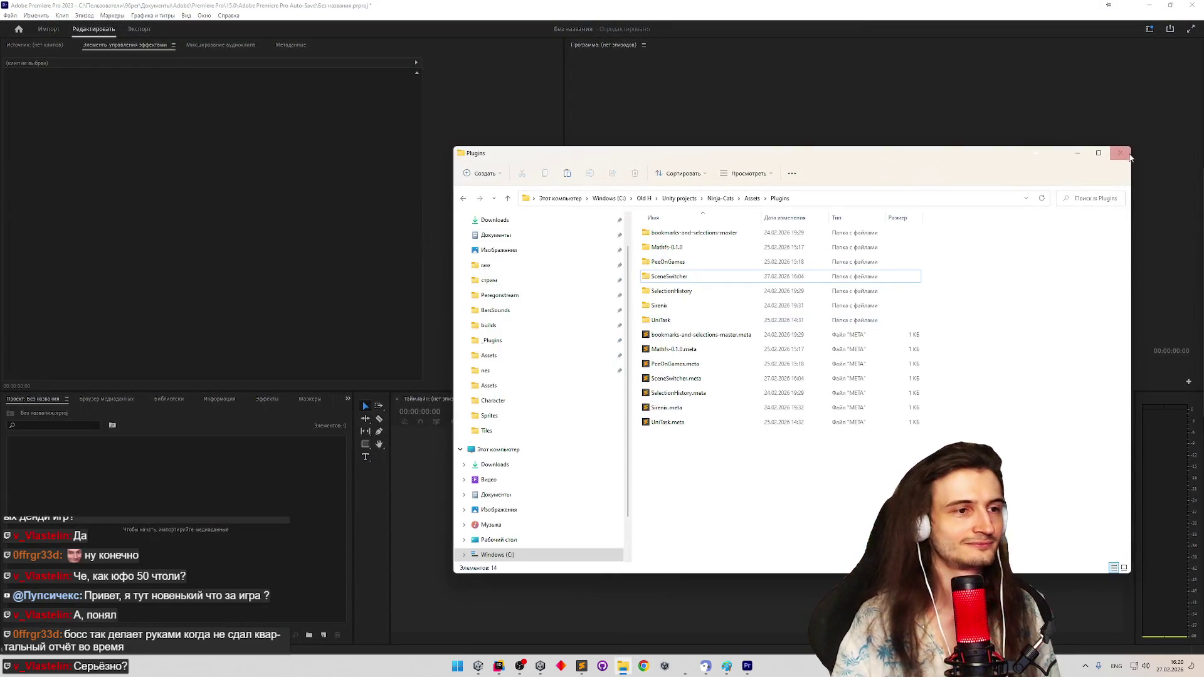
left_click(1079, 154)
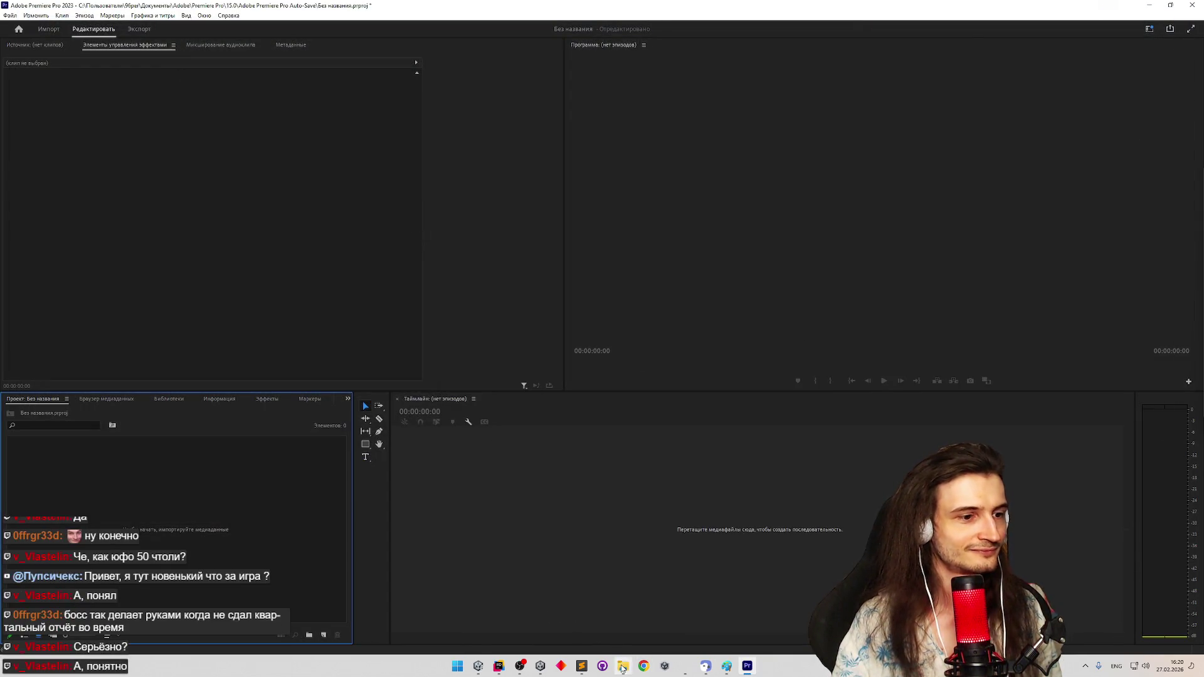
Restore the Explorer window, reposition it, open the стрим folder and start a search in it
left_click(623, 666)
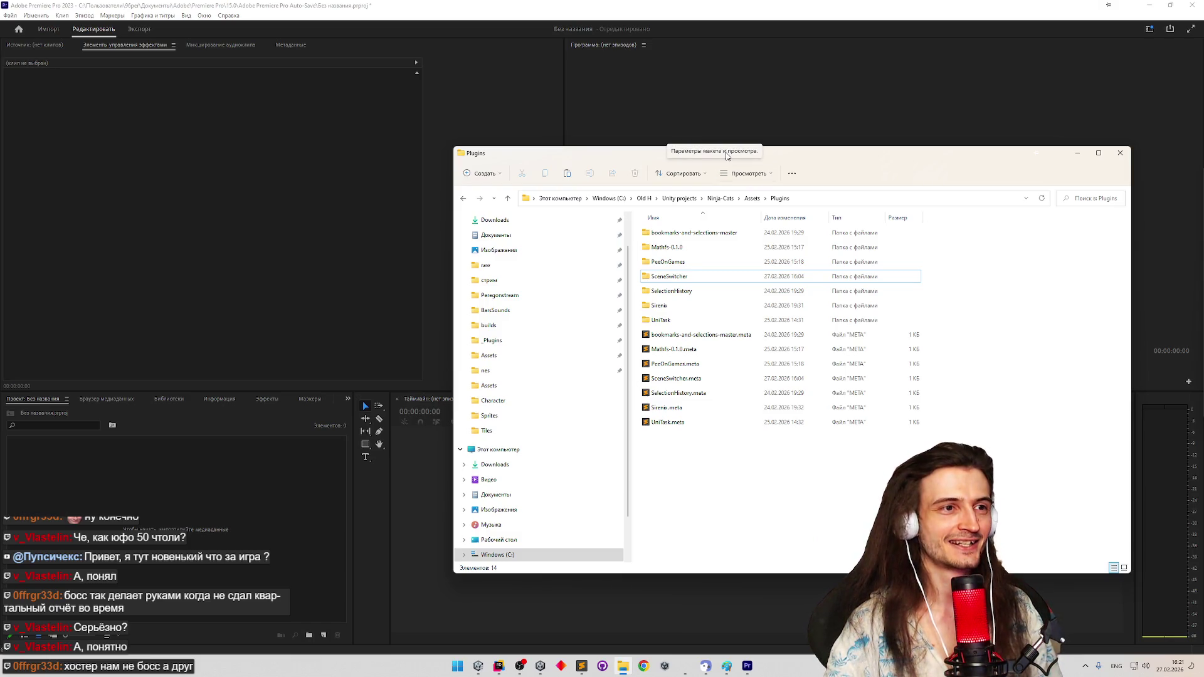
left_click_drag(779, 153, 807, 81)
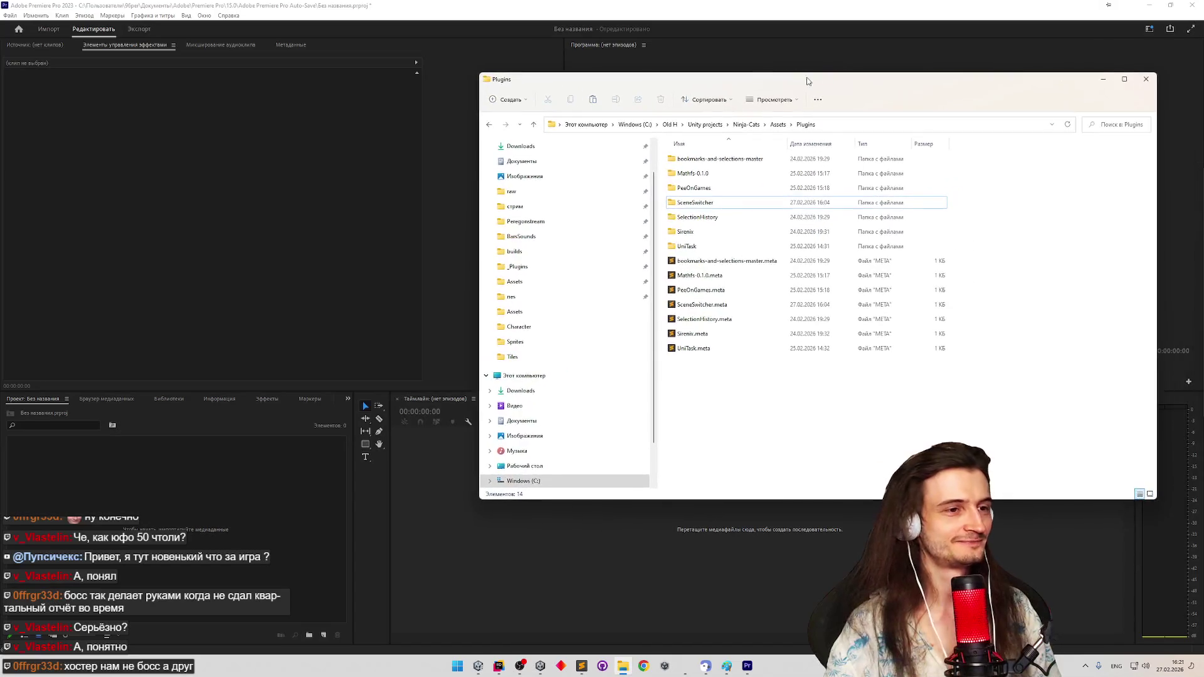
left_click(552, 207)
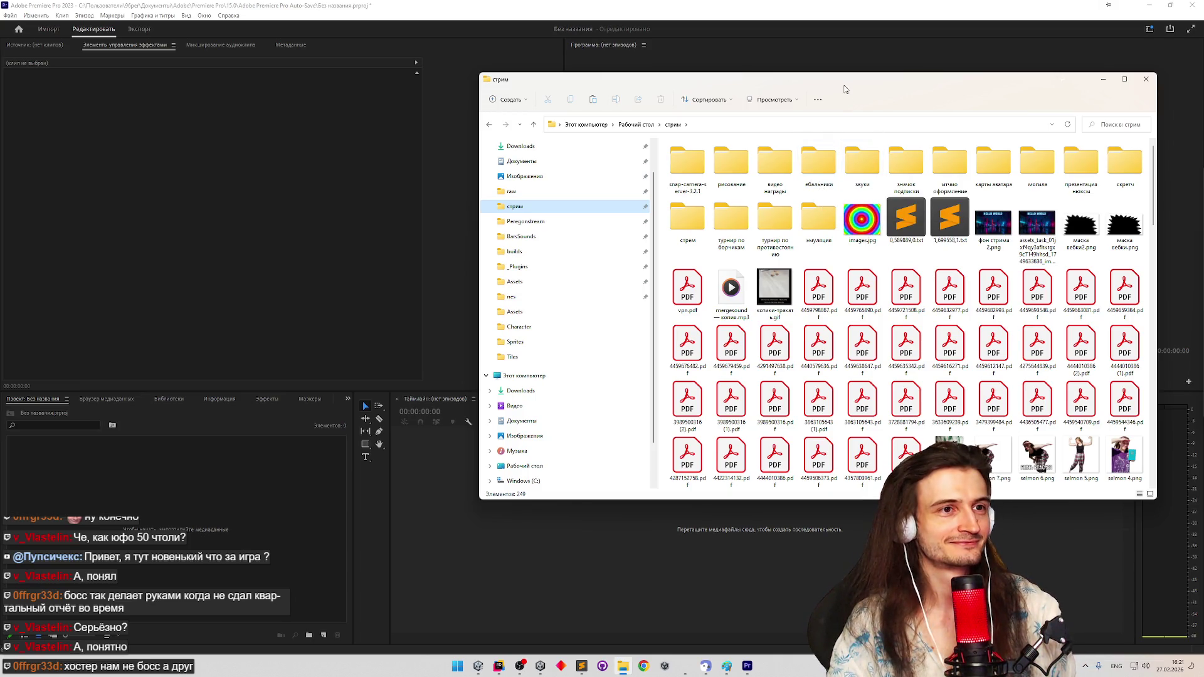
left_click_drag(843, 91, 837, 72)
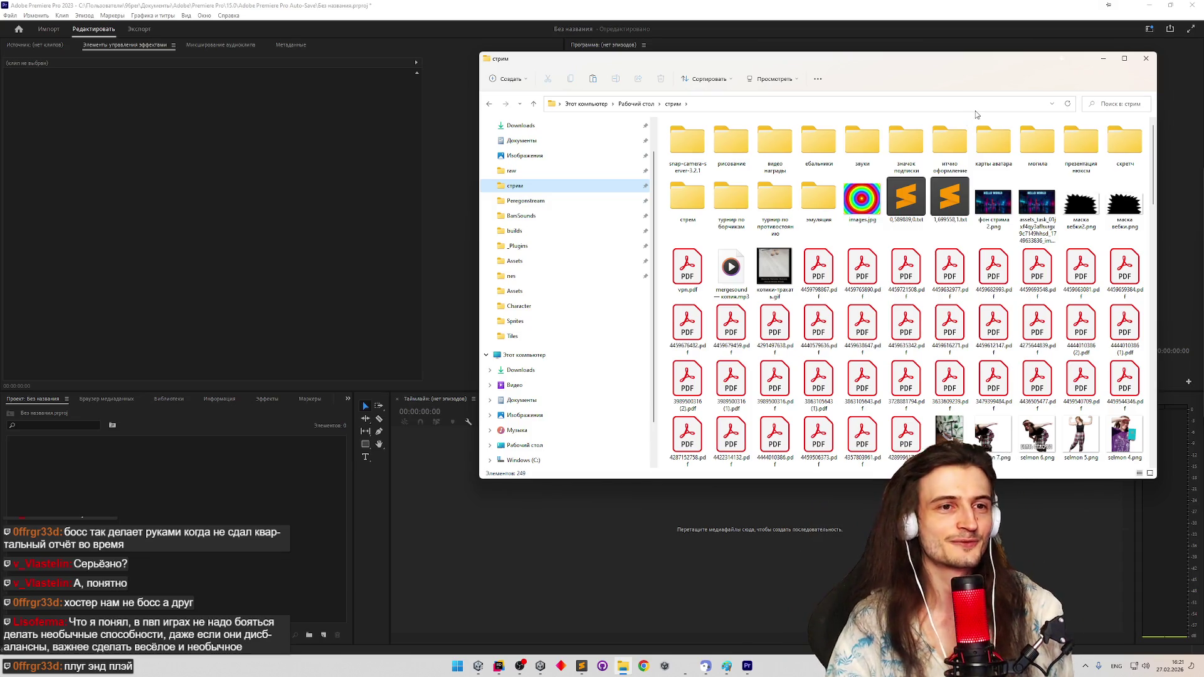
left_click(1100, 104)
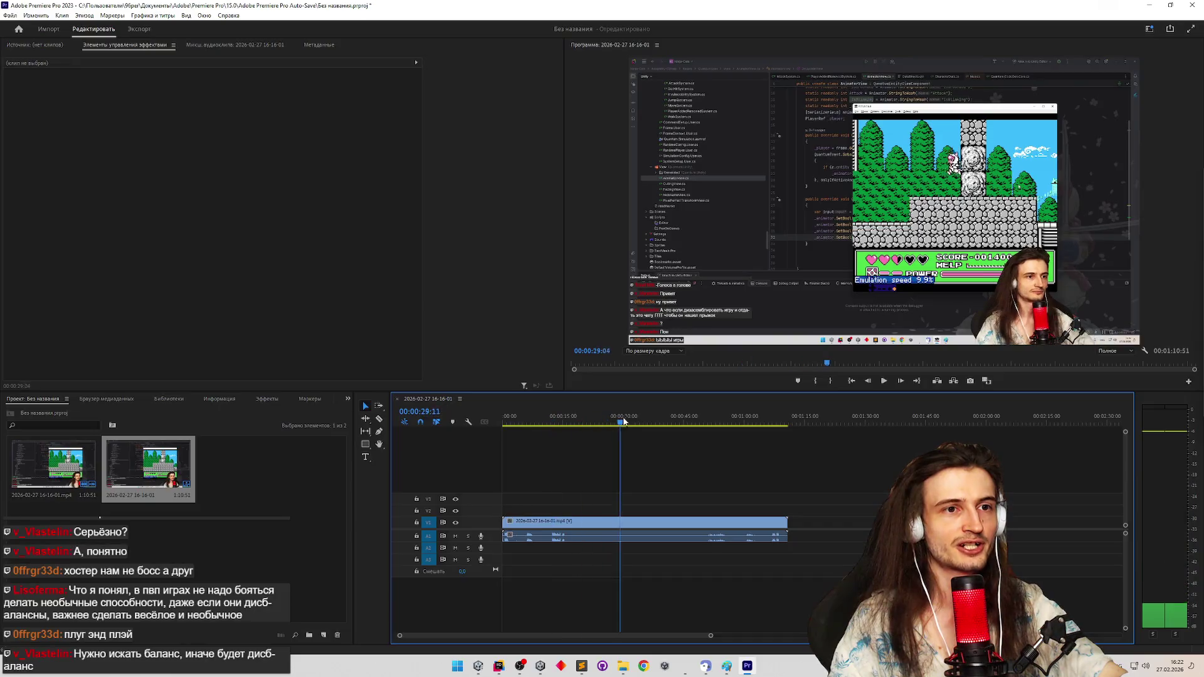
Scrub the gameplay footage between about 46 and 28 seconds
left_click_drag(591, 421, 690, 415)
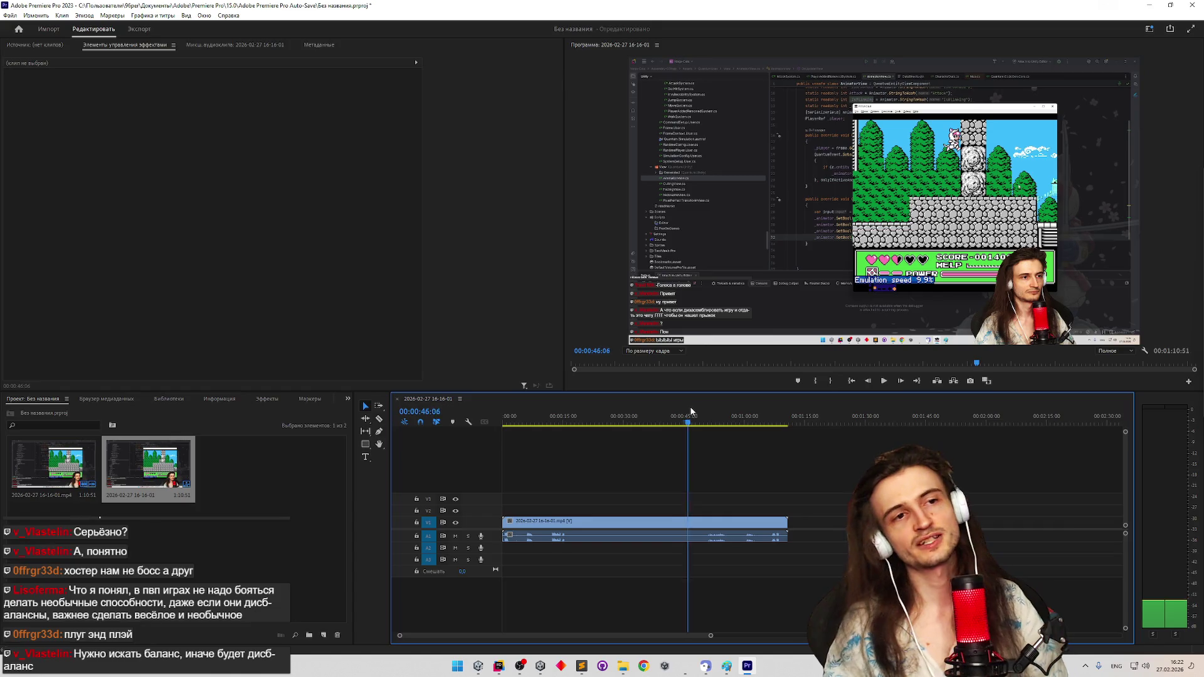
mouse_move(690, 415)
left_mouse_down()
mouse_move(663, 410)
mouse_move(676, 406)
left_mouse_up()
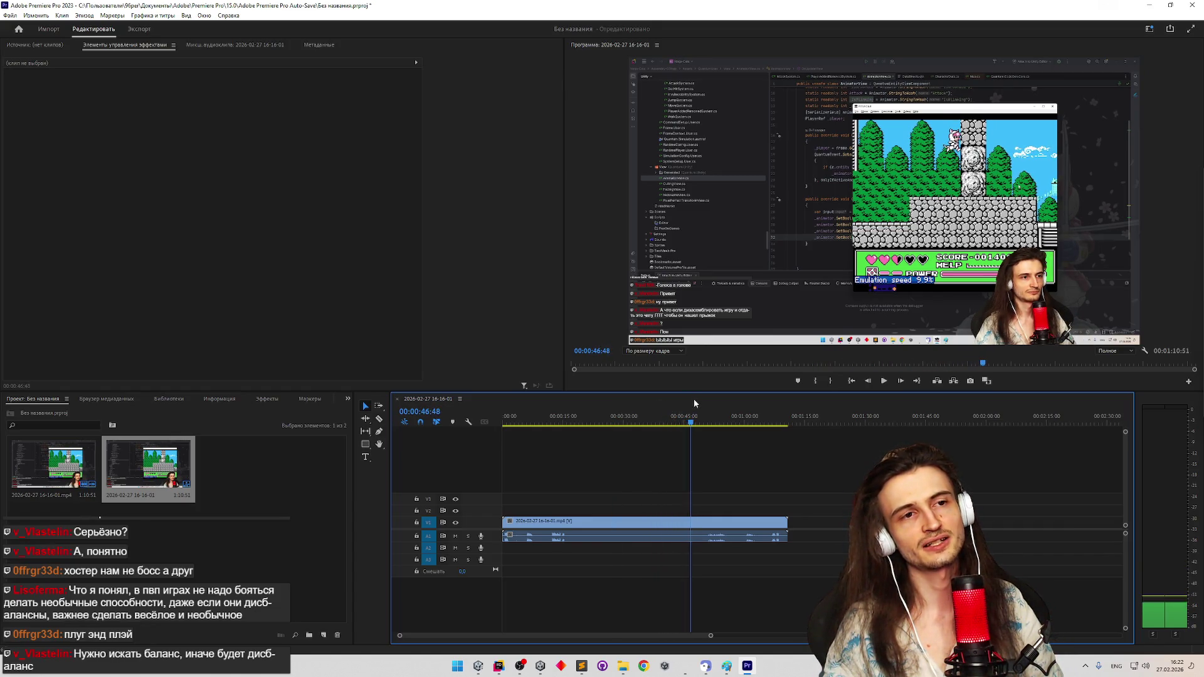
mouse_move(685, 399)
left_mouse_down()
mouse_move(625, 394)
mouse_move(691, 395)
left_mouse_up()
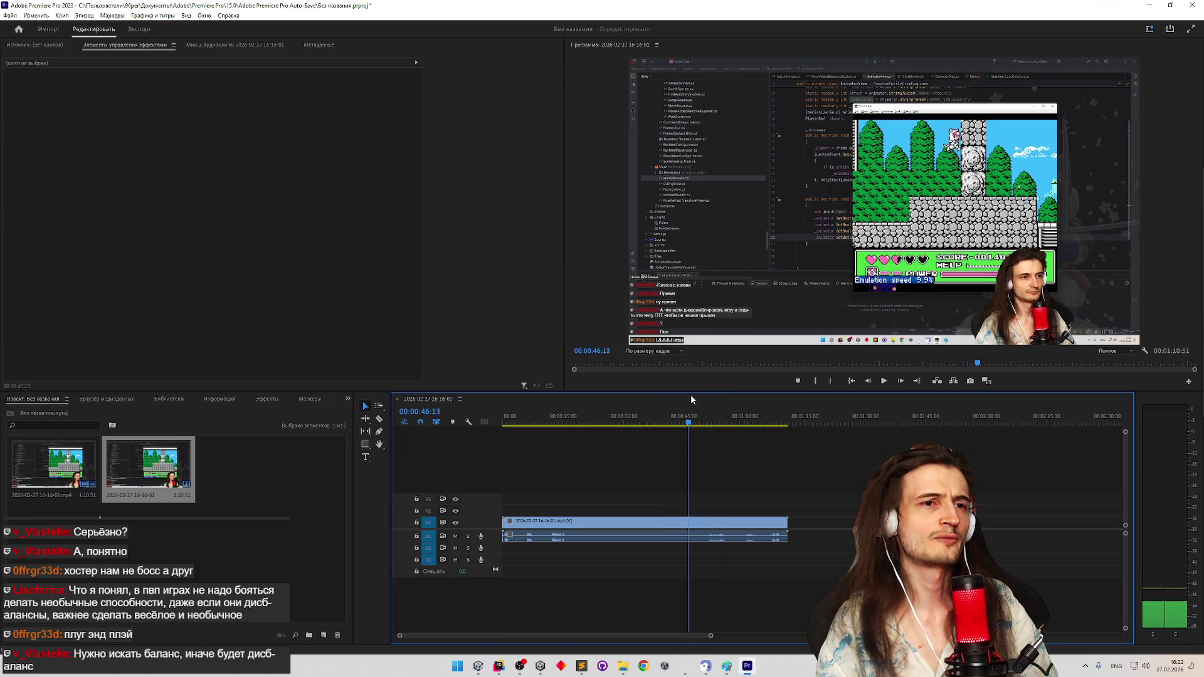
left_click_drag(691, 398, 628, 413)
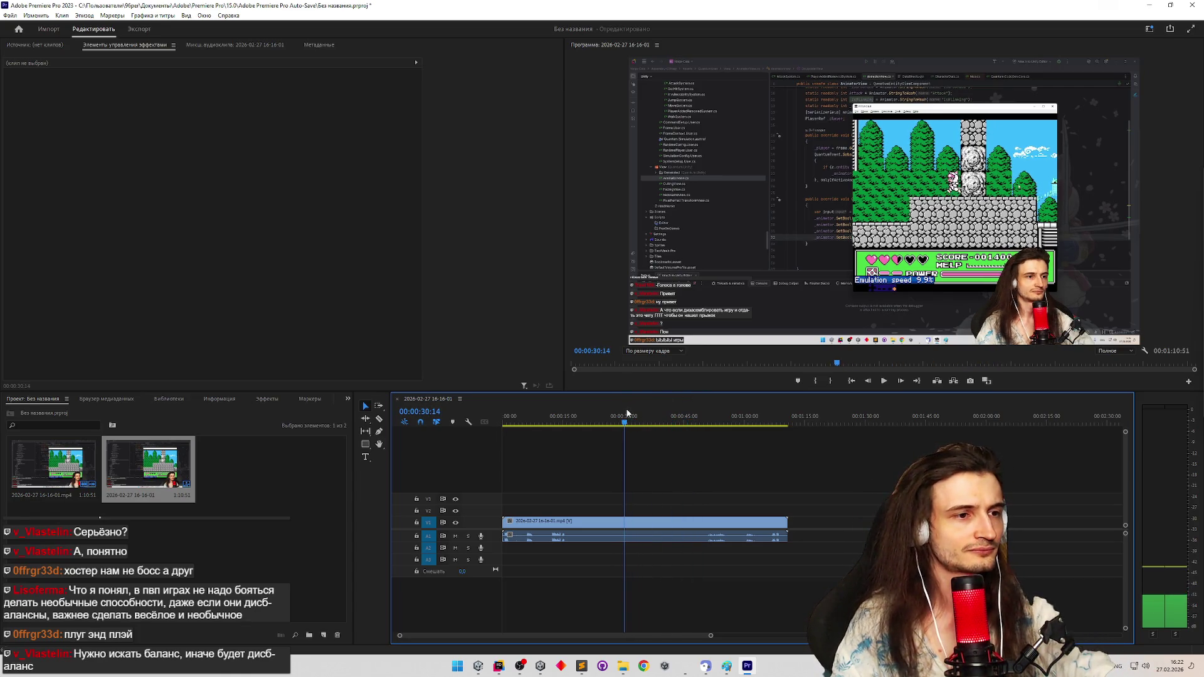
Widen the program preview and scrub back to about 14 seconds
left_click_drag(555, 303, 401, 311)
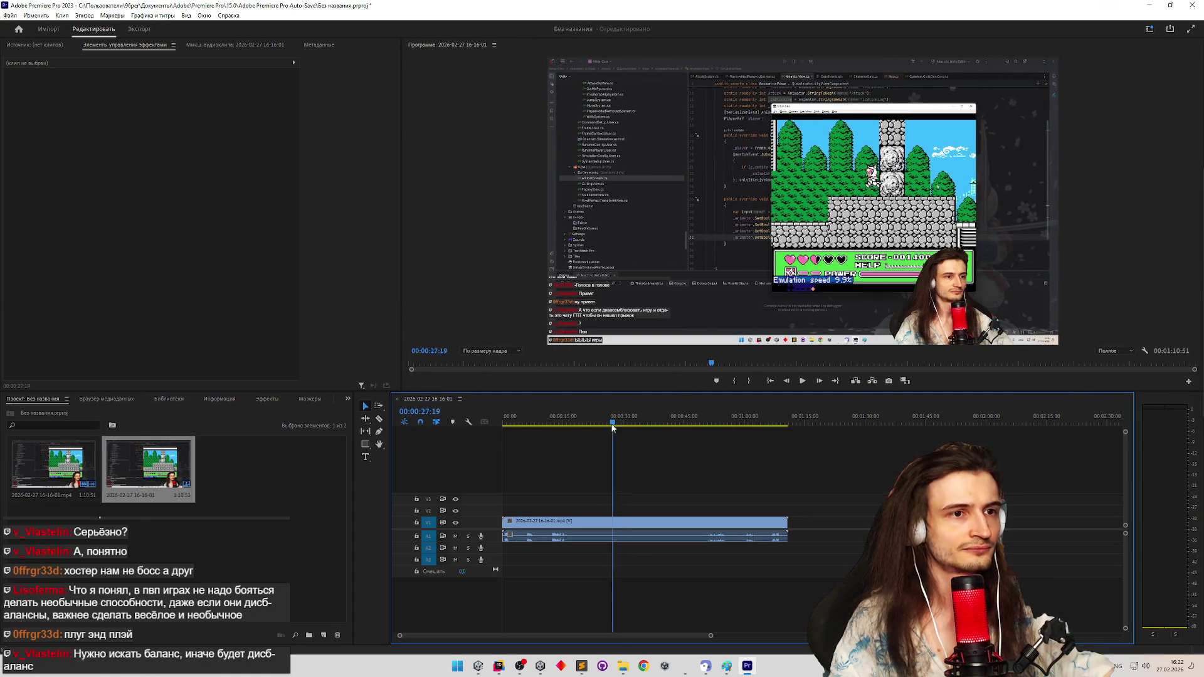
left_click_drag(624, 424, 562, 424)
left_click(555, 151)
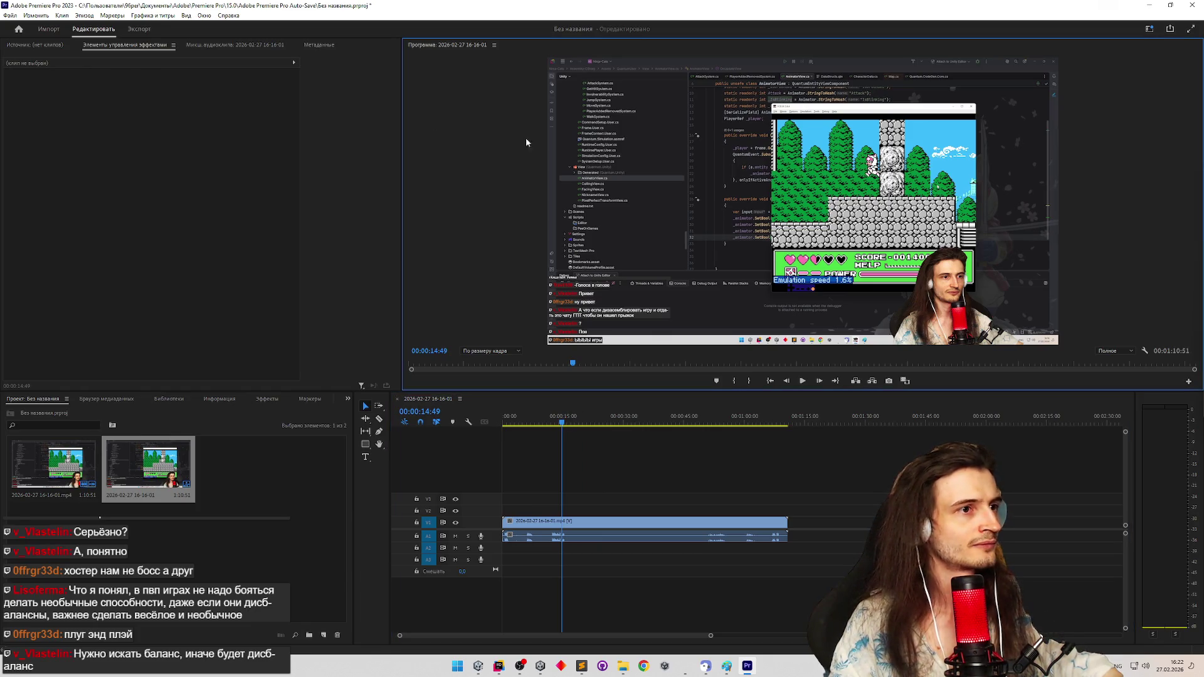
Scale the clip to about 216% and beyond and reposition it so the NES game fills the frame
left_click(105, 49)
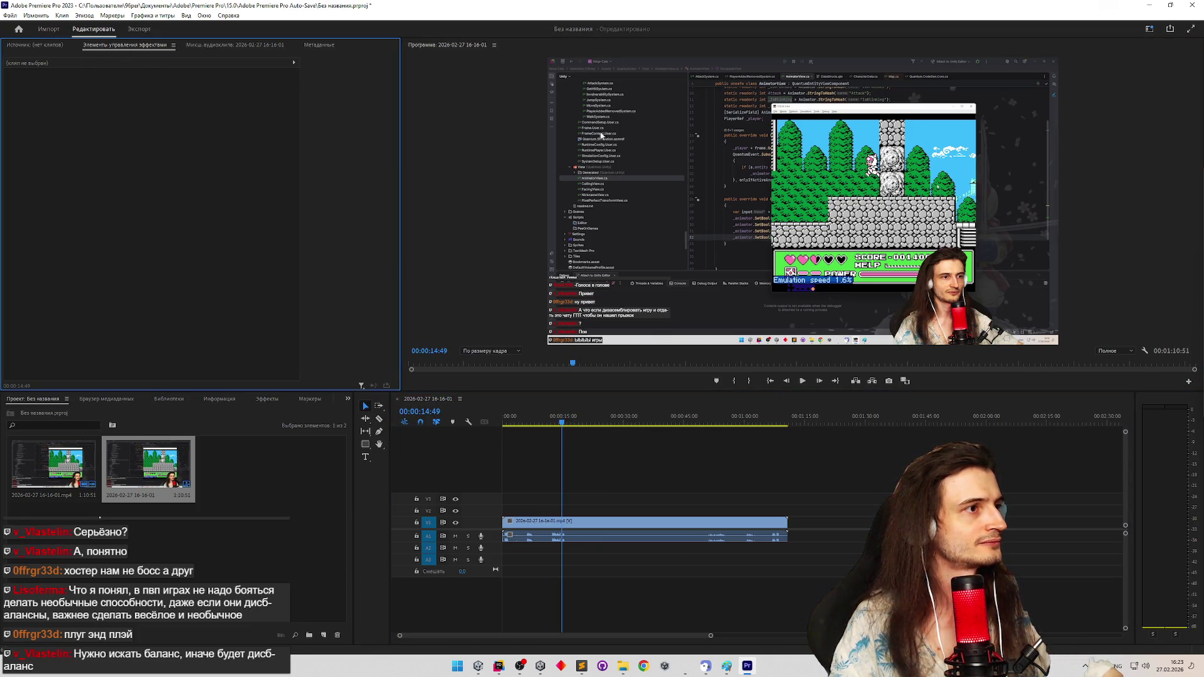
left_click(654, 272)
left_click(56, 94)
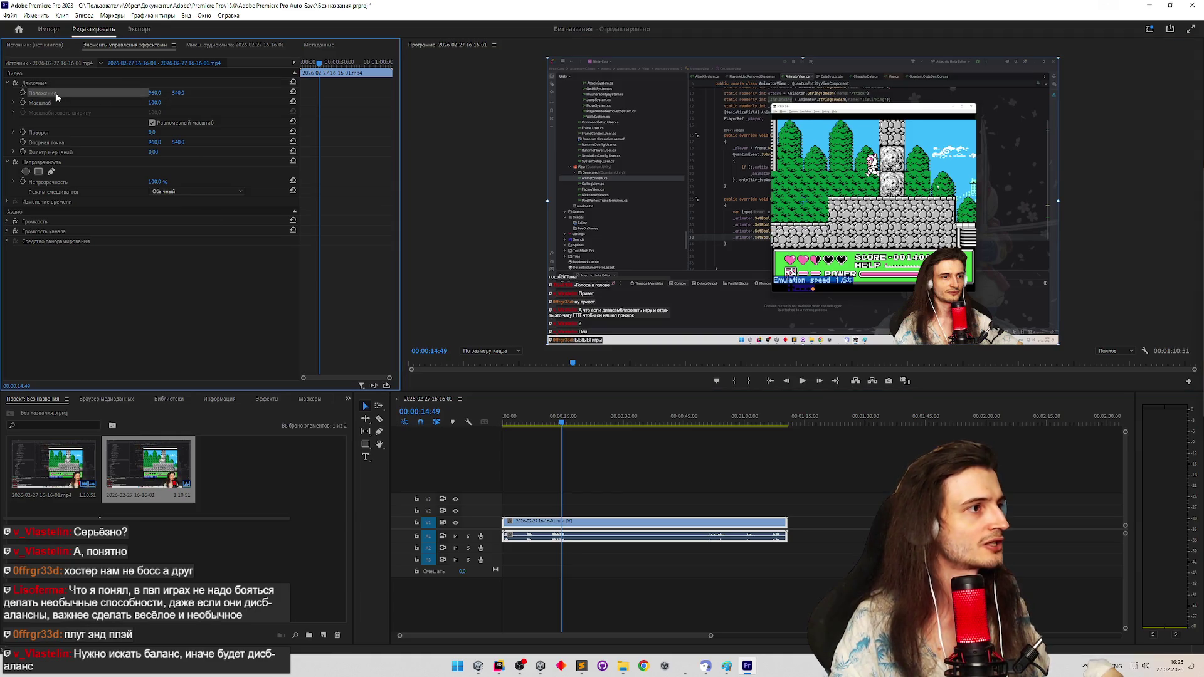
left_click_drag(540, 348, 144, 533)
left_click_drag(526, 350, 501, 354)
left_click_drag(839, 231, 913, 232)
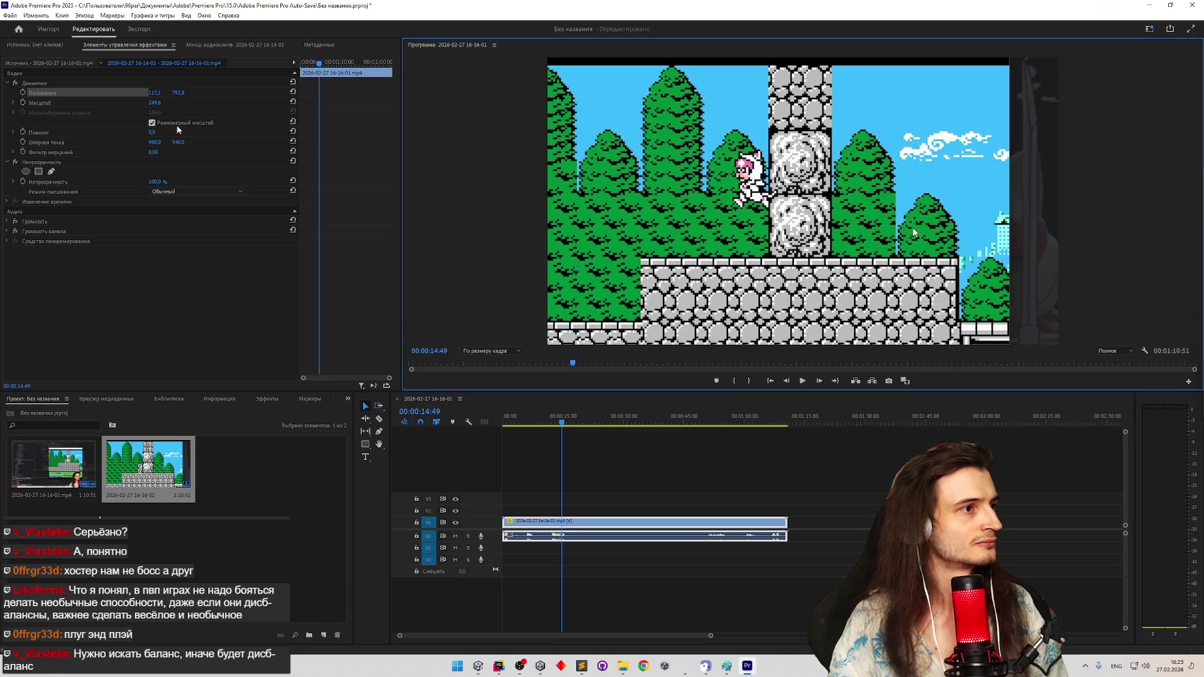
left_click_drag(155, 102, 216, 102)
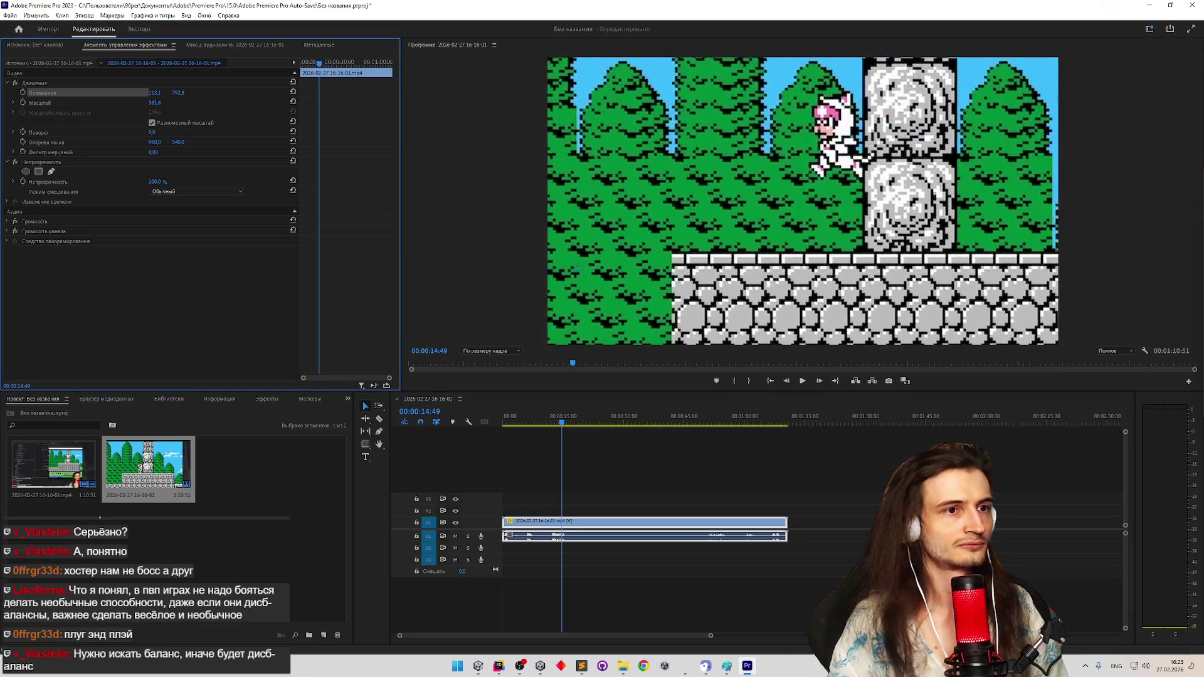
mouse_move(723, 189)
left_mouse_down()
mouse_move(758, 240)
mouse_move(766, 235)
left_mouse_up()
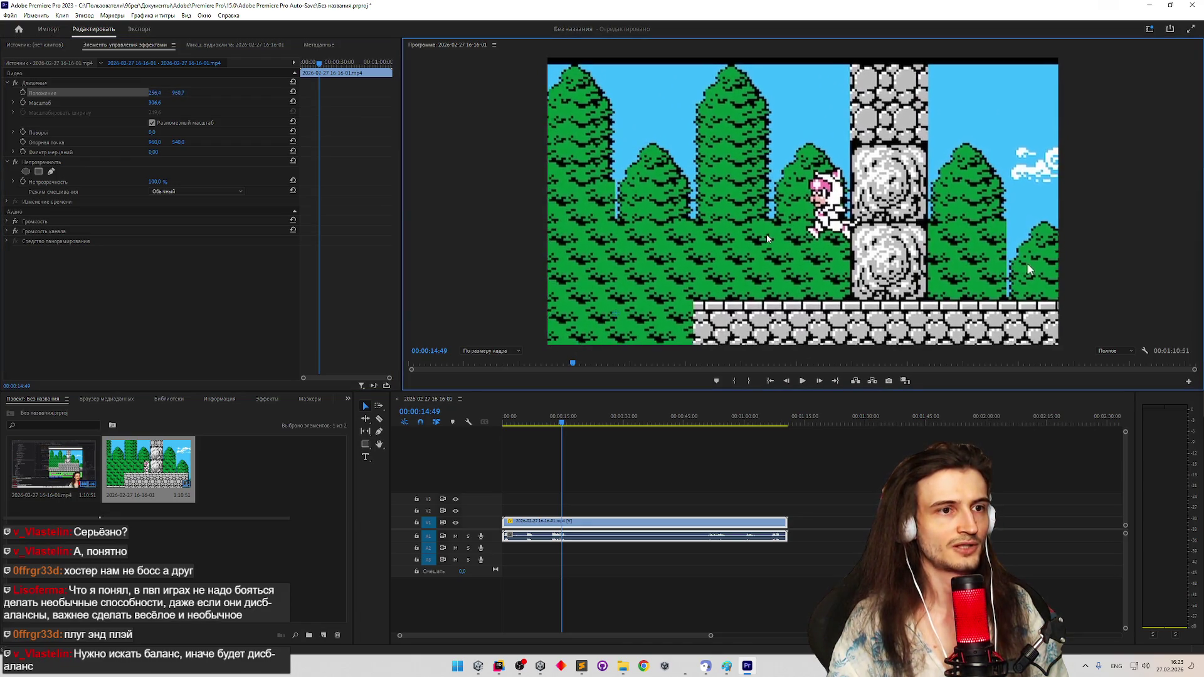
left_click(550, 430)
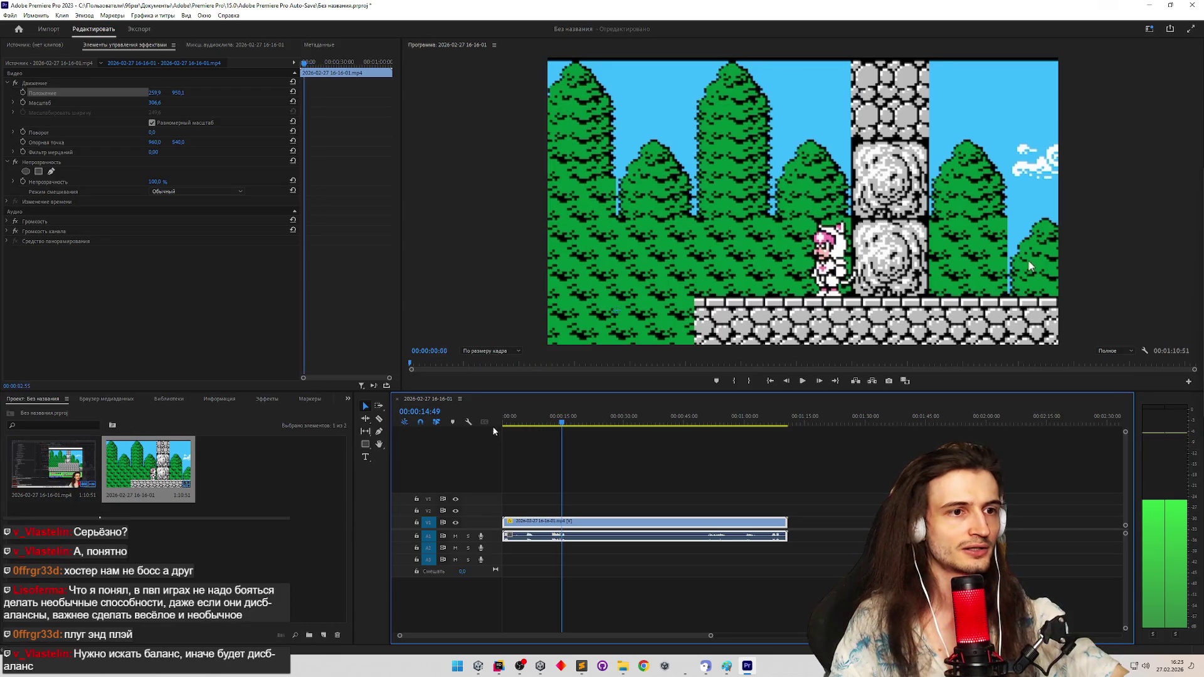
Play and scrub around 30-34 seconds, then return to the footage start and step forward a frame
left_click(641, 417)
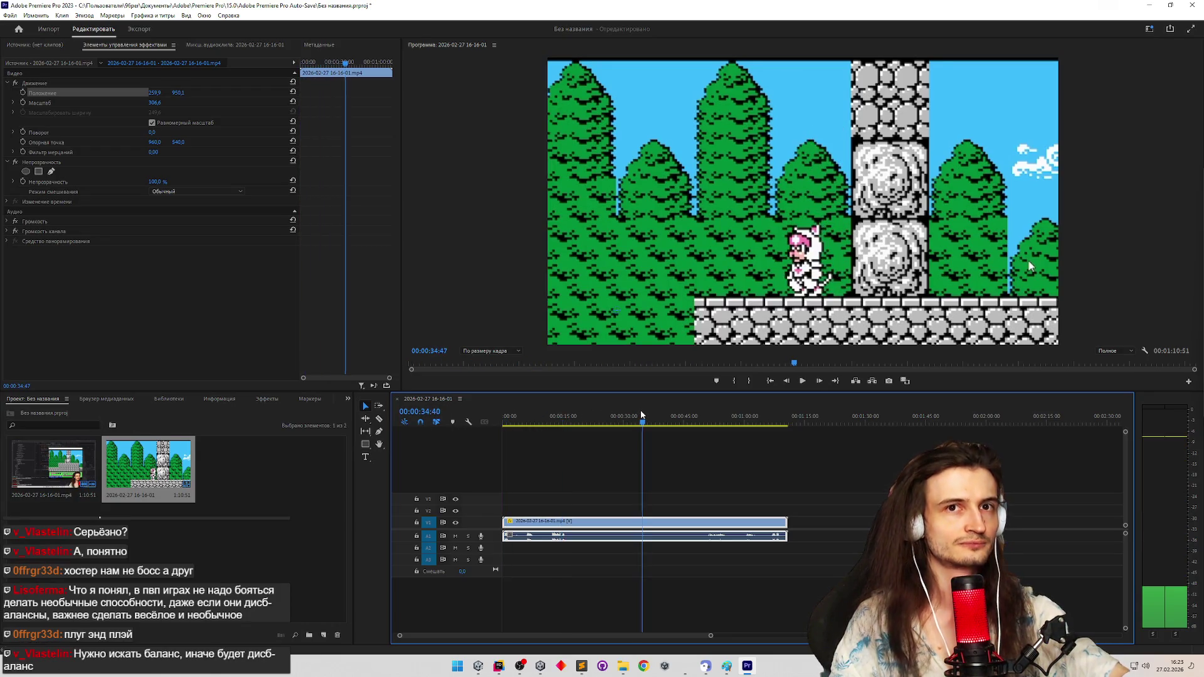
key("space")
left_click(627, 417)
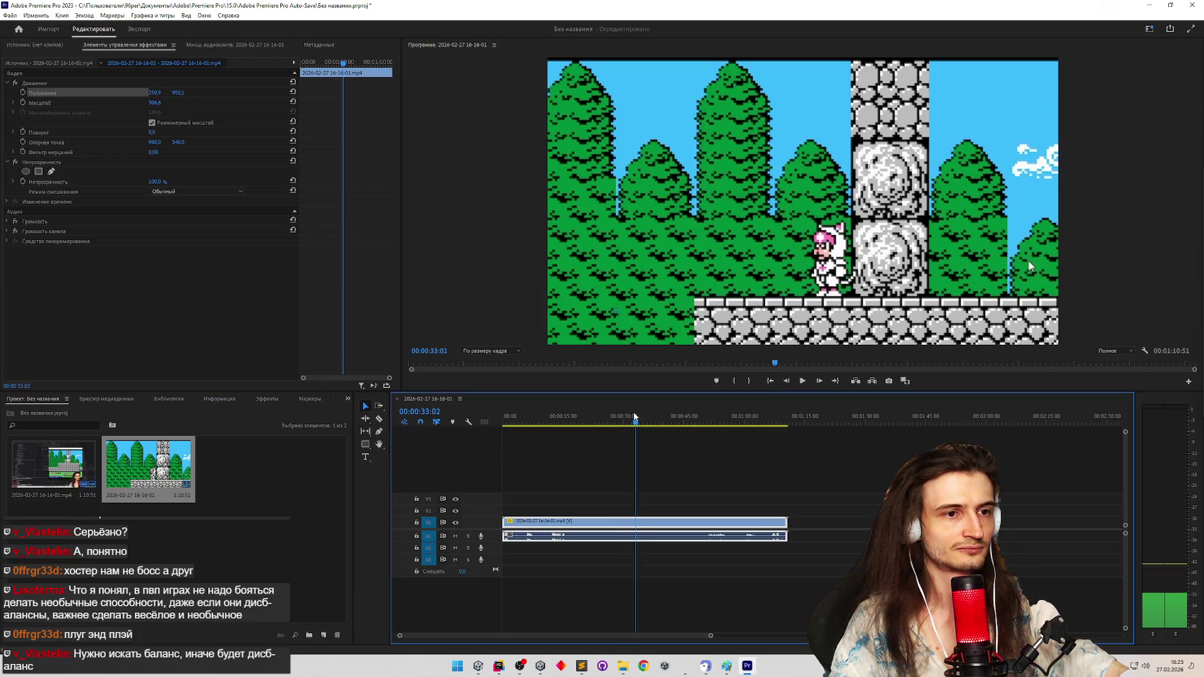
left_click_drag(637, 417, 640, 417)
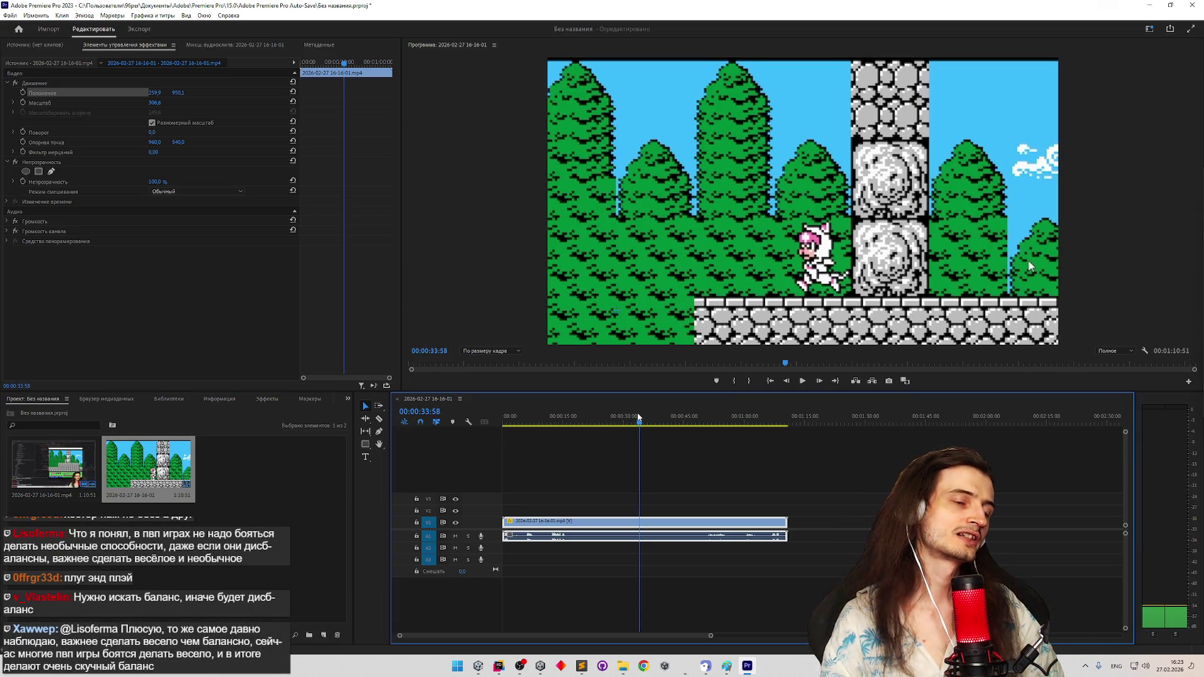
left_click_drag(638, 417, 320, 419)
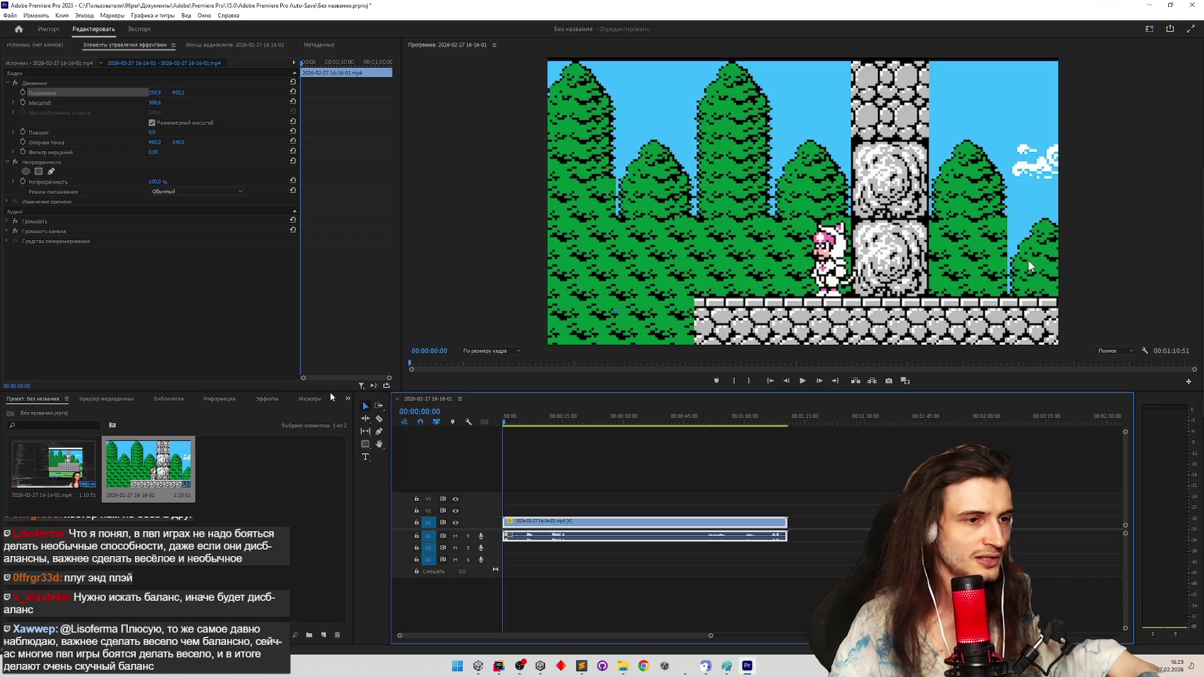
left_click_drag(530, 424, 633, 426)
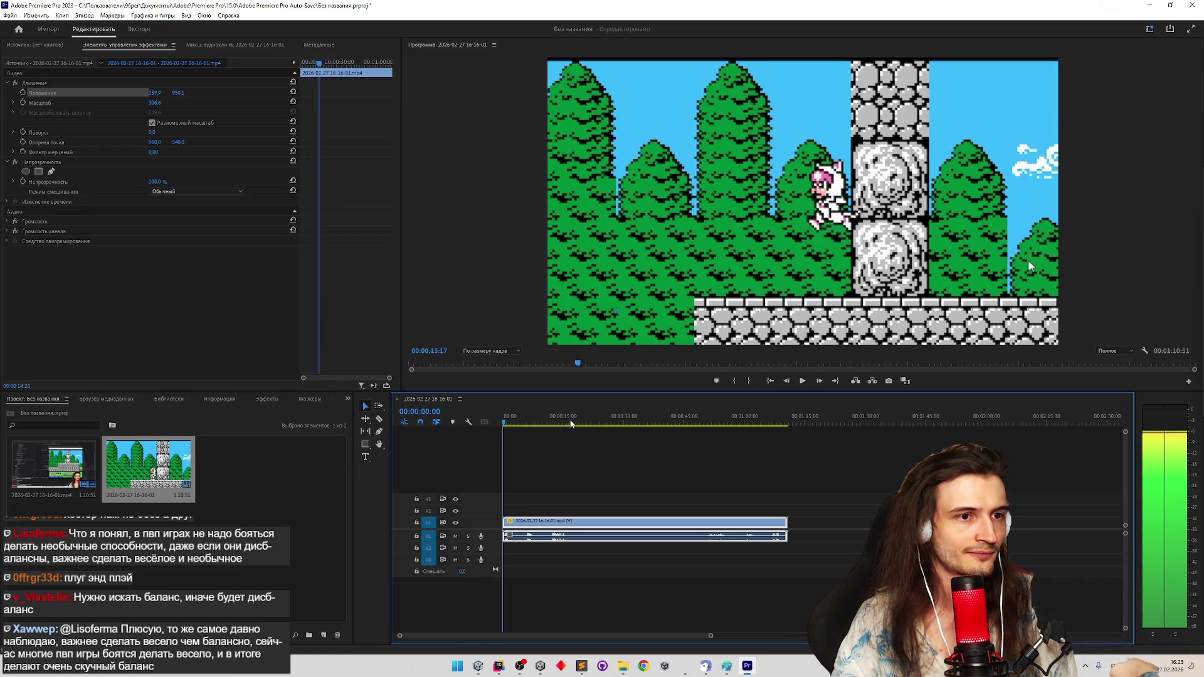
left_click(633, 426)
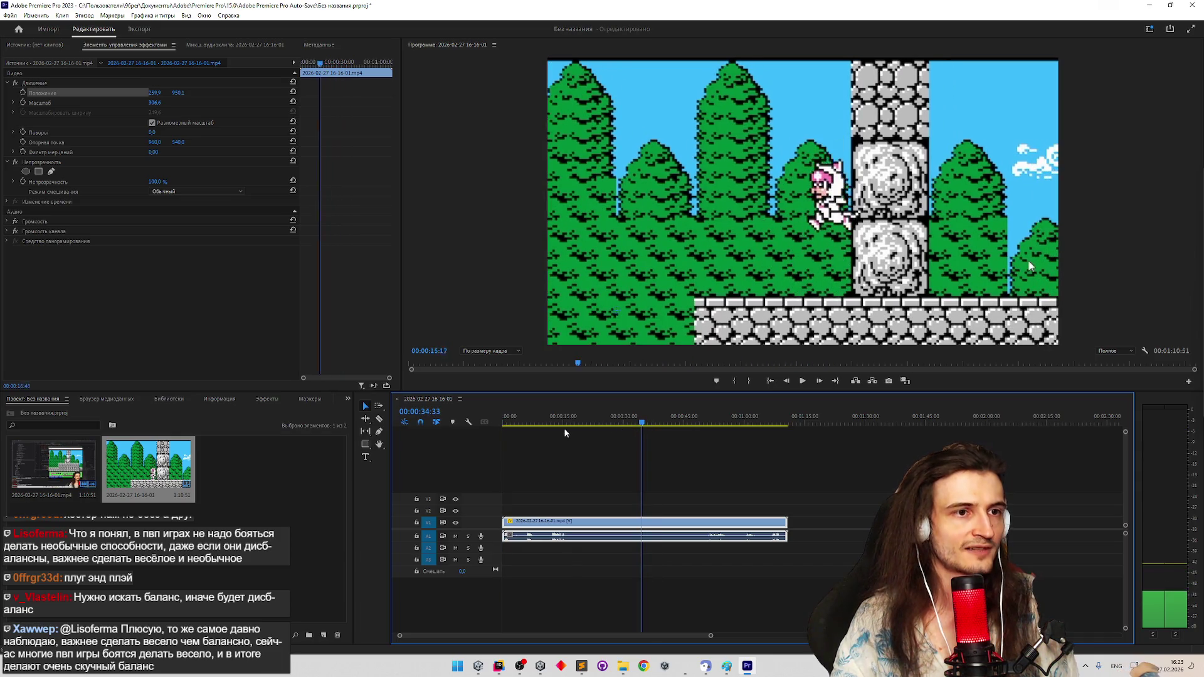
left_click_drag(603, 425, 471, 425)
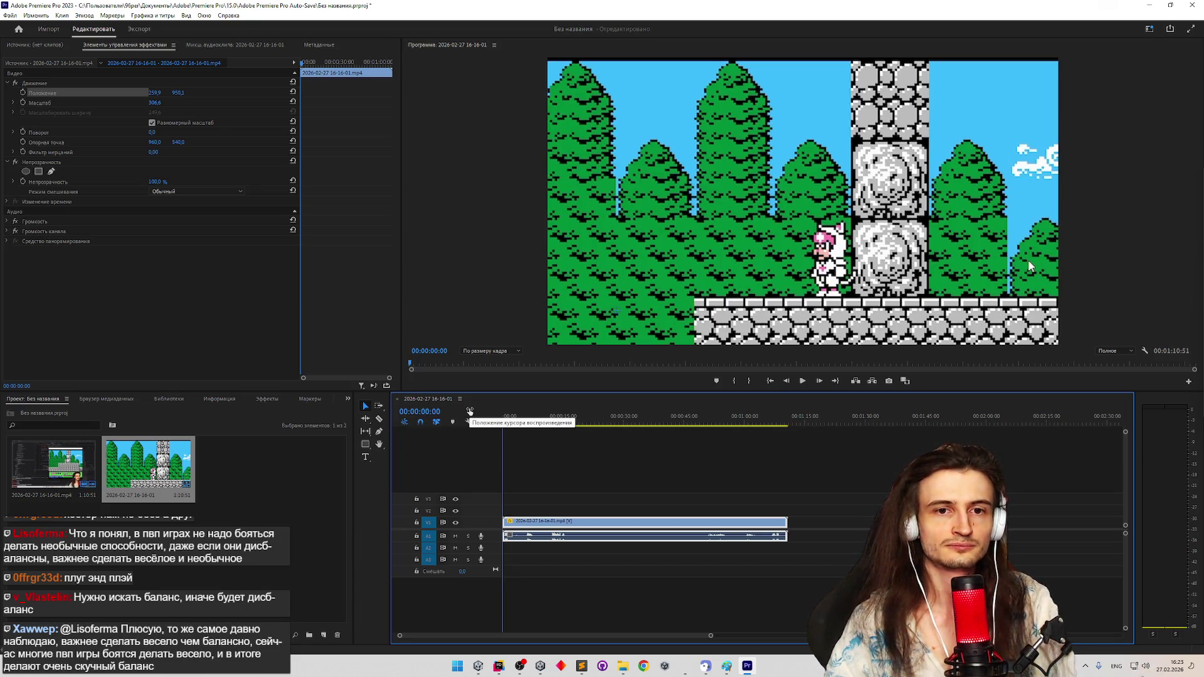
key("Right")
key("Right")
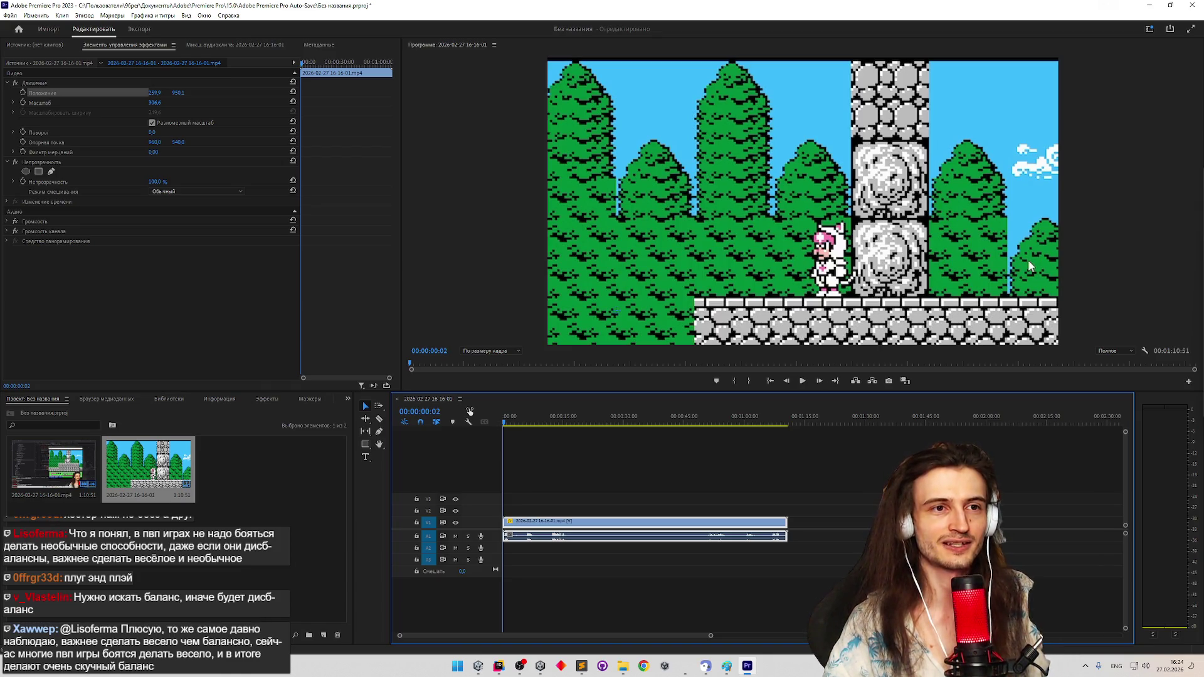
Advance the footage frame by frame from the start toward the cat's jump
key("Right")
key("Right")
key("Right")
key("Right")
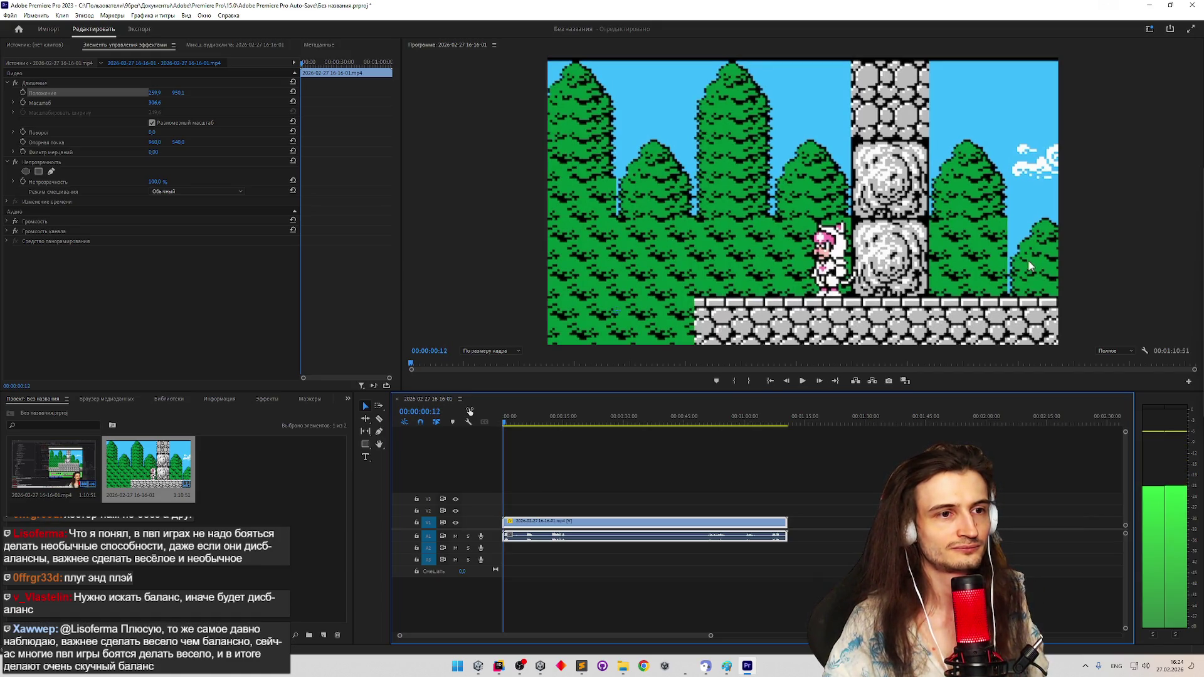
key("Right")
key("Right")
key("Right")
key("Right")
key("Right")
key("Right")
key("Right")
key("Right")
key("Right")
key("Right")
key("Right")
key("Right")
key("Right")
key("Right")
key("Right")
key("Right")
key("Right")
key("Right")
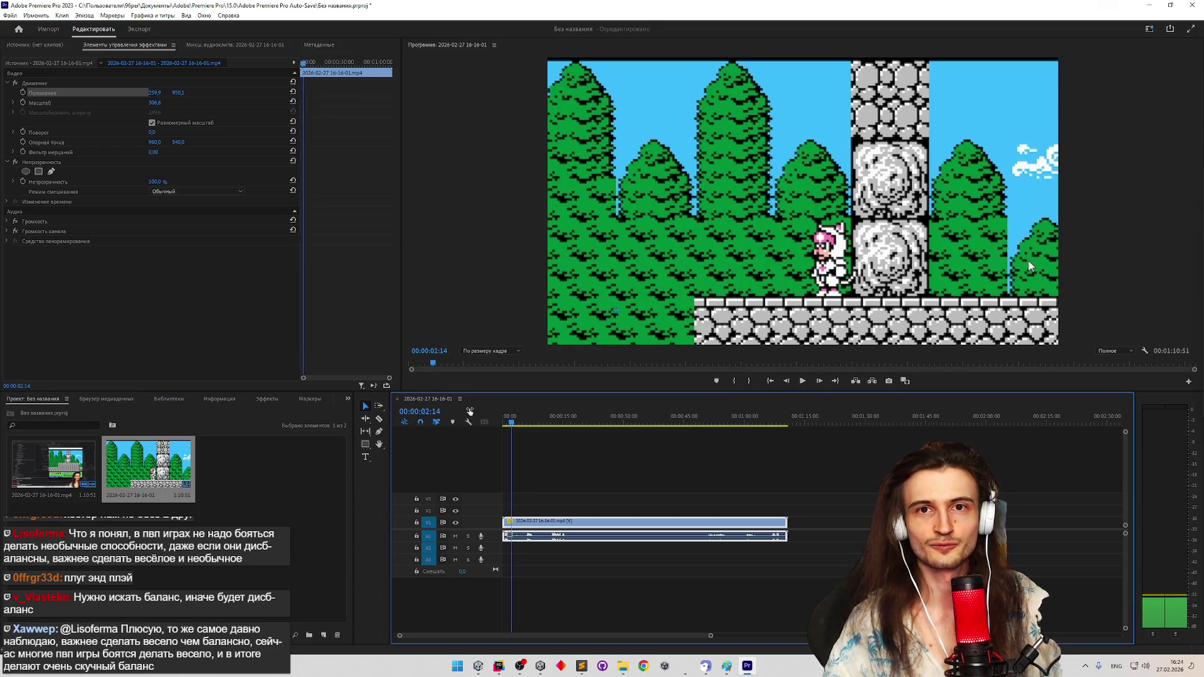
key("Right")
key("Right")
key("Right")
key("Right")
key("Right")
key("Right")
key("Right")
key("Right")
key("Right")
key("Right")
key("Right")
key("Right")
key("Right")
key("Right")
key("Right")
key("Right")
key("Right")
key("Right")
key("Right")
key("Right")
key("Right")
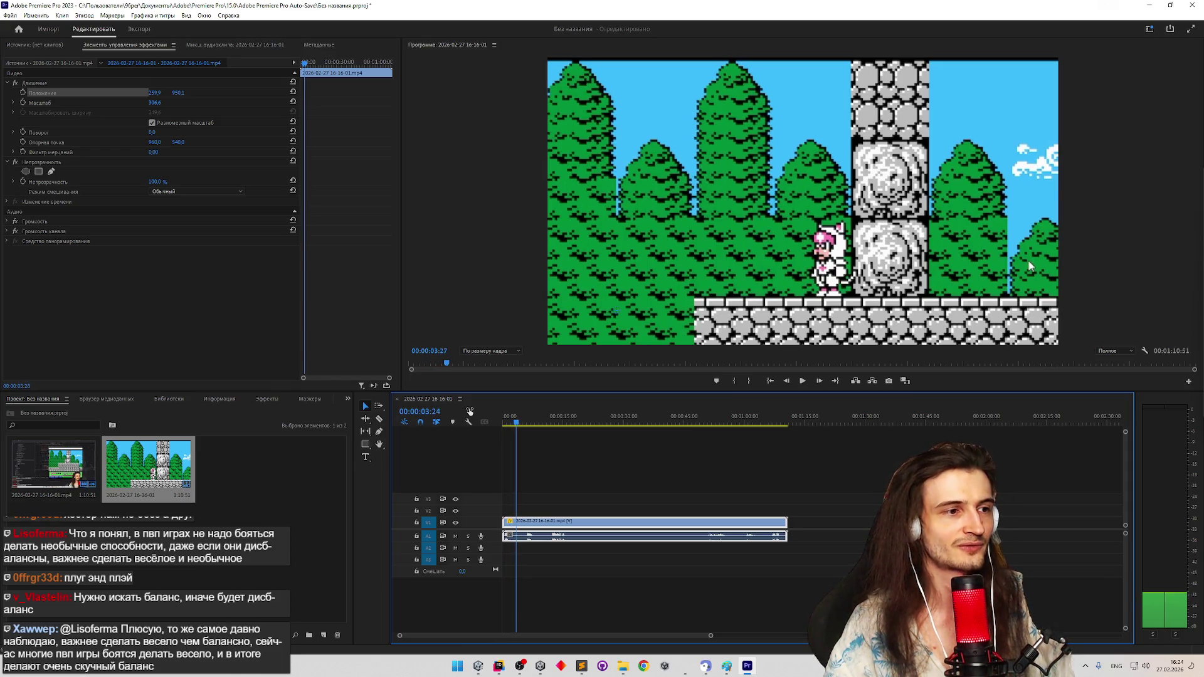
key("Right")
key("Right")
key("Right")
key("Right")
key("Right")
key("Right")
key("Right")
key("Right")
key("Right")
key("Right")
key("Right")
key("Right")
key("Right")
key("Right")
key("Right")
key("Right")
key("Right")
key("Right")
key("Right")
key("Right")
key("Right")
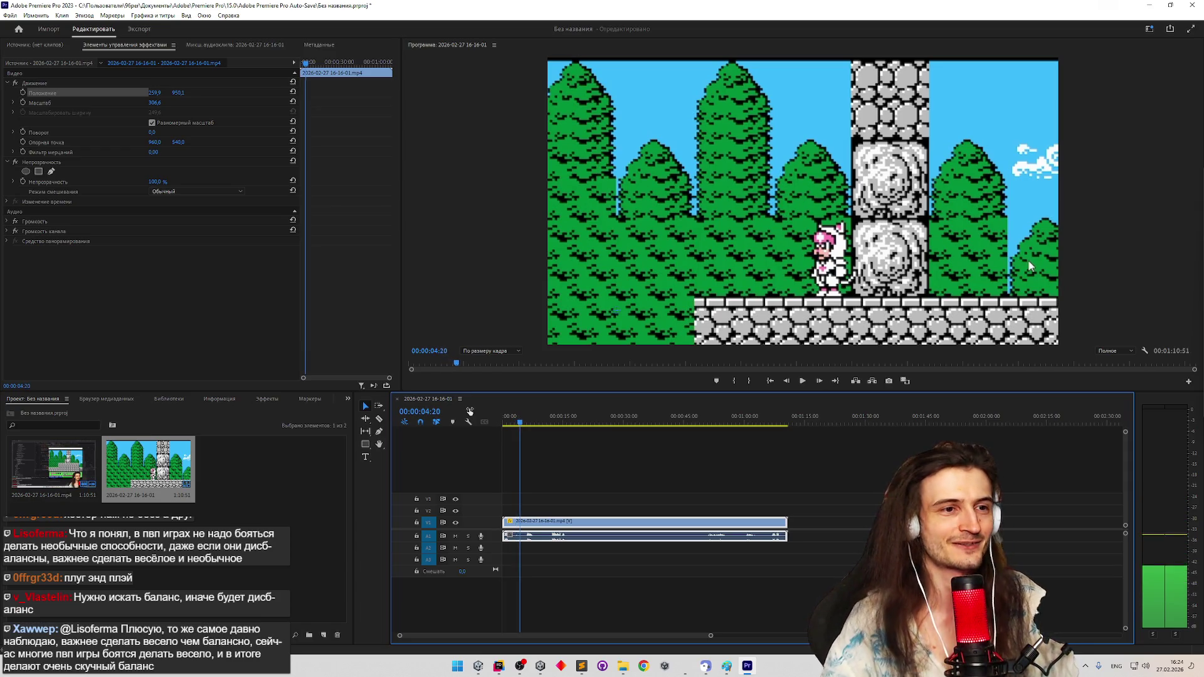
key("Right")
key("Right")
key("Right")
key("Right")
key("Right")
key("Right")
key("Right")
key("Right")
key("Right")
Flip back and forth between adjacent frames to compare the cat's standing and jumping poses
key("Left")
key("Left")
key("Left")
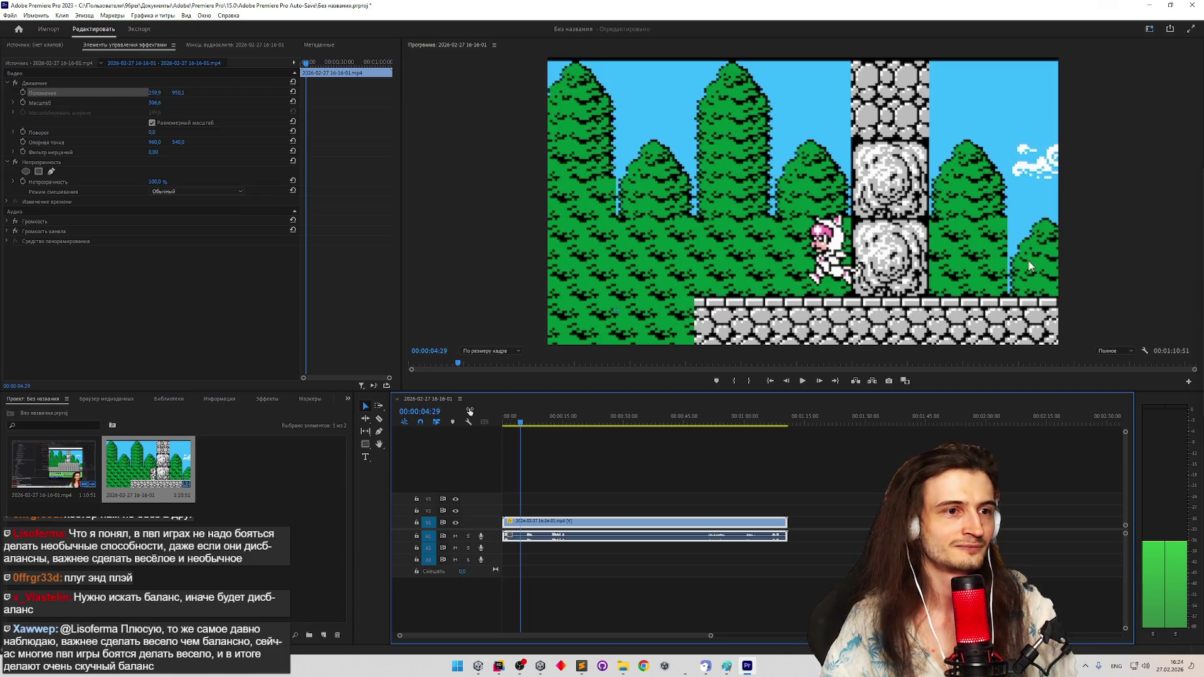
key("Left")
key("Left")
key("Left")
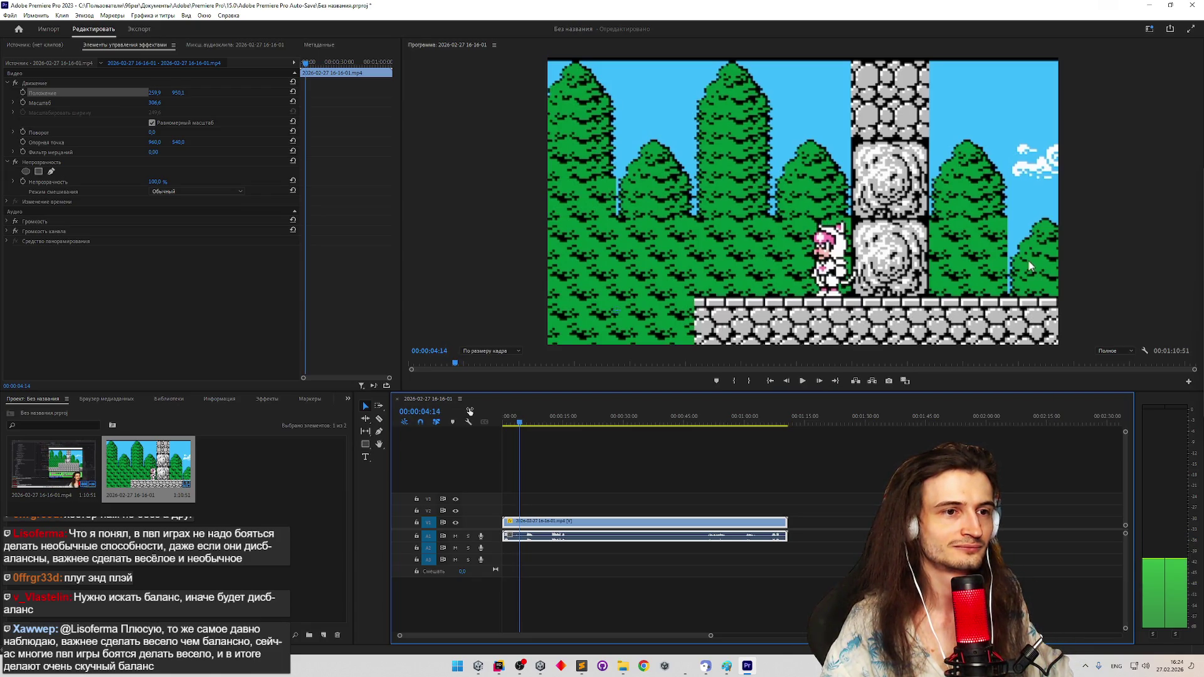
key("Right")
key("Right")
key("Right")
key("Right")
key("Left")
key("Right")
key("Right")
key("Right")
key("Left")
key("Right")
key("Left")
key("Left")
key("Right")
key("Left")
key("Right")
key("Left")
key("Right")
key("Left")
key("Right")
key("Left")
key("Right")
key("Left")
key("Right")
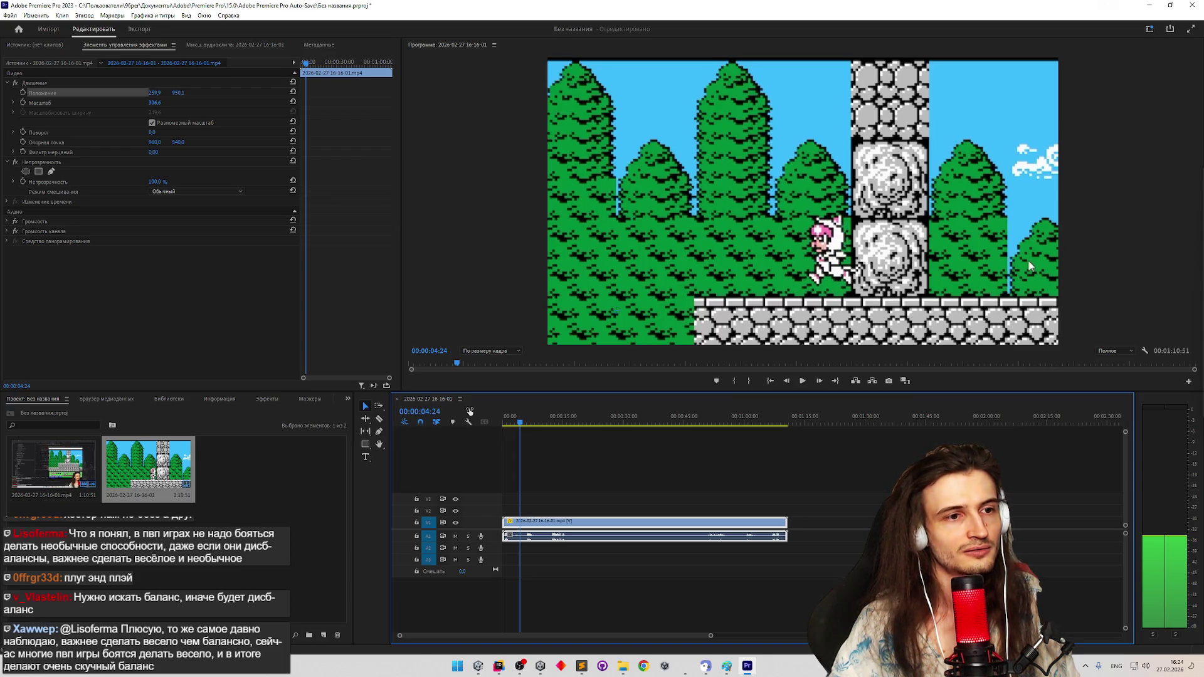
key("Right")
key("Right")
key("Right")
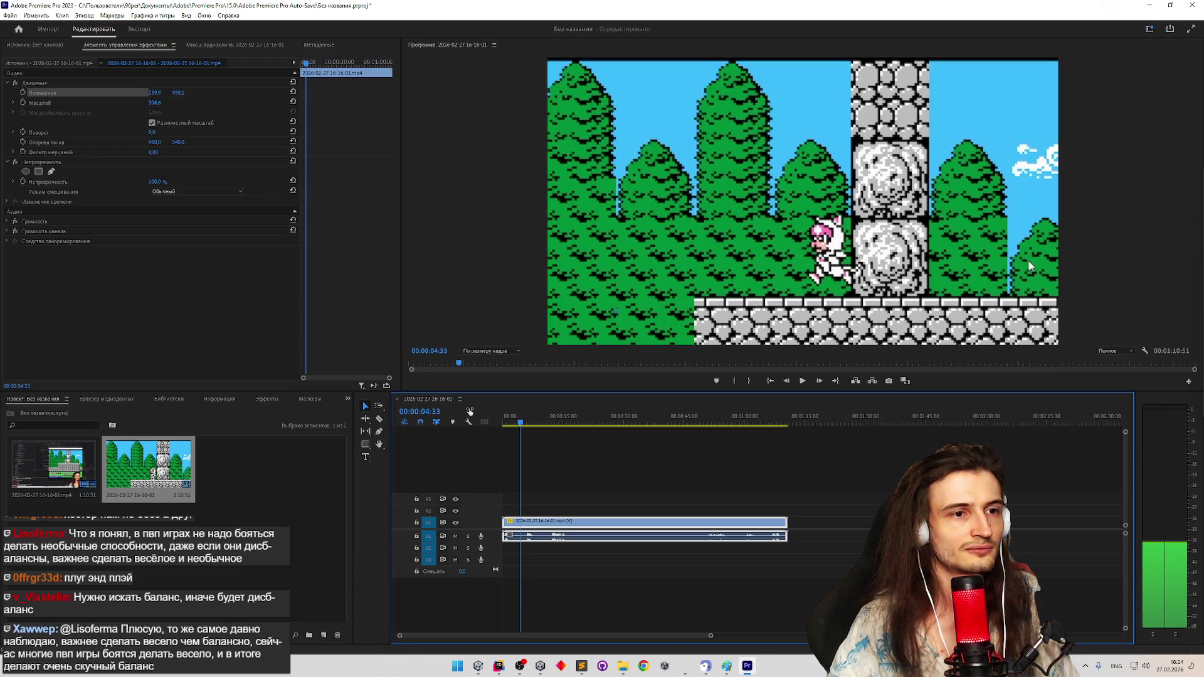
Advance past five seconds to 00:00:05:28 and compare it with the neighbouring frames
key("Right")
key("Right")
key("Right")
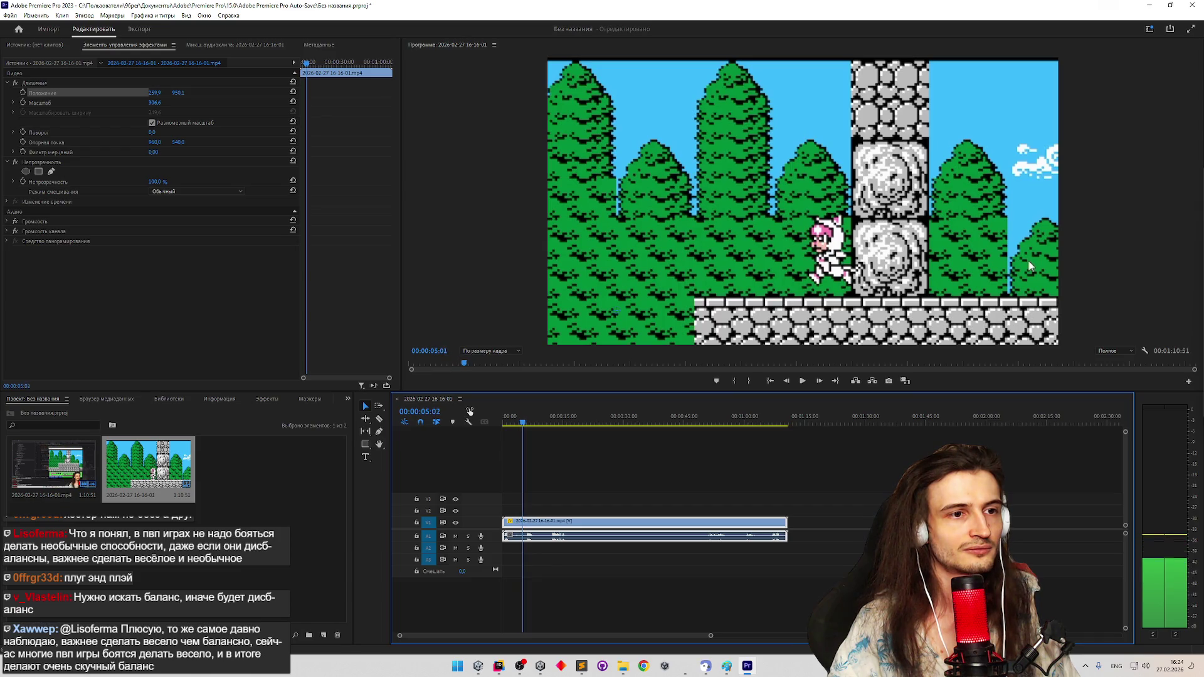
key("Right")
key("Right")
key("Right")
key("Right")
key("Right")
key("Right")
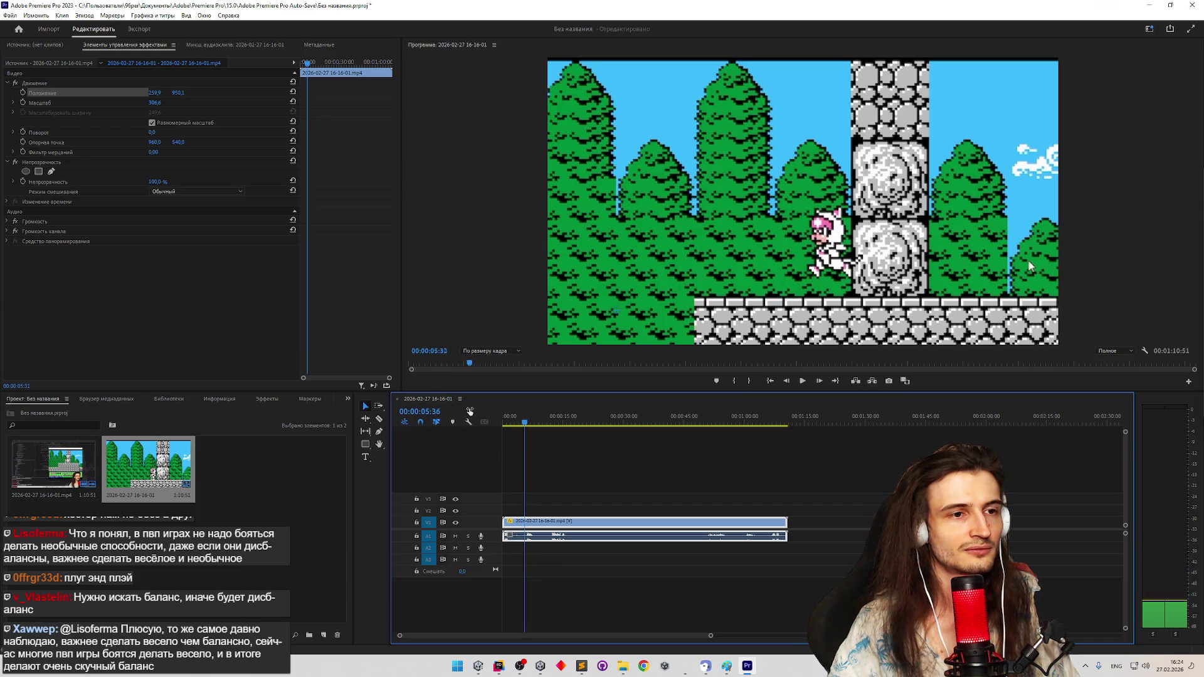
key("Left")
key("Left")
key("Left")
key("Right")
key("Right")
key("Right")
key("Right")
key("Right")
key("Left")
key("Left")
key("Right")
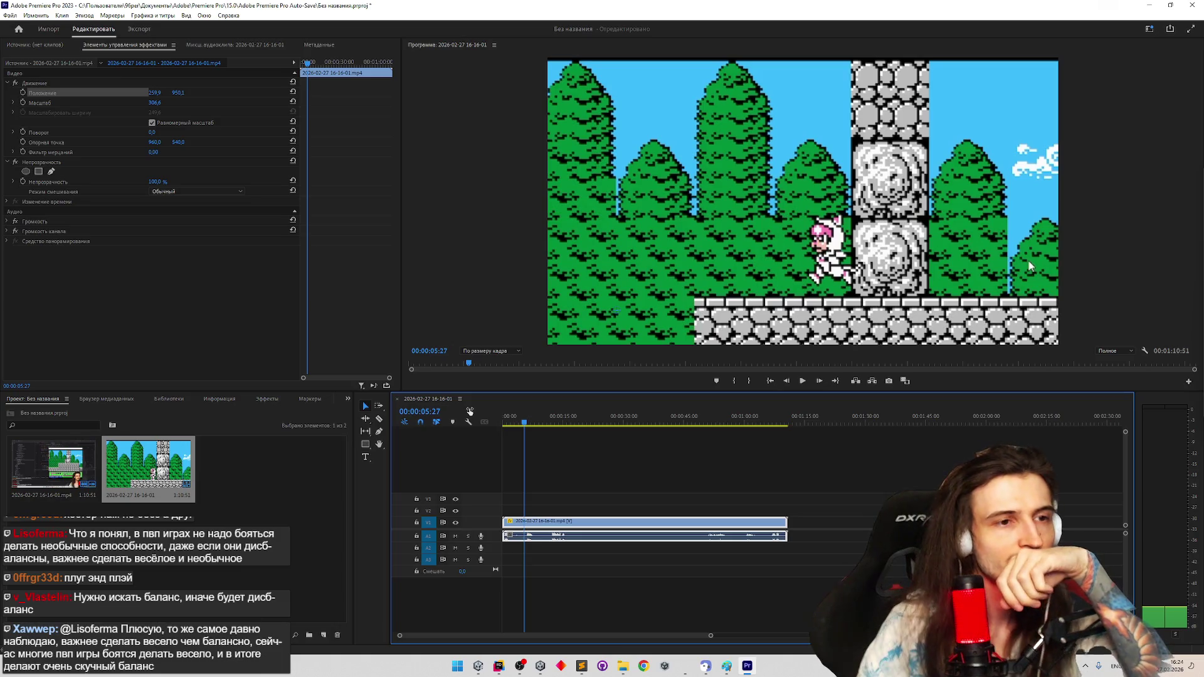
key("Left")
key("Right")
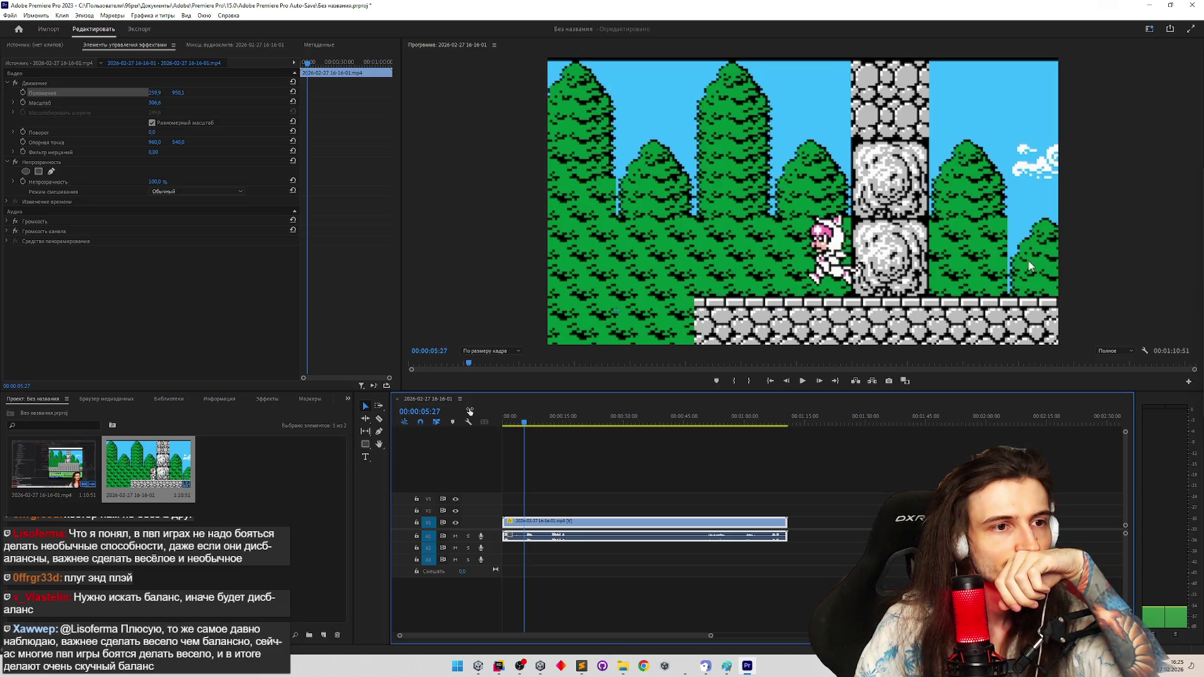
key("Left")
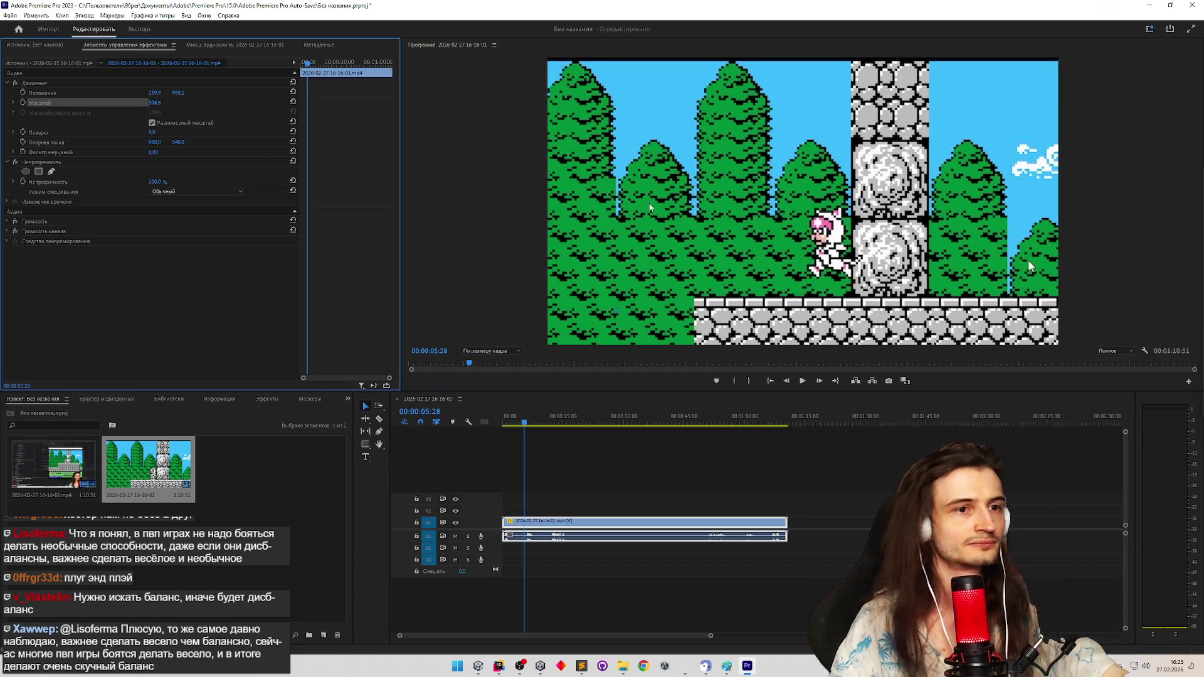
Scale up and reposition the footage in Effect Controls so the cat sprite fills the preview
left_click_drag(155, 92, 225, 117)
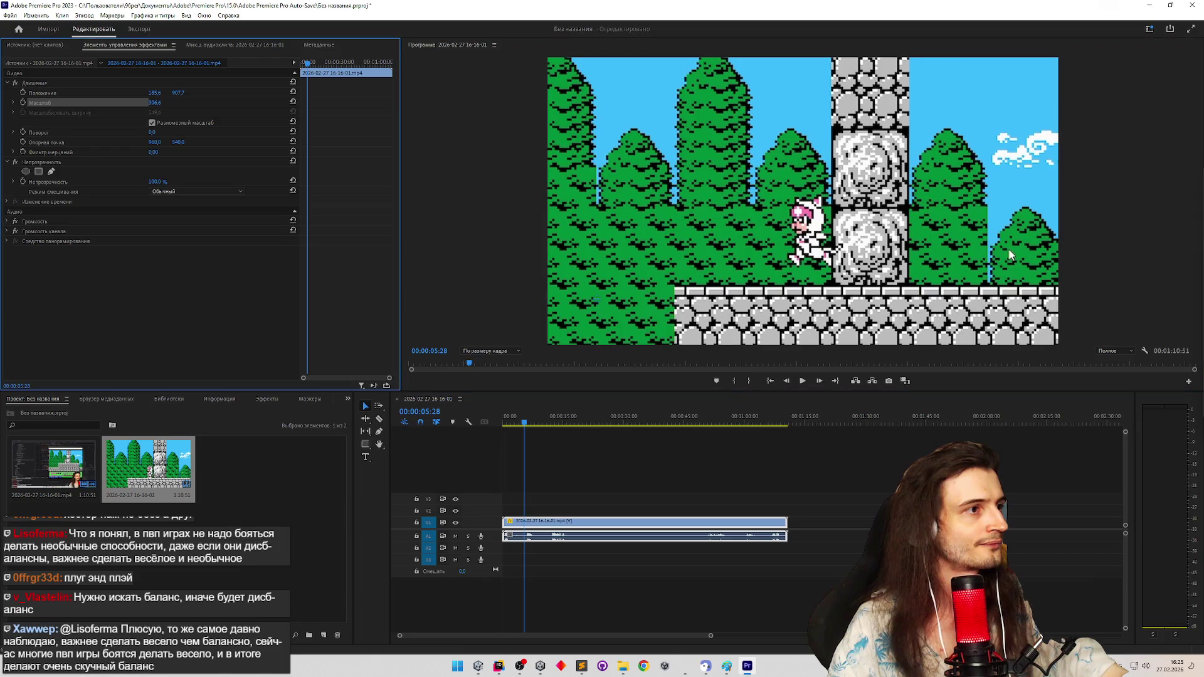
left_click_drag(155, 102, 217, 101)
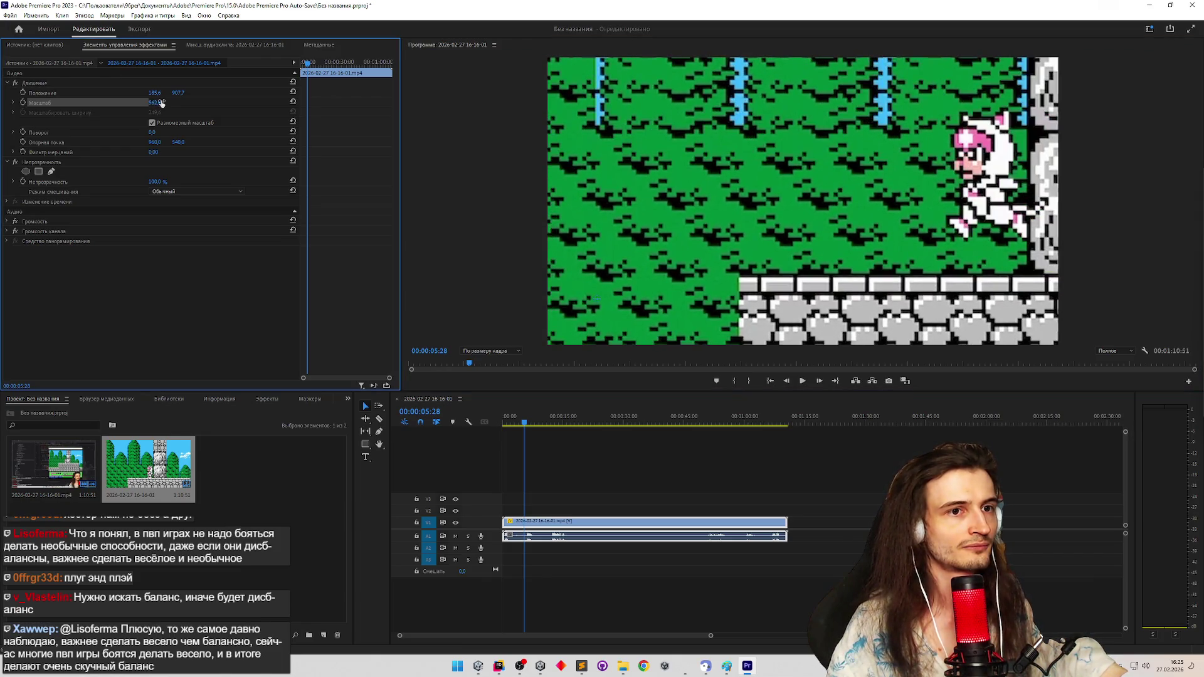
mouse_move(774, 238)
left_mouse_down()
mouse_move(780, 246)
mouse_move(792, 154)
left_mouse_up()
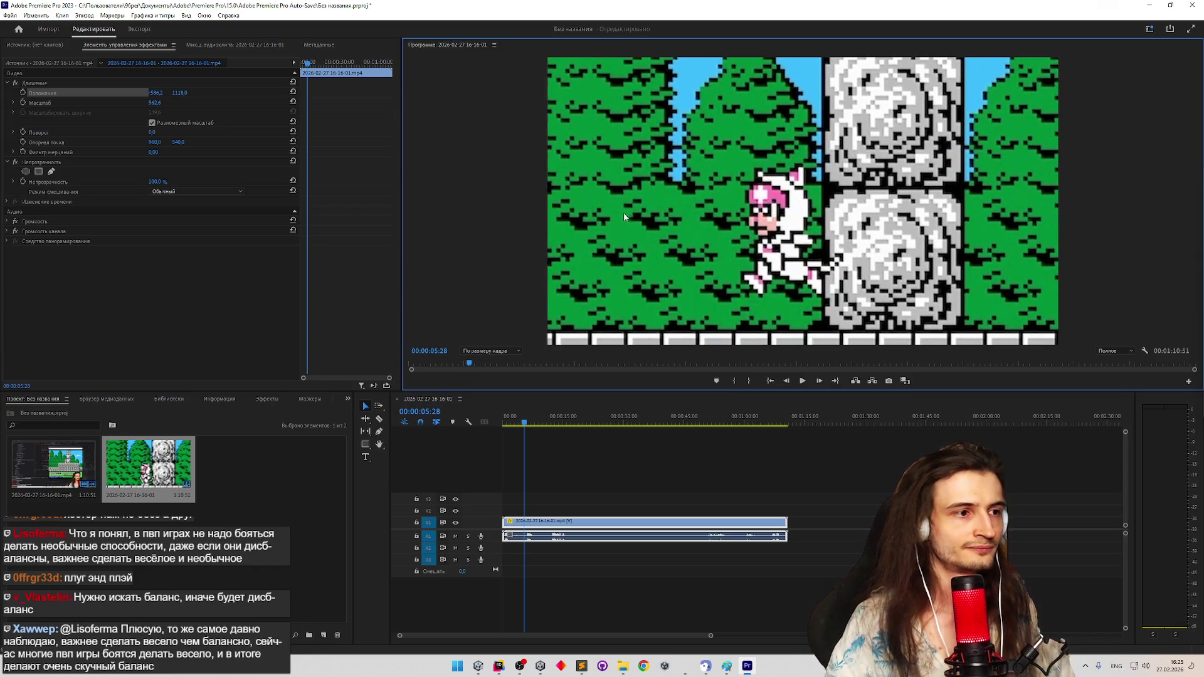
Return the playhead to 00:00:05:23 and flip adjacent frames up to 00:00:05:28 to compare poses
left_click(523, 417)
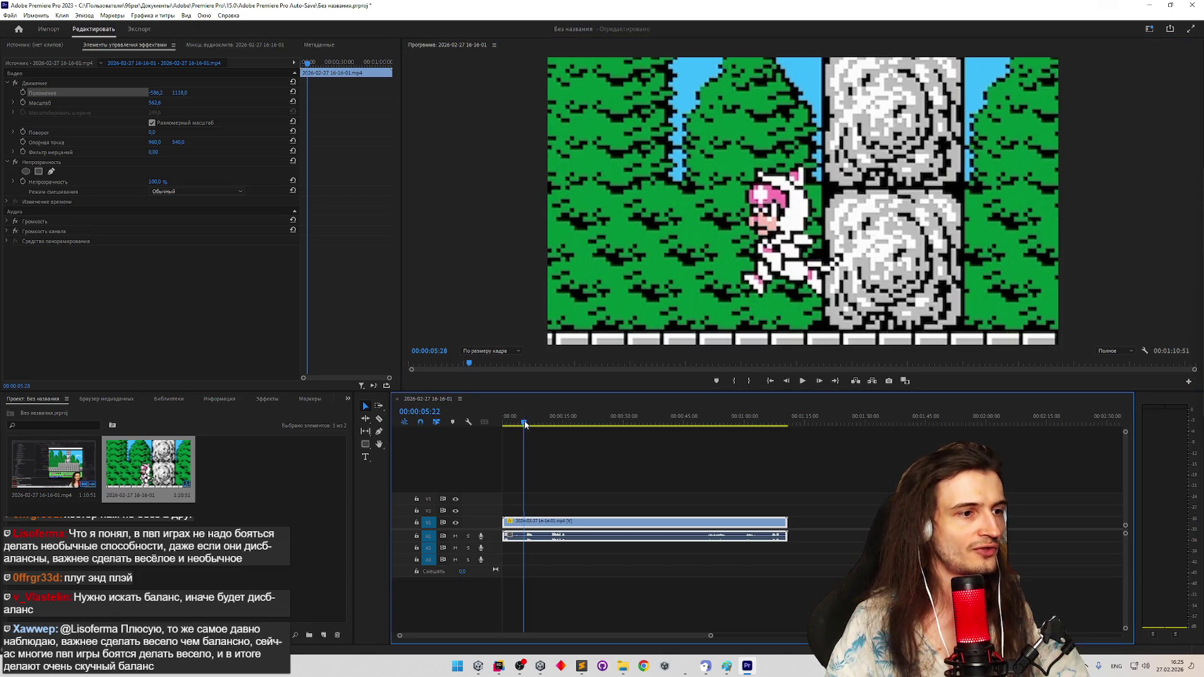
key("Left")
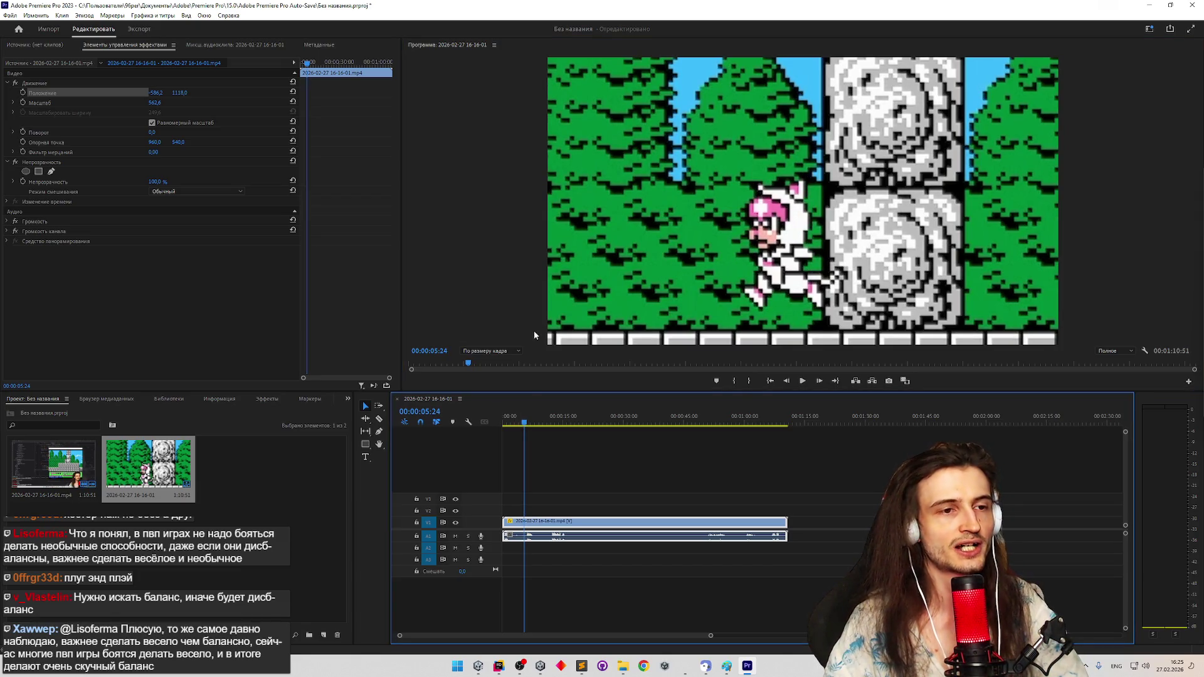
key("Right")
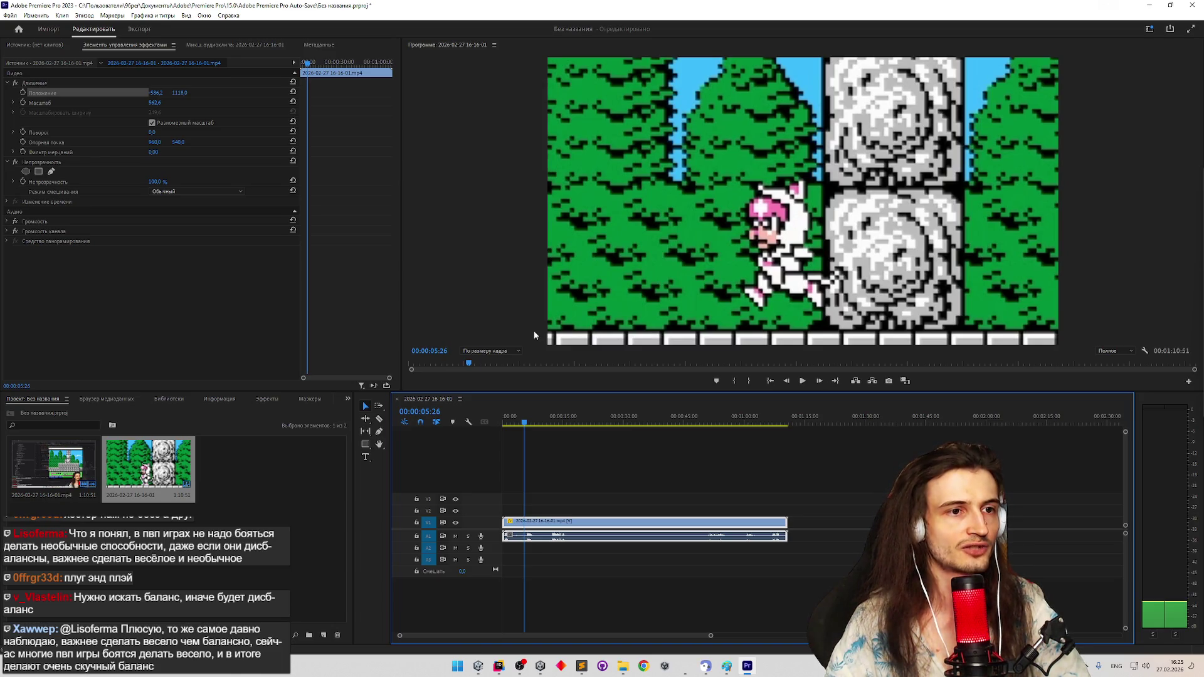
key("Right")
key("Left")
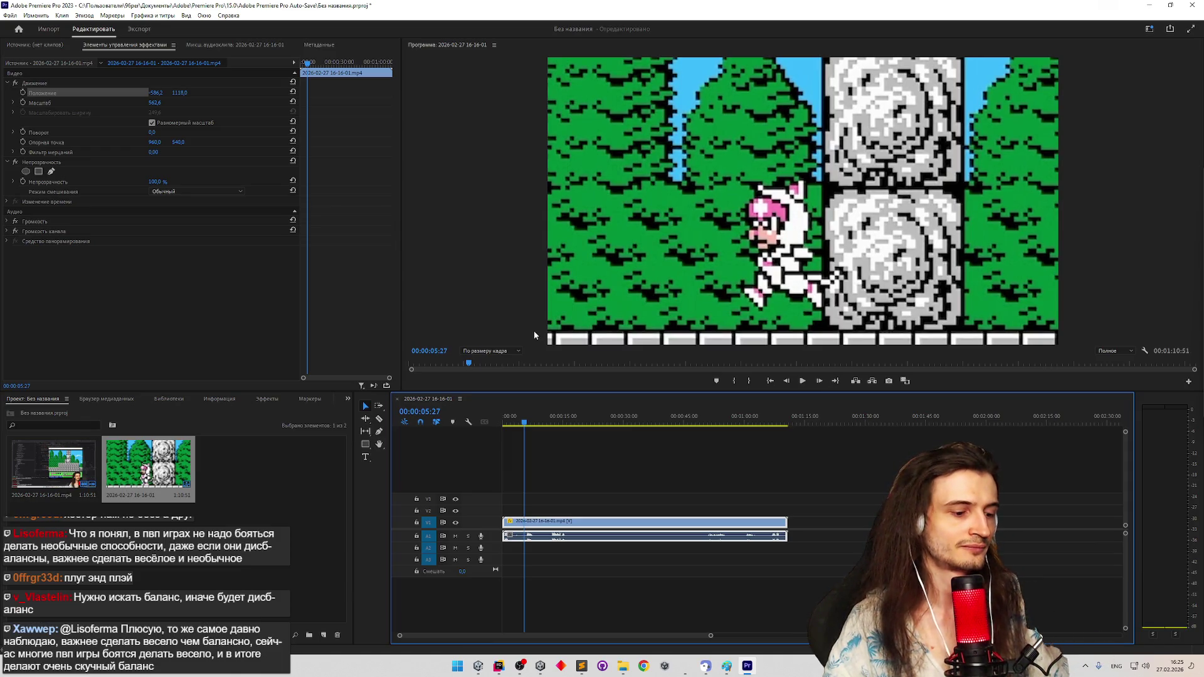
key("Right")
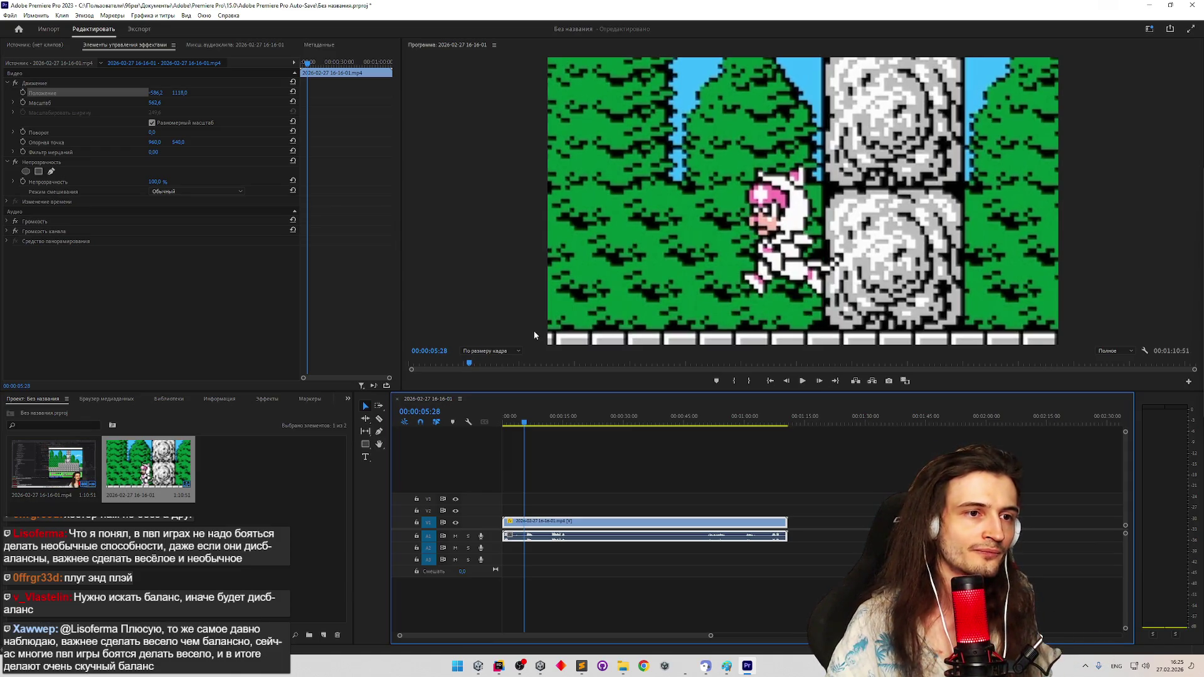
key("Left")
key("Right")
key("Left")
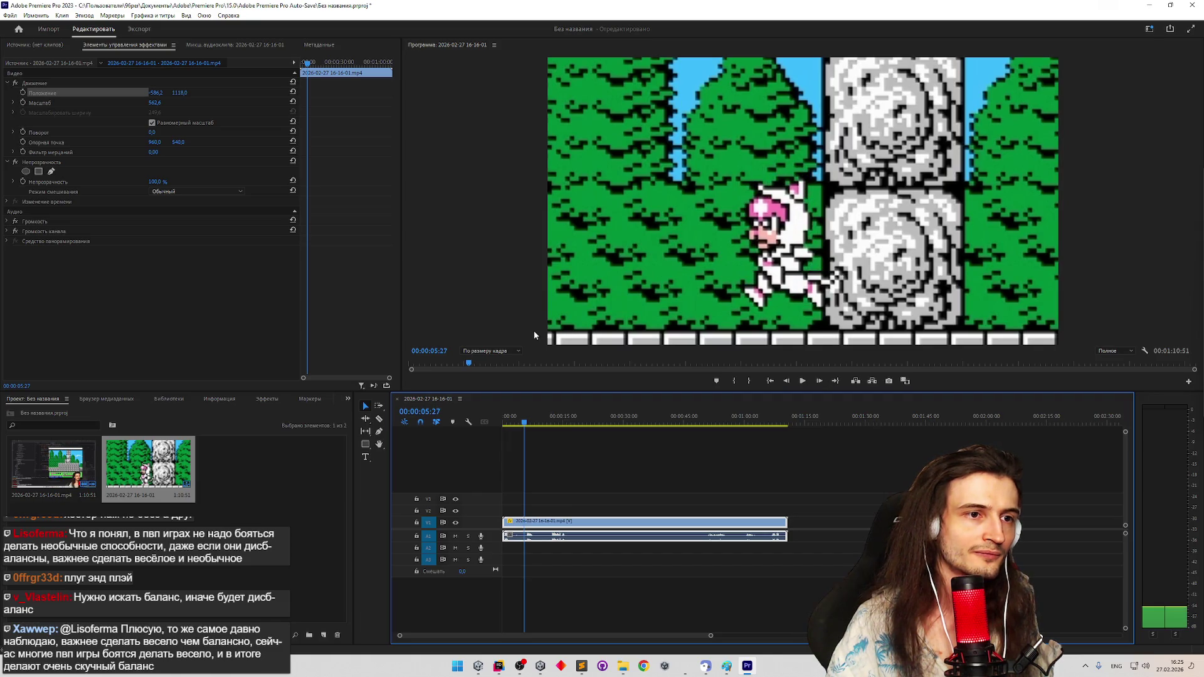
key("Right")
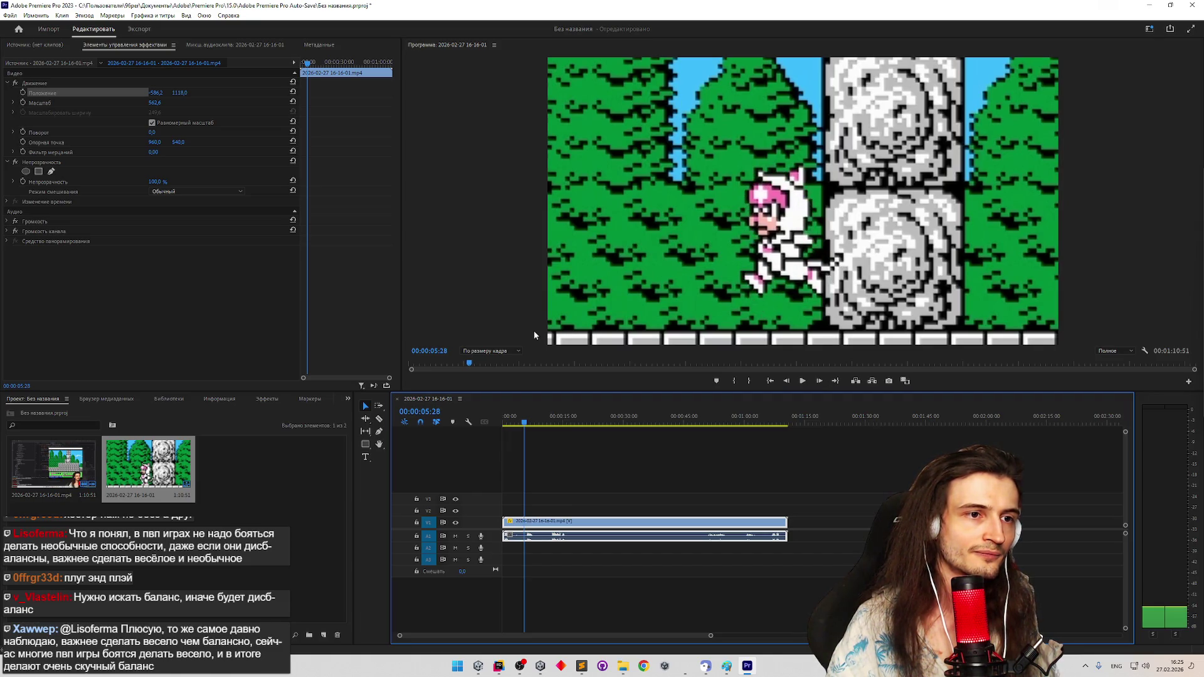
key("Right")
key("Left")
key("Right")
key("Left")
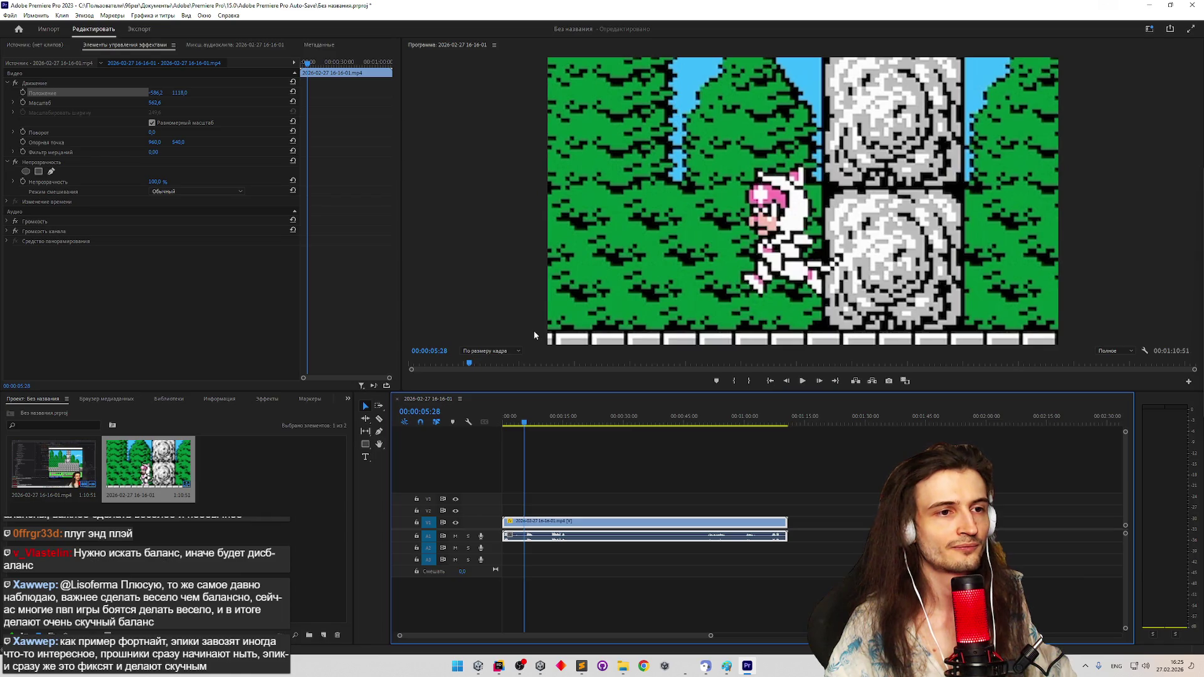
Step the footage back two frames to 00:00:05:24 to recheck the cat's pose
key("Left")
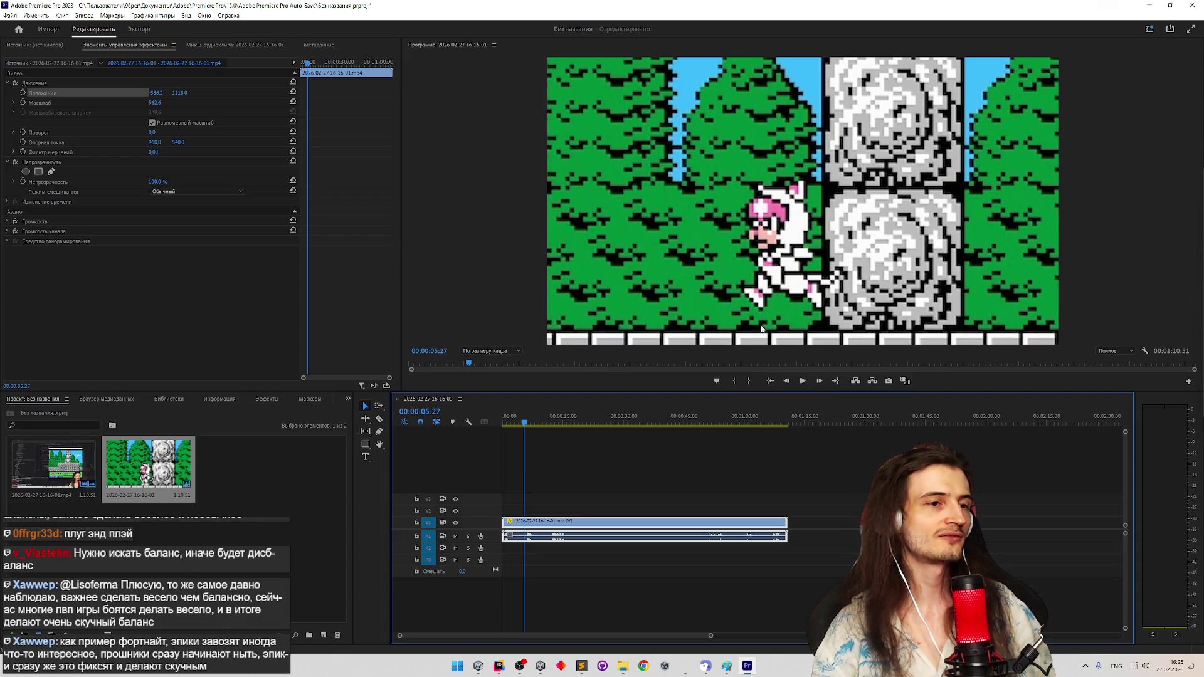
key("Left")
key("Left")
key("Left")
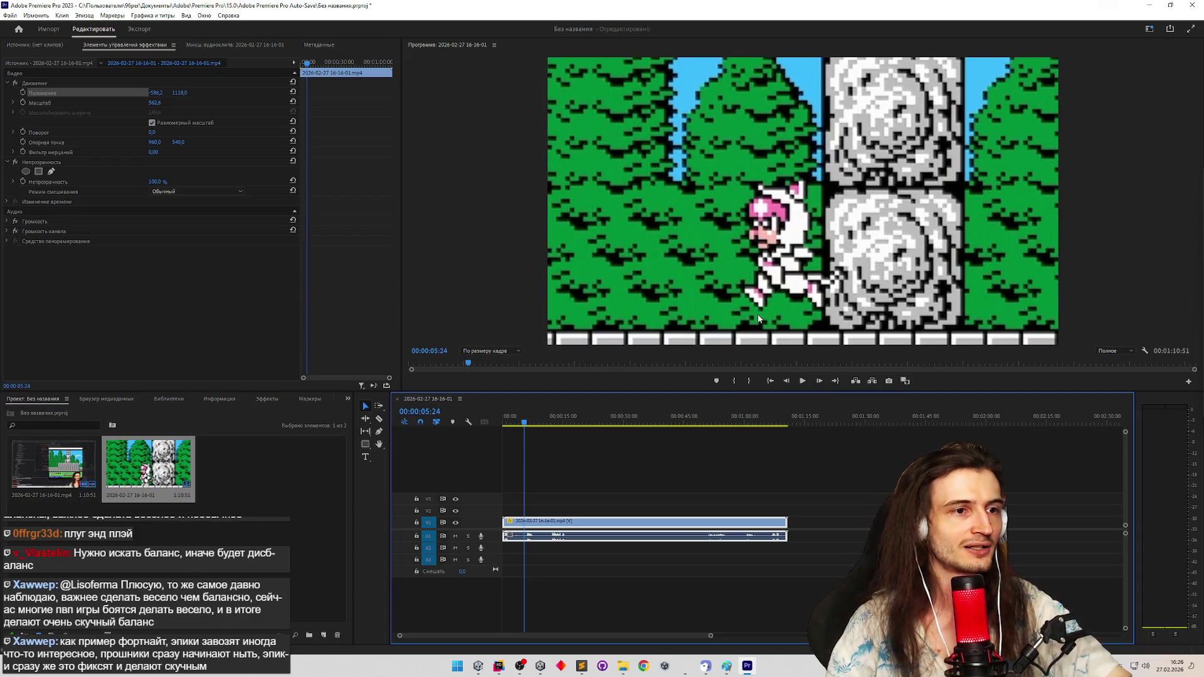
Bring up Sublime Text, start a new empty note and park its window up-left over Premiere
left_click(580, 666)
left_click_drag(598, 297, 416, 252)
key("ctrl+n")
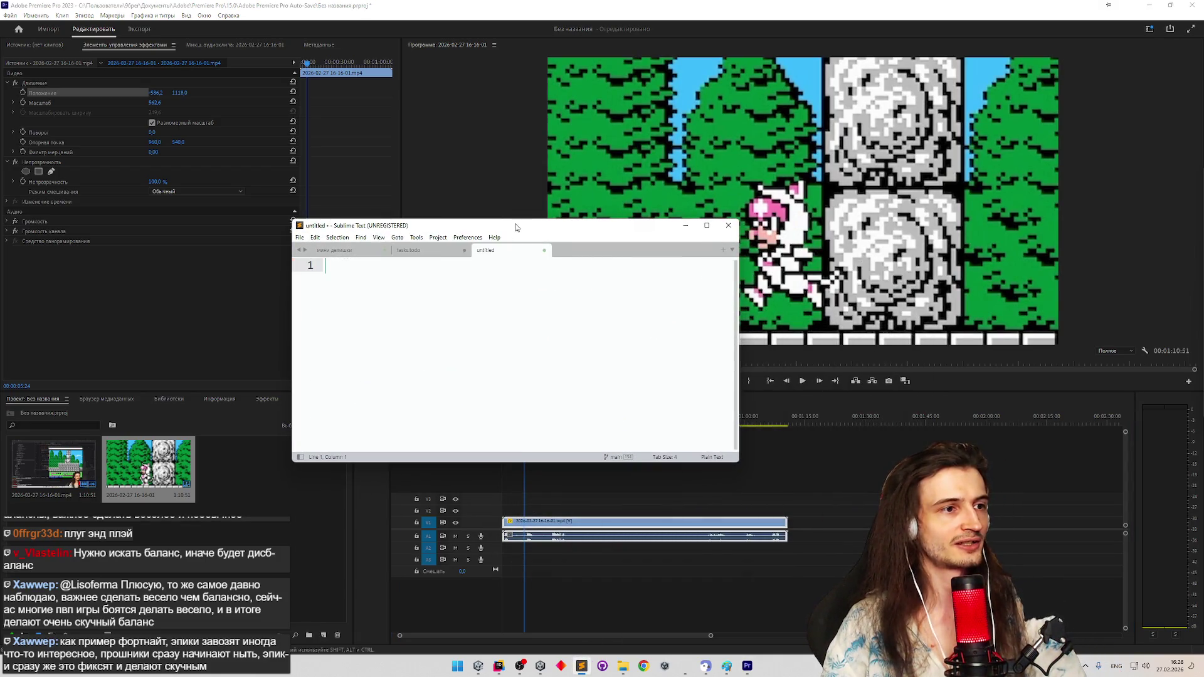
left_click_drag(507, 218, 403, 198)
type("3,3")
left_click(696, 178)
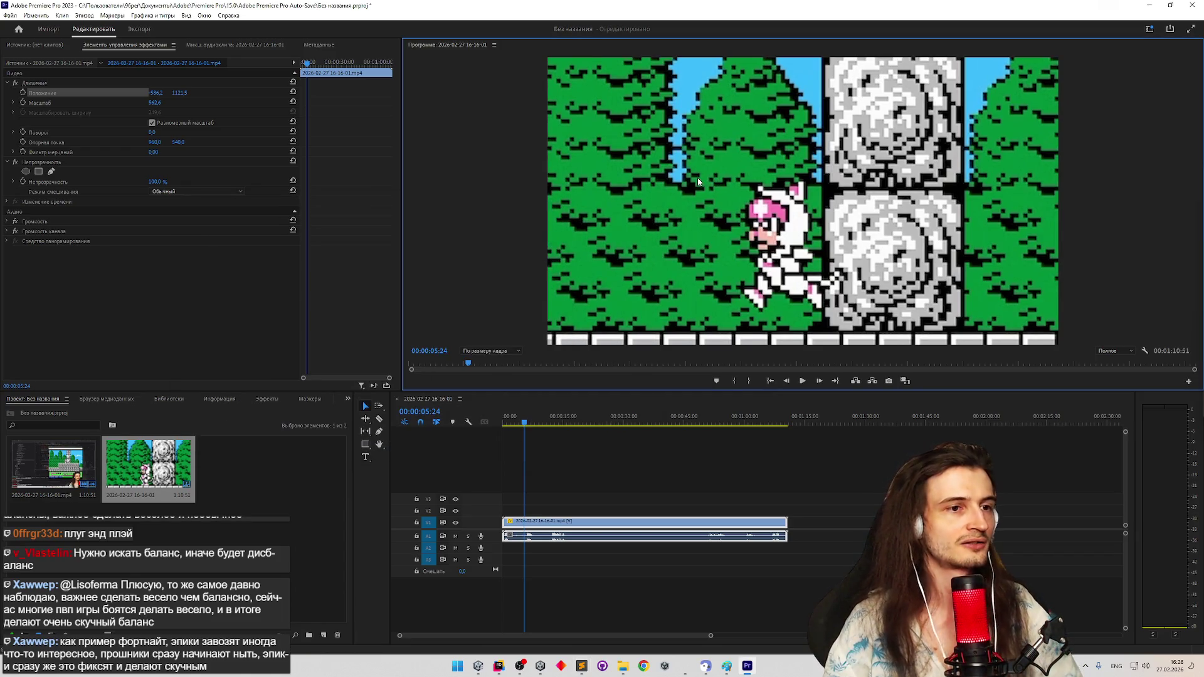
Step the footage from 00:00:05:23 through the cat's poses ahead to 00:00:06:32
key("Right")
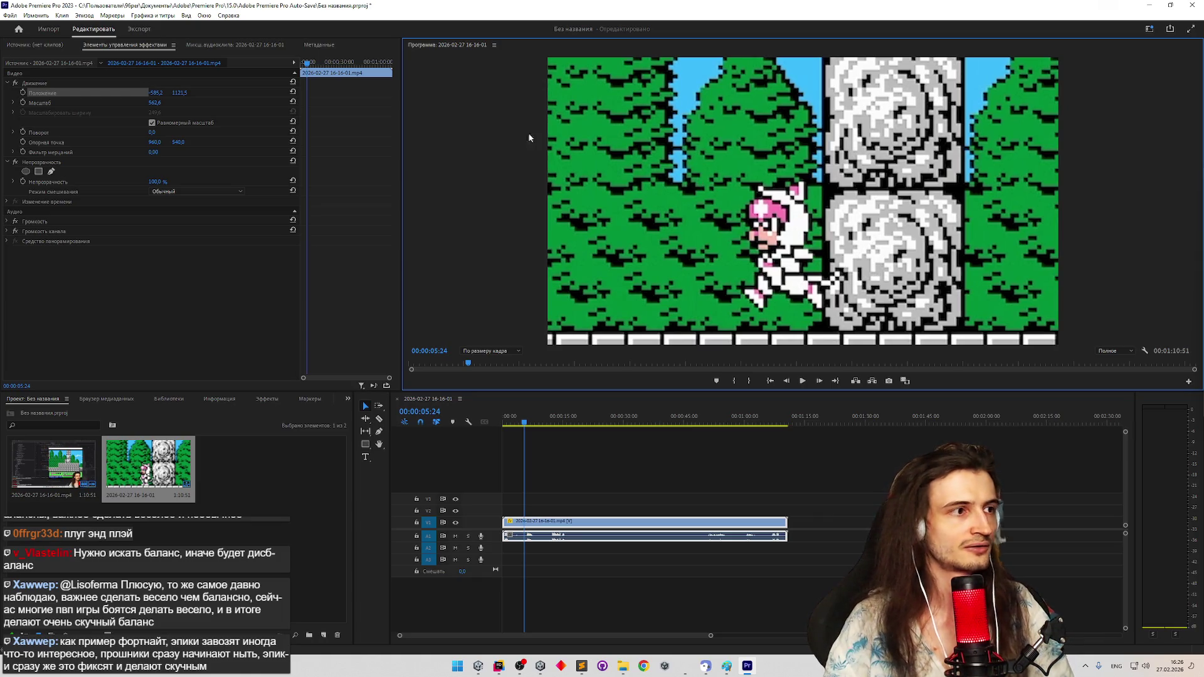
left_click(260, 153)
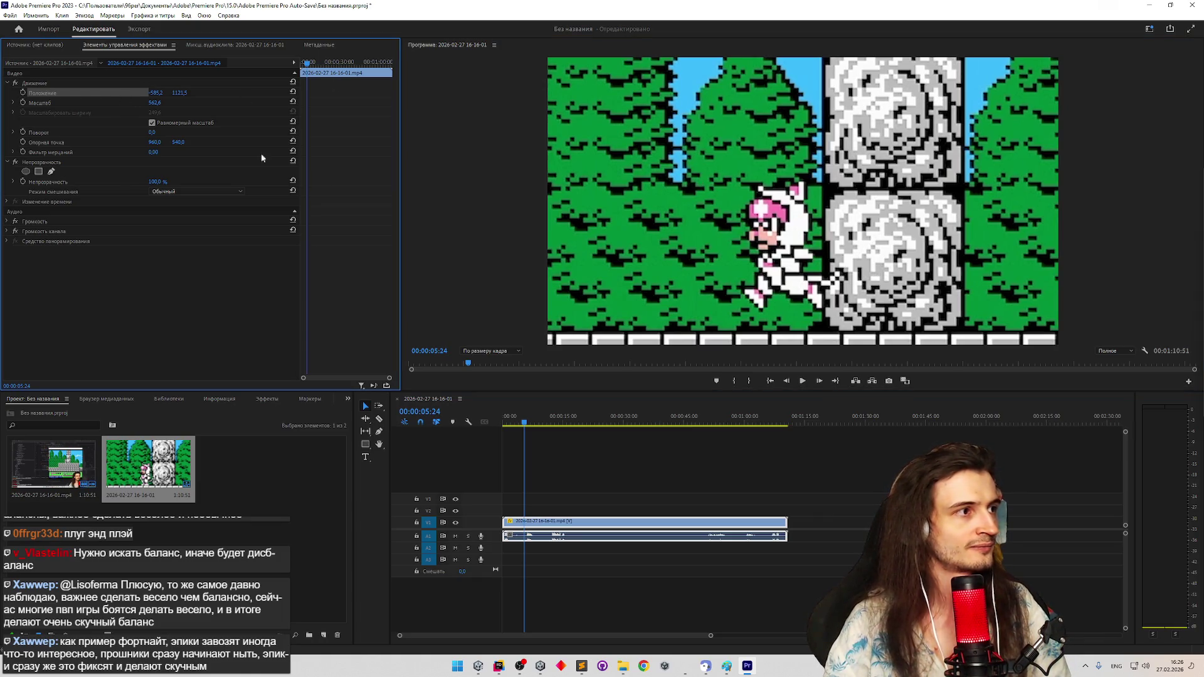
left_click(524, 426)
key("Left")
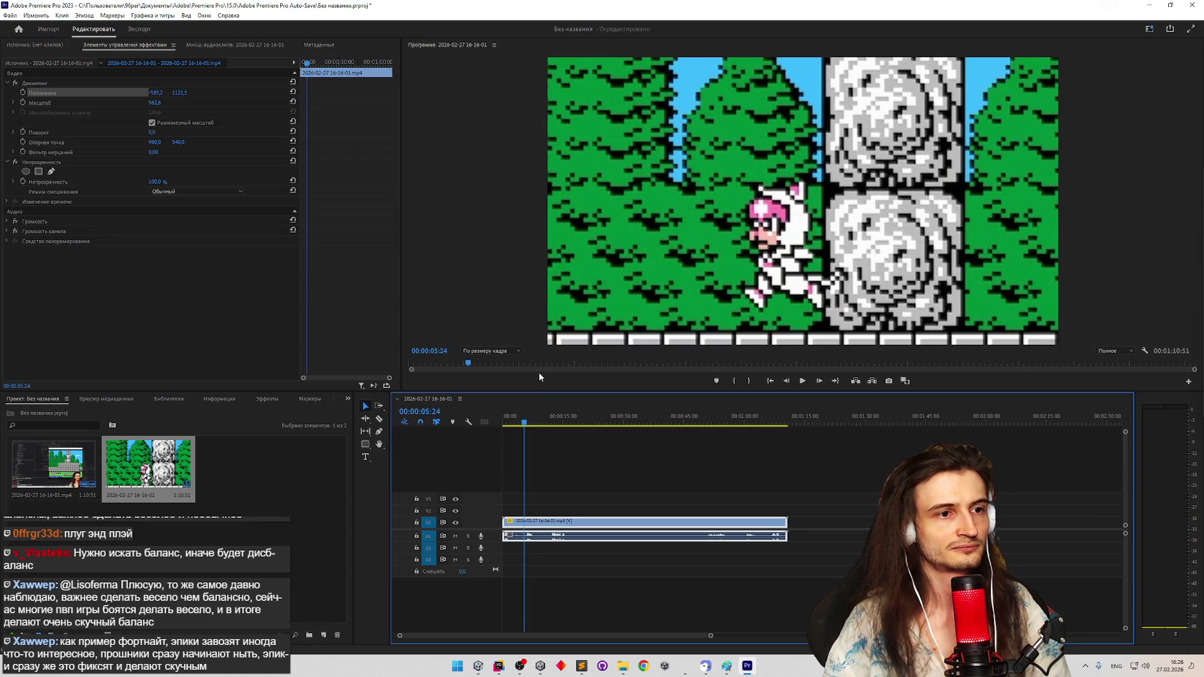
key("Right")
key("Right")
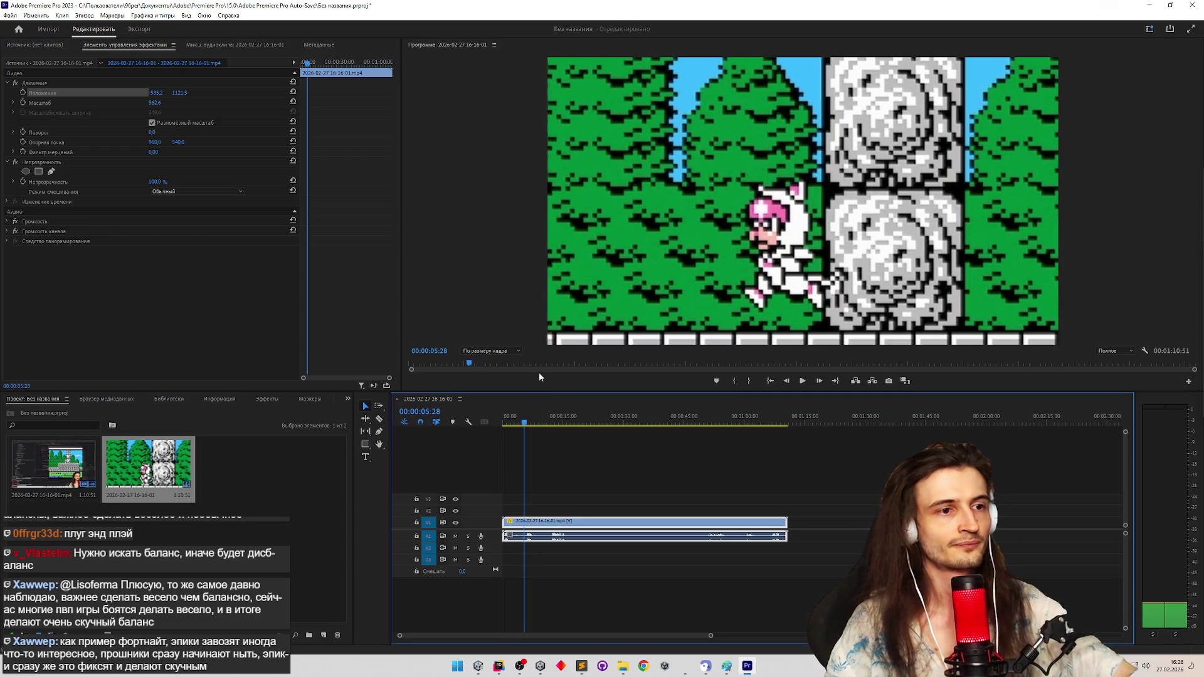
key("Left")
key("Right")
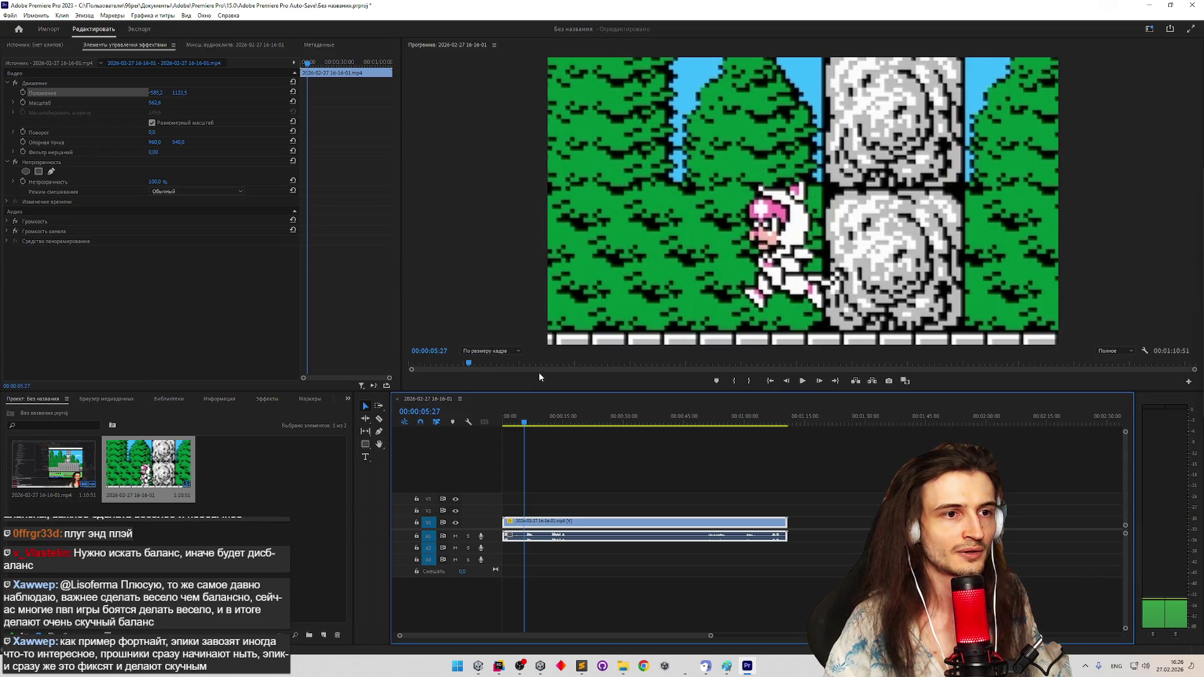
key("Left")
key("Right")
key("Left")
key("Left")
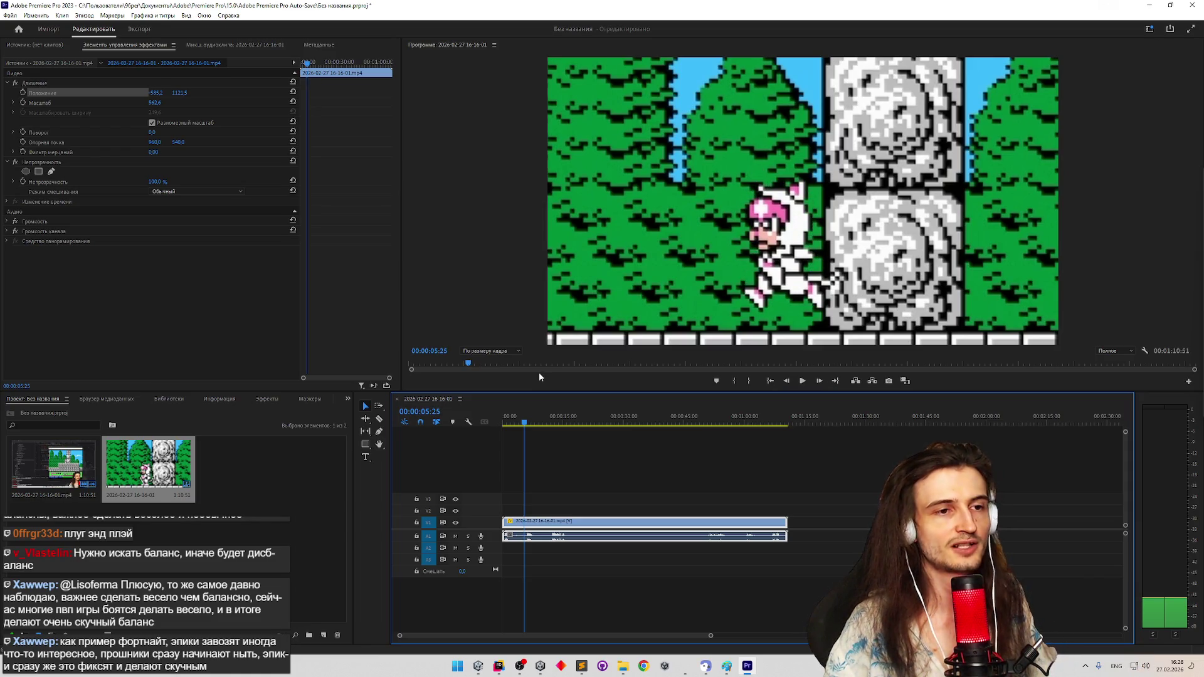
key("Right")
key("Right")
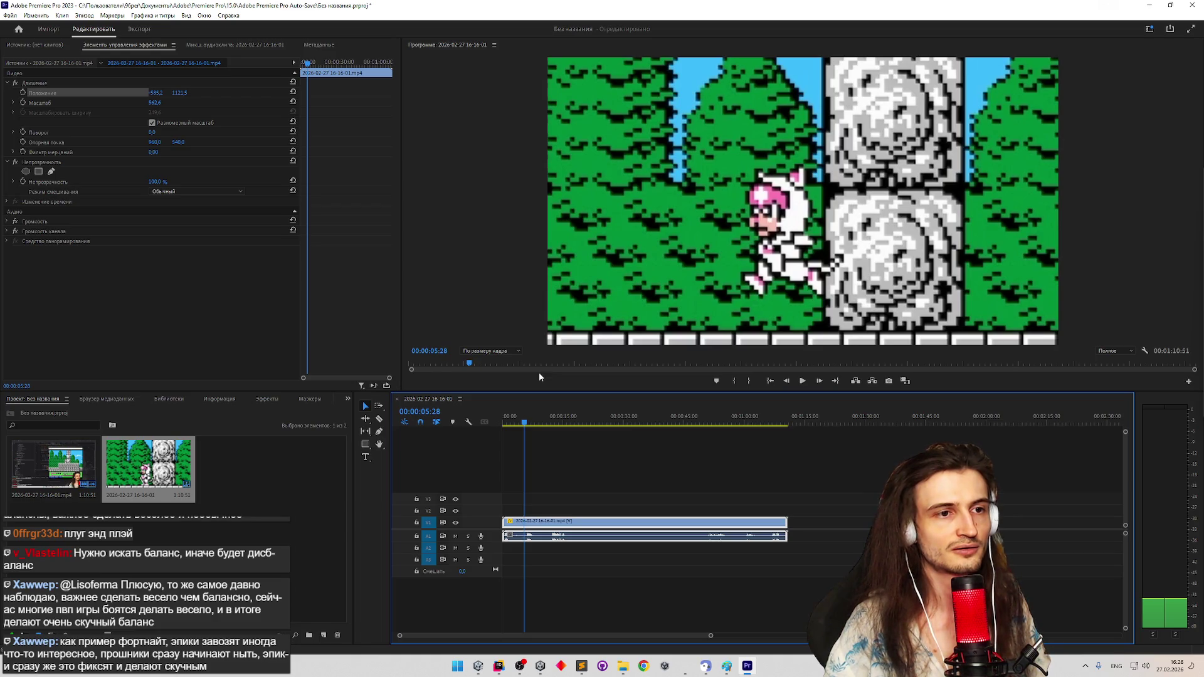
key("Right")
key("Right")
key("Right")
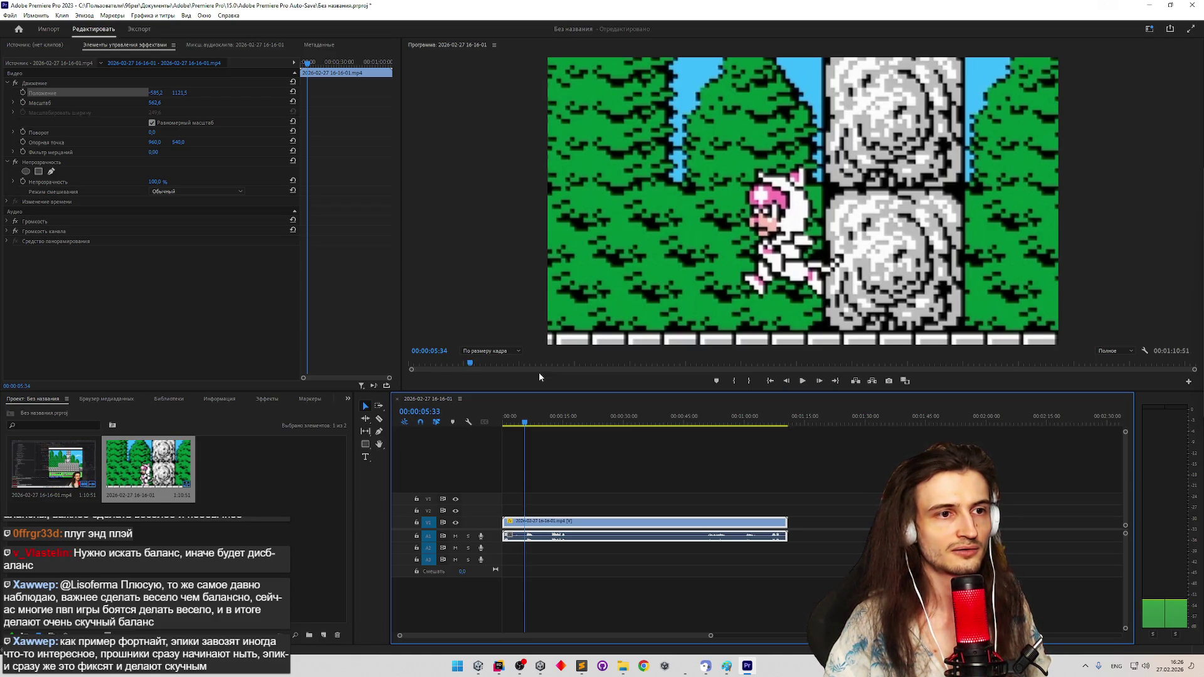
key("Right")
key("Right")
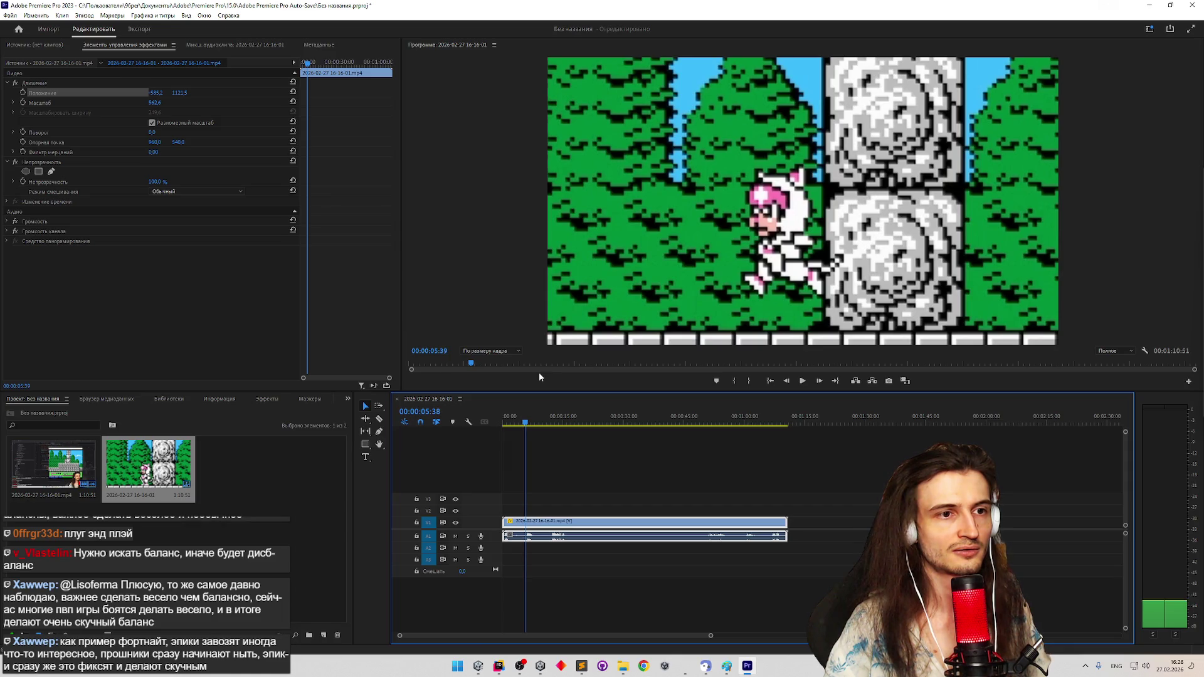
key("Right")
key("Right")
key("Right")
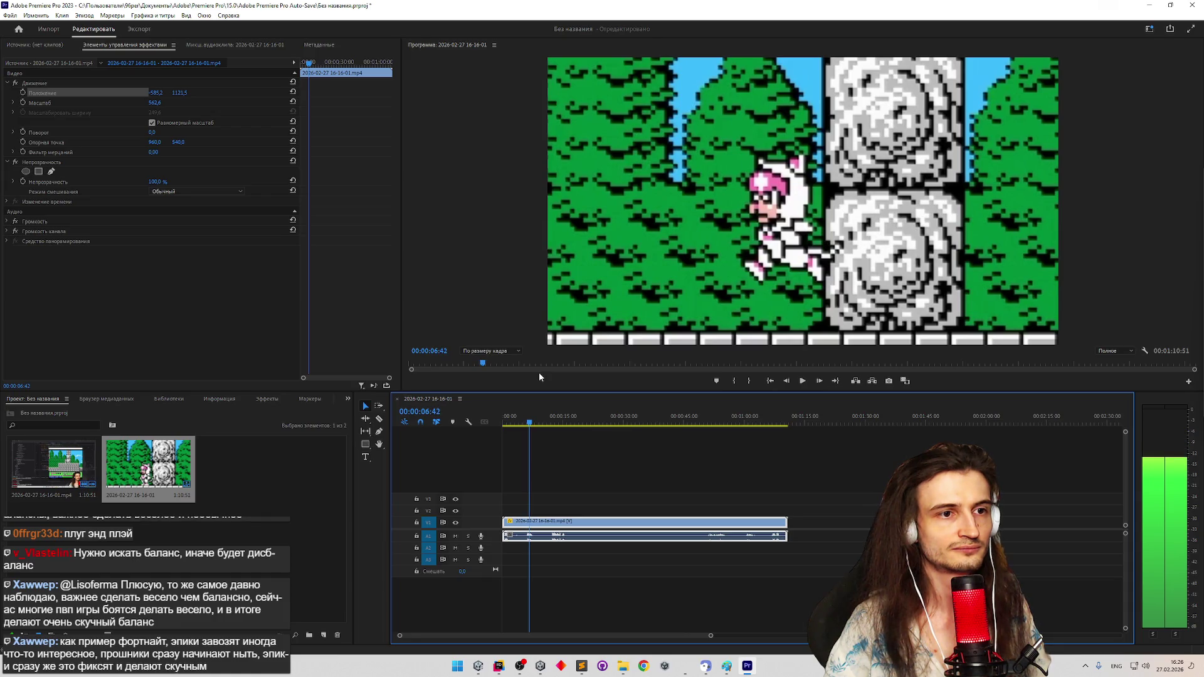
key("Left")
key("Left")
key("Left")
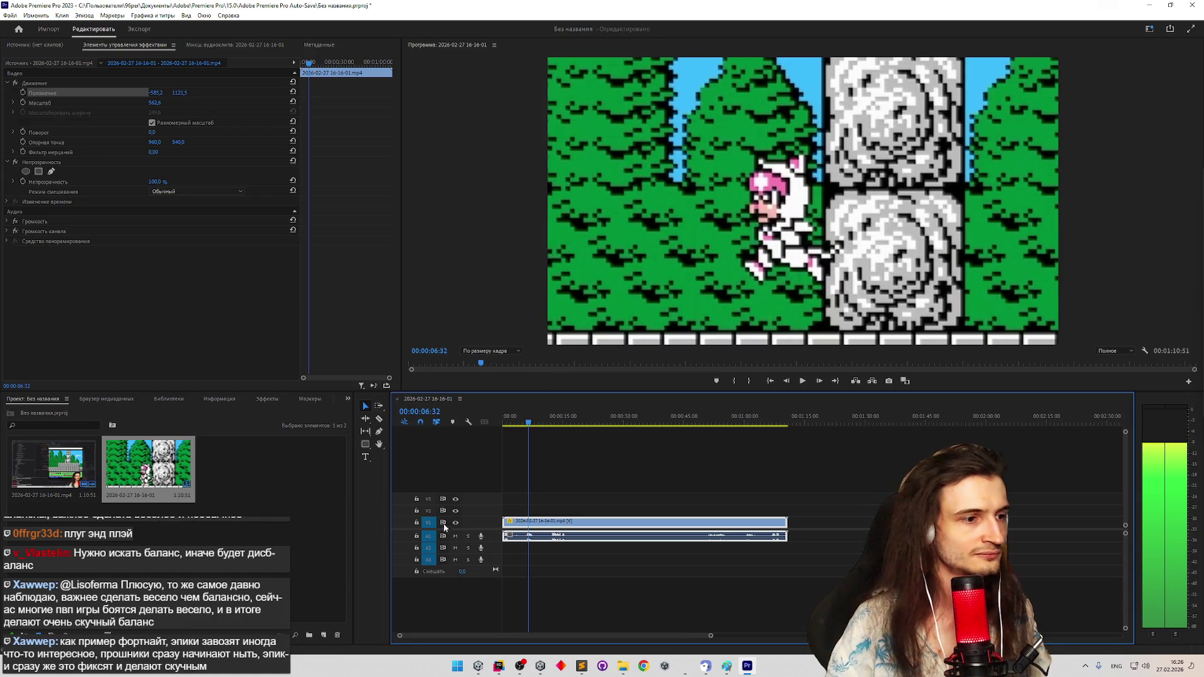
Mute audio track A1, play and step the cat's frames around six seconds, then bring the notes forward
left_click(455, 535)
key("space")
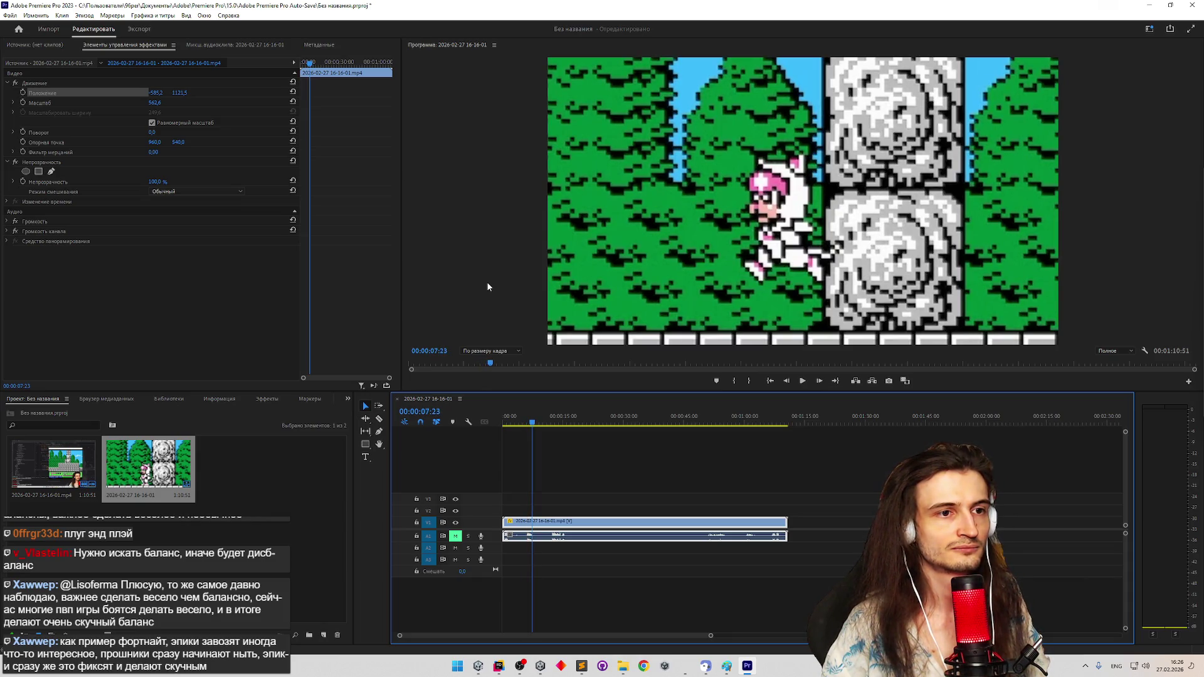
key("space")
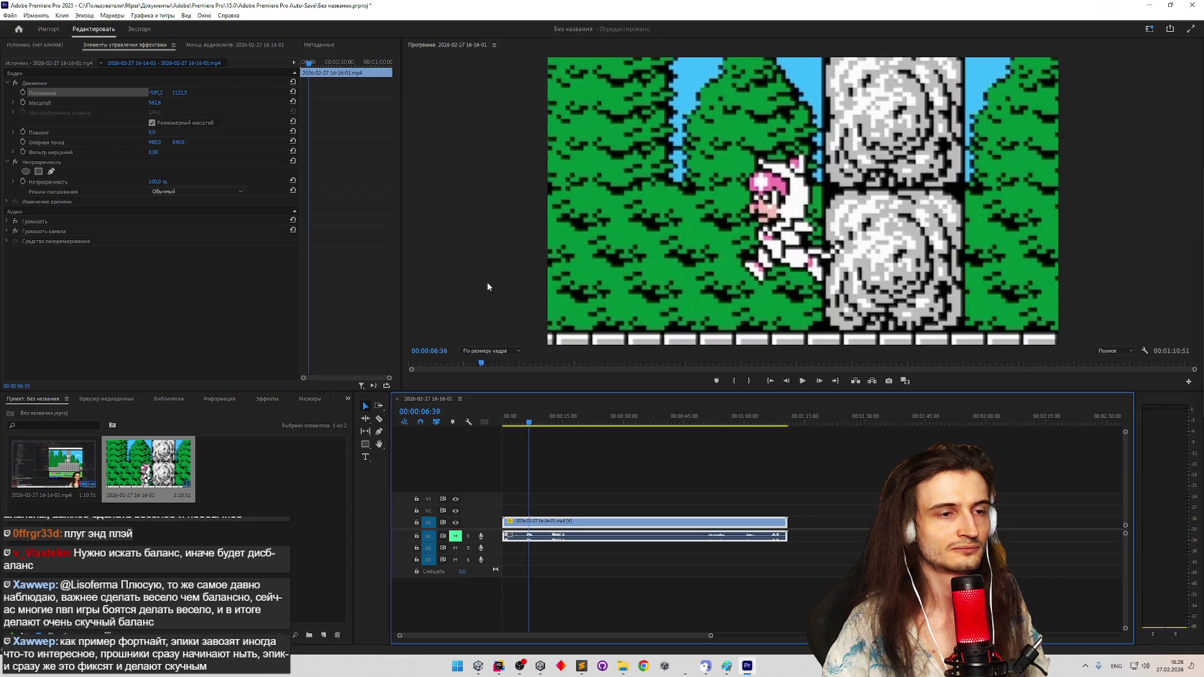
key("Right")
key("Right")
key("Right")
key("Right")
key("Right")
key("Right")
key("Right")
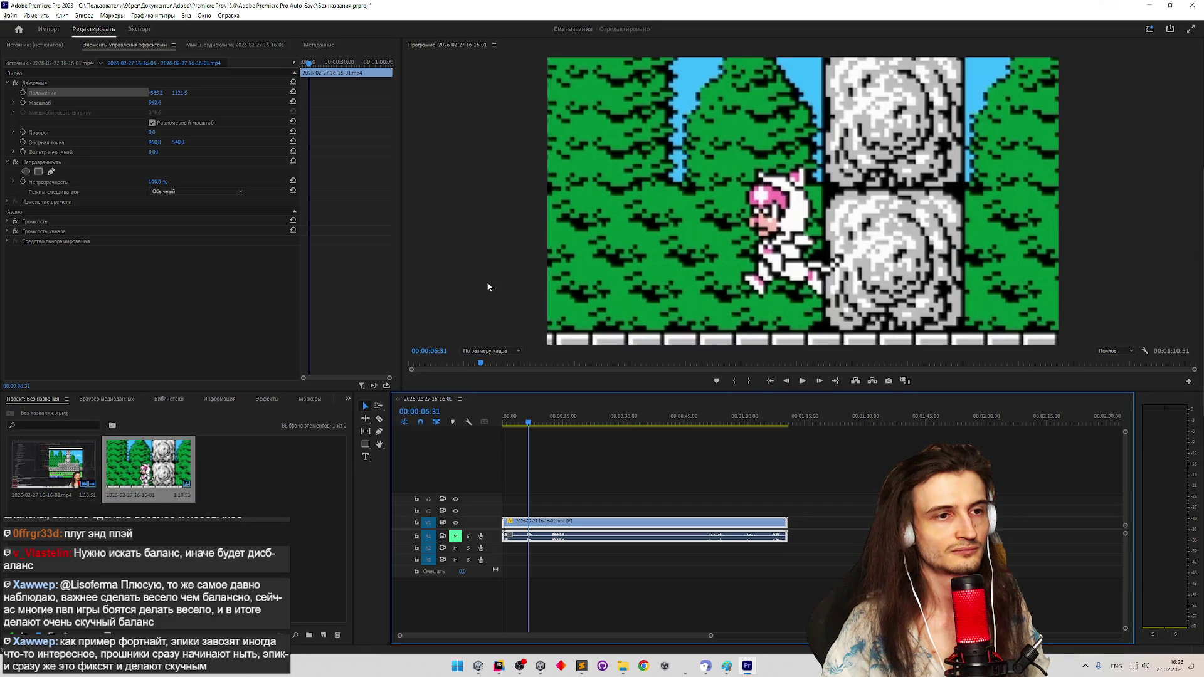
key("Right")
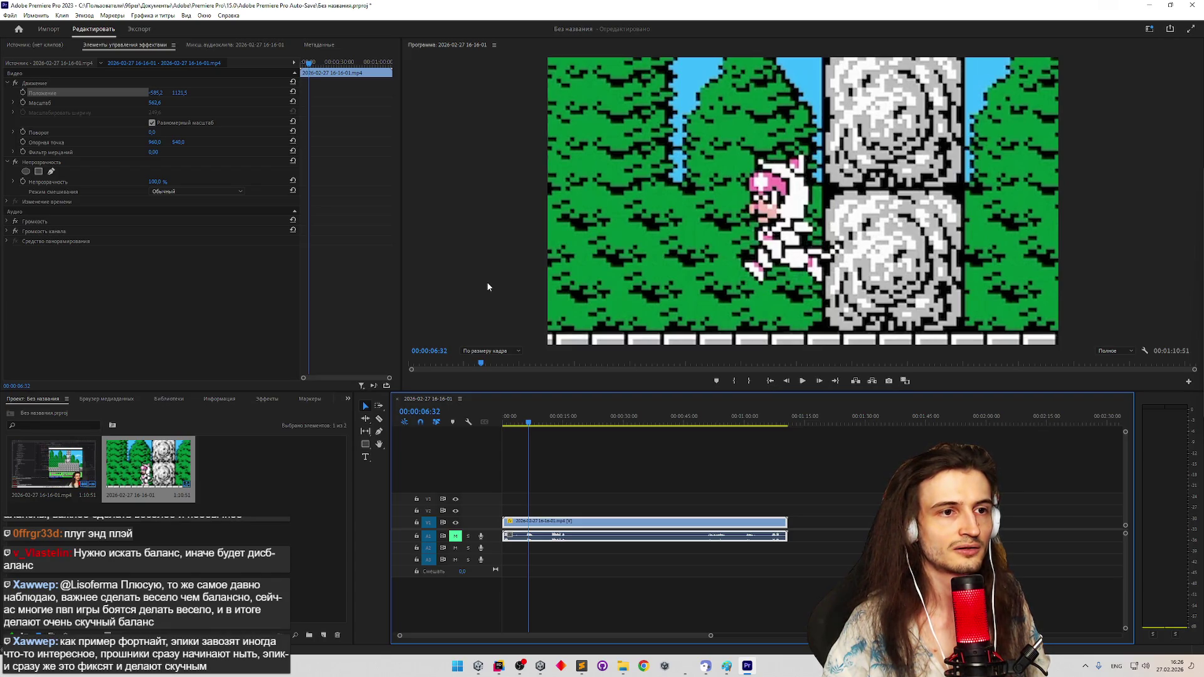
key("Left")
key("Right")
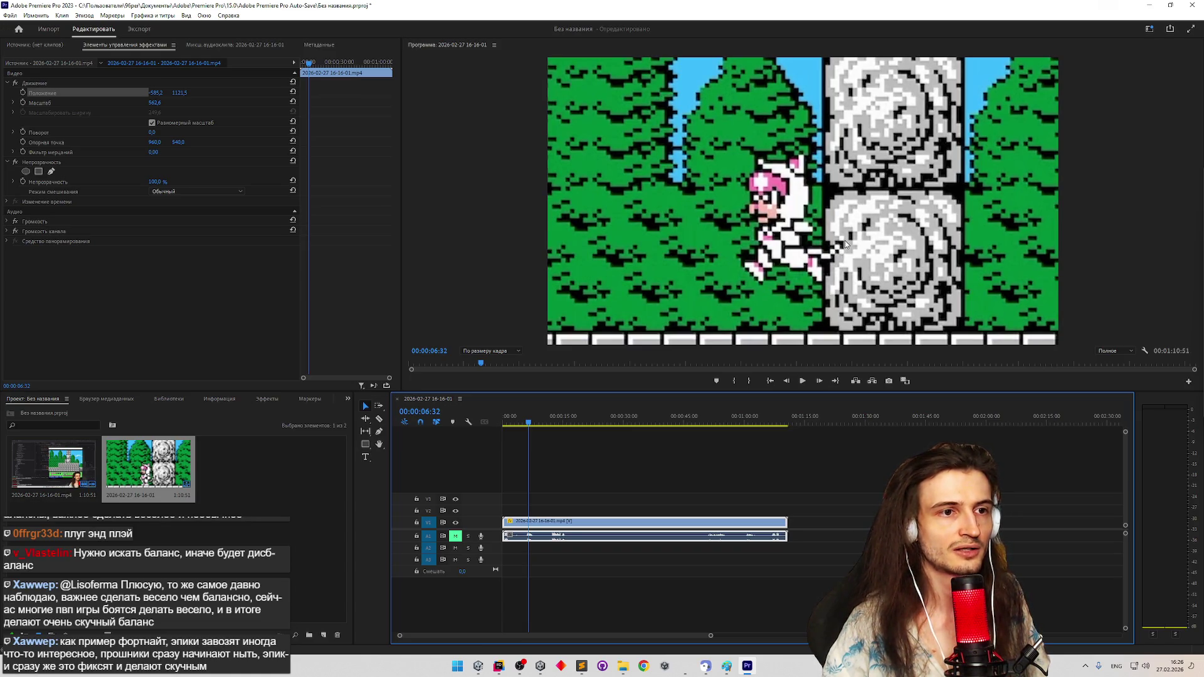
left_click(581, 666)
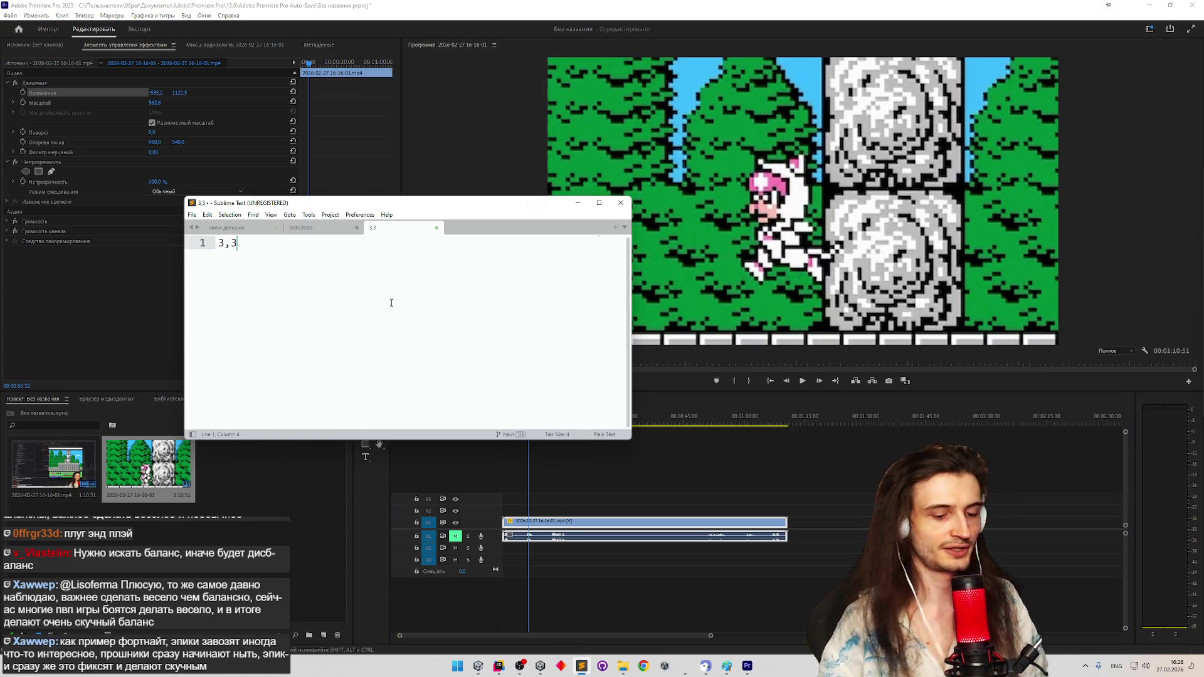
type(",3")
Shuffle between Premiere and the frame-count notes, nudging the notes window left
left_click(678, 206)
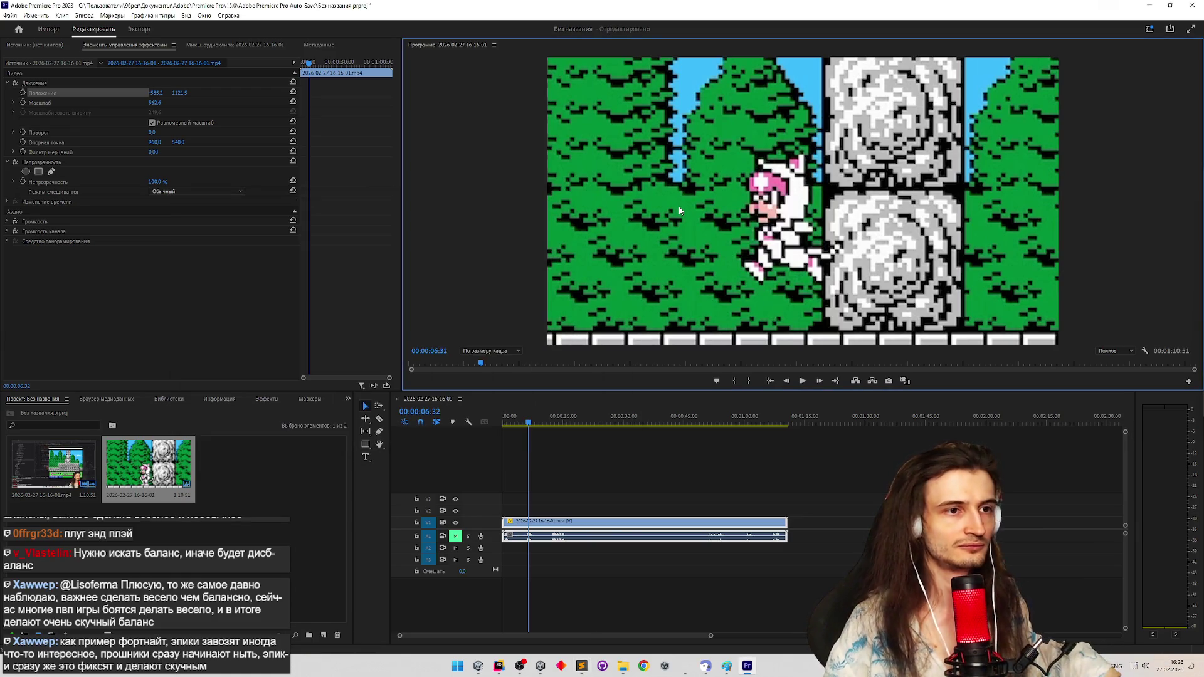
key("alt+Tab")
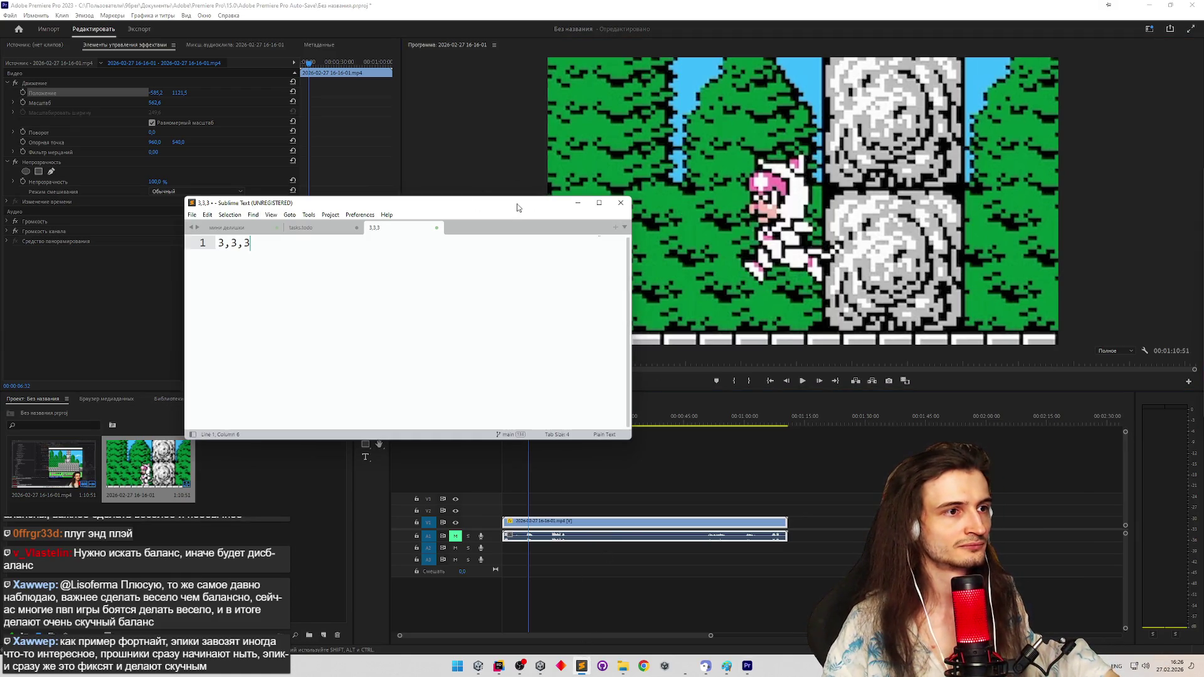
left_click_drag(520, 205, 461, 208)
left_click(664, 300)
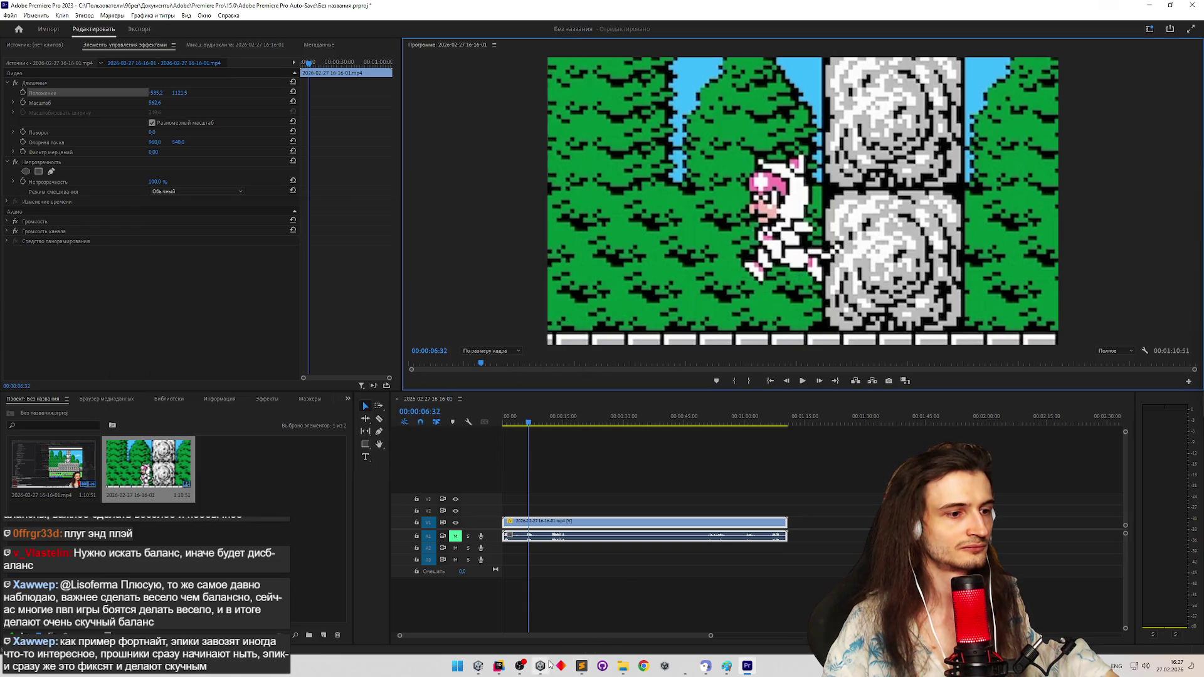
Move the 3,3,3 notes window down-left over the footage, clear the timeline selection and bring up the Start menu
left_click(581, 666)
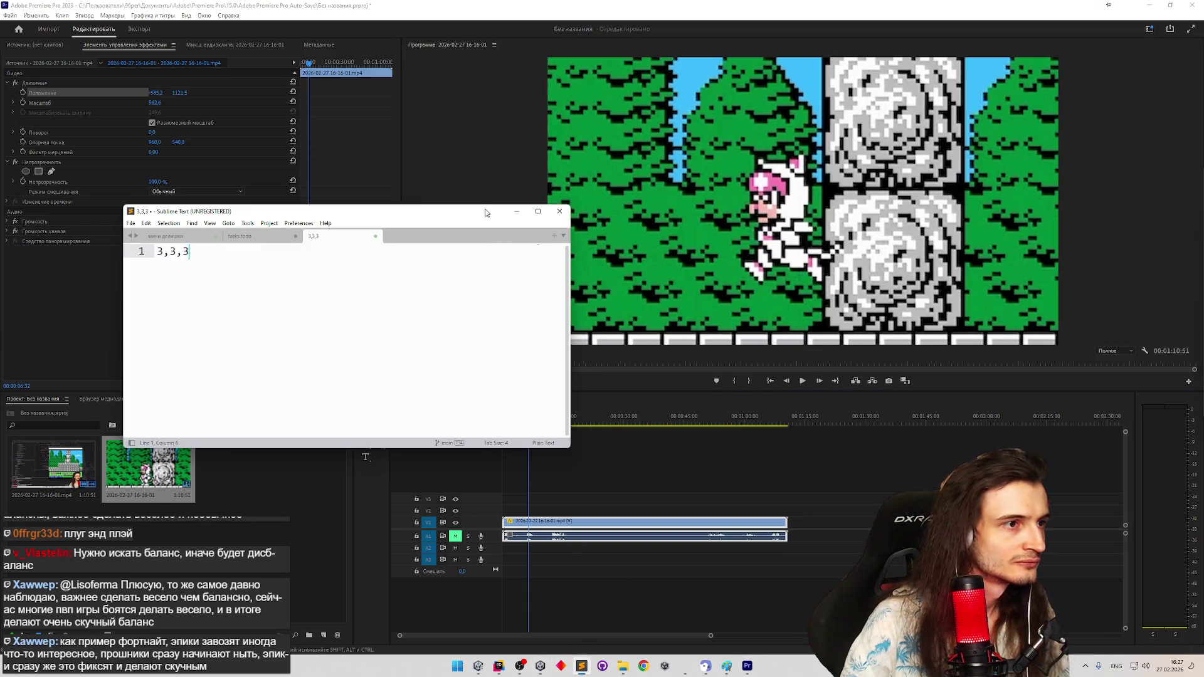
left_click_drag(492, 210, 442, 233)
left_click(578, 431)
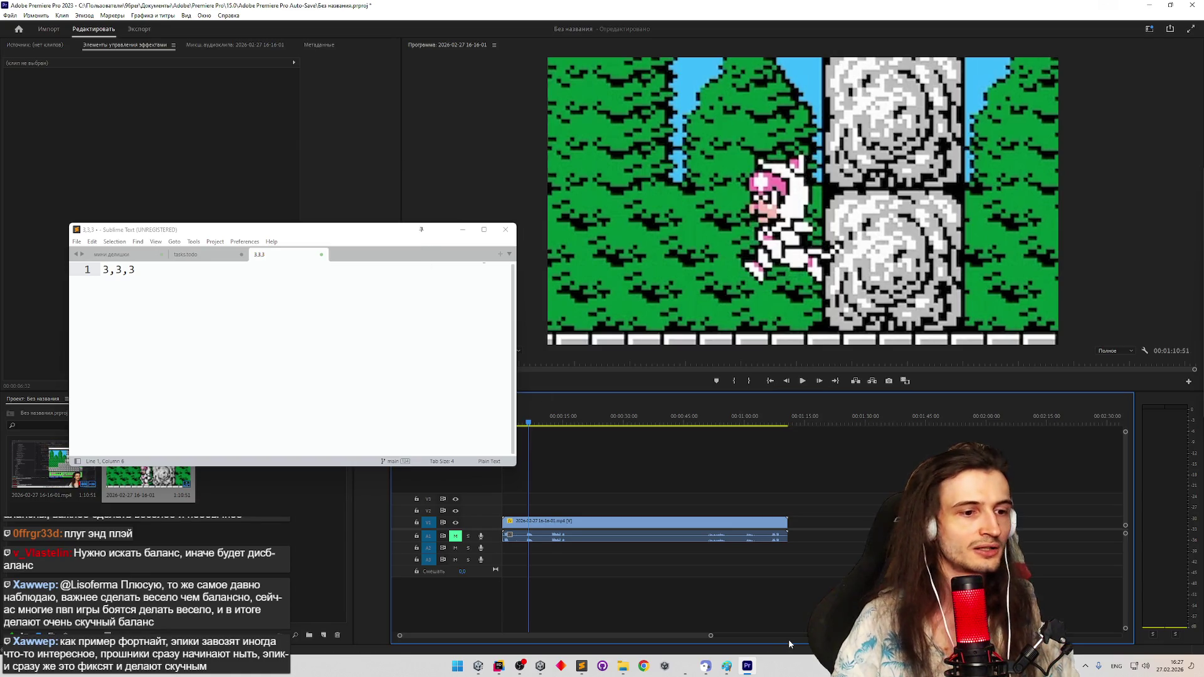
left_click(457, 666)
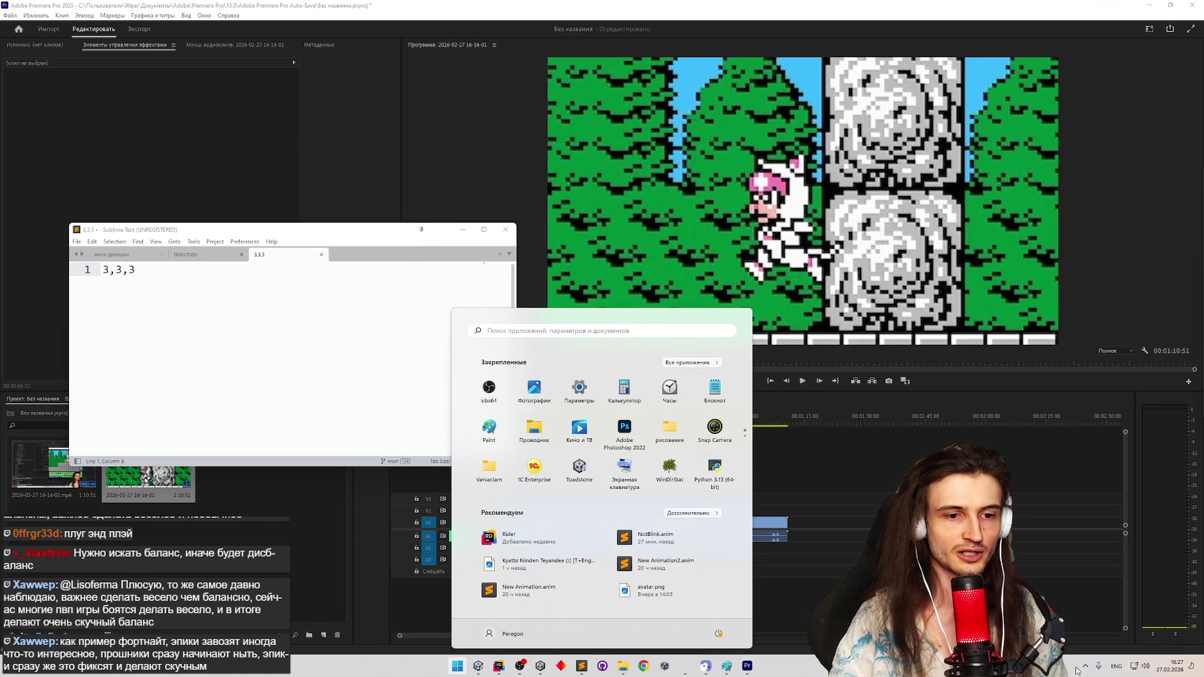
Reveal the hidden tray icons and open Windows Update settings from its icon
left_click(1085, 666)
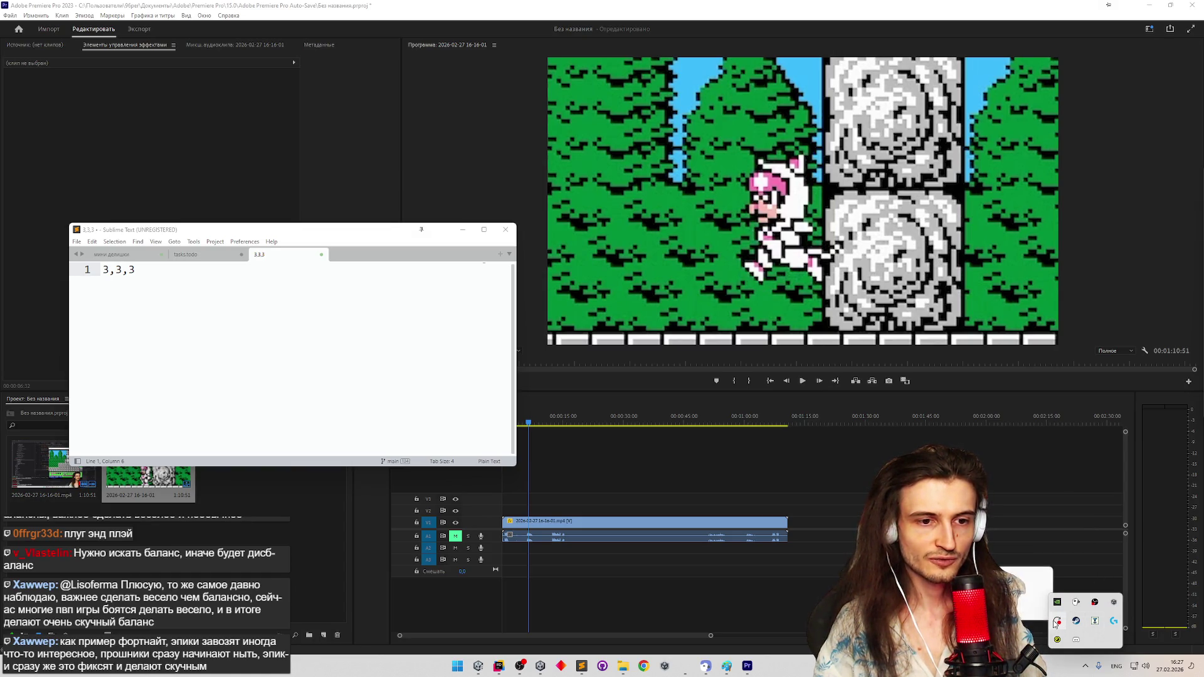
left_click(1114, 620)
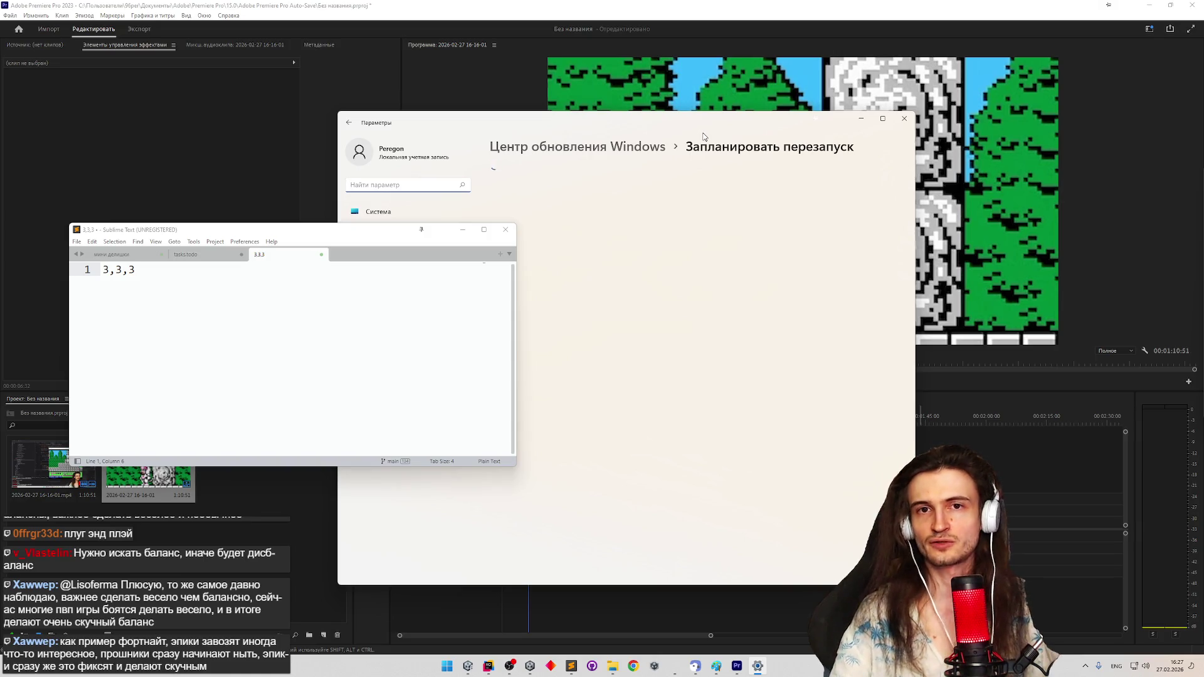
Pause Windows updates for one week, then close the Settings window
left_click_drag(676, 130, 763, 75)
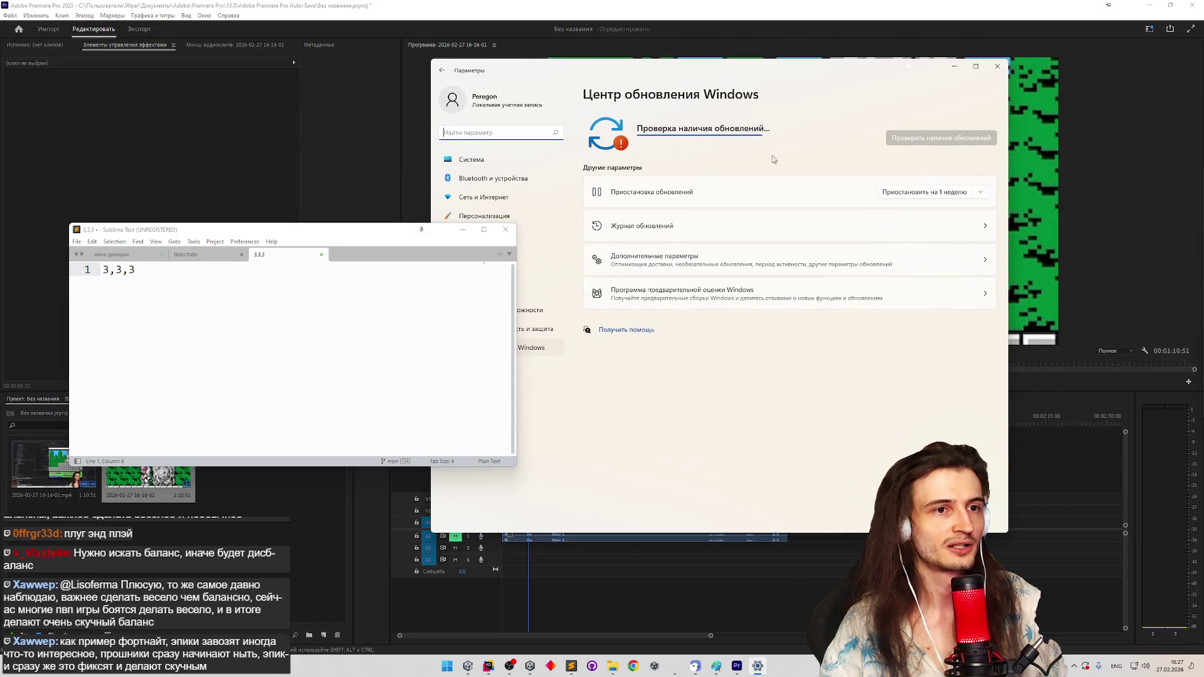
left_click(984, 197)
left_click(984, 196)
left_click(945, 226)
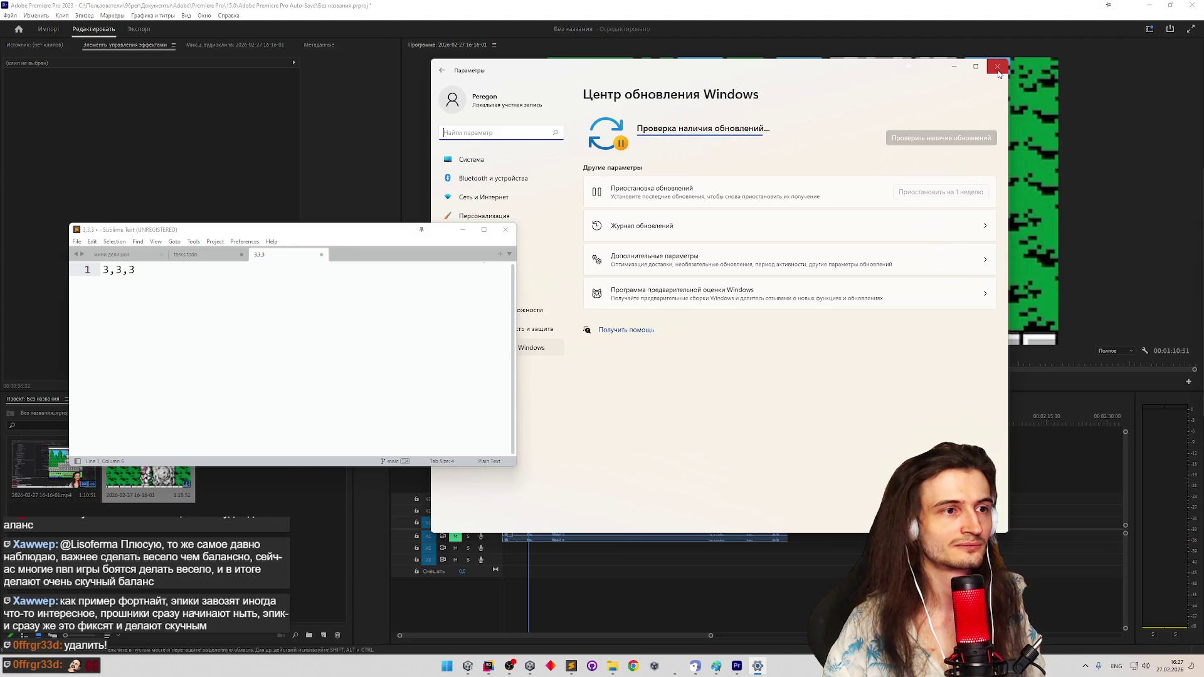
left_click(998, 68)
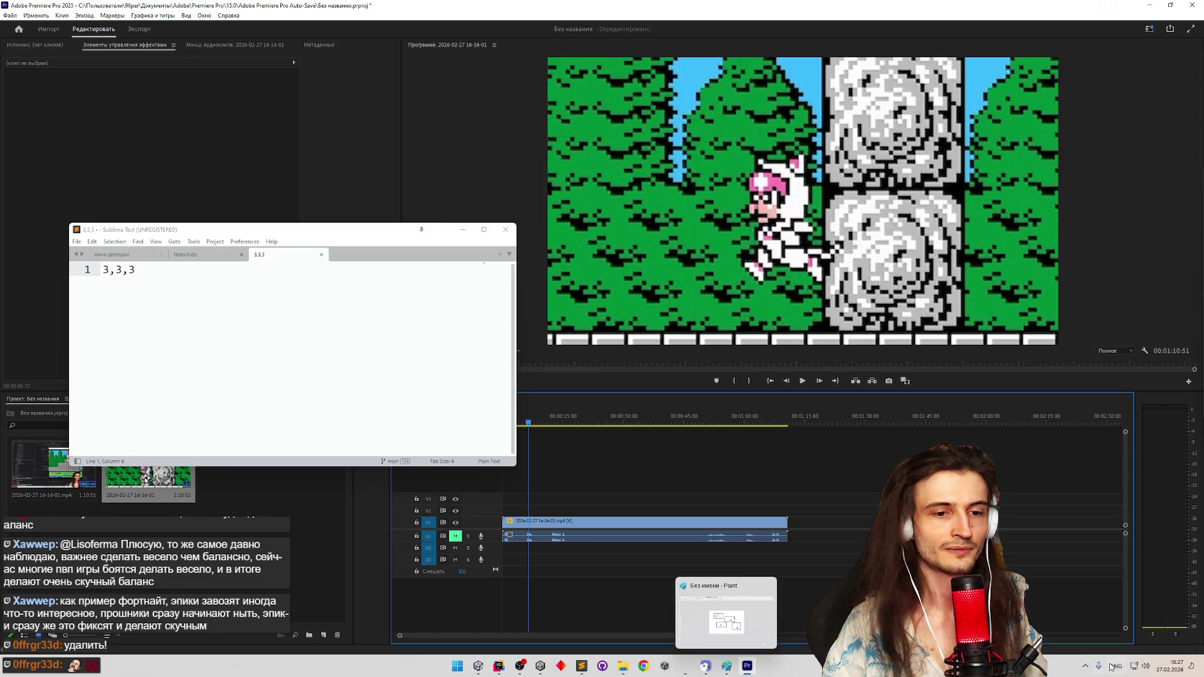
Open 4t Tray Minimizer's options from its tray icon menu and centre the dialog
left_click(1087, 665)
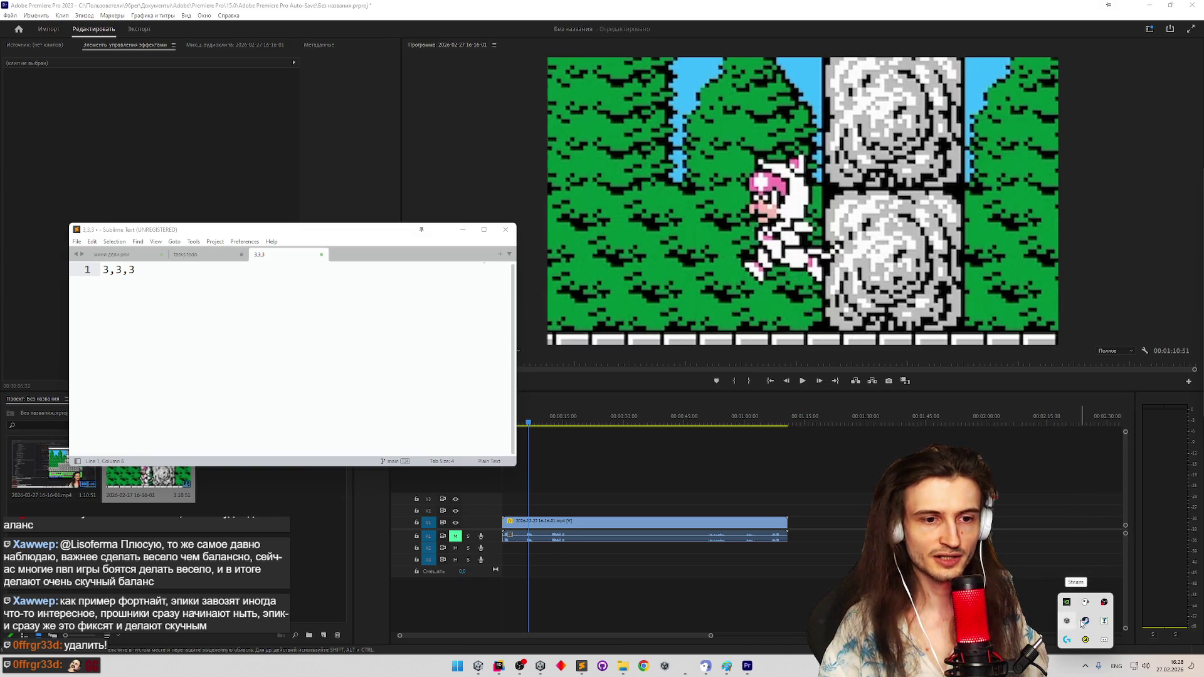
right_click(1105, 623)
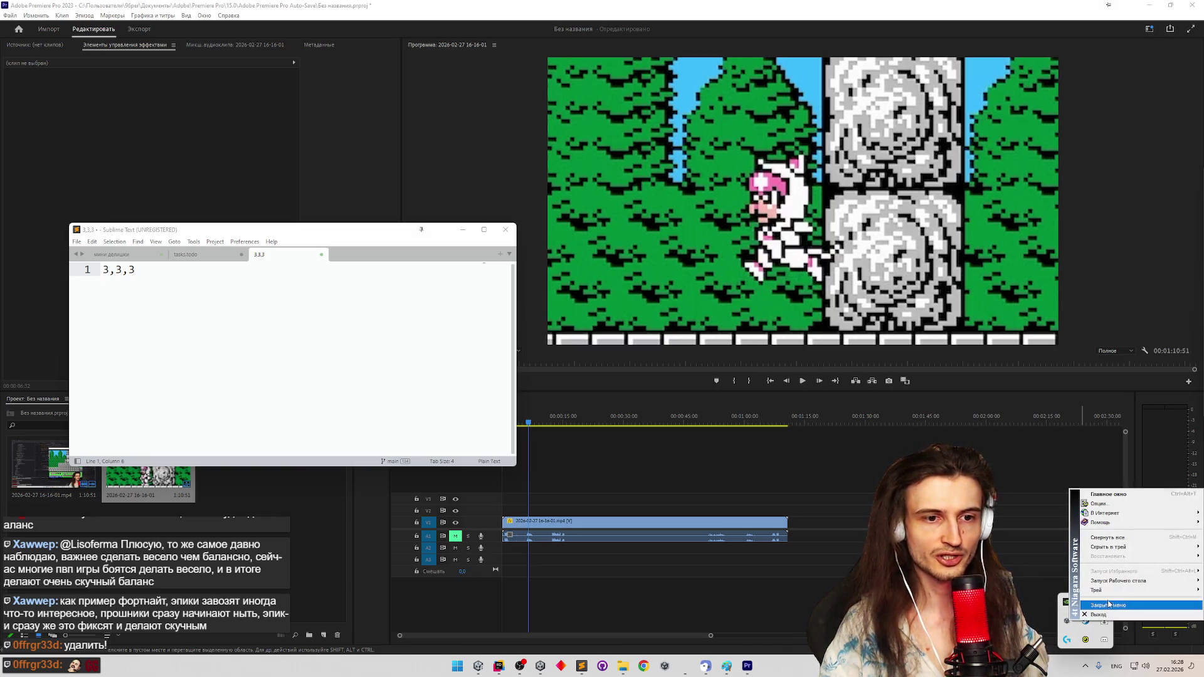
left_click(1117, 508)
left_click_drag(188, 174, 771, 192)
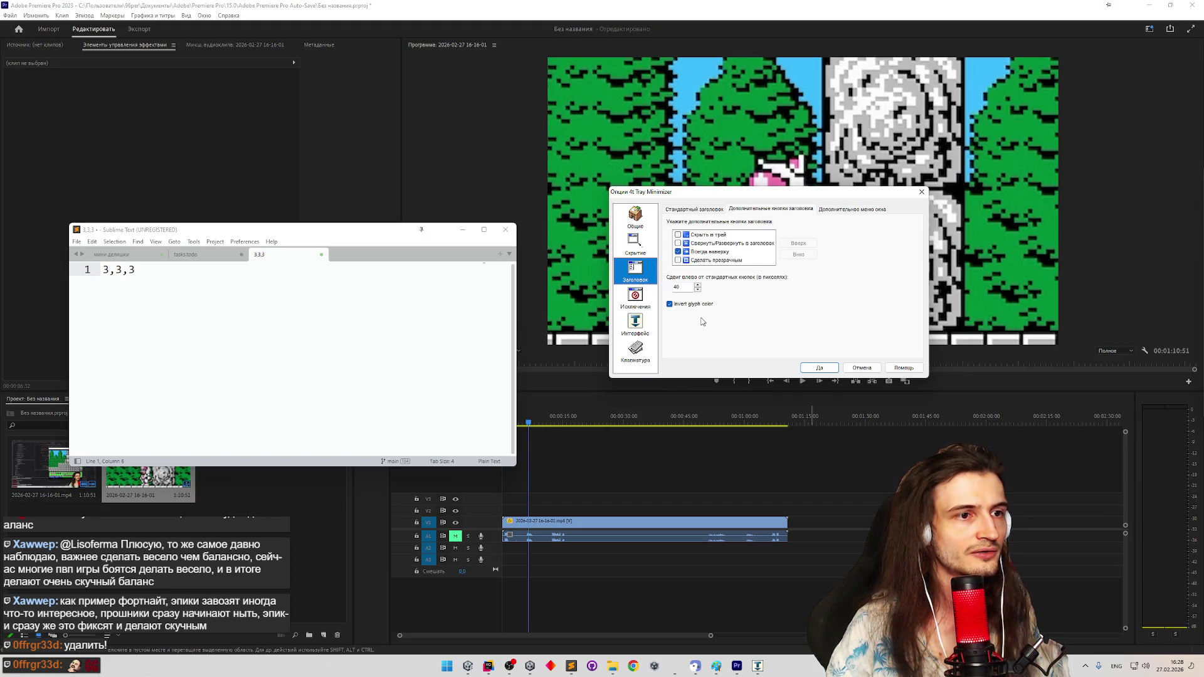
Choose the always-on-top title-bar button, switch off glyph colour inversion and confirm with OK
left_click(719, 253)
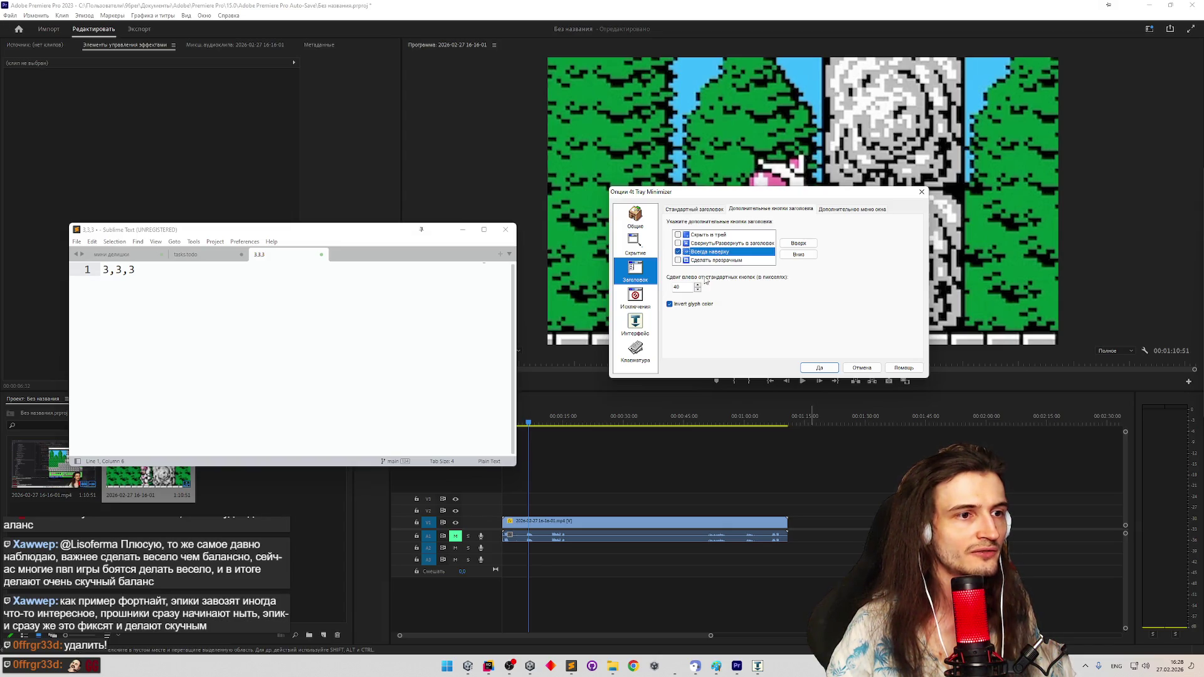
left_click(669, 305)
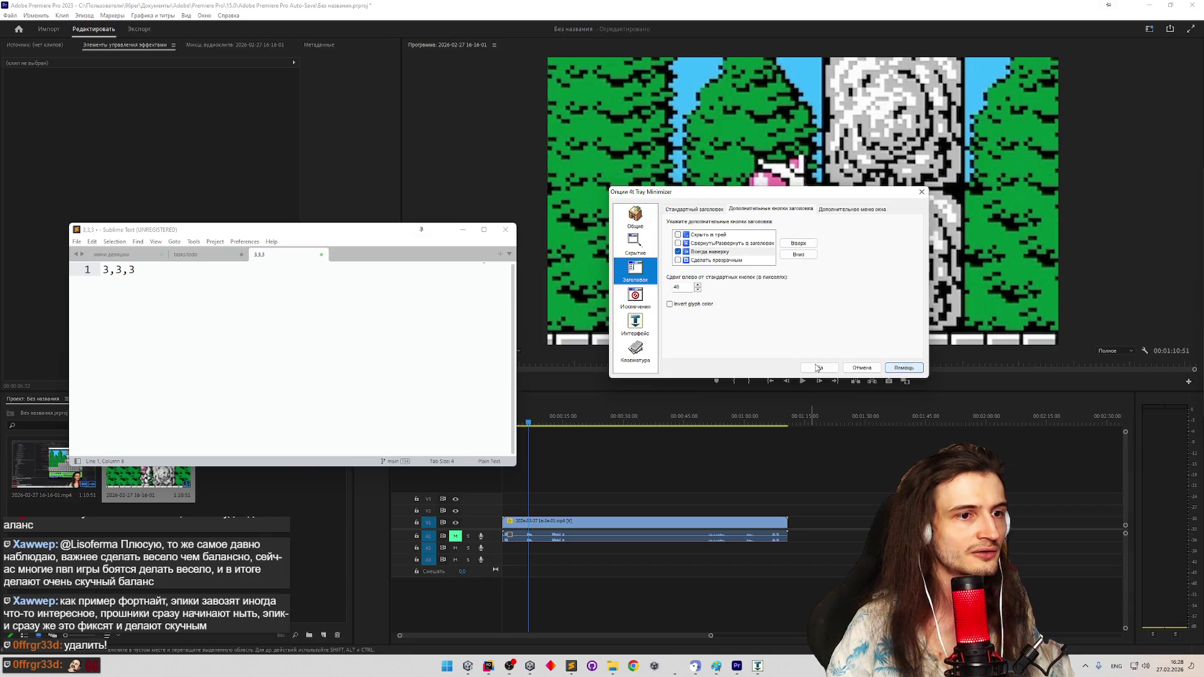
left_click(818, 369)
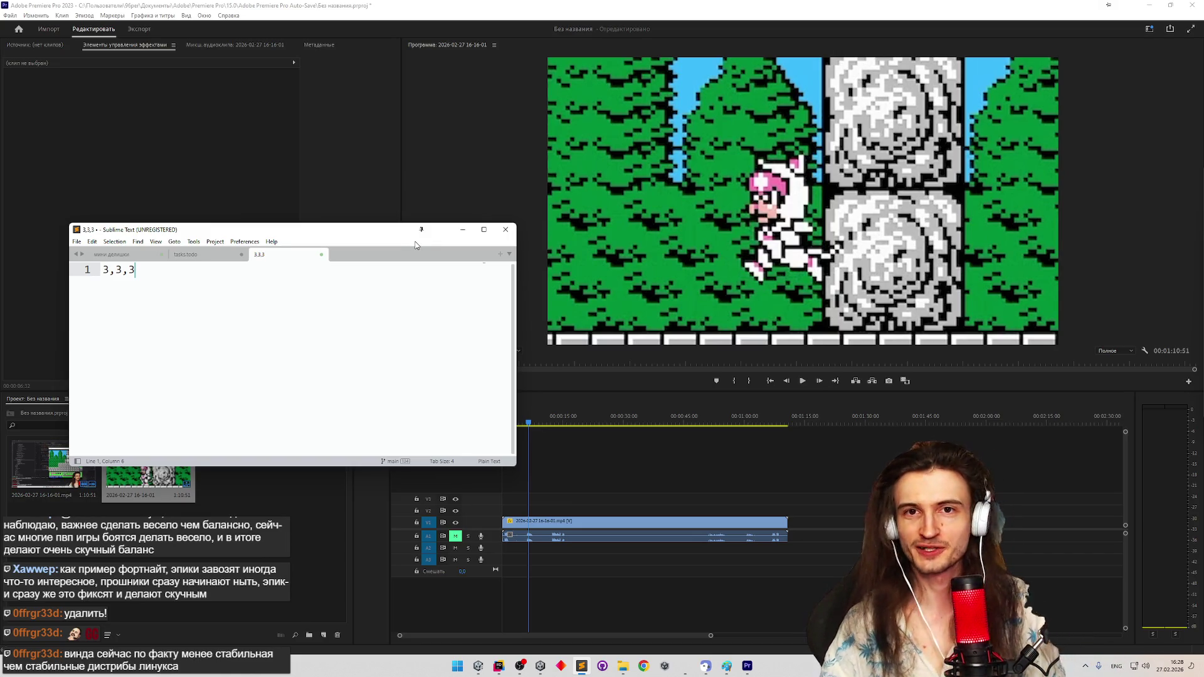
Scrub the timeline playhead a few frames forward and back over the cat running beside the rock
left_click(529, 426)
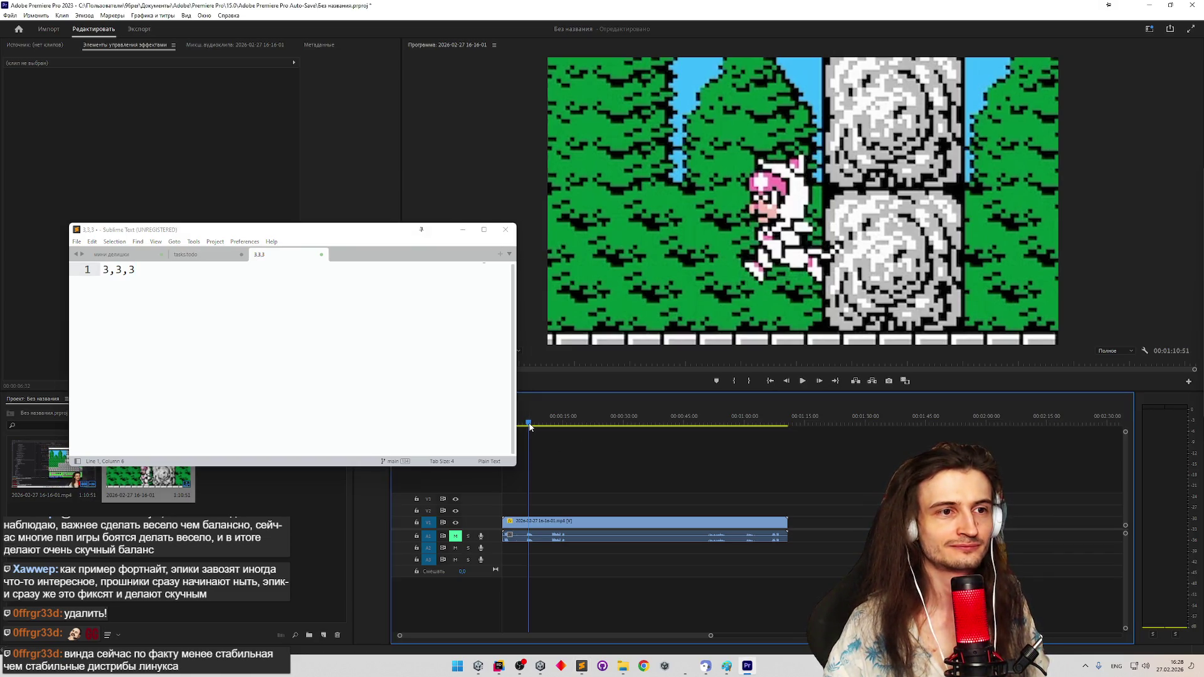
left_click_drag(530, 426, 527, 429)
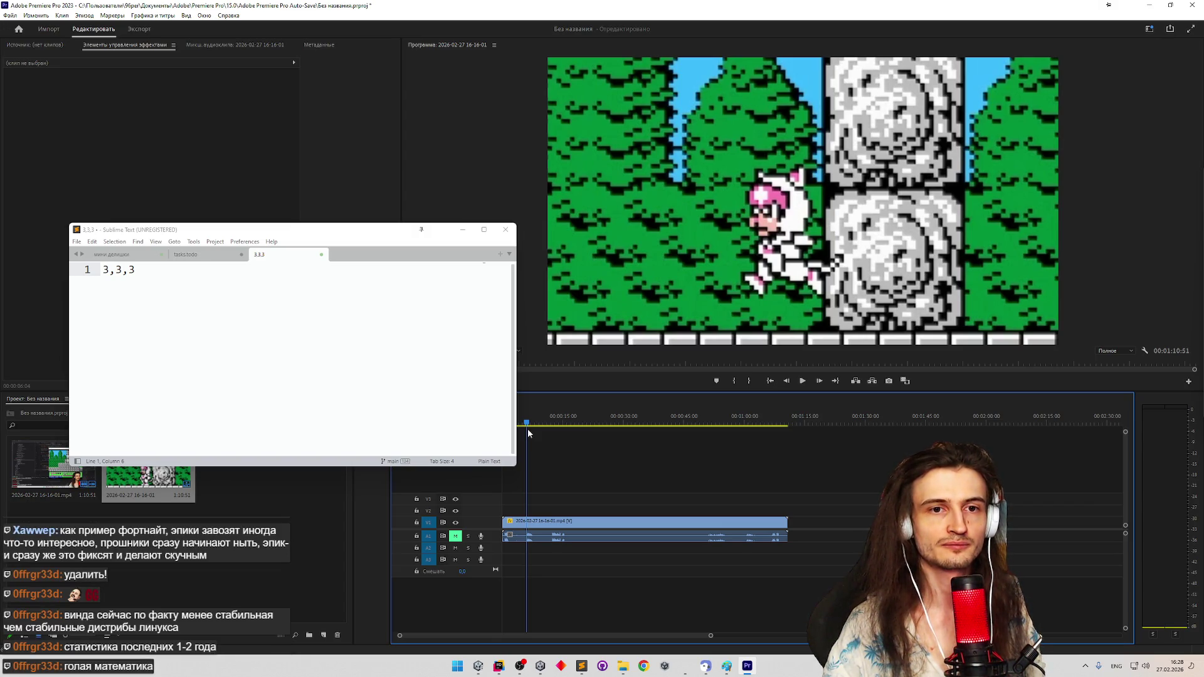
left_click_drag(527, 429, 525, 427)
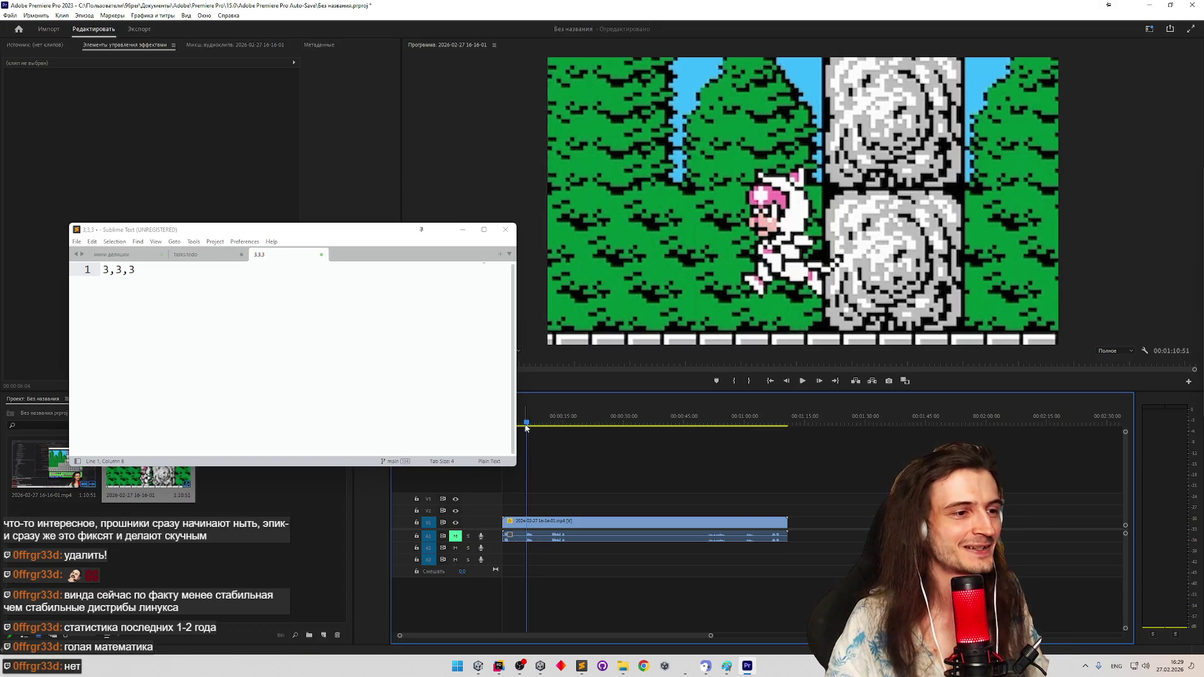
Scrub between the cat's standing and running frames, stop on a running pose, then return to the notes
left_click_drag(525, 425, 519, 423)
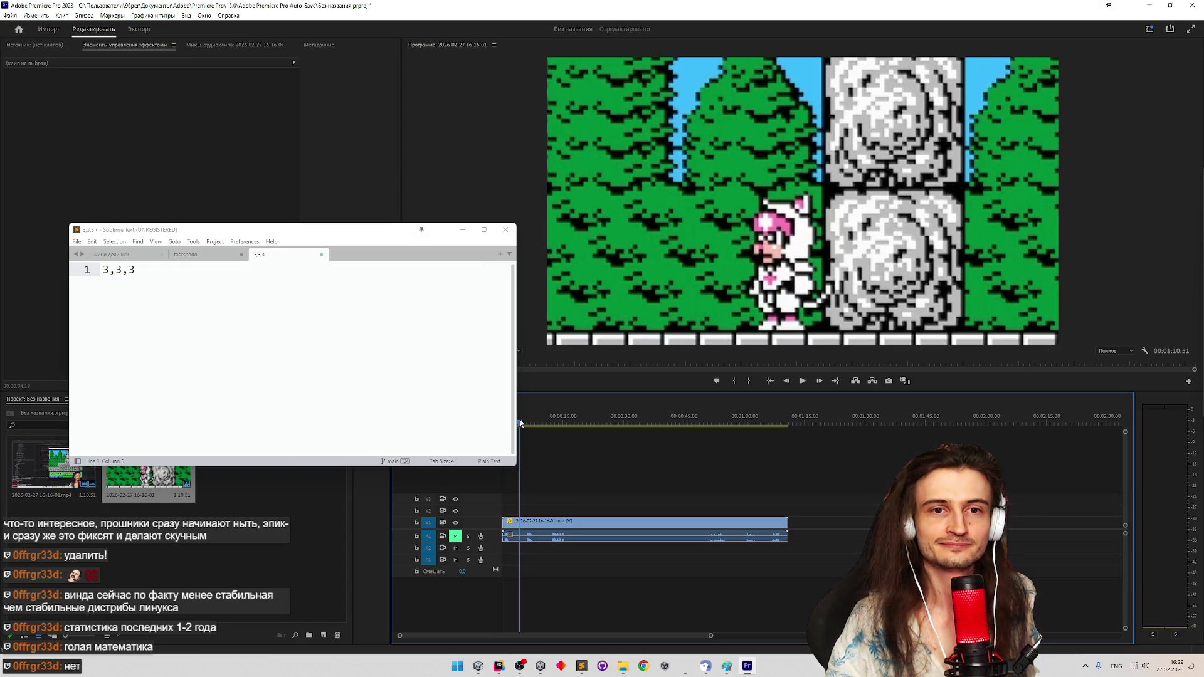
left_click_drag(520, 423, 522, 424)
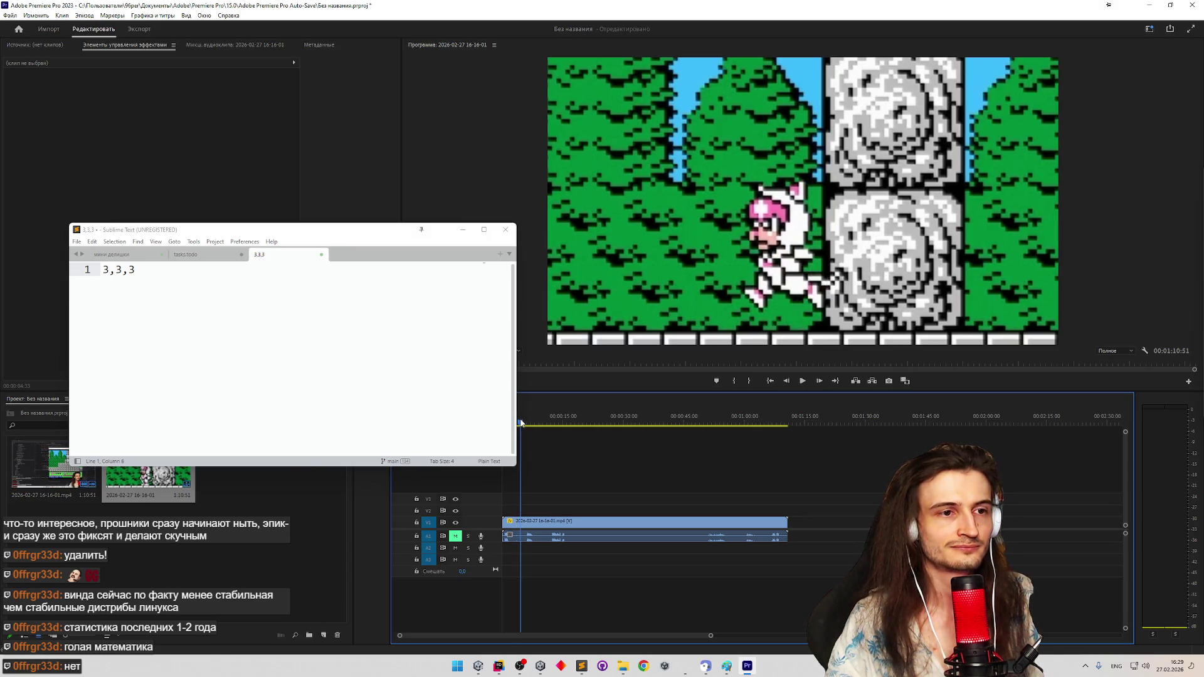
left_click(519, 423)
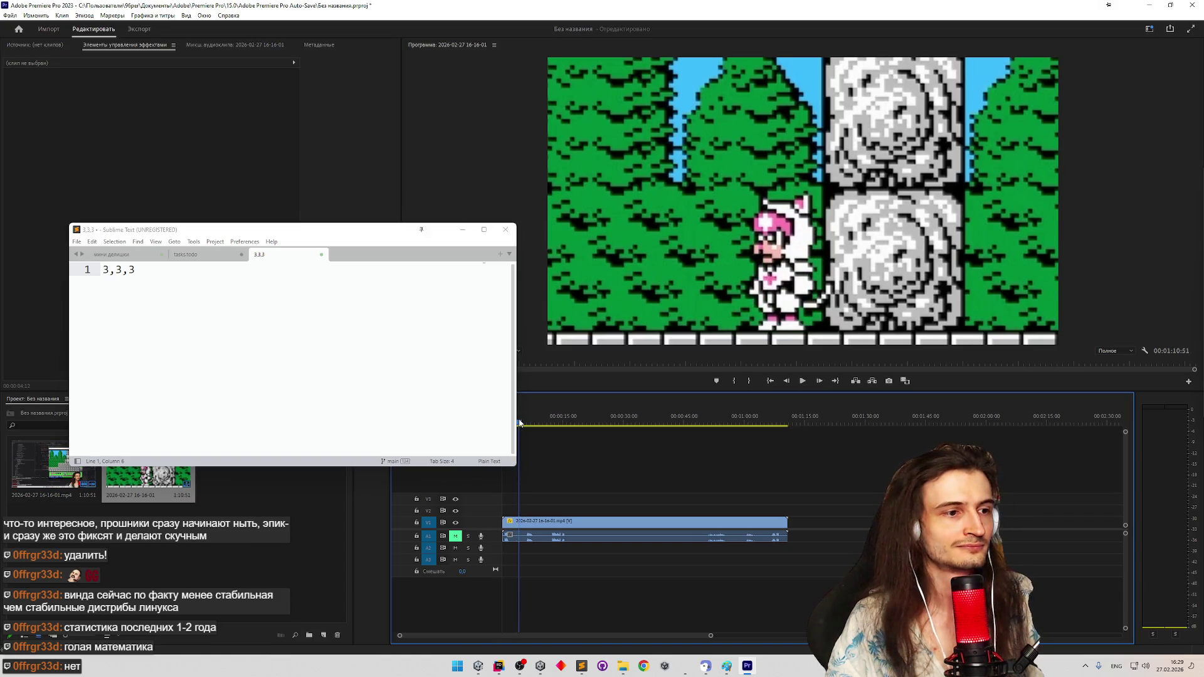
left_click(519, 423)
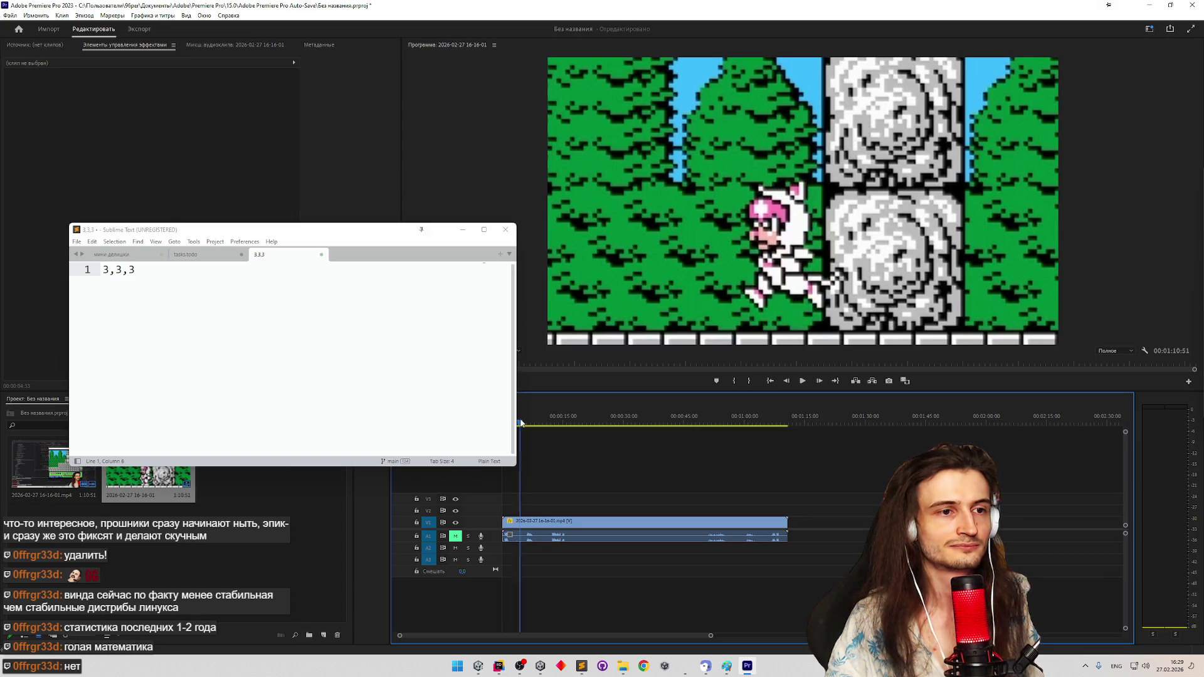
left_click(520, 422)
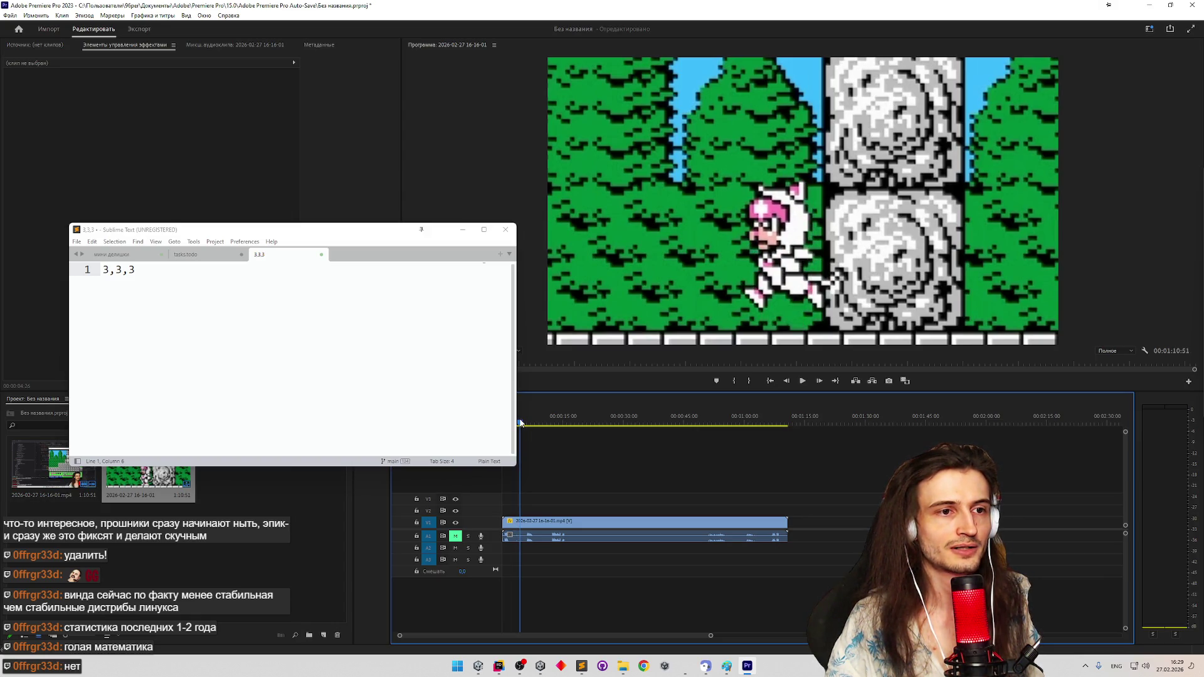
left_click_drag(519, 422, 530, 423)
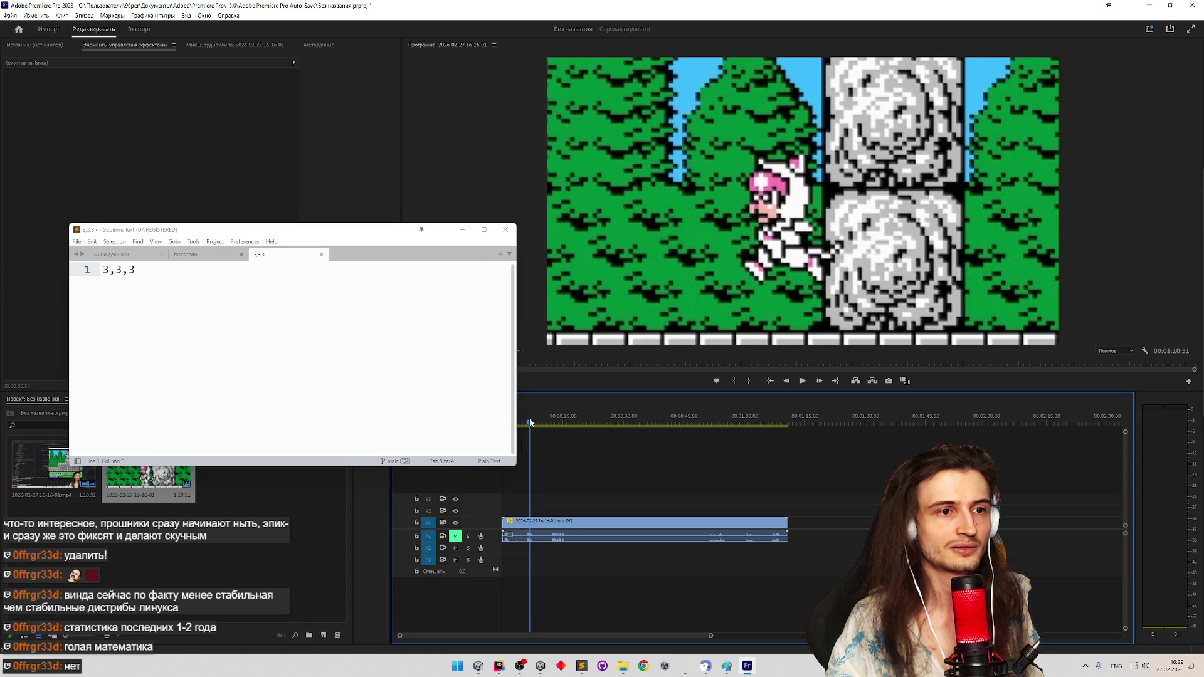
left_click_drag(530, 422, 533, 423)
left_click(302, 276)
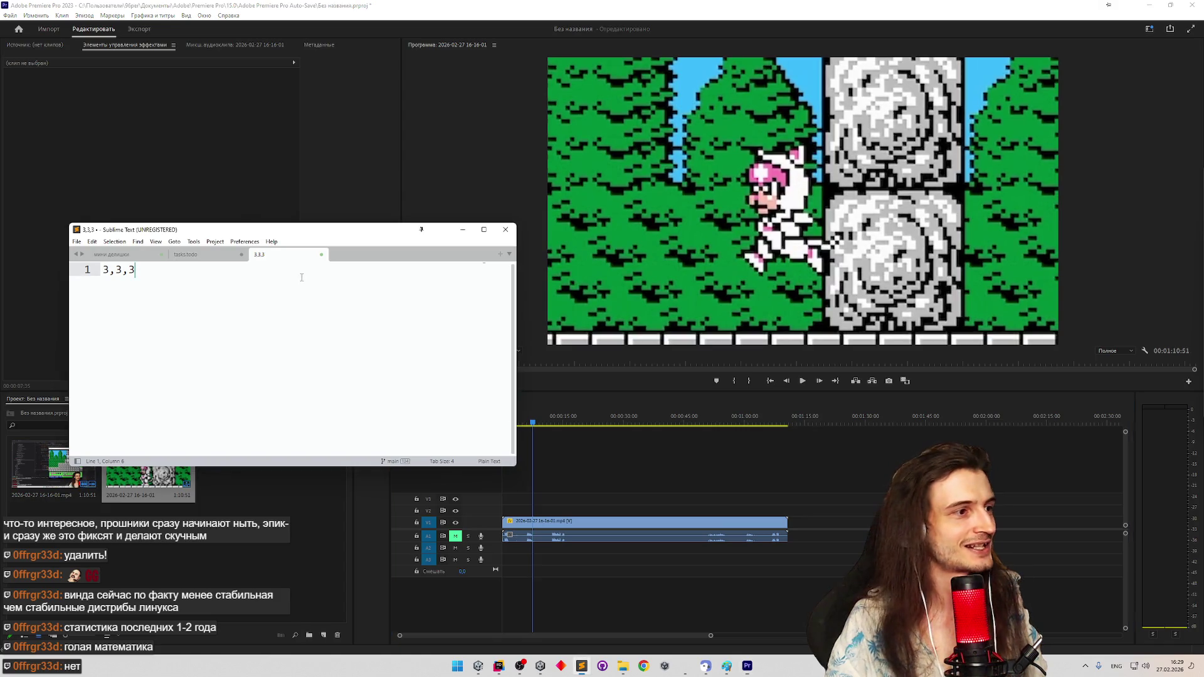
type("?, 2")
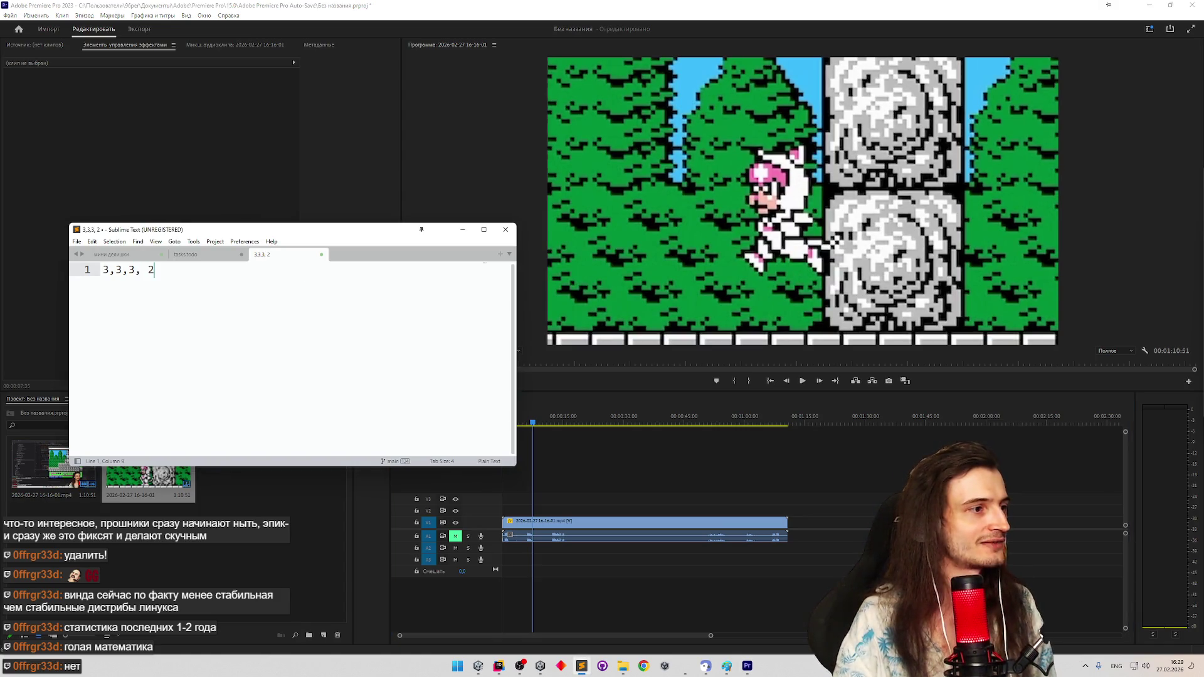
type(",")
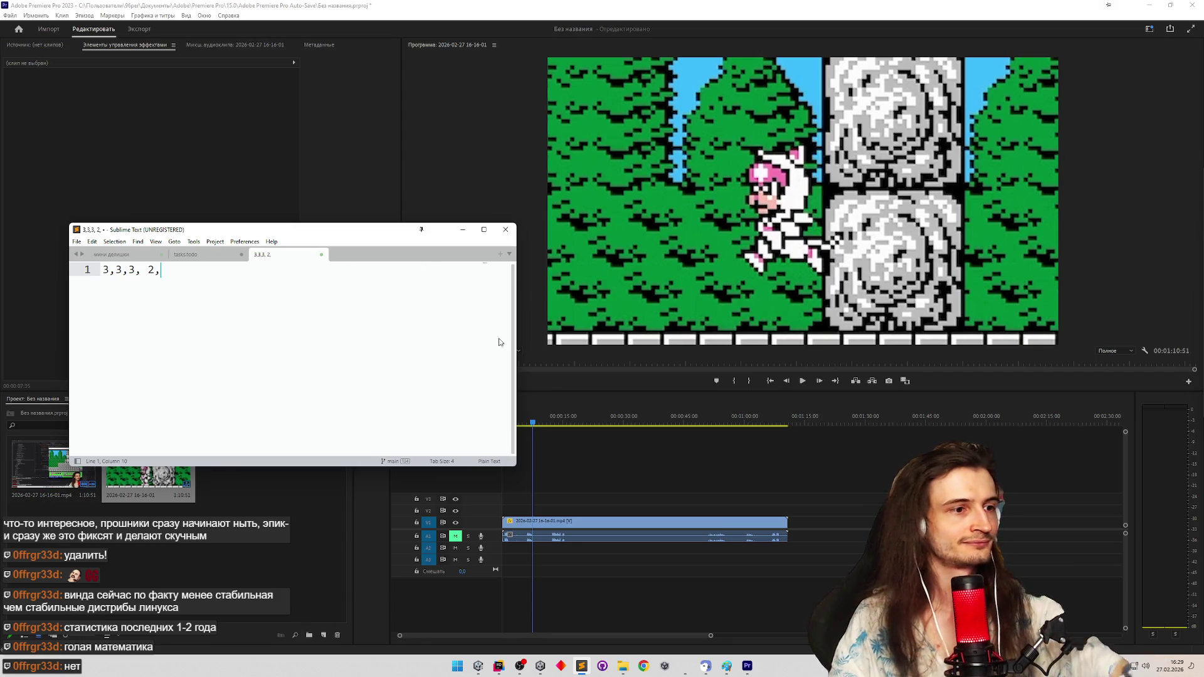
Step the cat footage pose by pose and log 2-frame counts in the Sublime note
left_click_drag(537, 425, 537, 425)
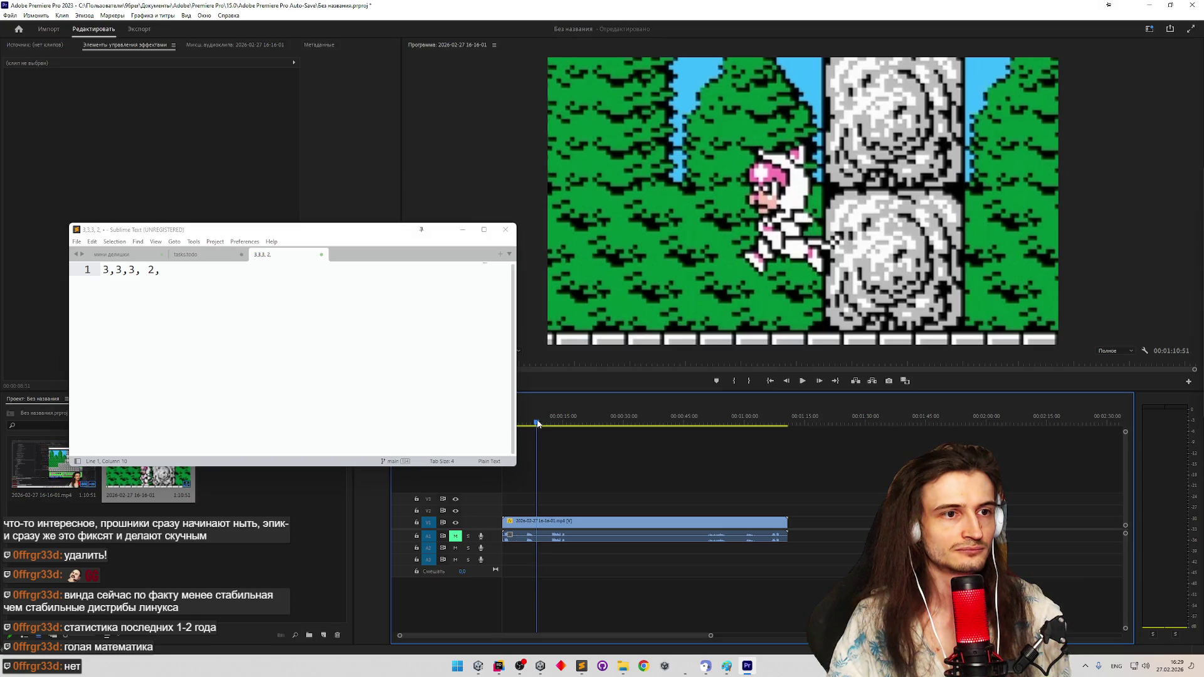
left_click(261, 279)
type("2,")
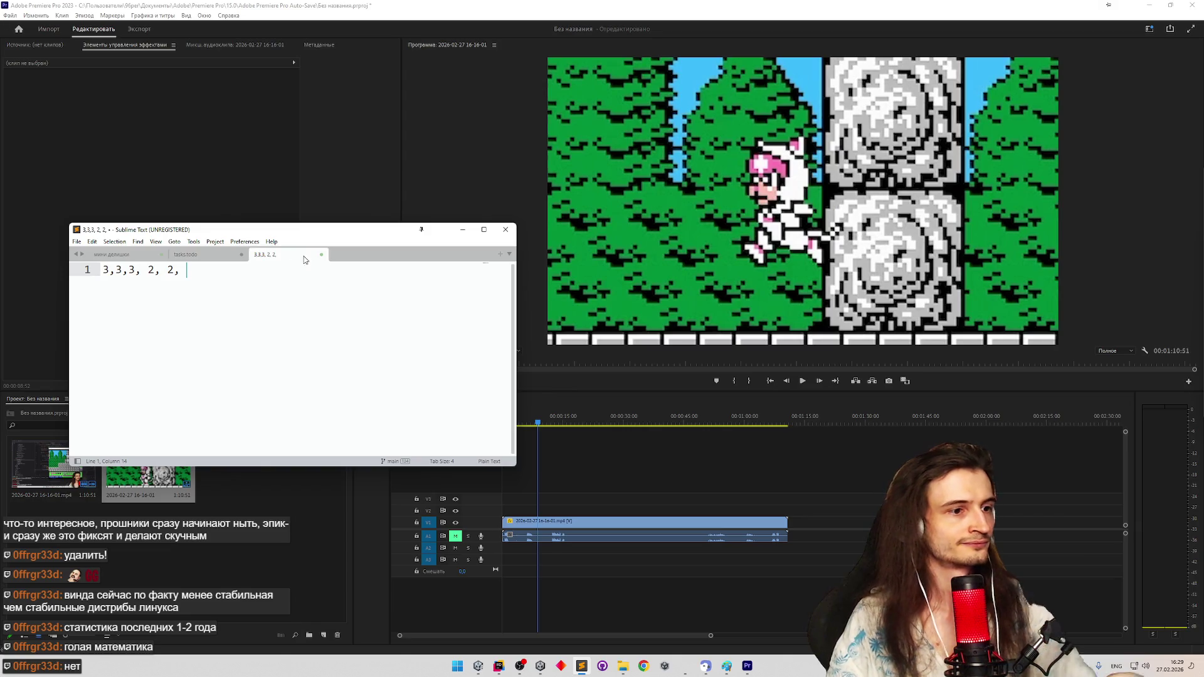
left_click_drag(538, 423, 543, 425)
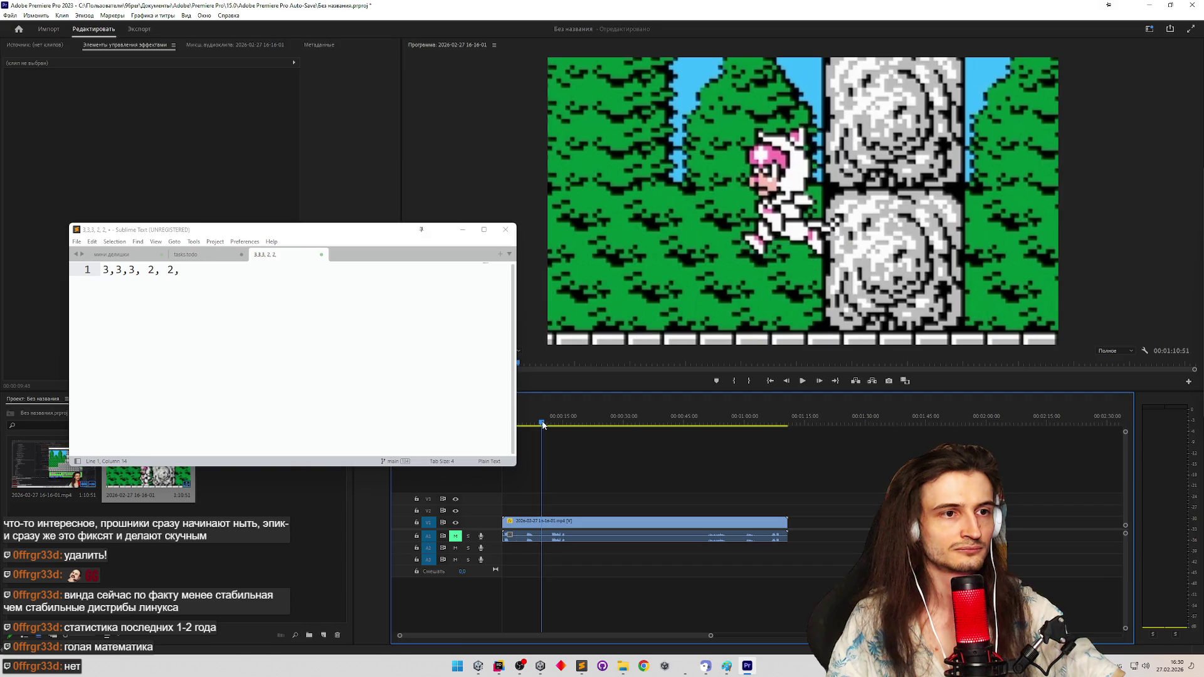
left_click(421, 229)
type("2,")
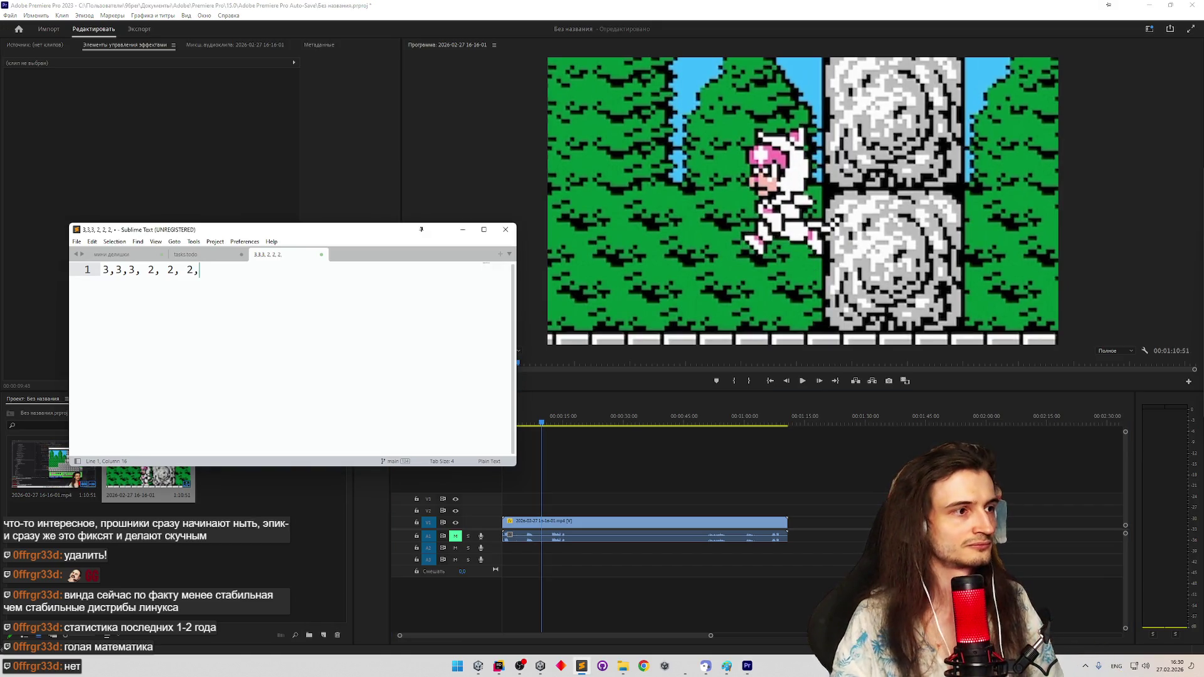
left_click_drag(544, 426, 547, 426)
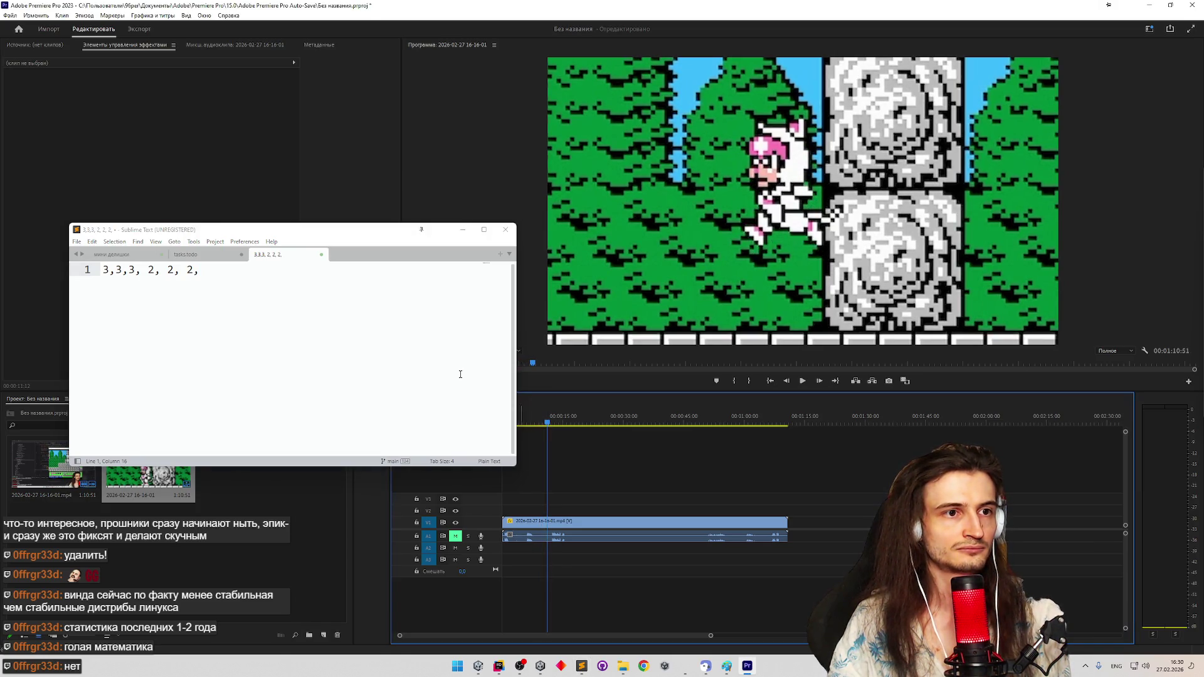
left_click(544, 426)
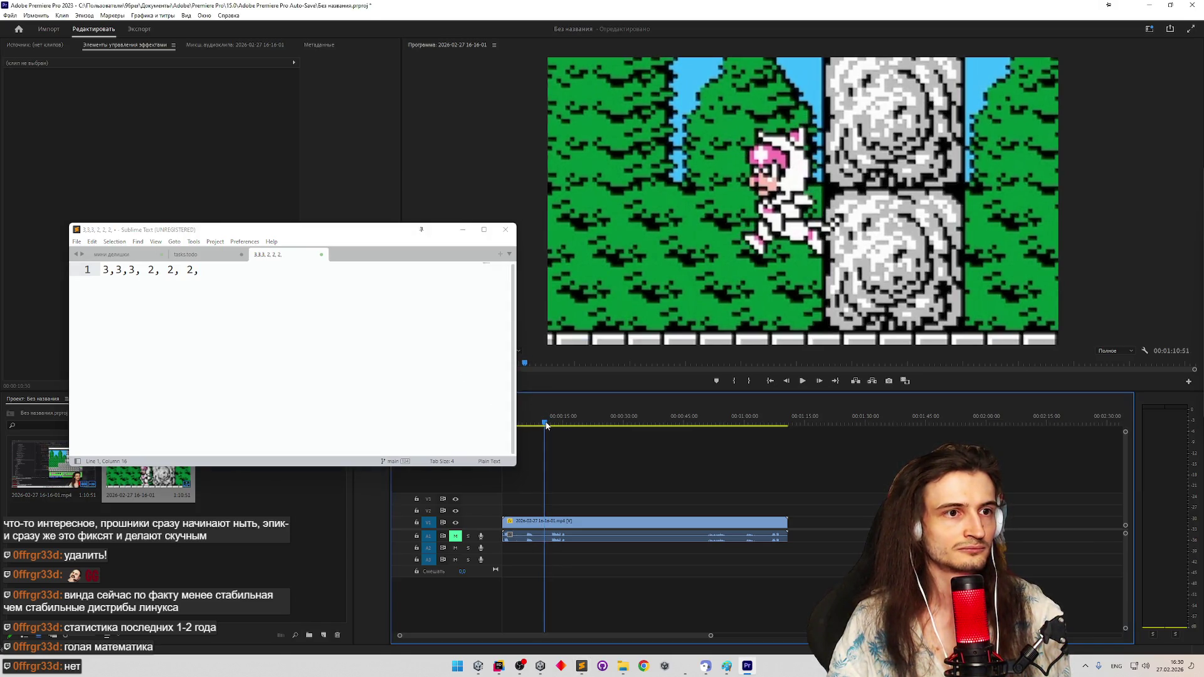
left_click_drag(545, 425, 547, 425)
left_click(284, 314)
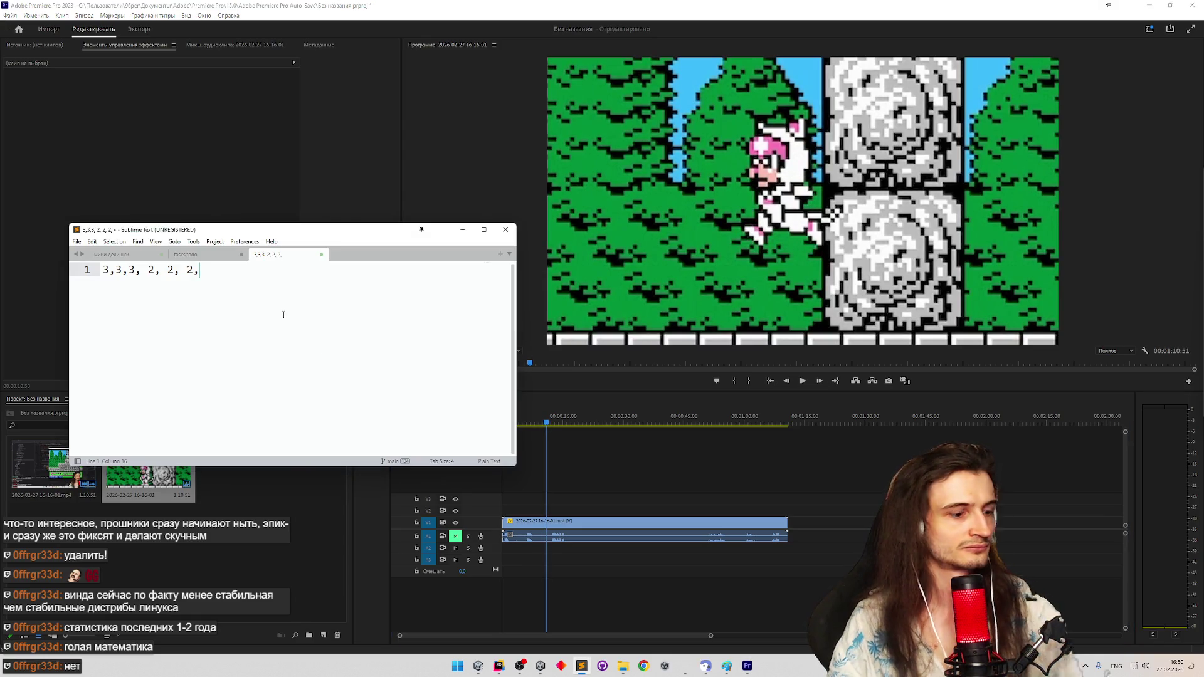
type(" 2")
Advance to the next pose and extend the note to 3,3,3, 2, 2, 2, 2, 2
left_click(548, 427)
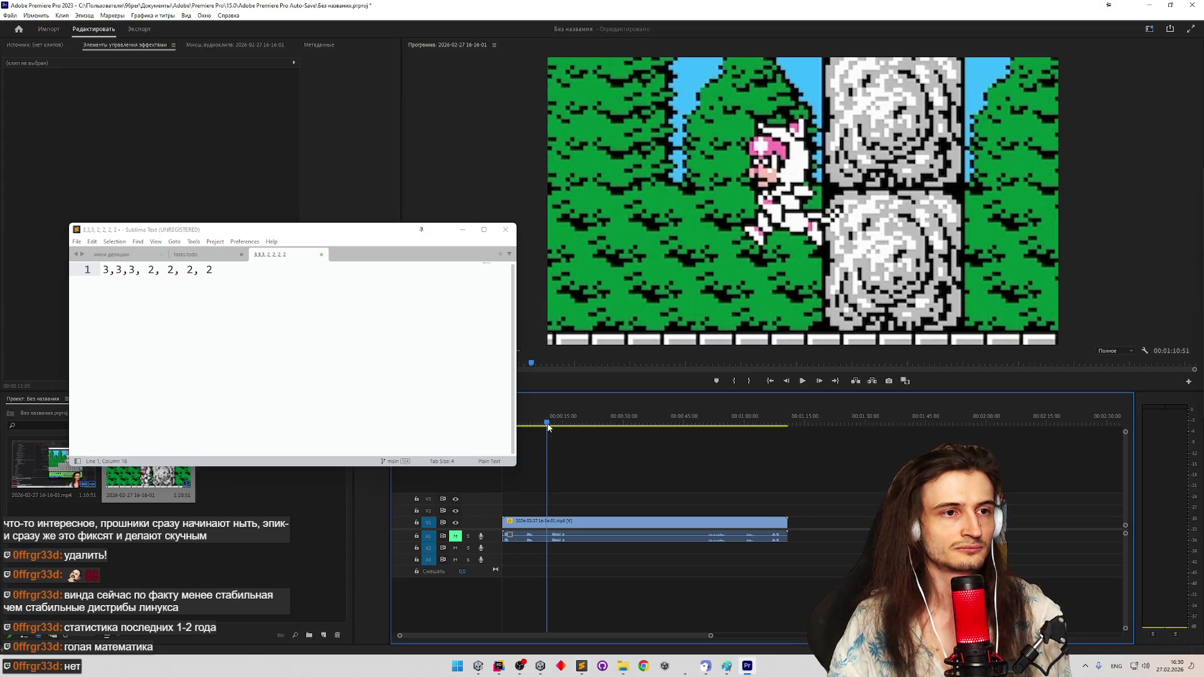
left_click_drag(548, 426, 551, 426)
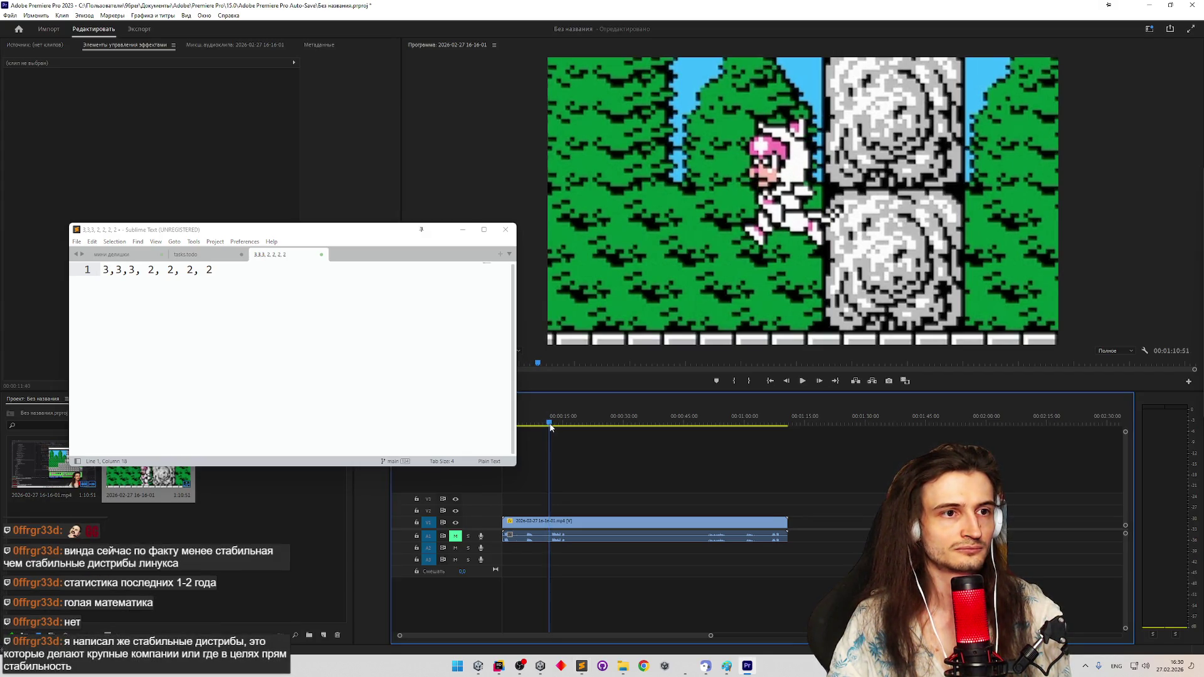
left_click(317, 314)
type(", 2")
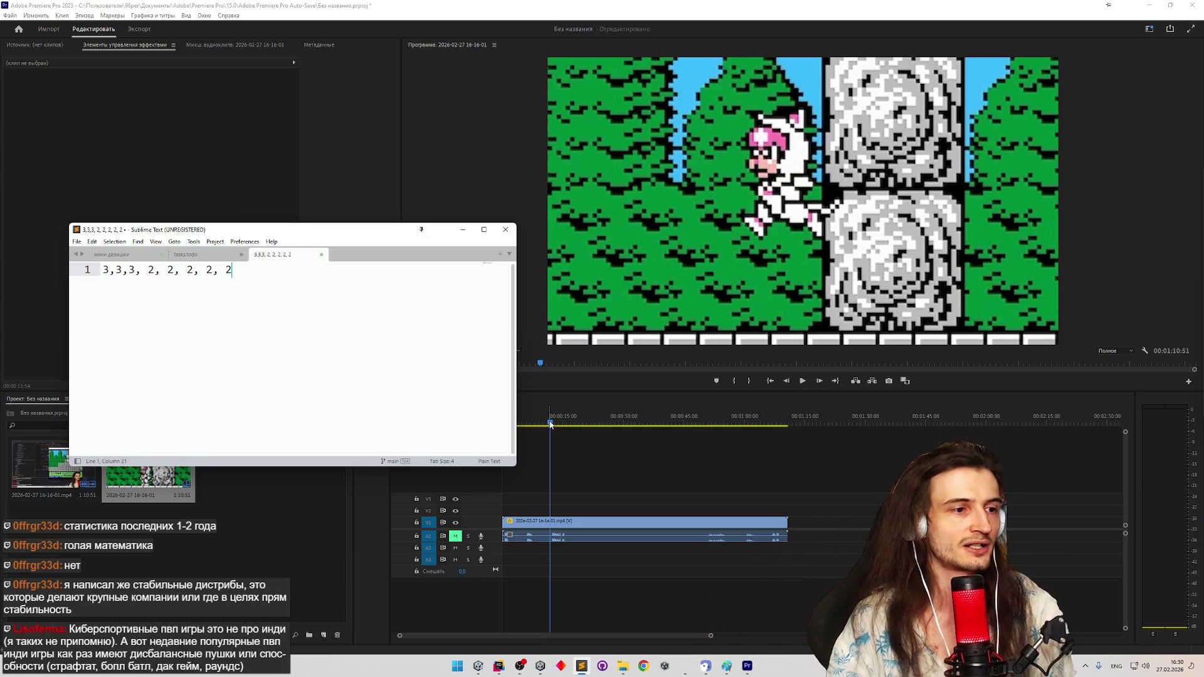
left_click(550, 424)
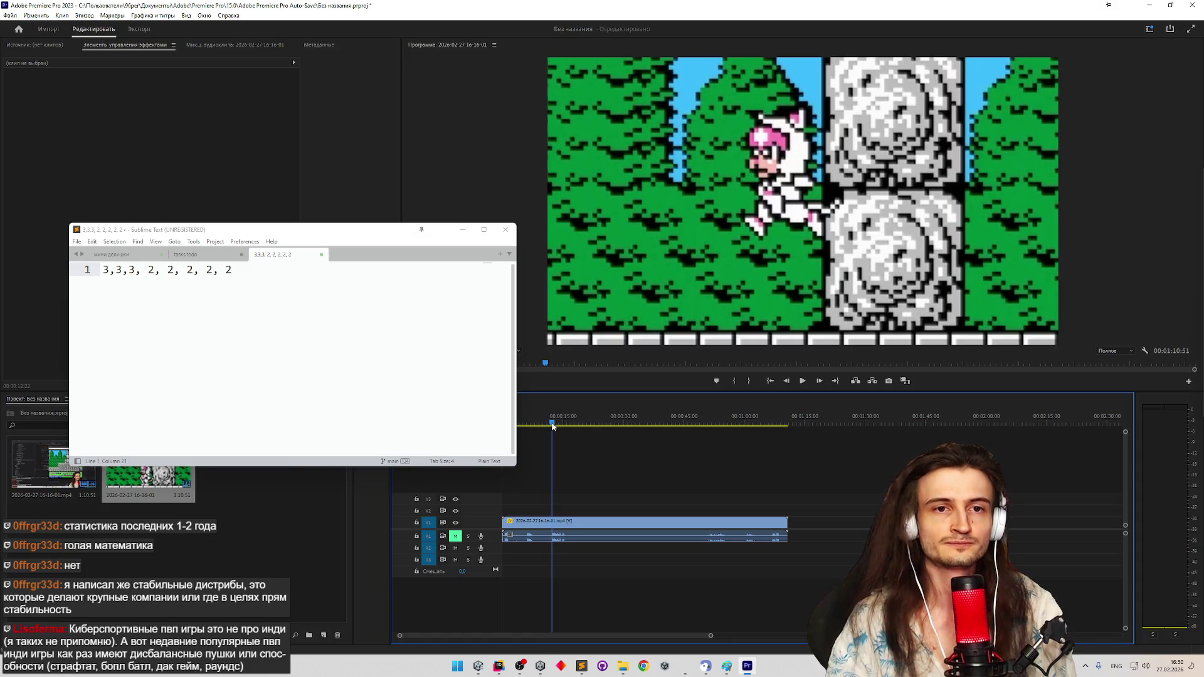
Scrub back and forward to isolate the next cat pose and log another 2
left_click_drag(550, 425, 549, 426)
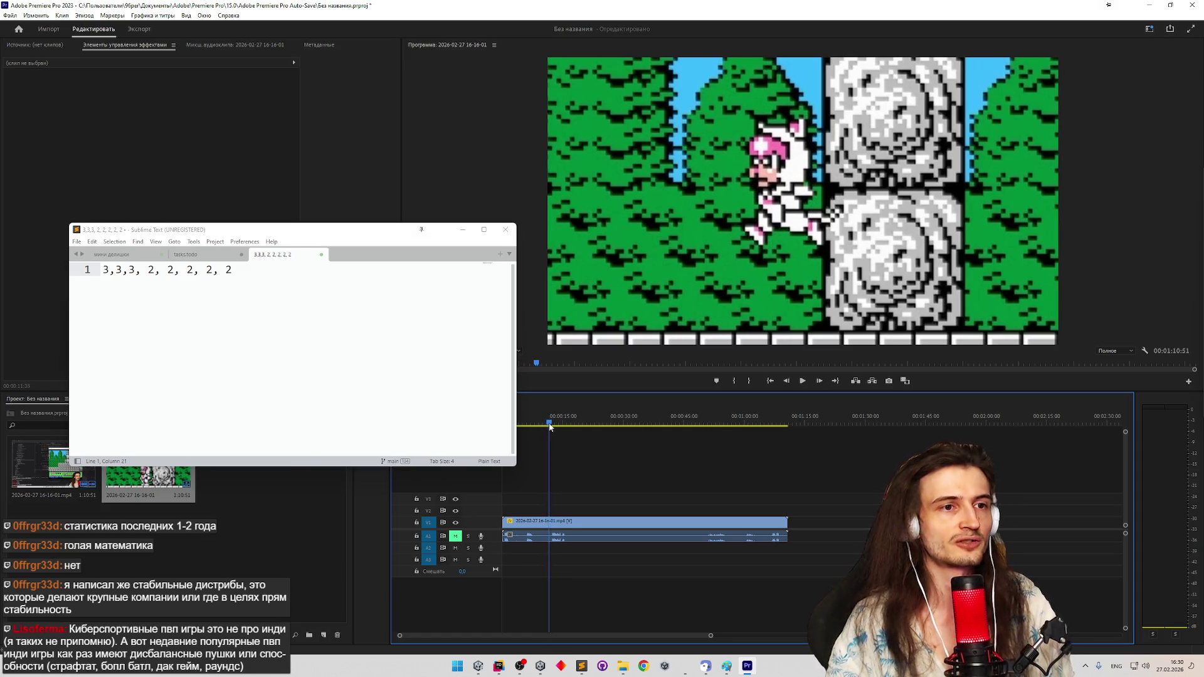
left_click_drag(550, 426, 526, 426)
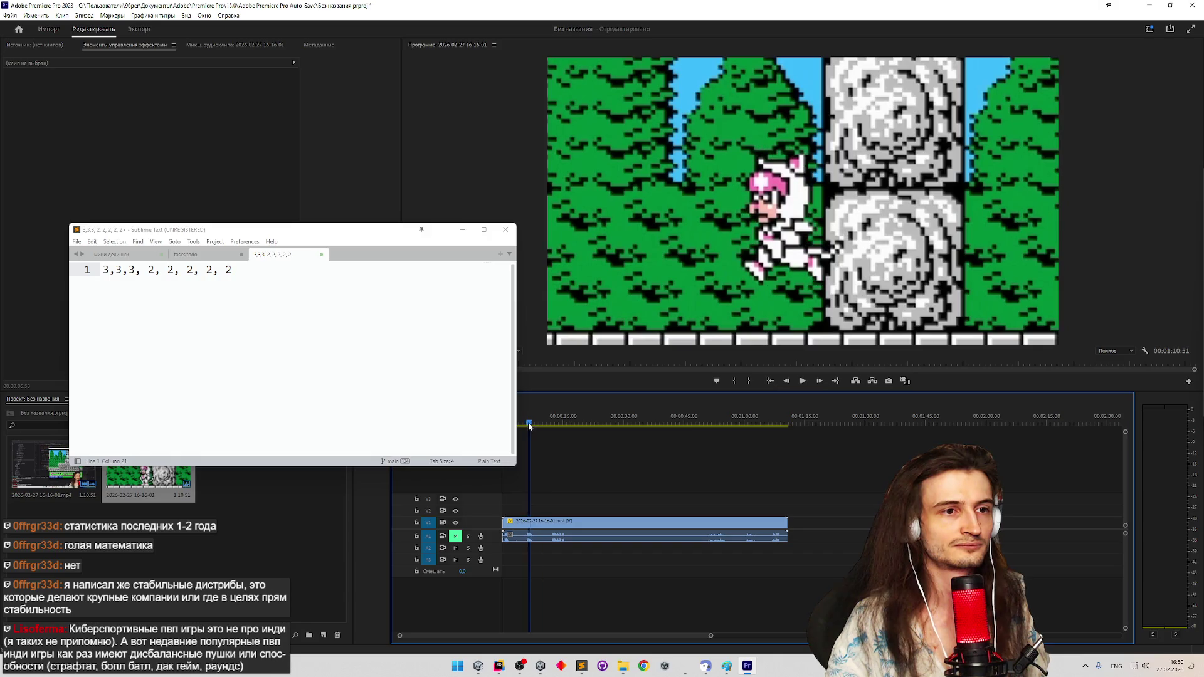
left_click_drag(526, 426, 546, 424)
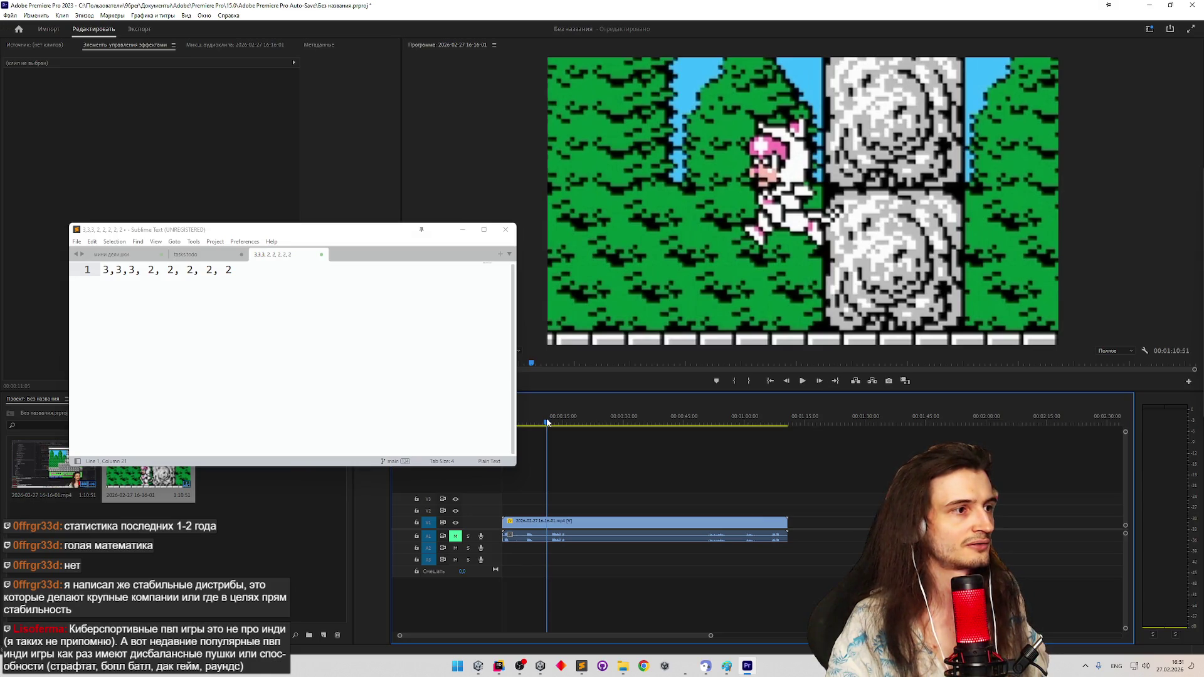
left_click_drag(546, 423, 553, 424)
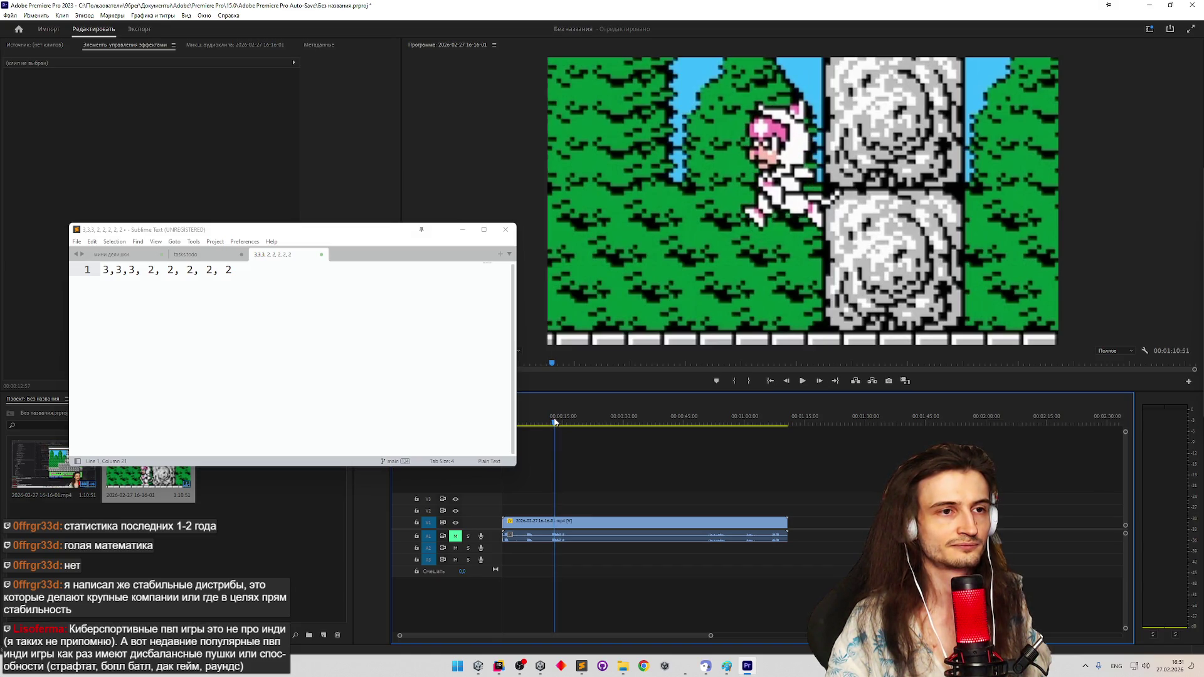
left_click_drag(554, 423, 554, 423)
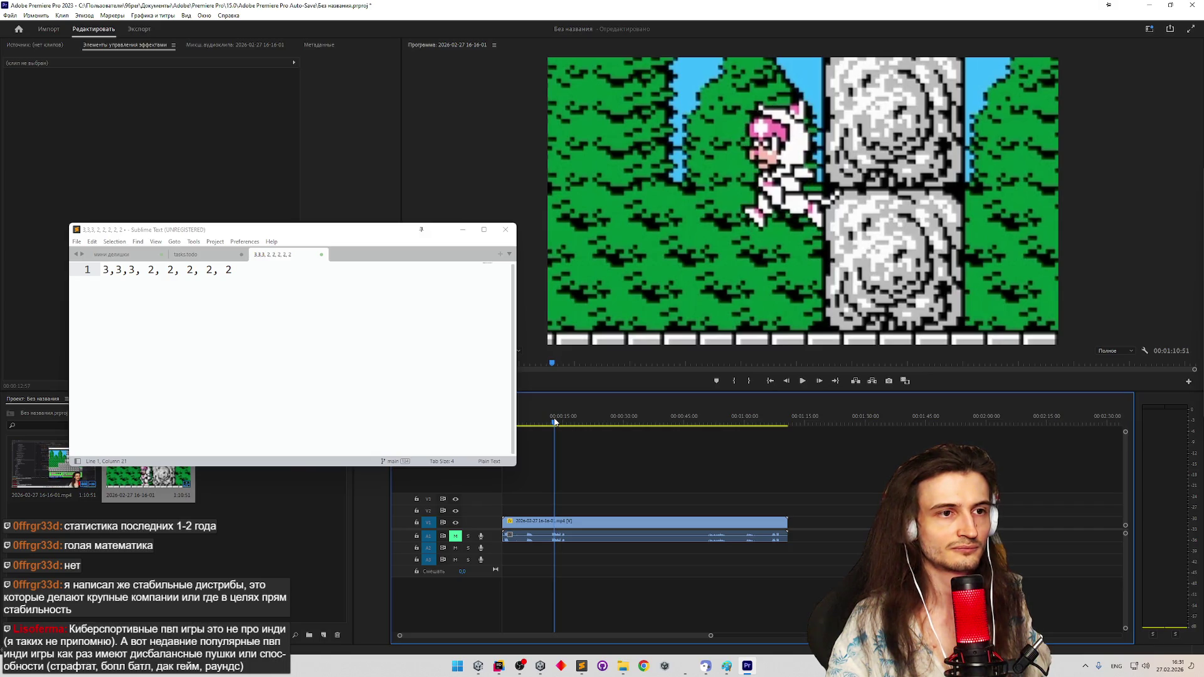
left_click(351, 290)
type(",2")
Check the neighbouring frames of the following pose, reaching 3,3,3, 2, 2, 2, 2, 2,2,2
left_click(555, 424)
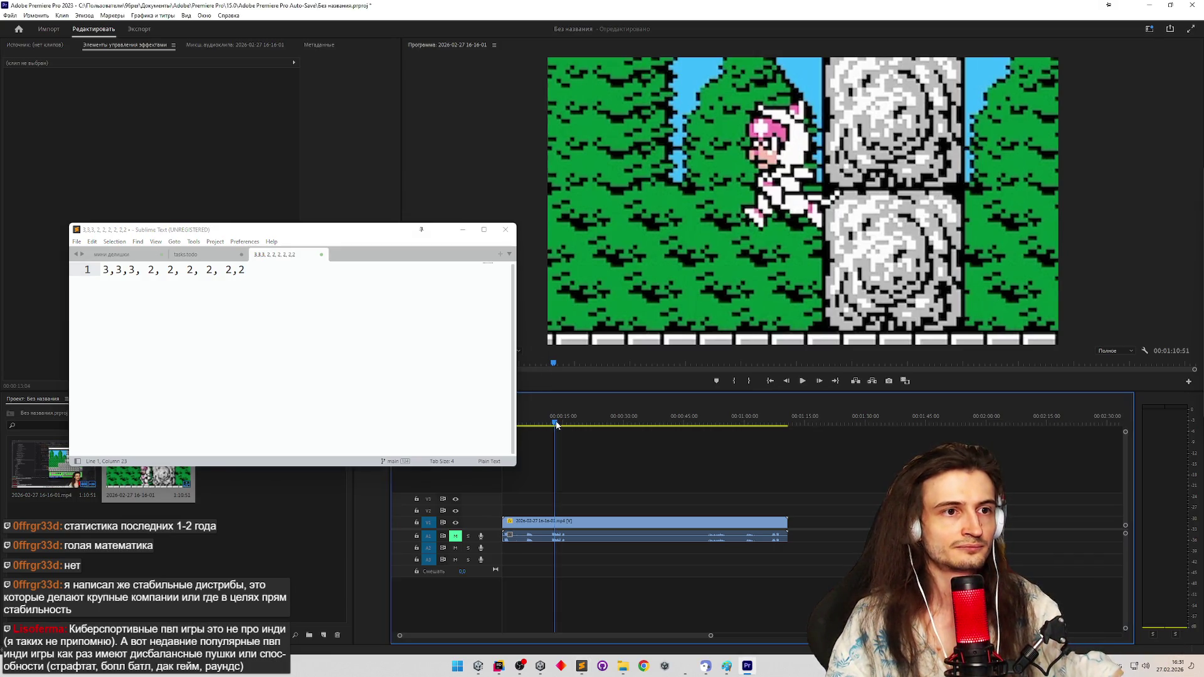
left_click_drag(556, 425, 559, 424)
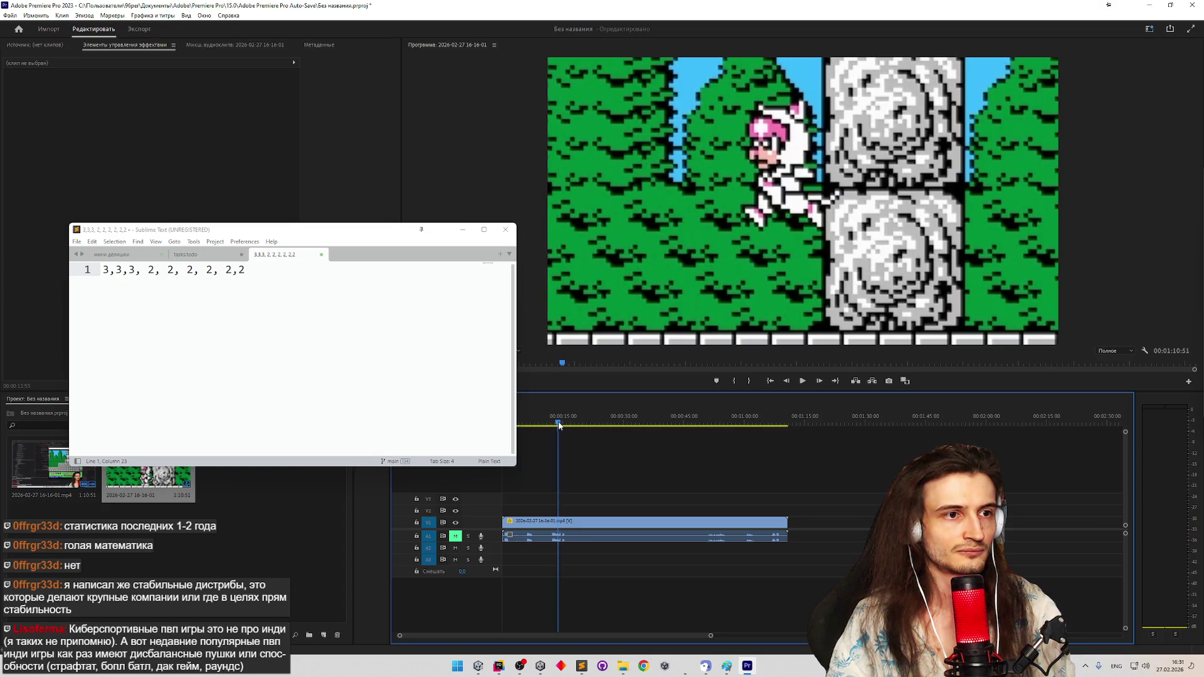
left_click_drag(559, 424, 560, 423)
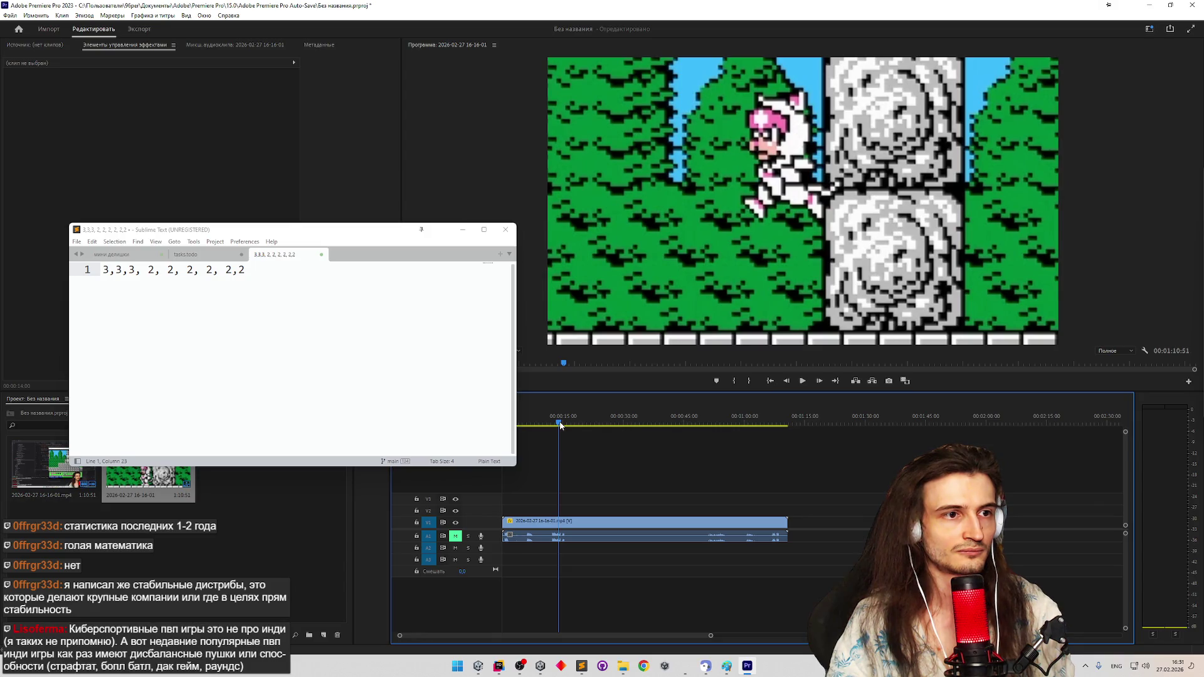
left_click_drag(560, 424, 560, 425)
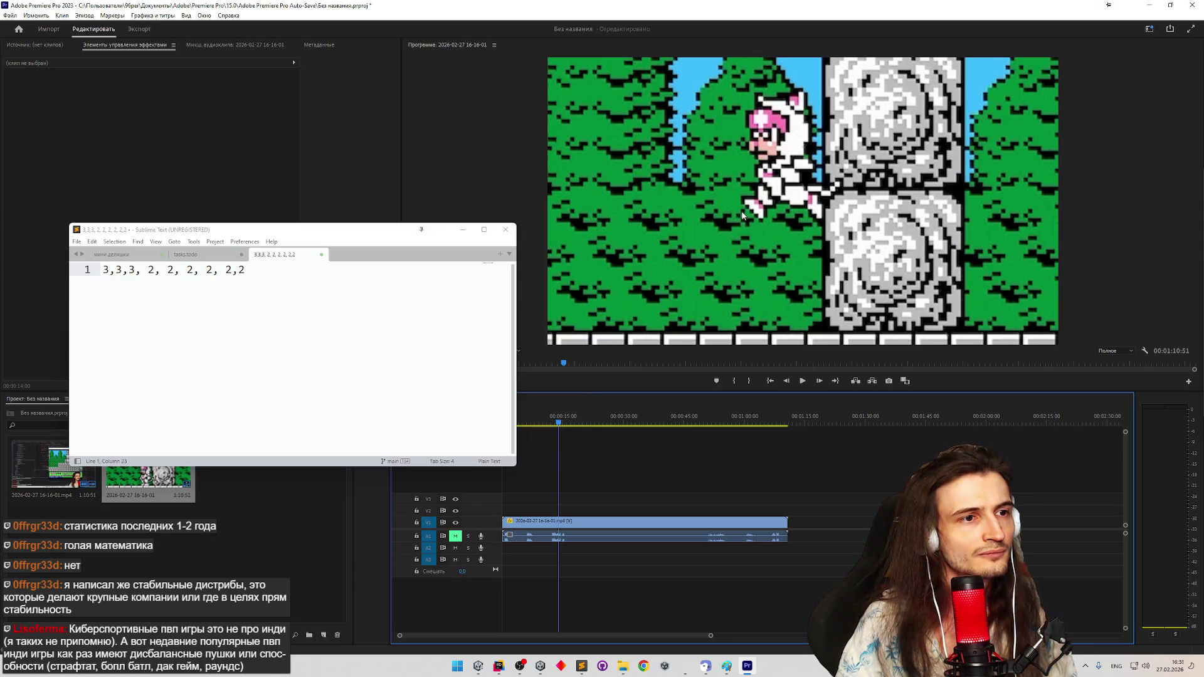
left_click(420, 228)
type(",2")
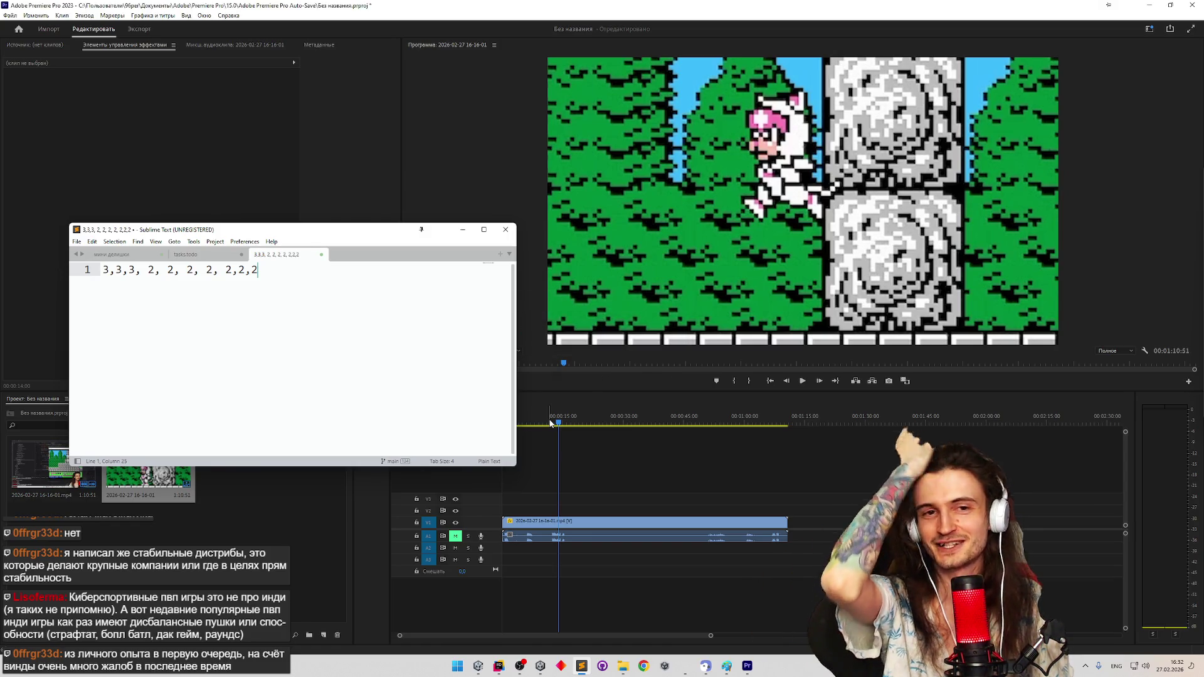
type(",")
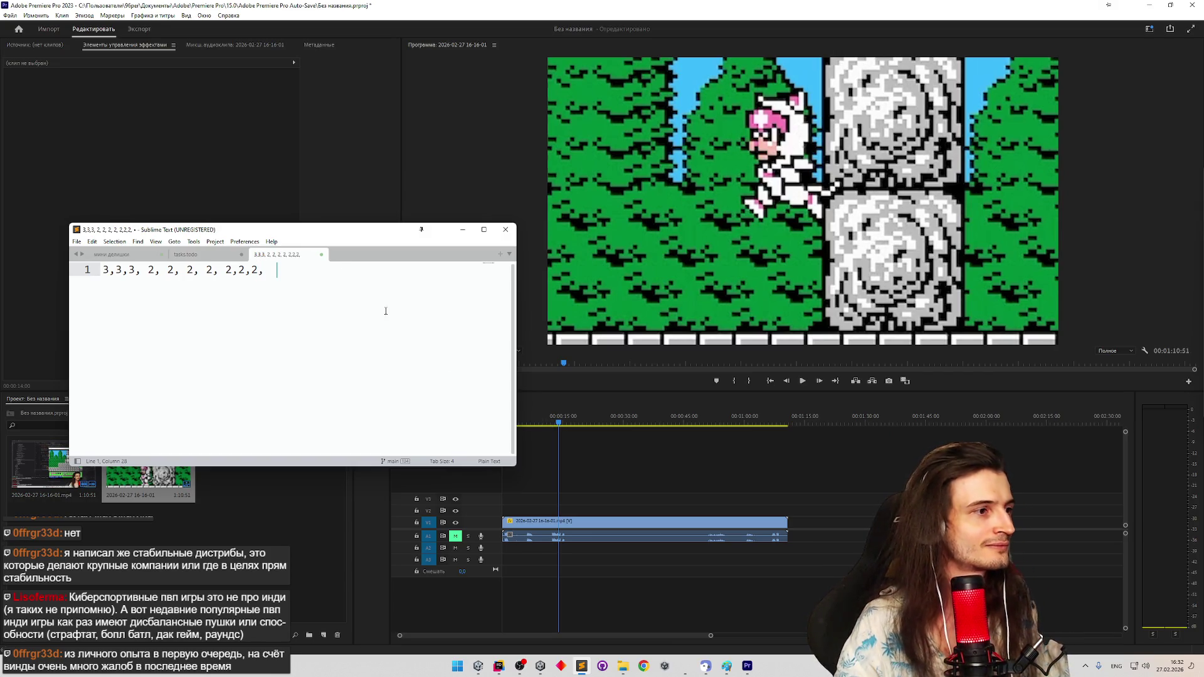
Append ',2' to the frame-count line and even out the spacing after its commas
left_click(237, 270)
left_click(284, 270)
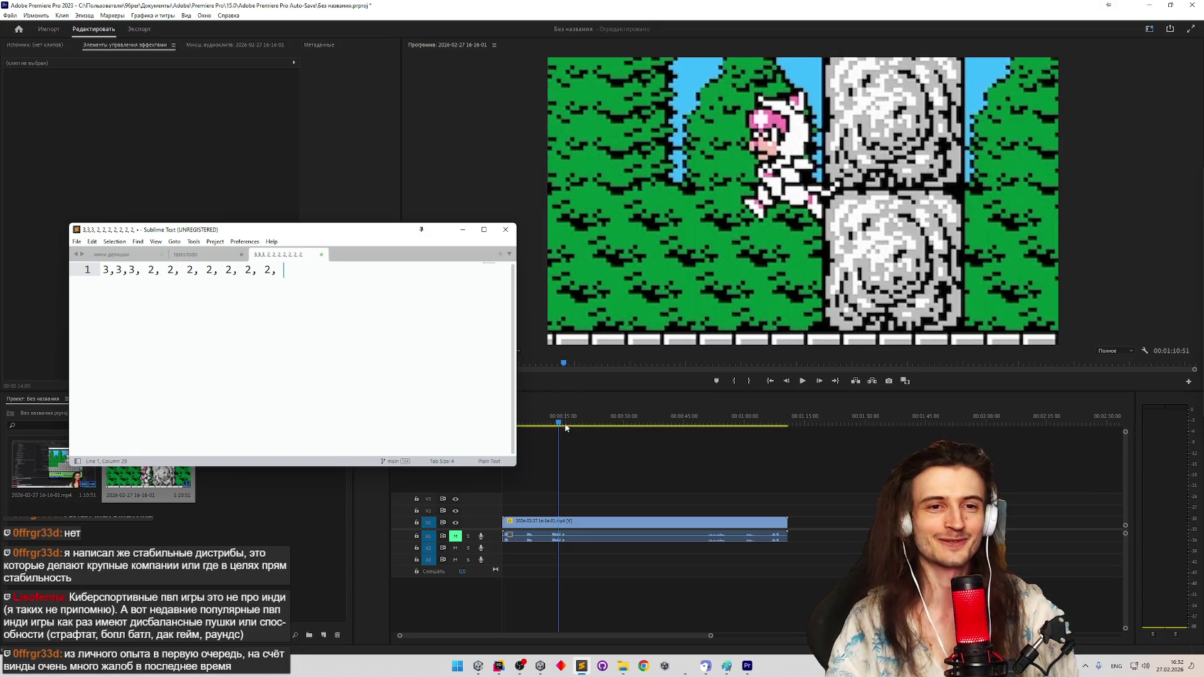
left_click(560, 425)
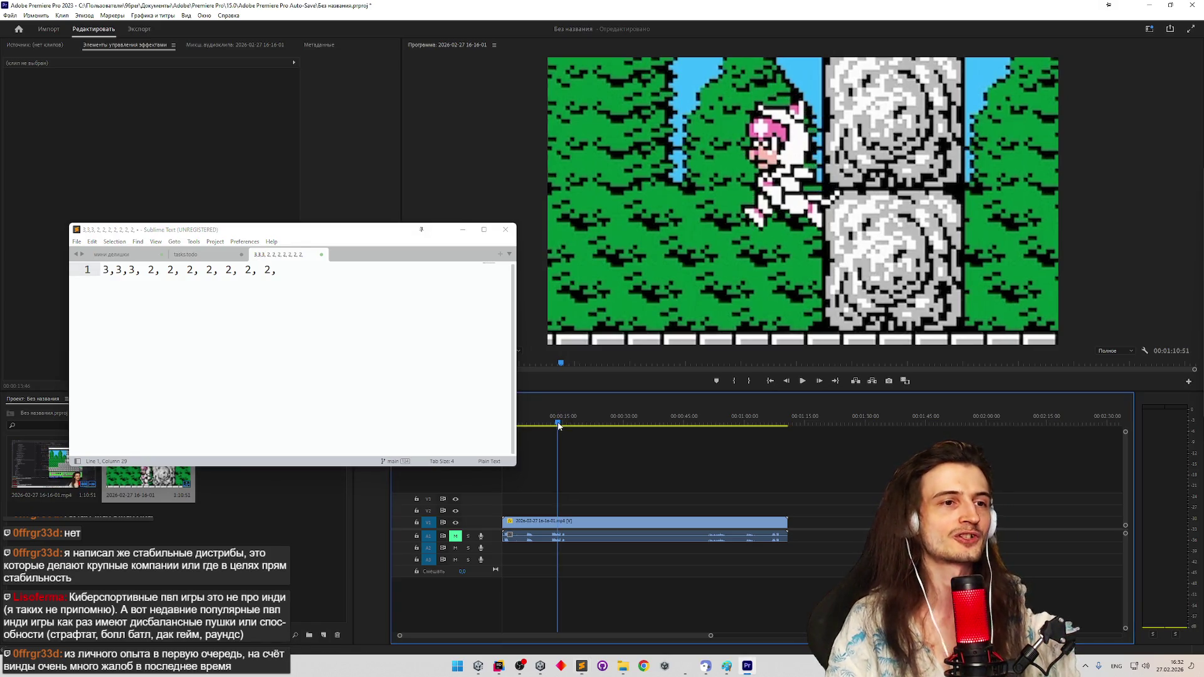
Fine-tune the footage to the exact frame and log one more 2 in the list
left_click_drag(560, 425, 560, 425)
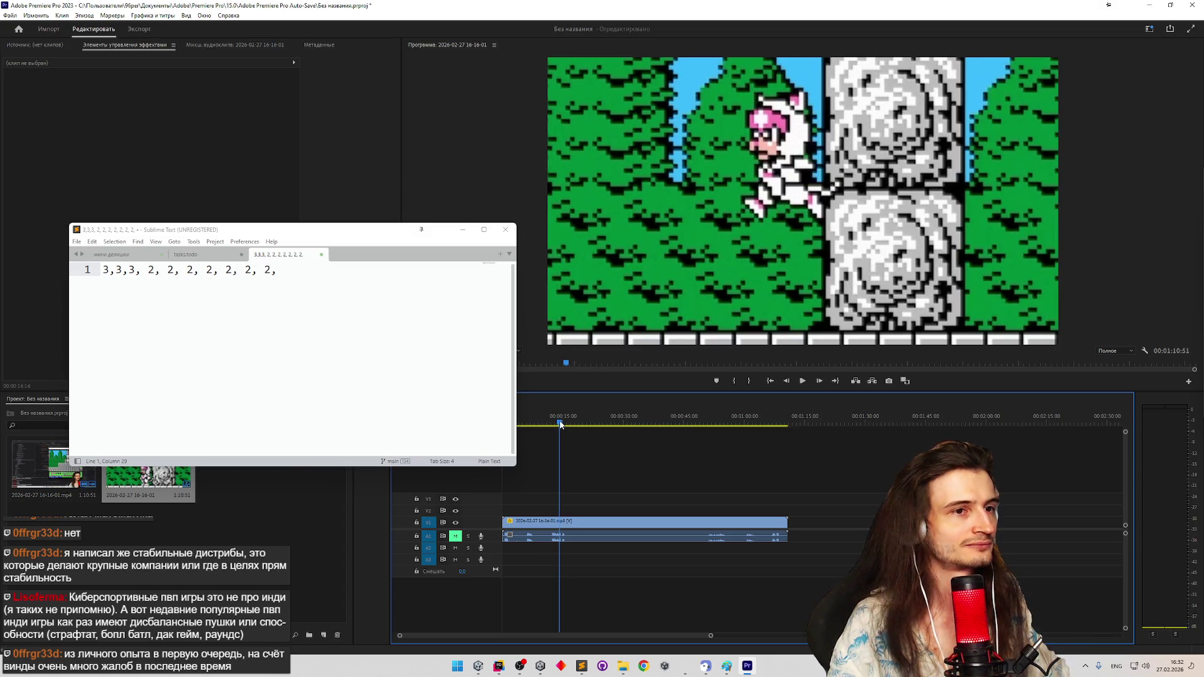
left_click_drag(560, 425, 564, 425)
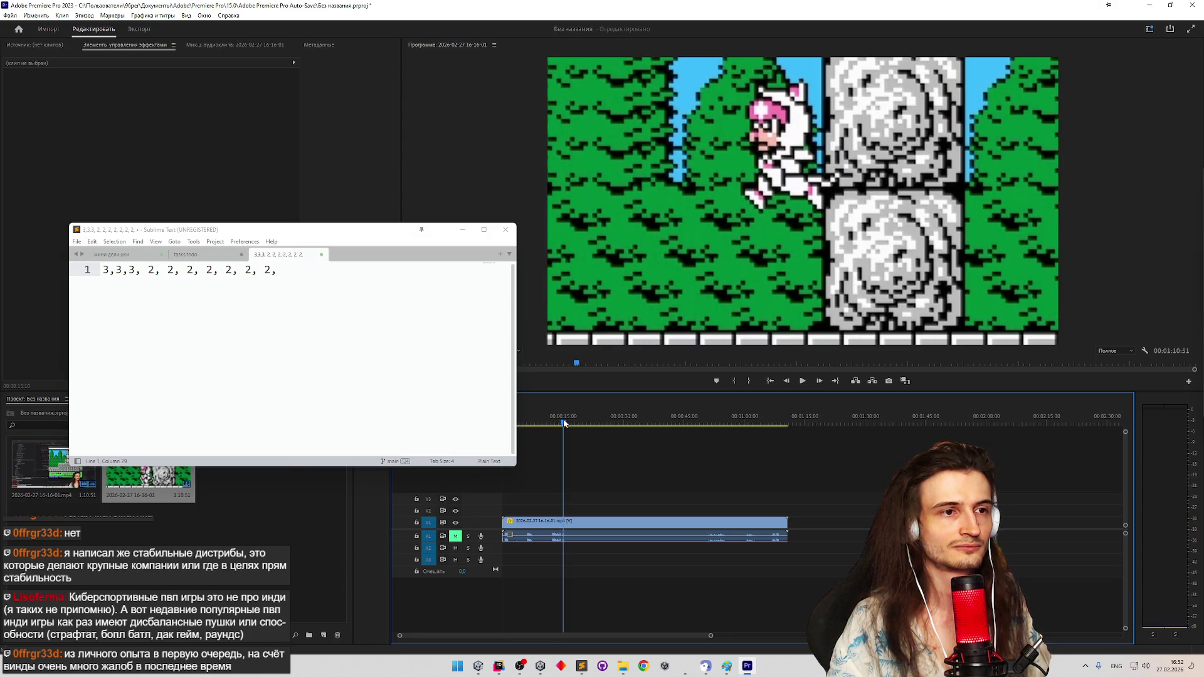
left_click(479, 312)
type("2")
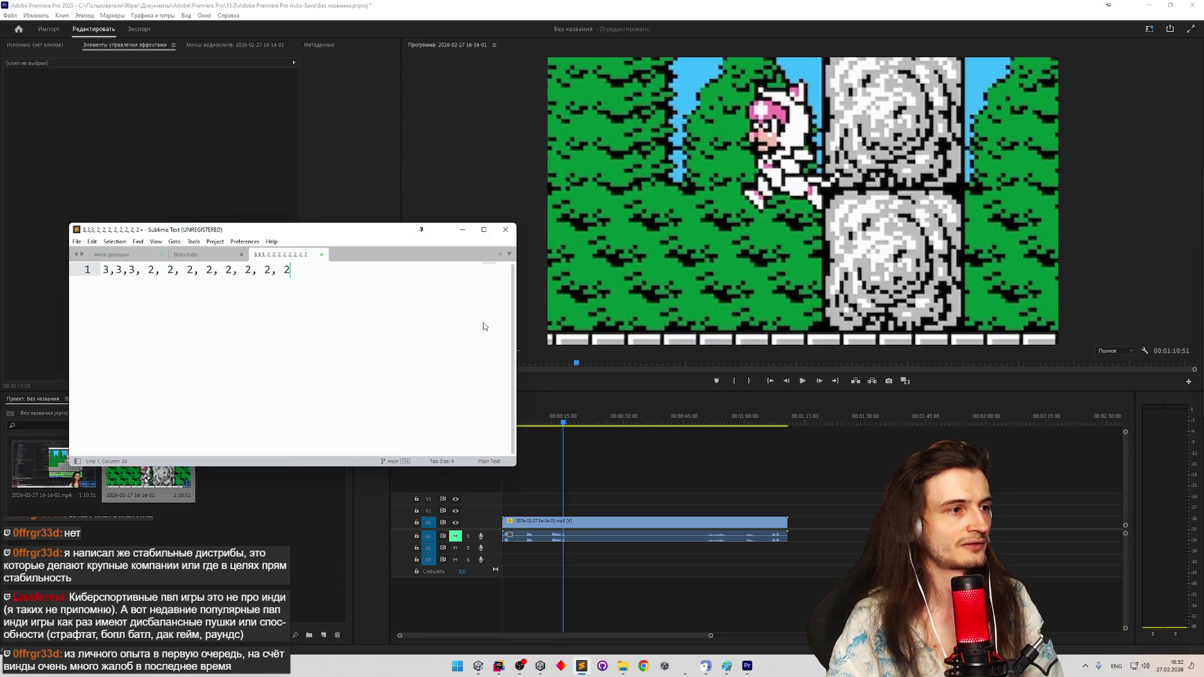
Rewind to the sequence start and scrub through the cat's jump to the mid-jump pose
left_click_drag(566, 425, 471, 417)
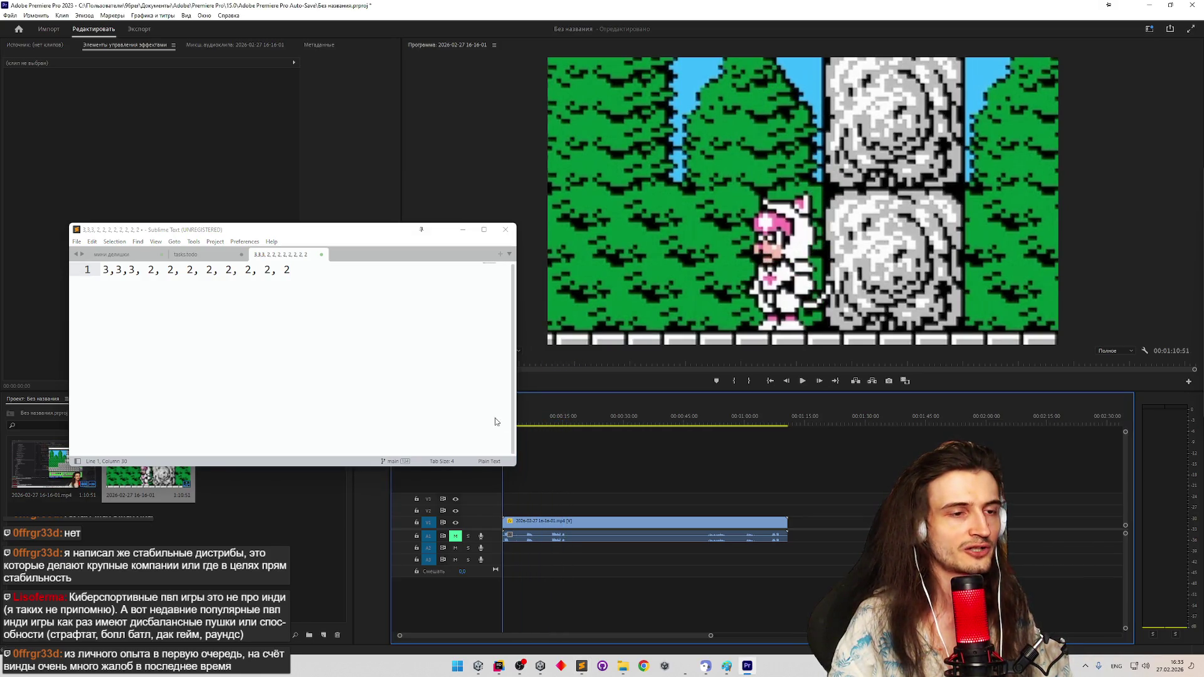
left_click_drag(495, 422, 533, 423)
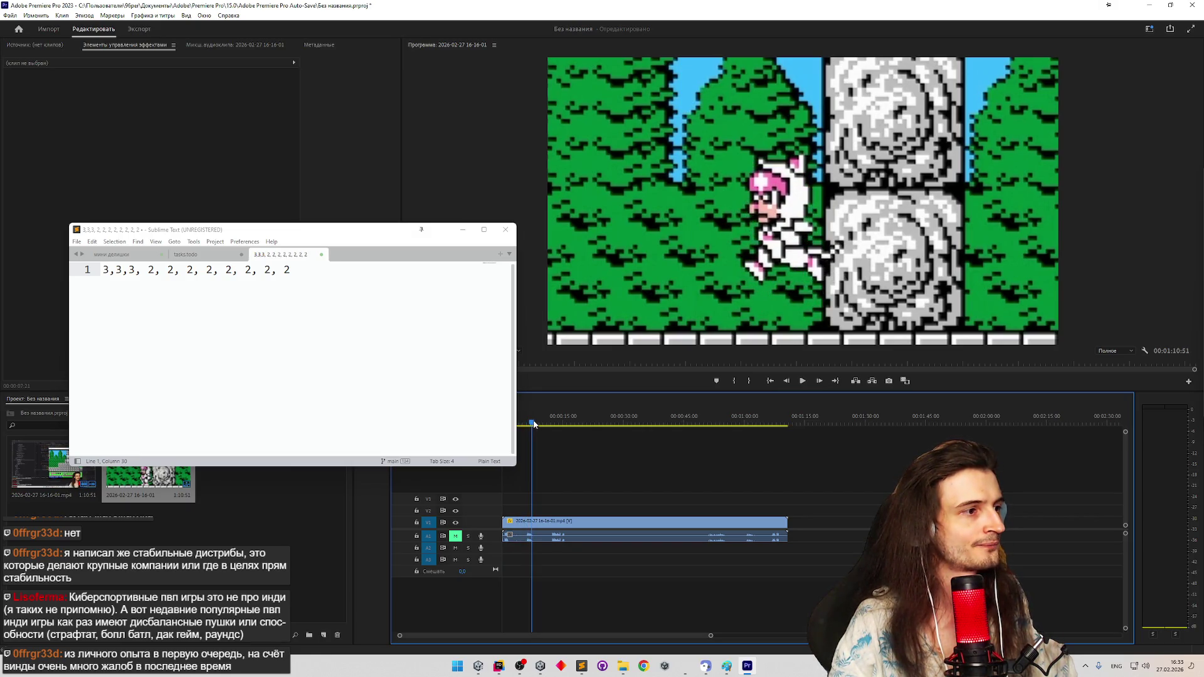
left_click_drag(534, 424, 535, 424)
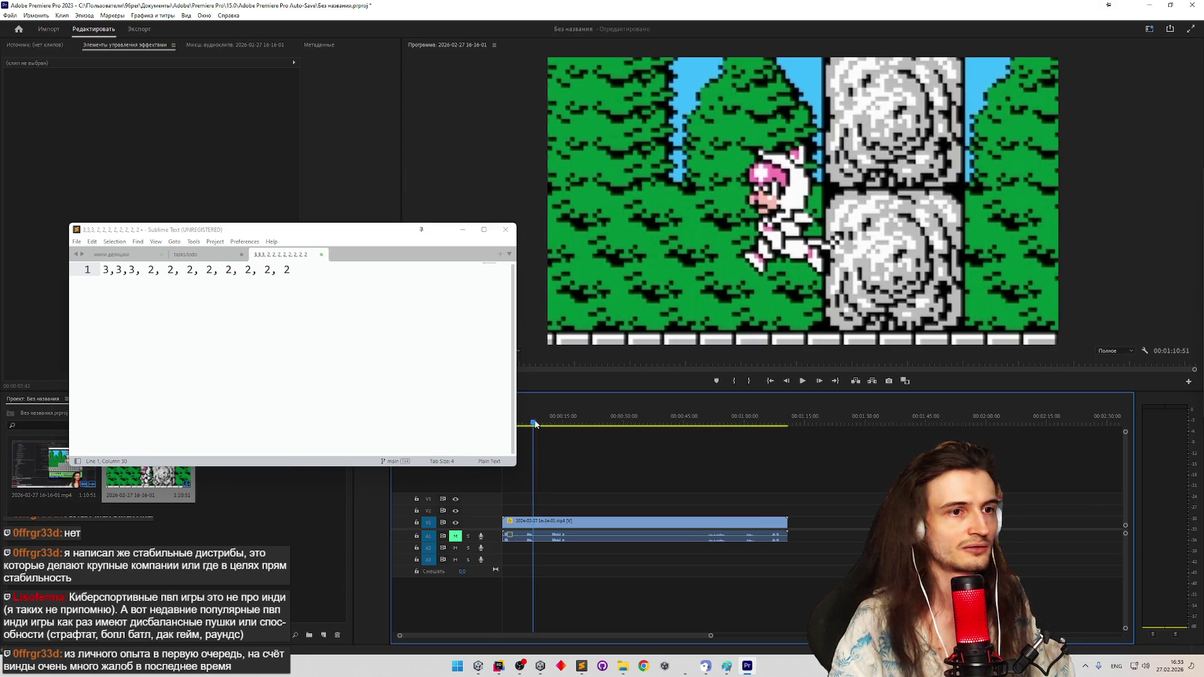
left_click_drag(534, 424, 550, 422)
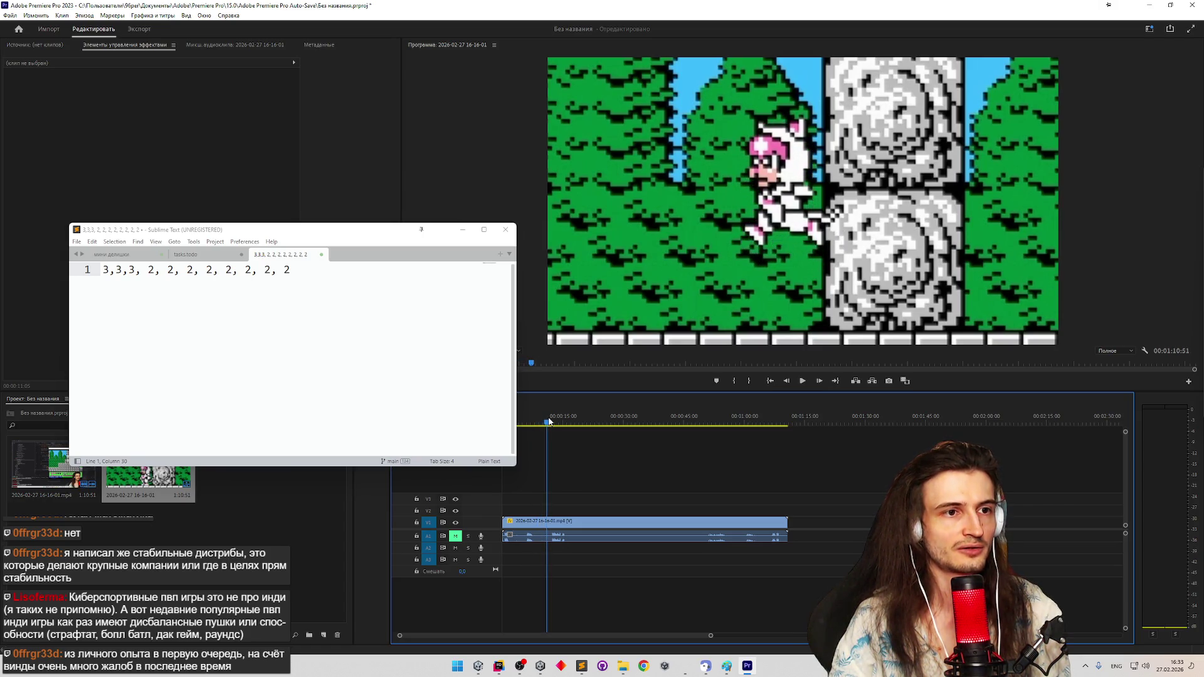
left_click_drag(548, 421, 530, 420)
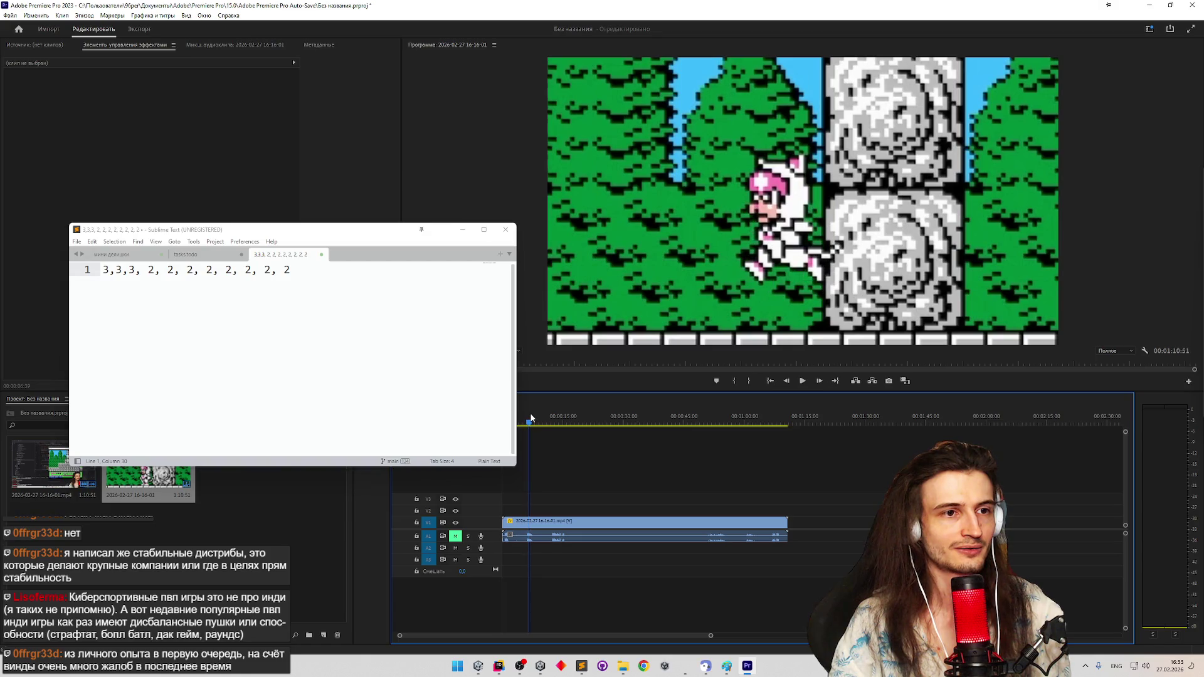
mouse_move(530, 418)
left_mouse_down()
mouse_move(514, 415)
mouse_move(562, 409)
left_mouse_up()
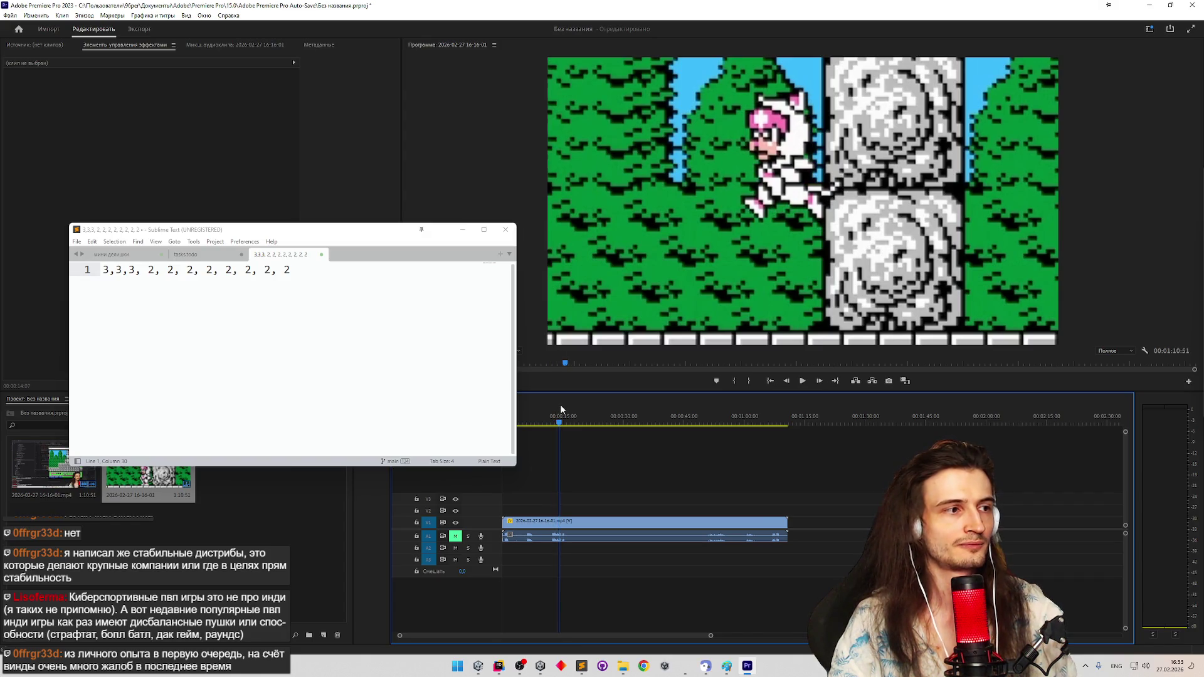
Rewind and advance through the jump to the next pose, then record a ninth 2
left_click_drag(562, 409, 566, 409)
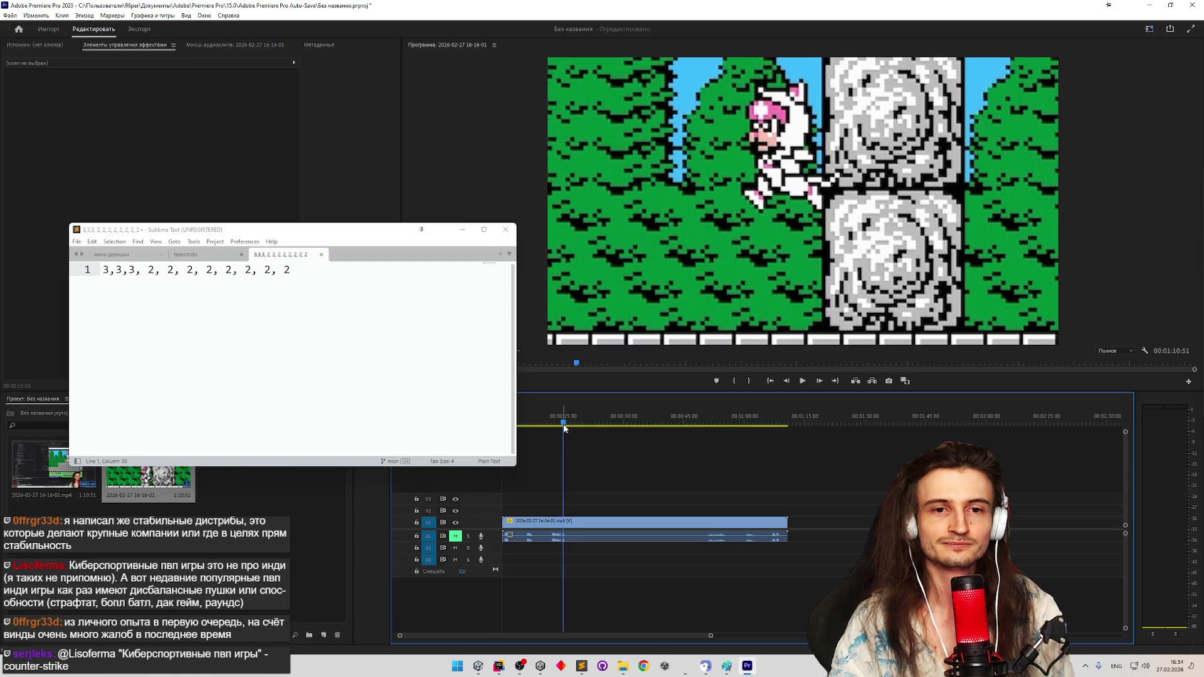
left_click_drag(564, 428, 565, 428)
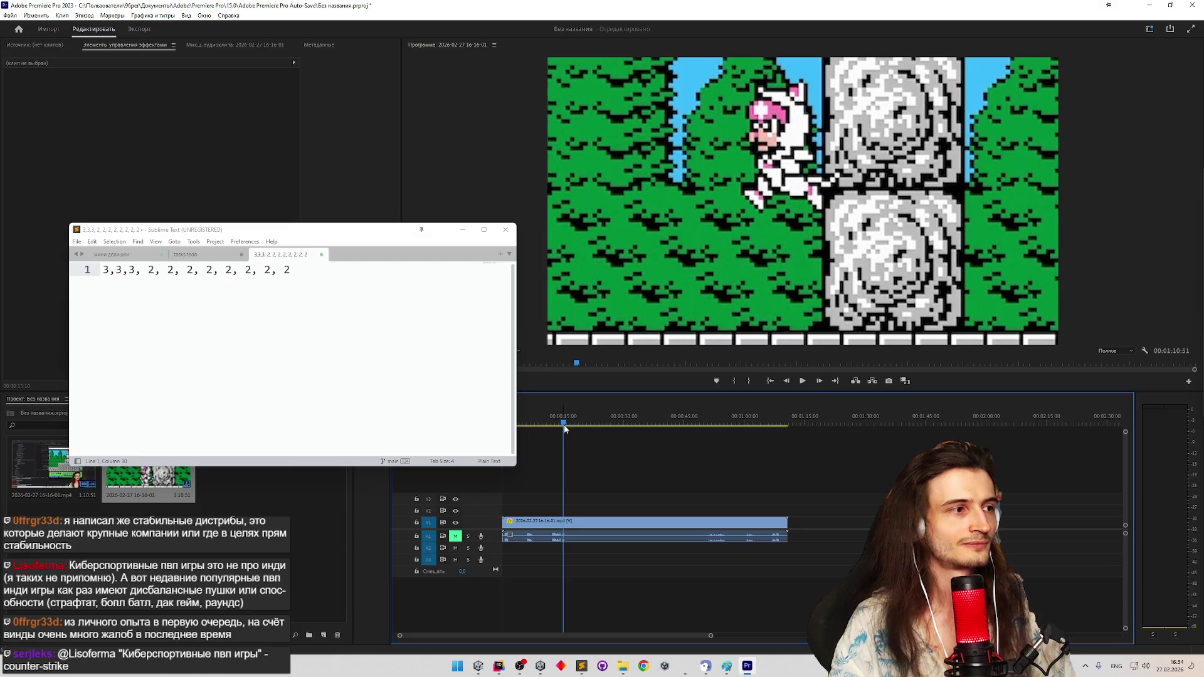
mouse_move(566, 442)
left_mouse_down()
mouse_move(515, 421)
mouse_move(559, 422)
left_mouse_up()
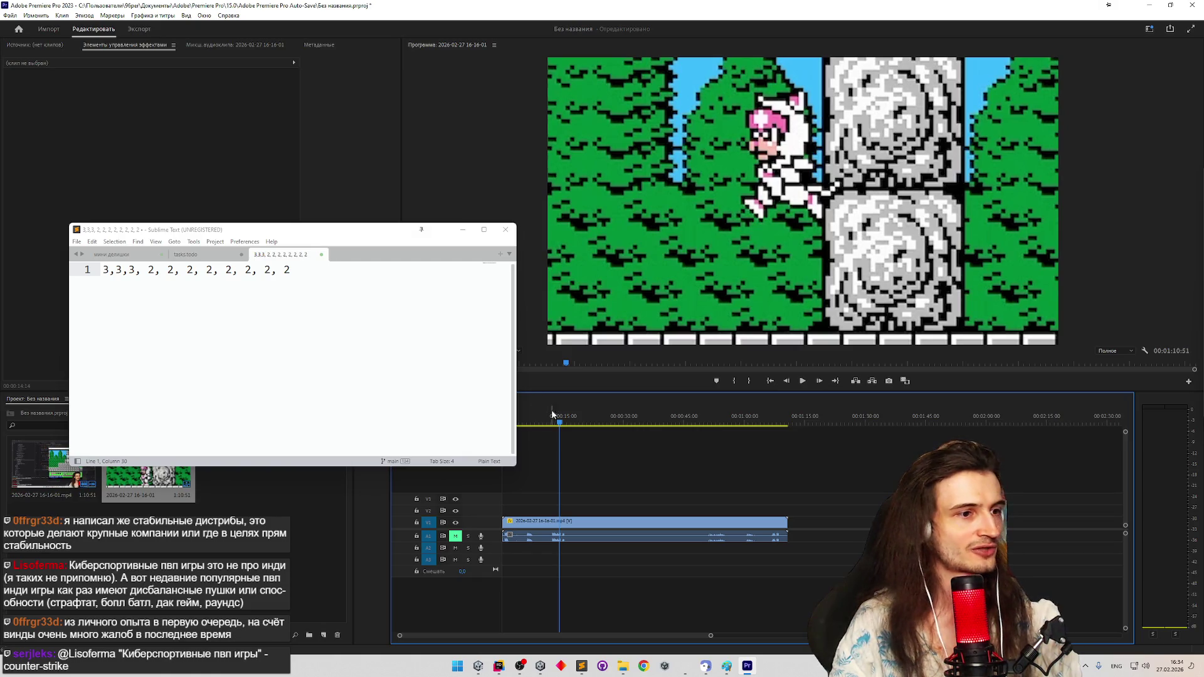
left_click_drag(560, 426, 565, 423)
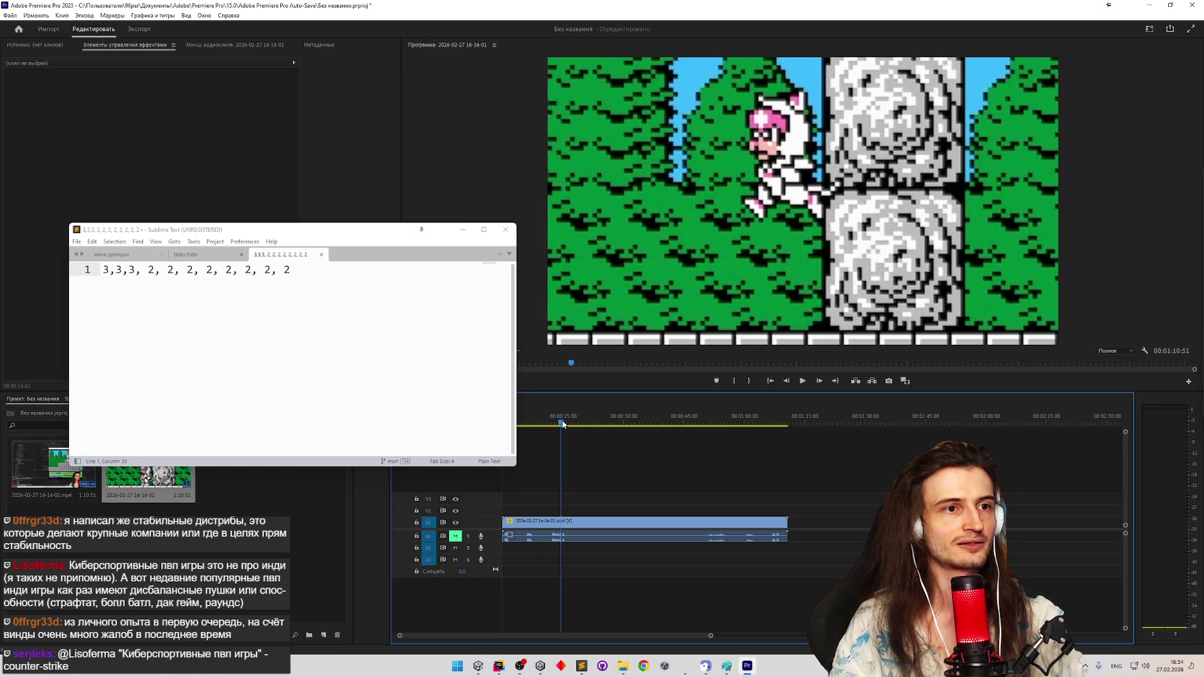
left_click(417, 331)
type(",")
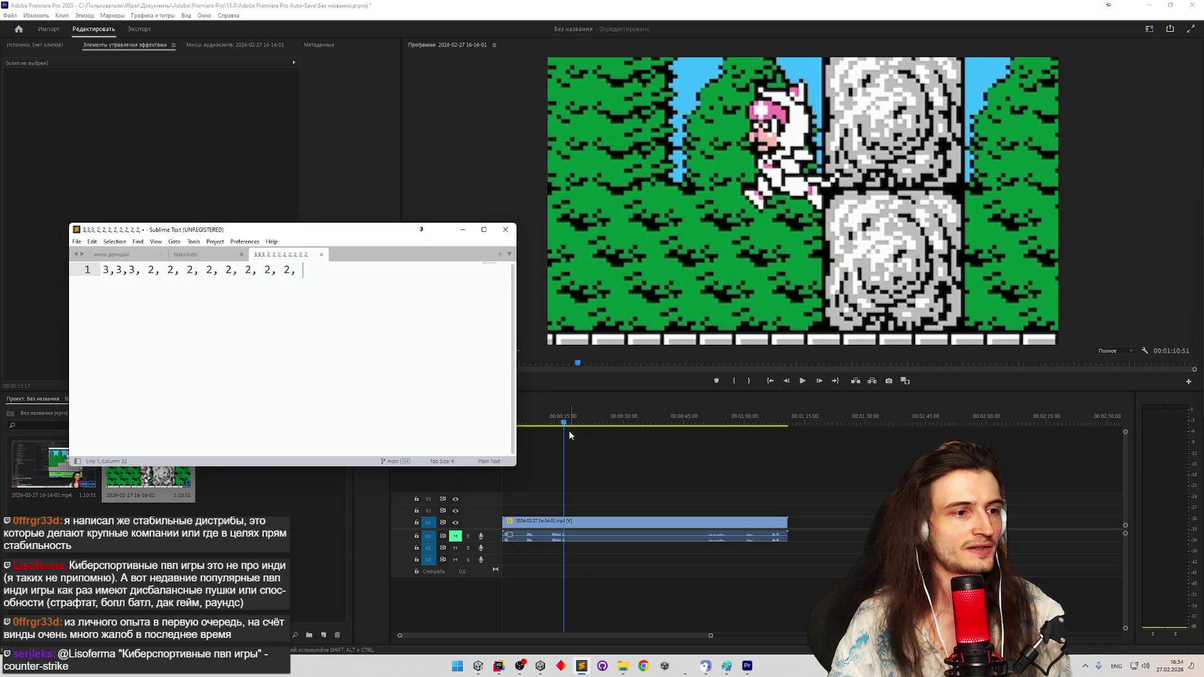
Step forward to the cat's following pose and back a frame to confirm it
left_click_drag(565, 424, 567, 426)
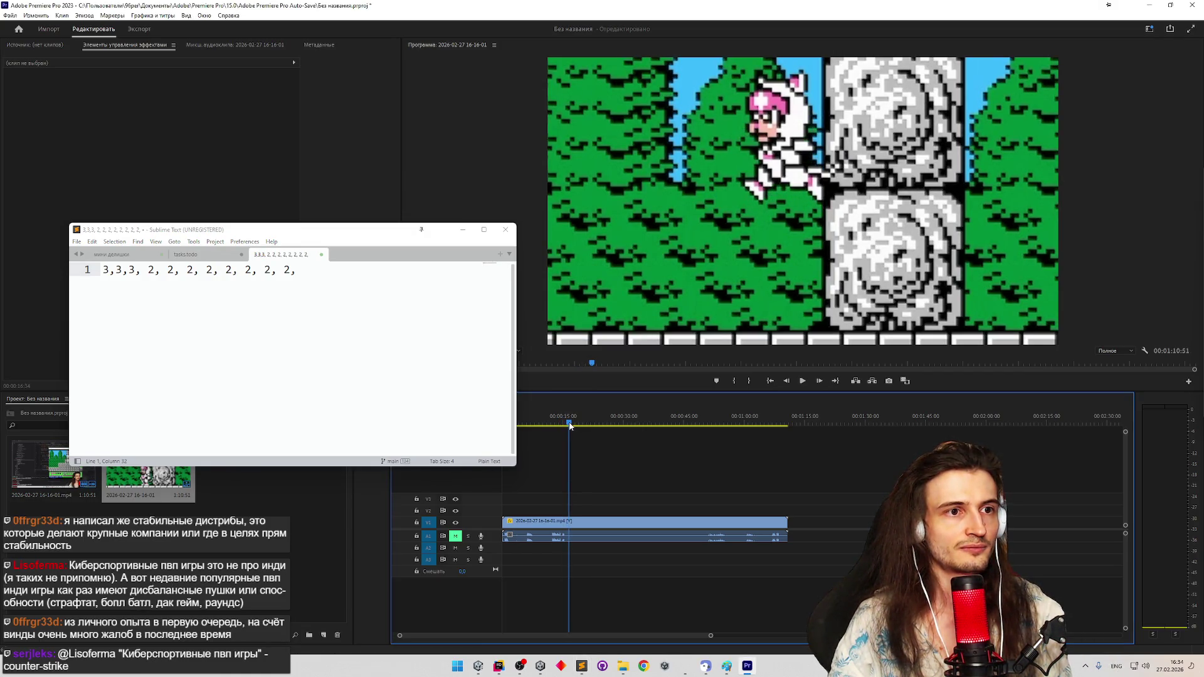
left_click_drag(568, 425, 567, 425)
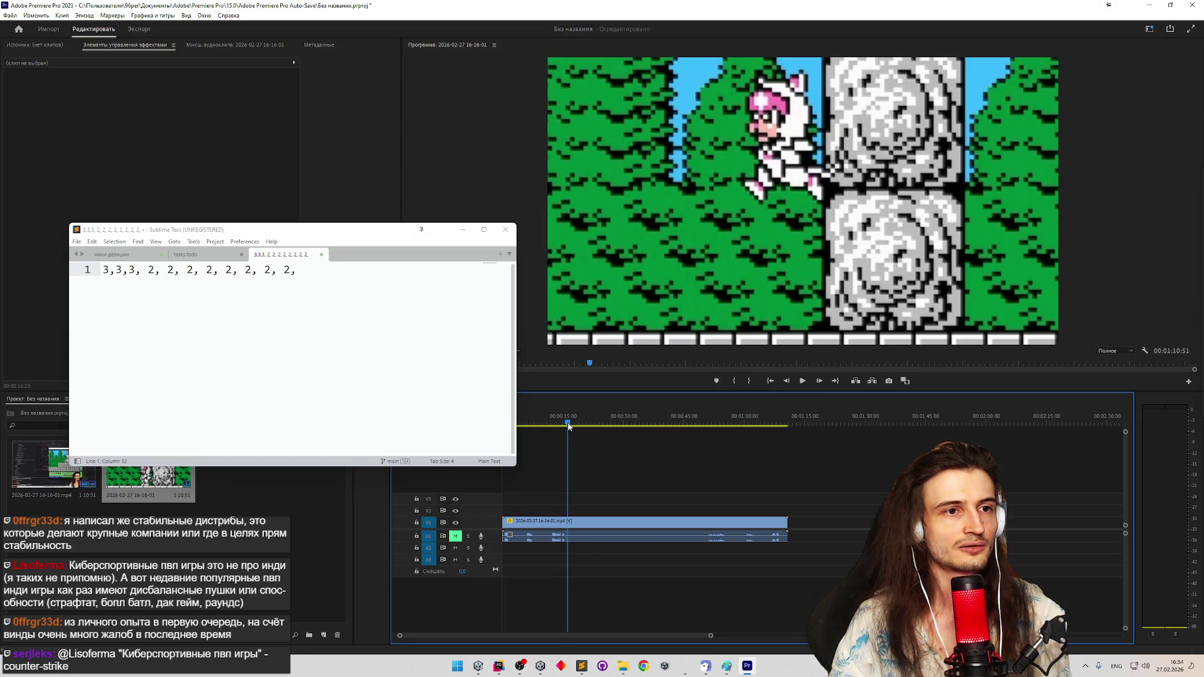
left_click_drag(568, 425, 570, 430)
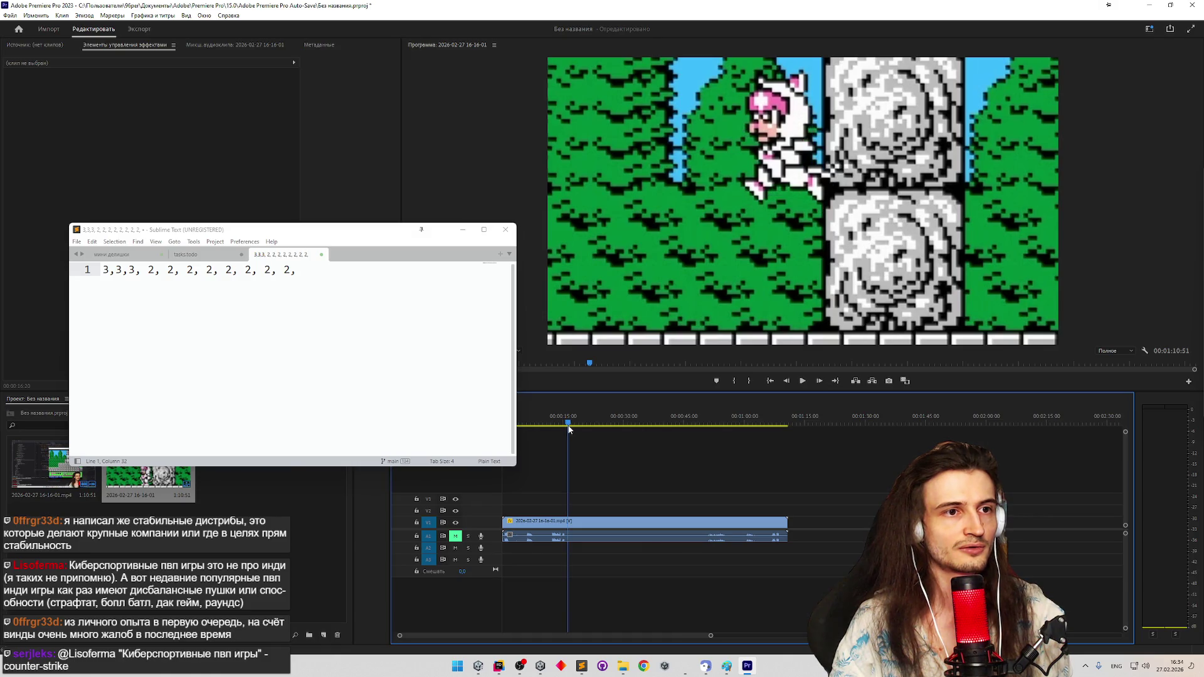
type("2")
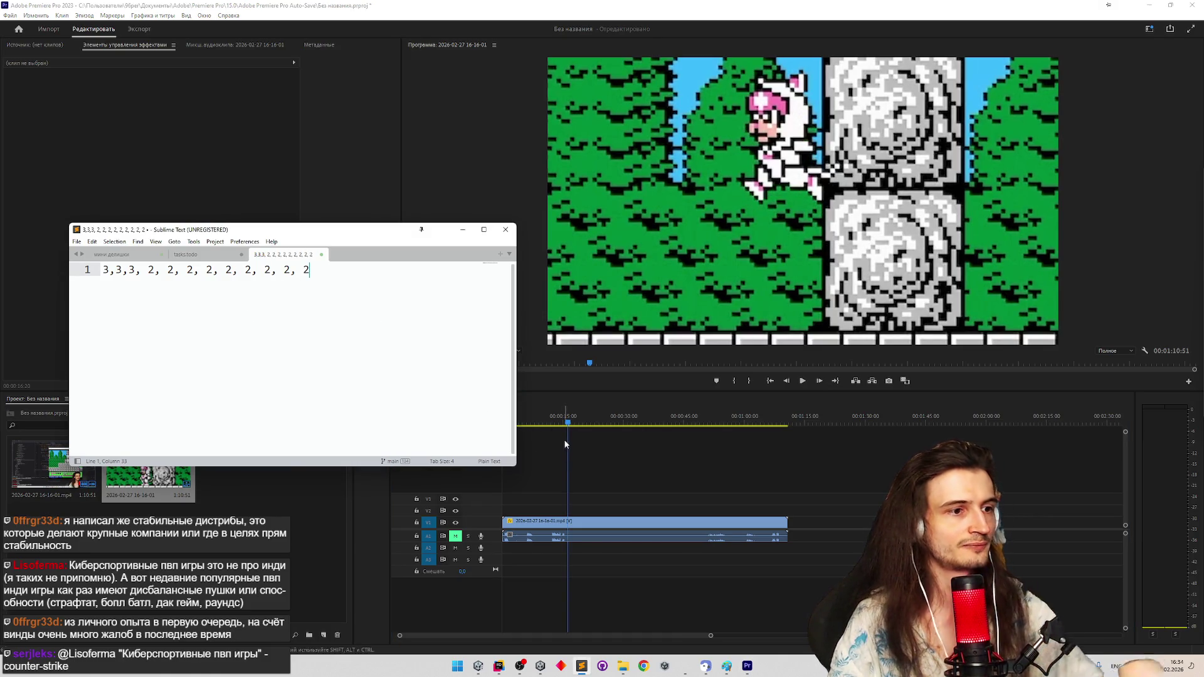